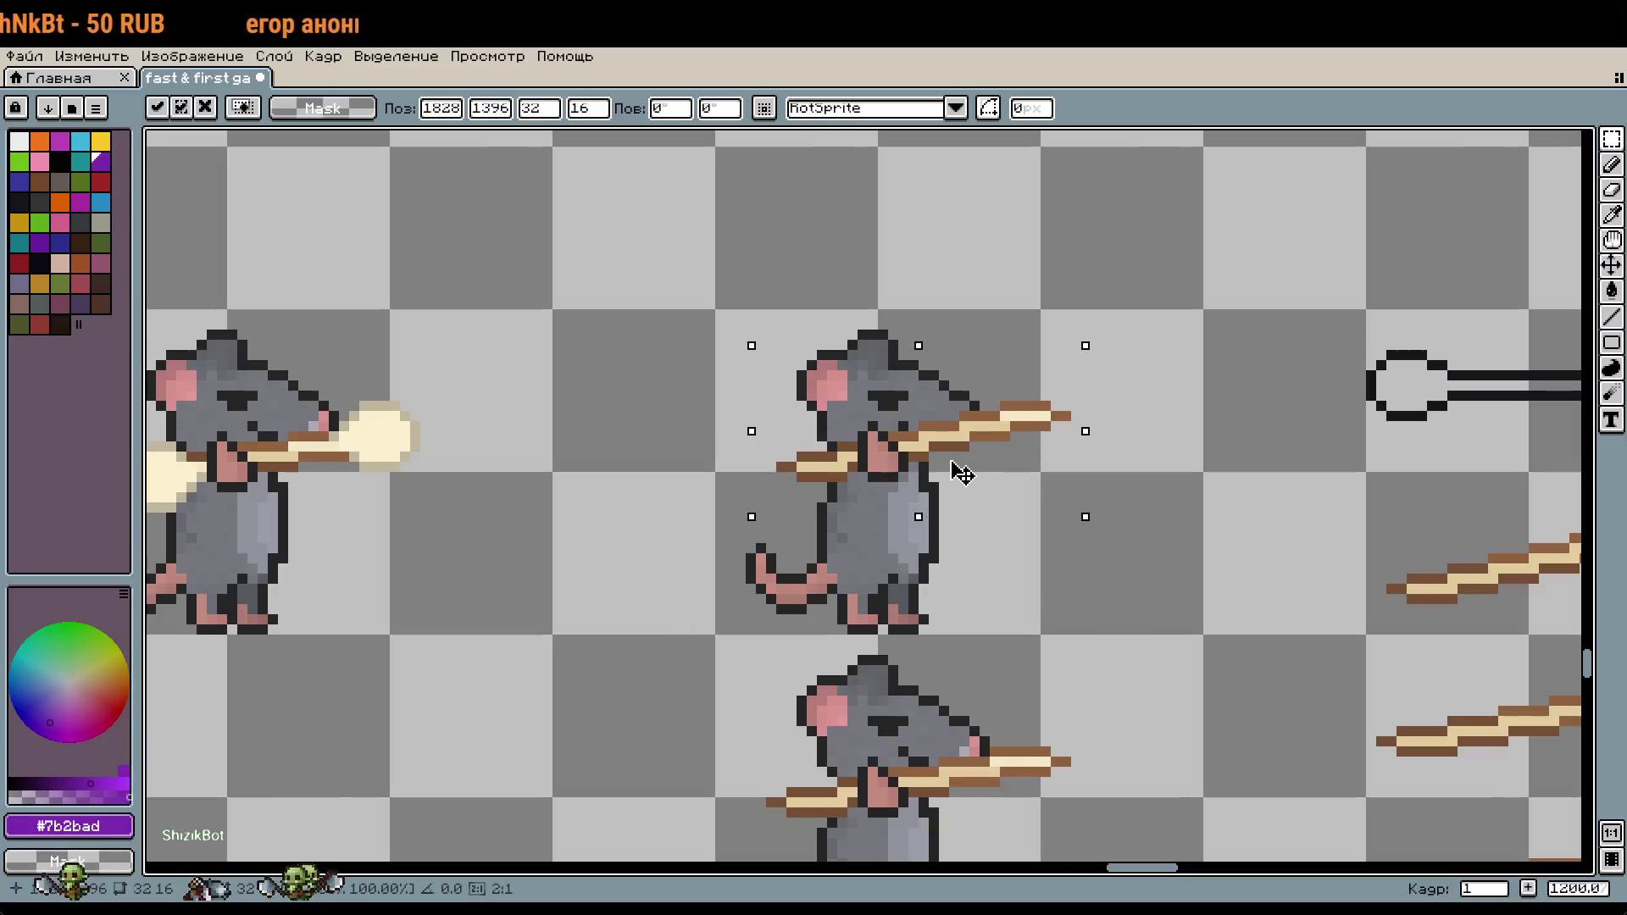
Step: Nudge the spear on the rat down one pixel and commit it
left_click_drag(962, 473, 963, 482)
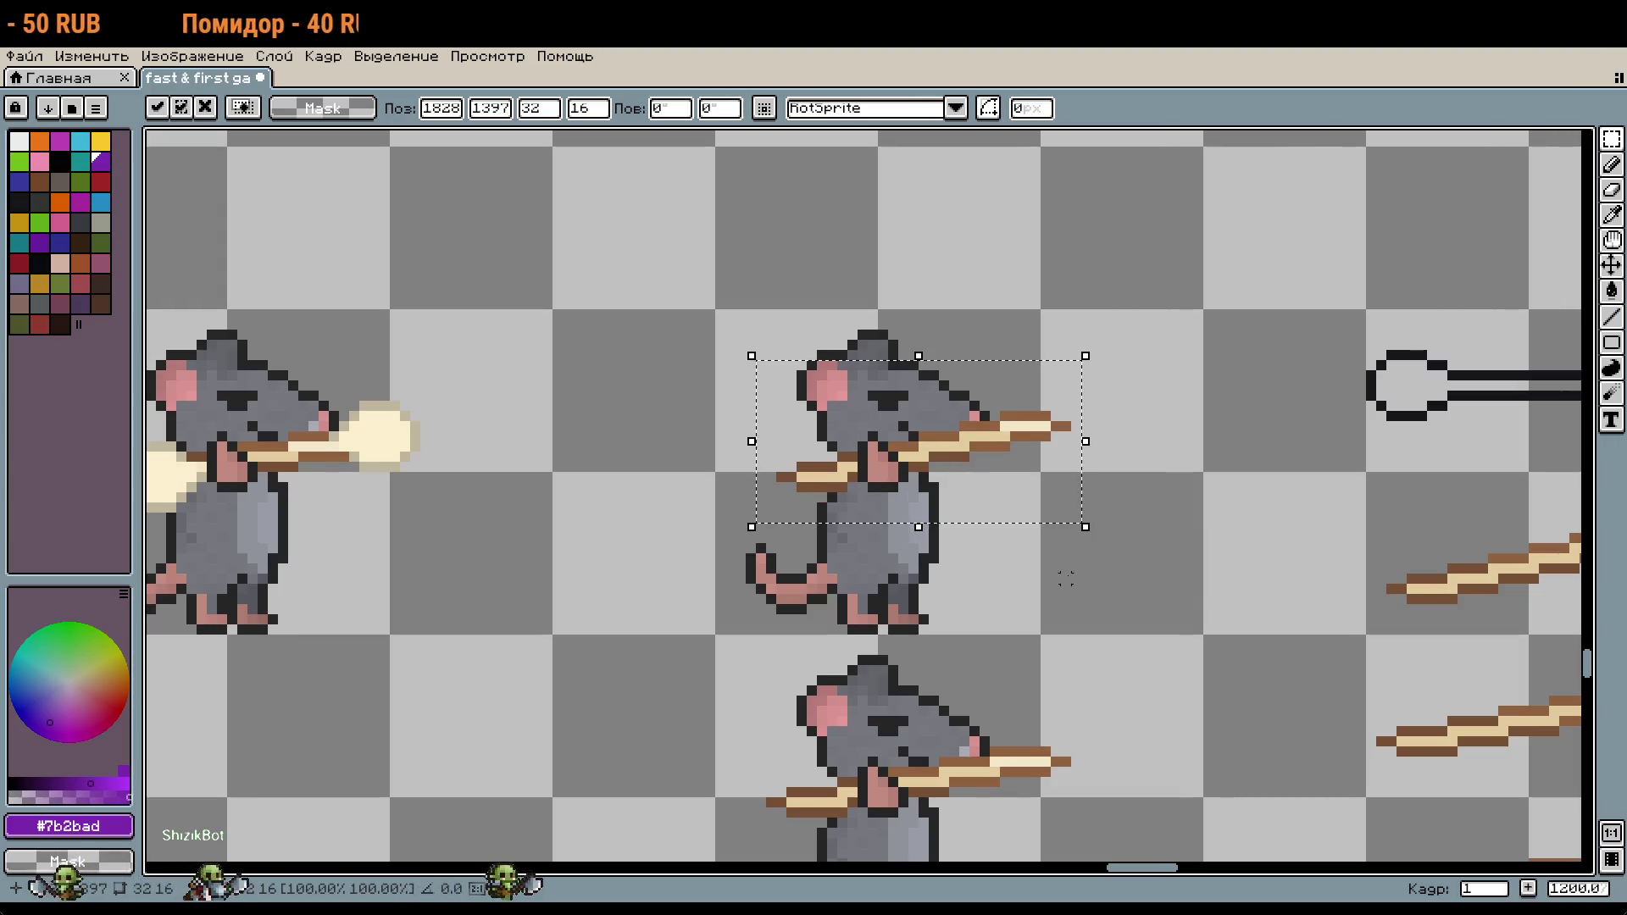
left_click(1107, 598)
scroll(1028, 363, "down", 1)
scroll(836, 334, "down", 3)
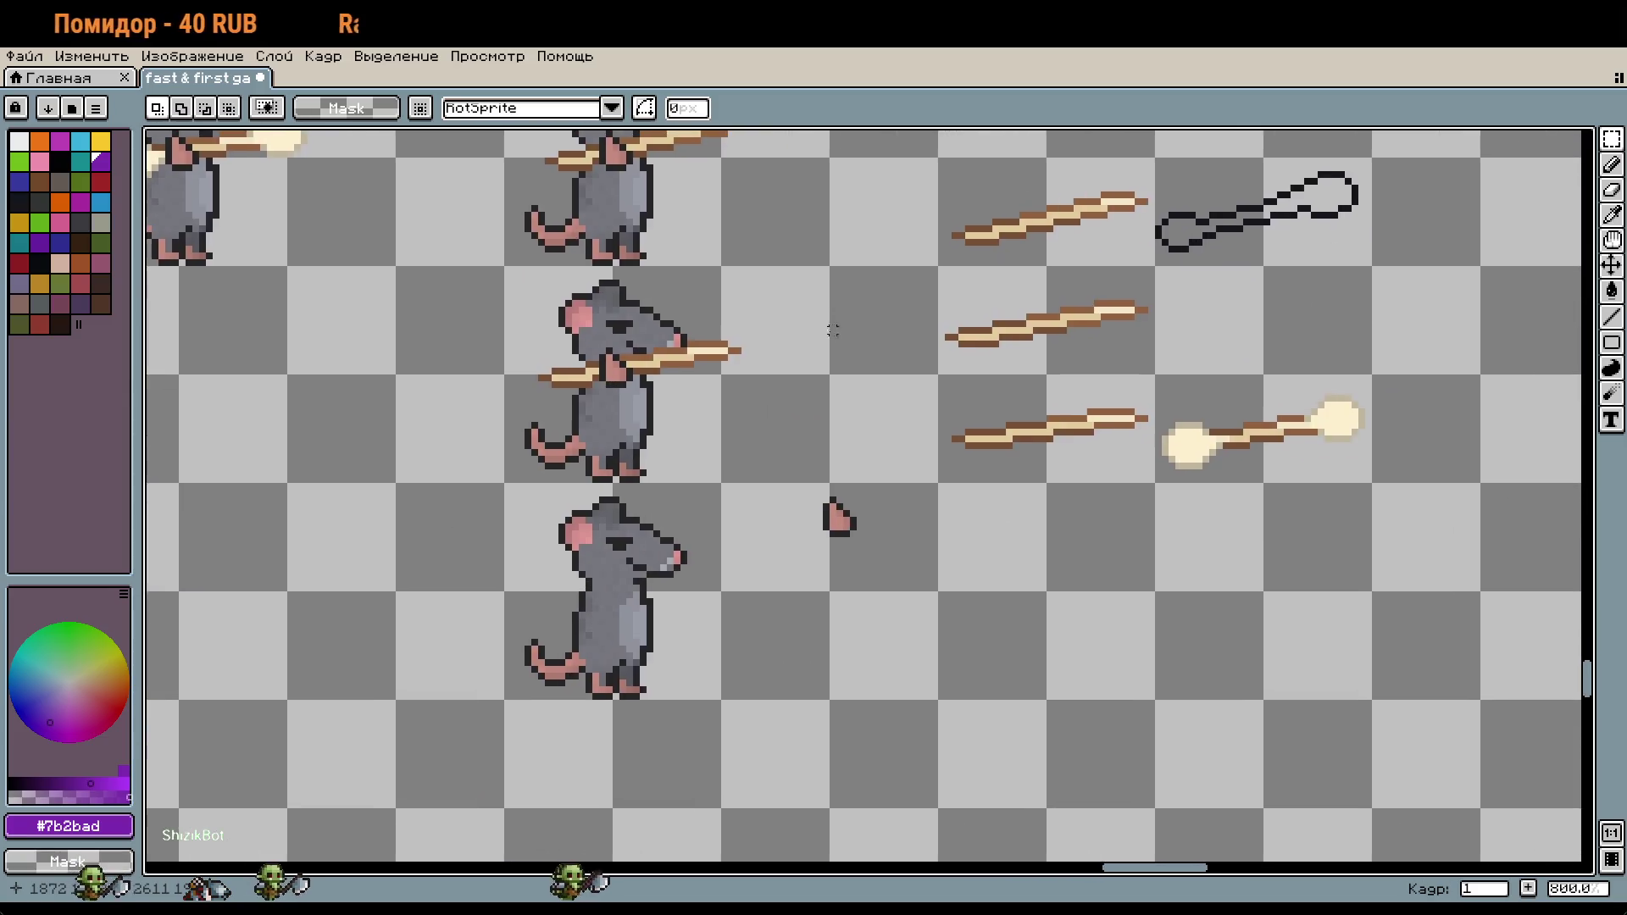
Step: Duplicate the middle spear and shift the copy down a row
left_click_drag(842, 259, 933, 289)
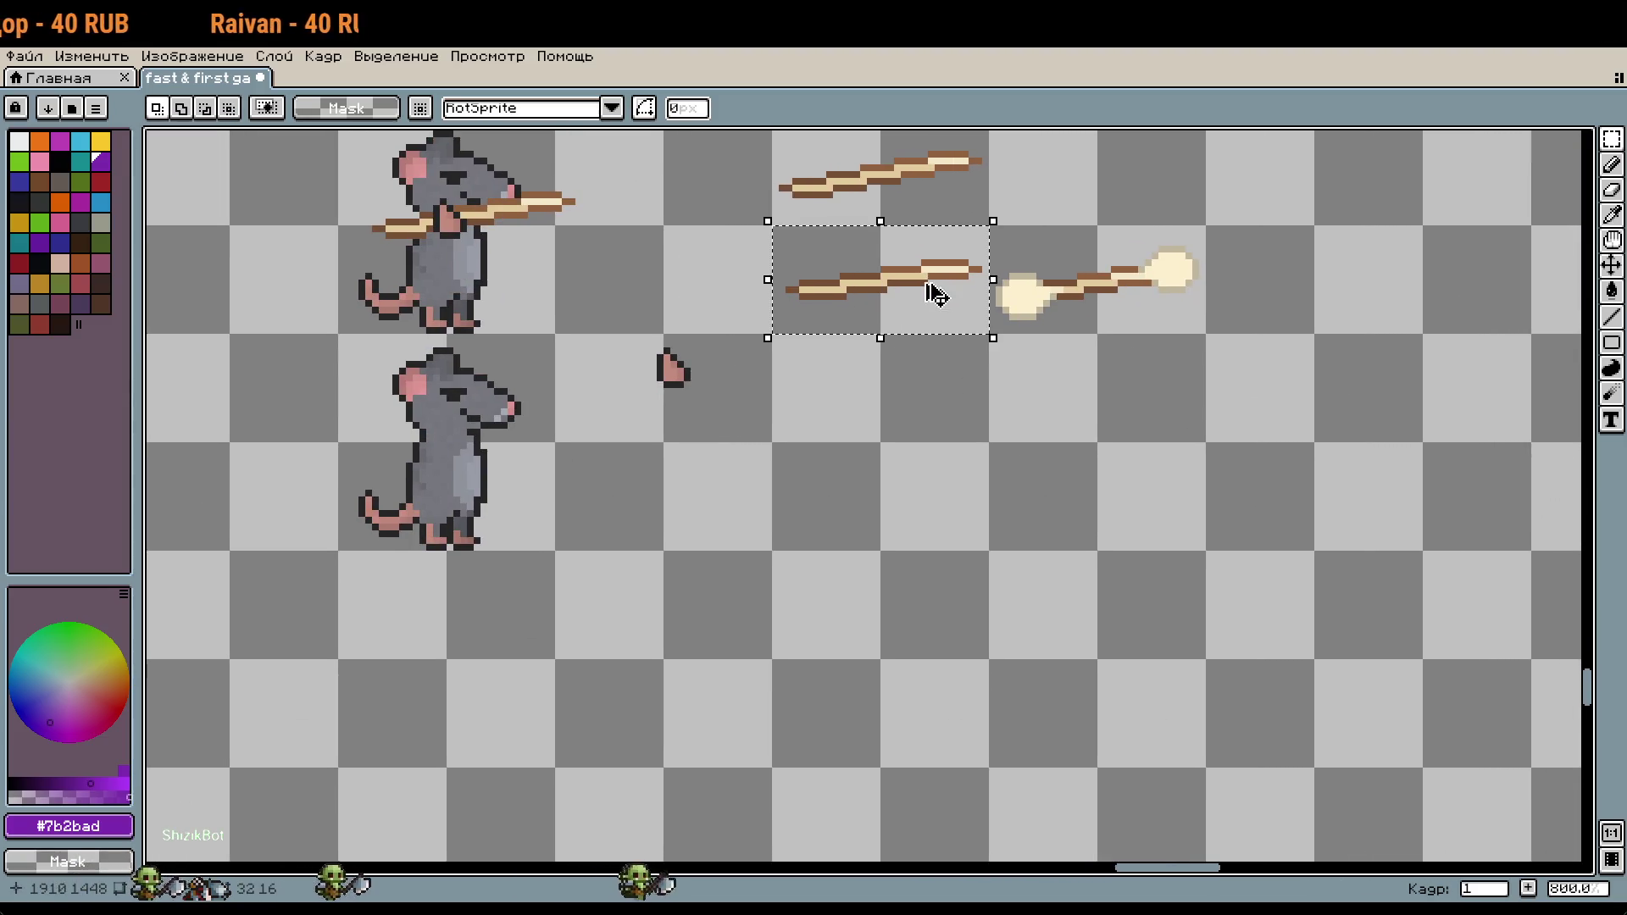
key("ctrl+c")
key("ctrl+v")
key("Down")
key("Down")
scroll(830, 370, "up", 3)
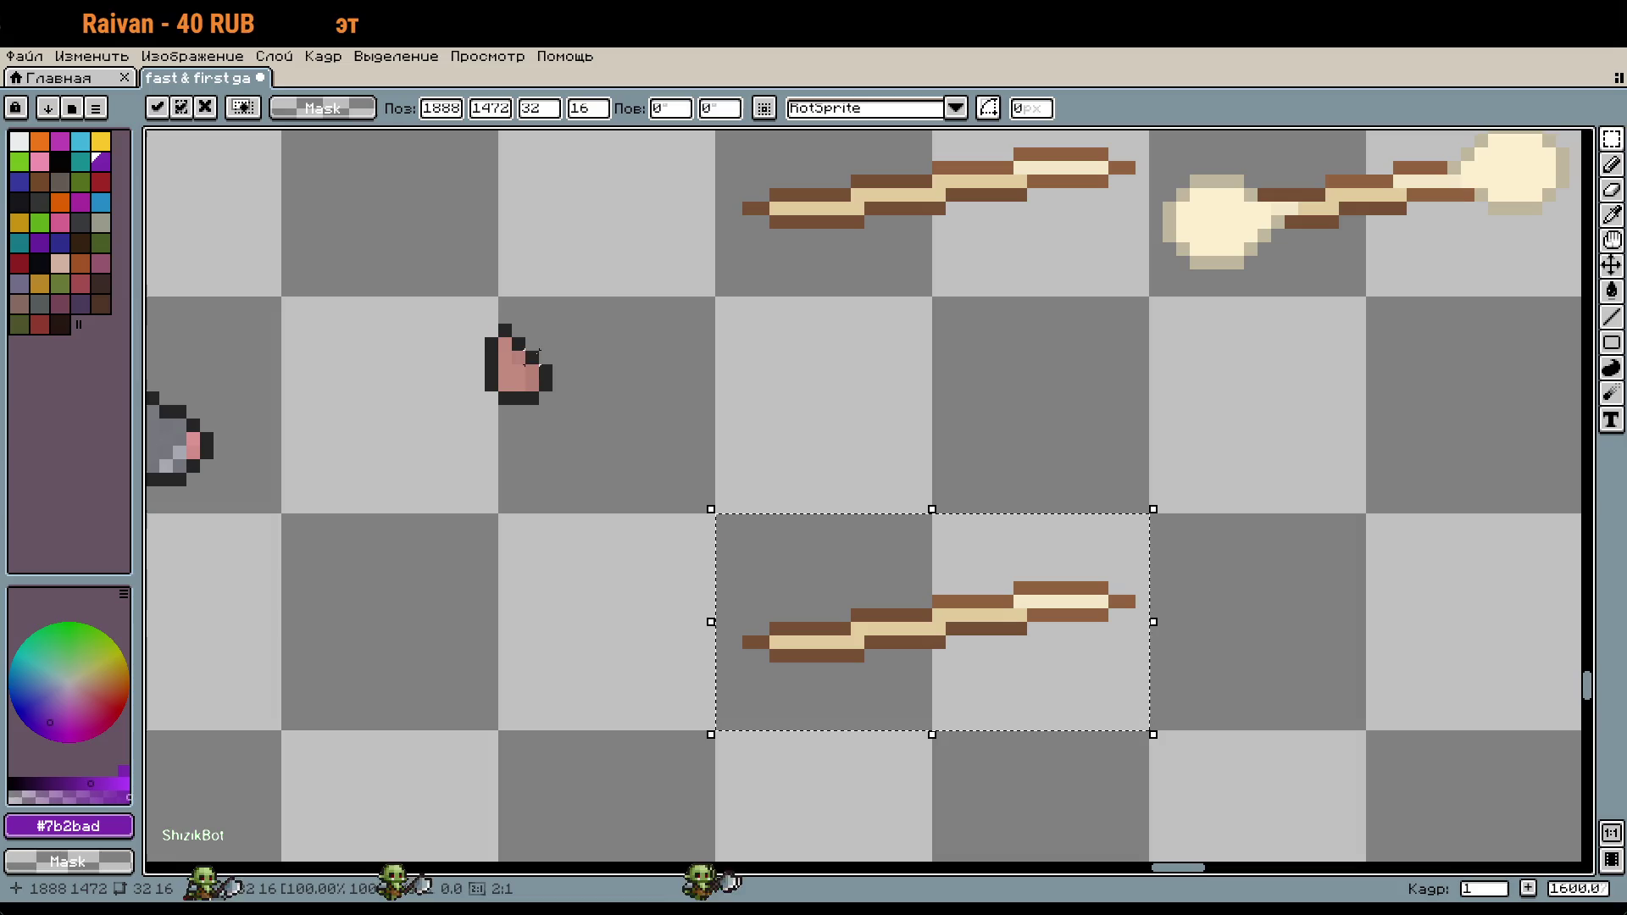
Step: Fit the pink paw piece onto the copied spear as a grip
mouse_move(480, 319)
left_mouse_down()
mouse_move(555, 395)
mouse_move(911, 629)
left_mouse_up()
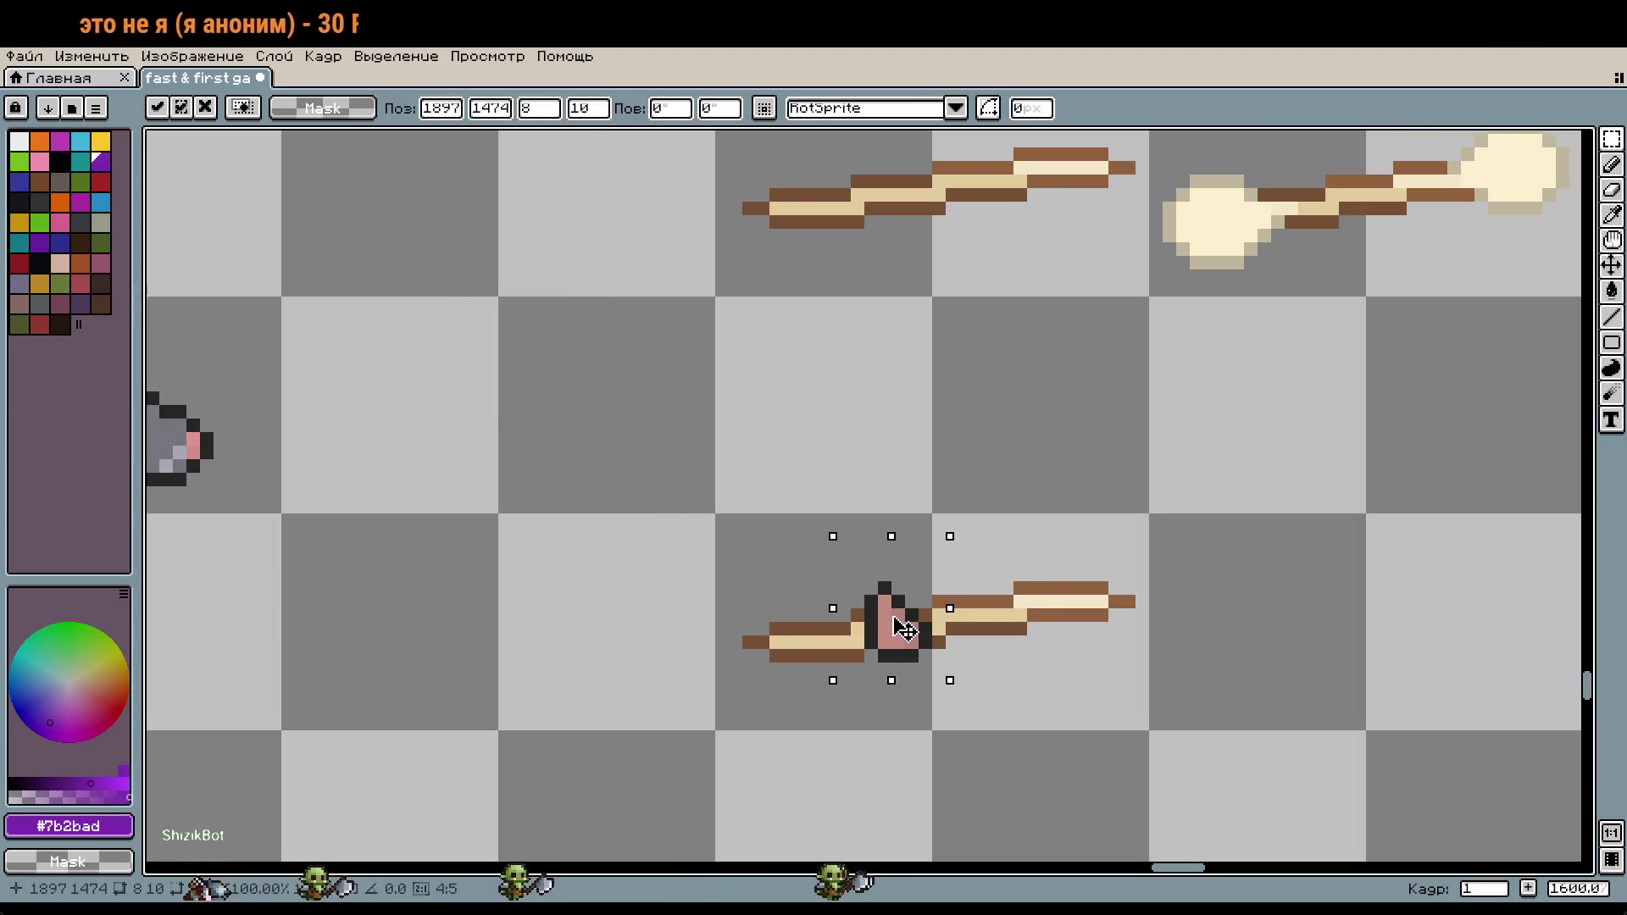
scroll(905, 629, "down", 3)
scroll(911, 628, "up", 1)
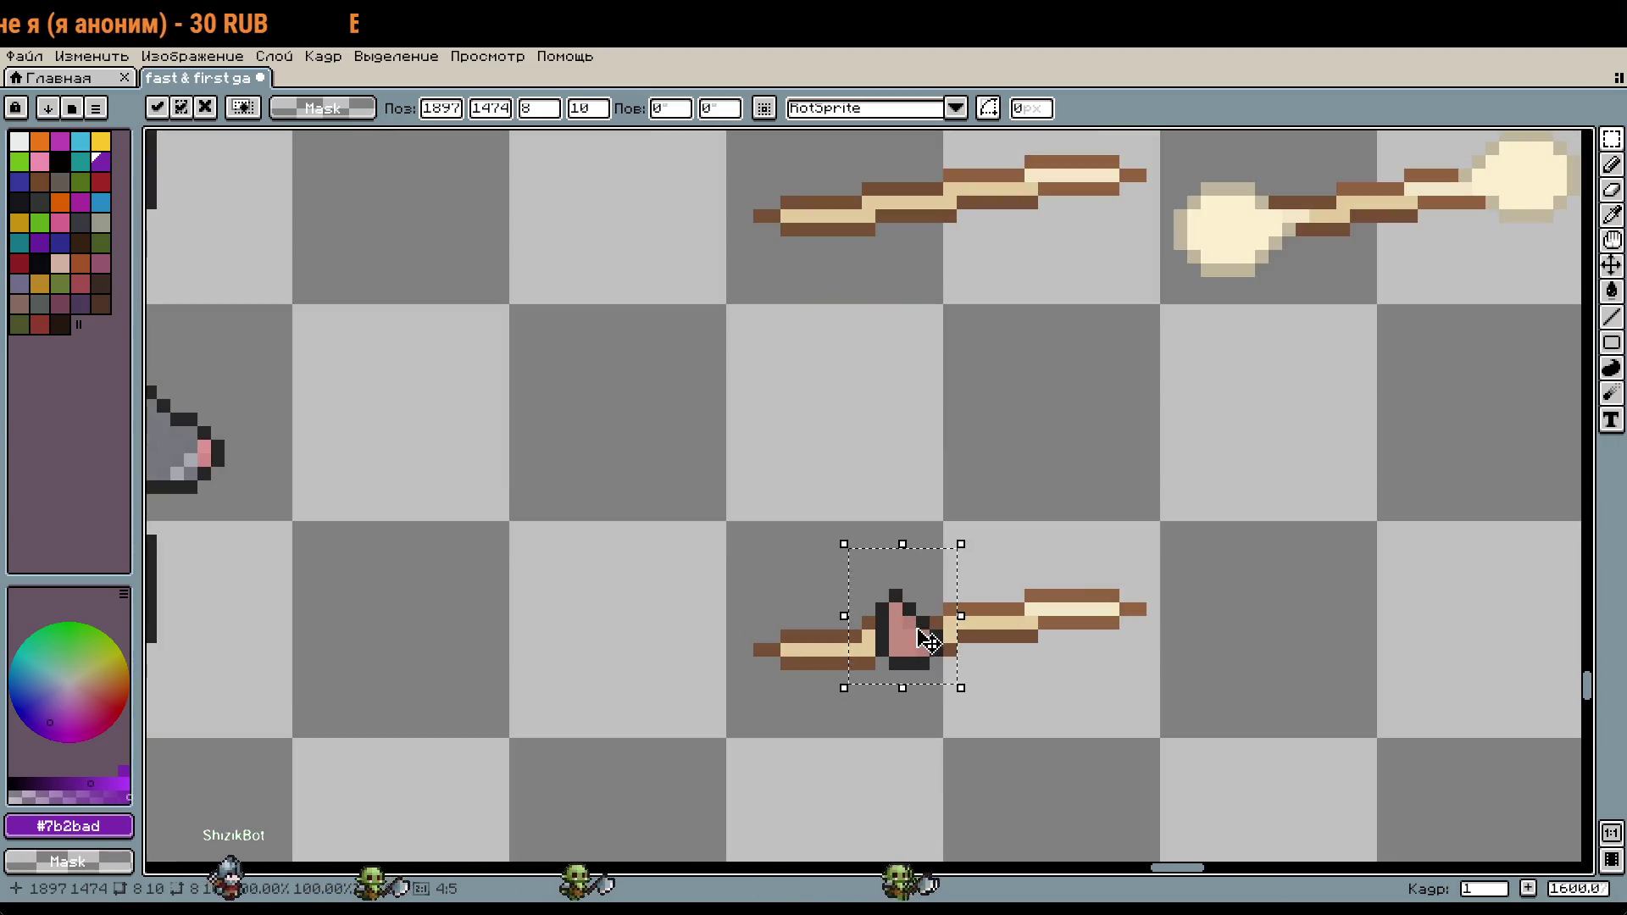
key("Left")
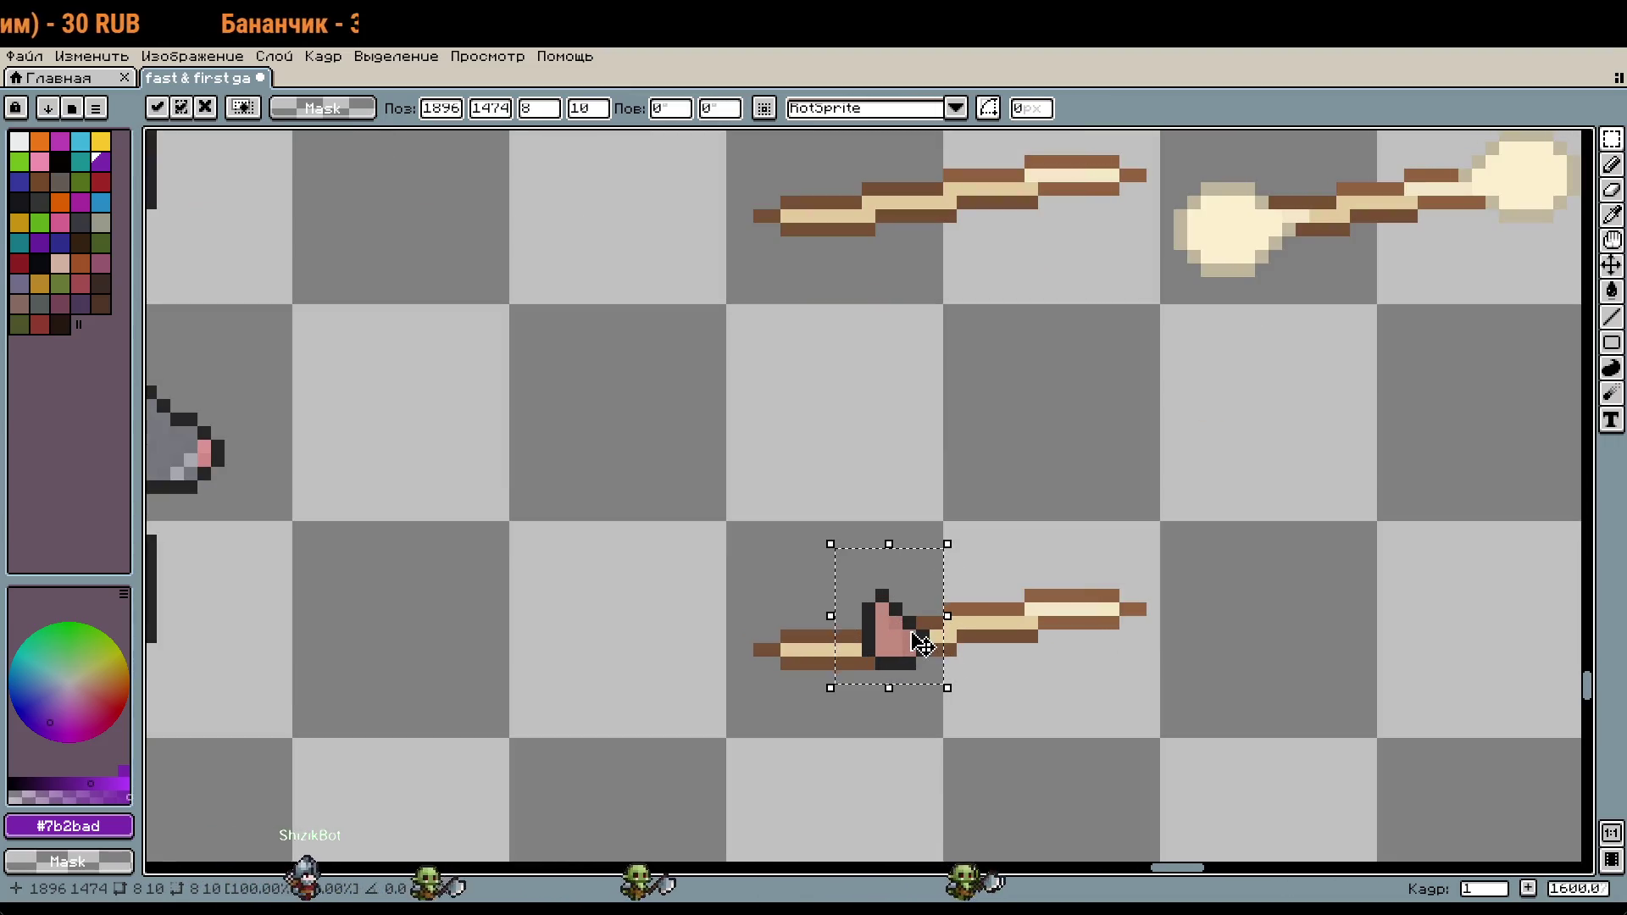
left_click_drag(922, 646, 923, 659)
key("Return")
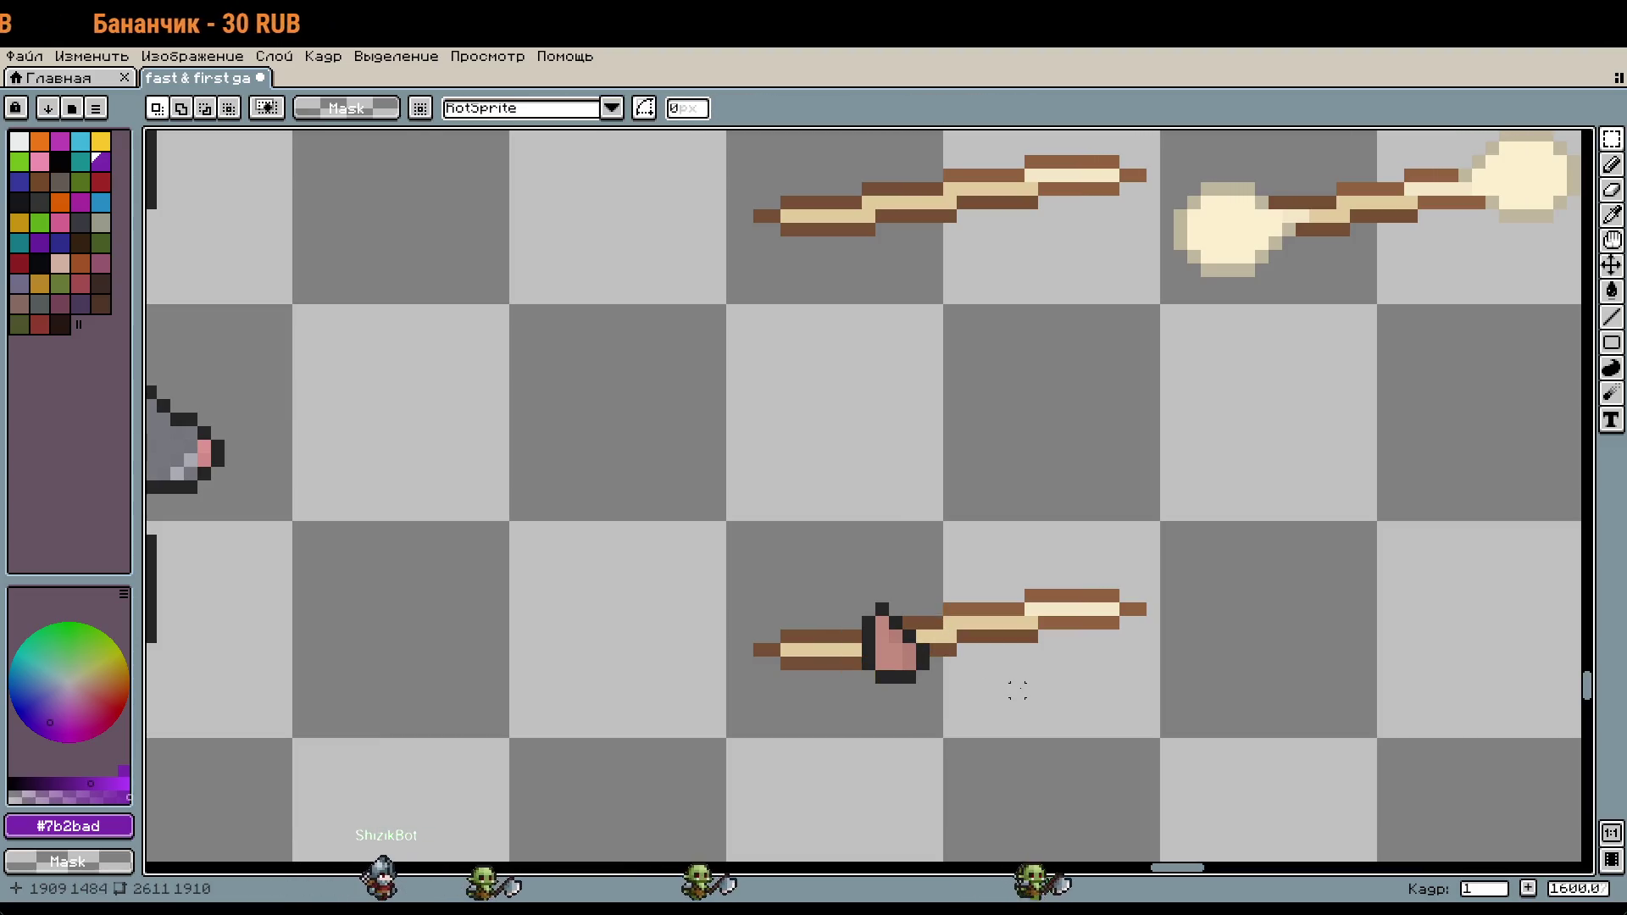
scroll(1014, 691, "down", 1)
Step: Move the paw-gripped spear onto the bottom rat's mouth and commit it
left_click_drag(864, 602, 1075, 703)
scroll(896, 539, "left", 3)
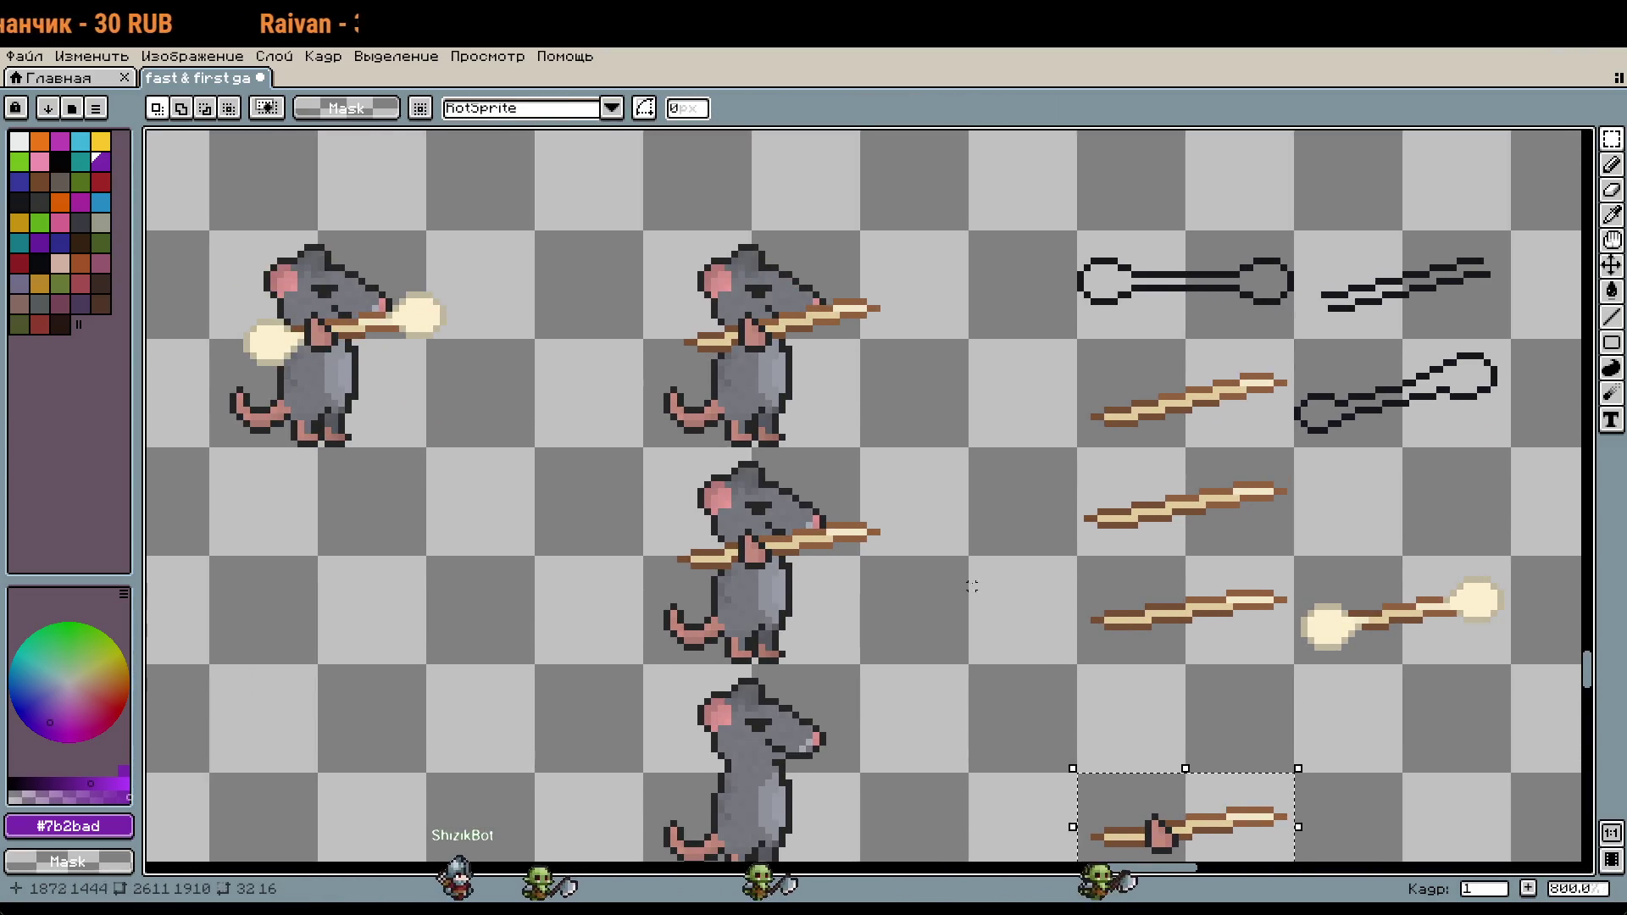
key("ctrl+t")
scroll(981, 574, "left", 2)
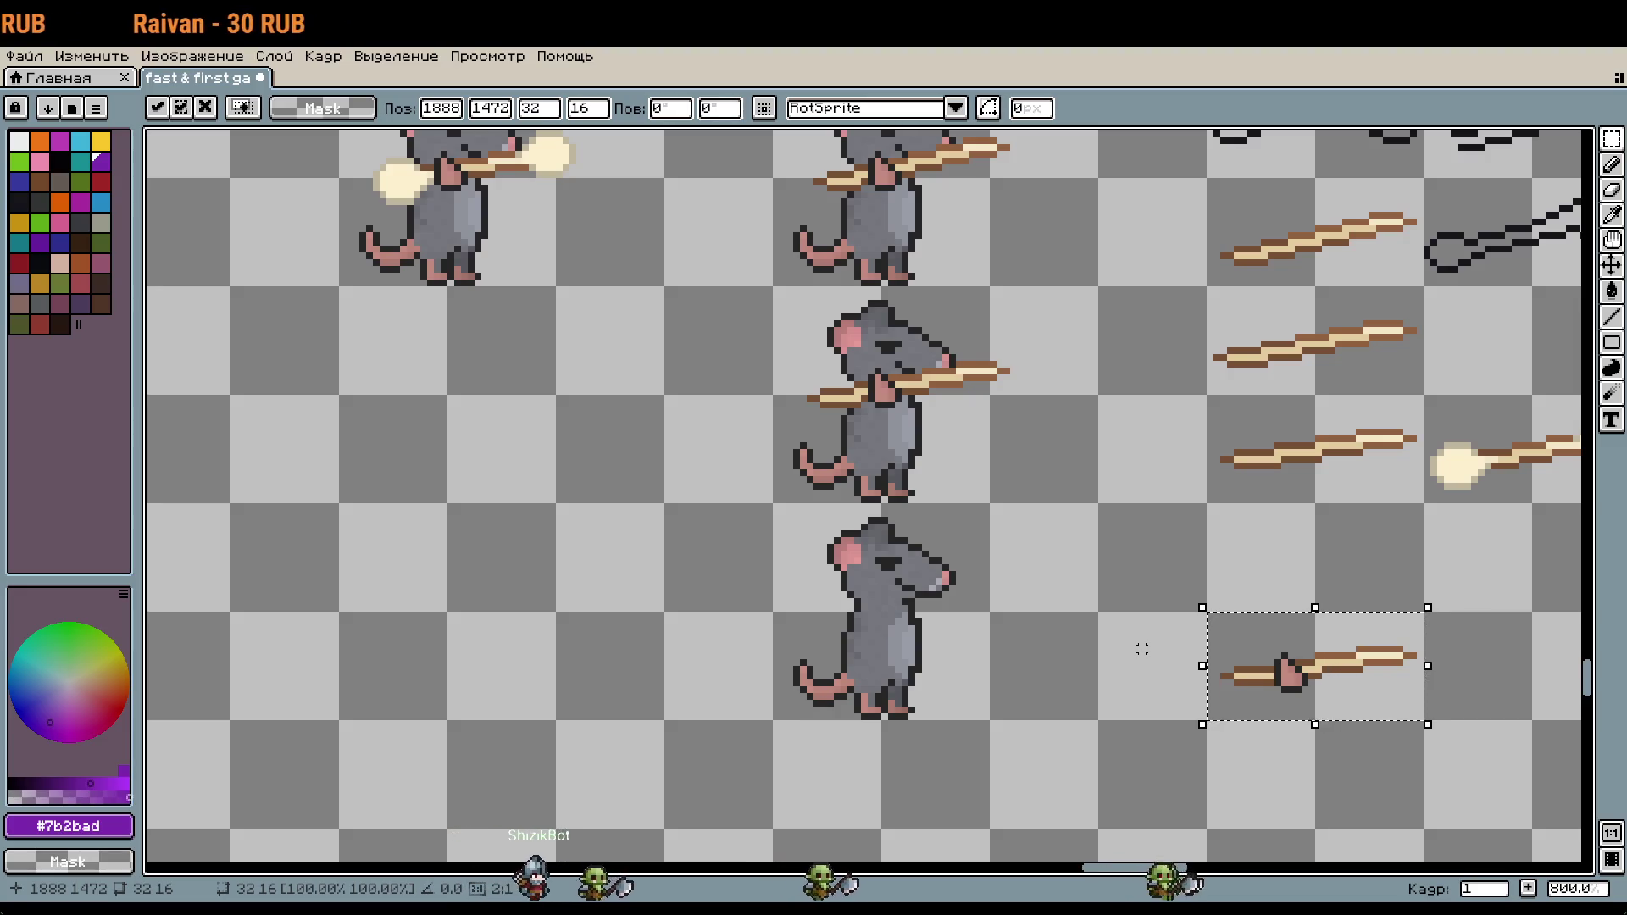
mouse_move(1337, 675)
left_mouse_down()
mouse_move(905, 616)
mouse_move(934, 603)
left_mouse_up()
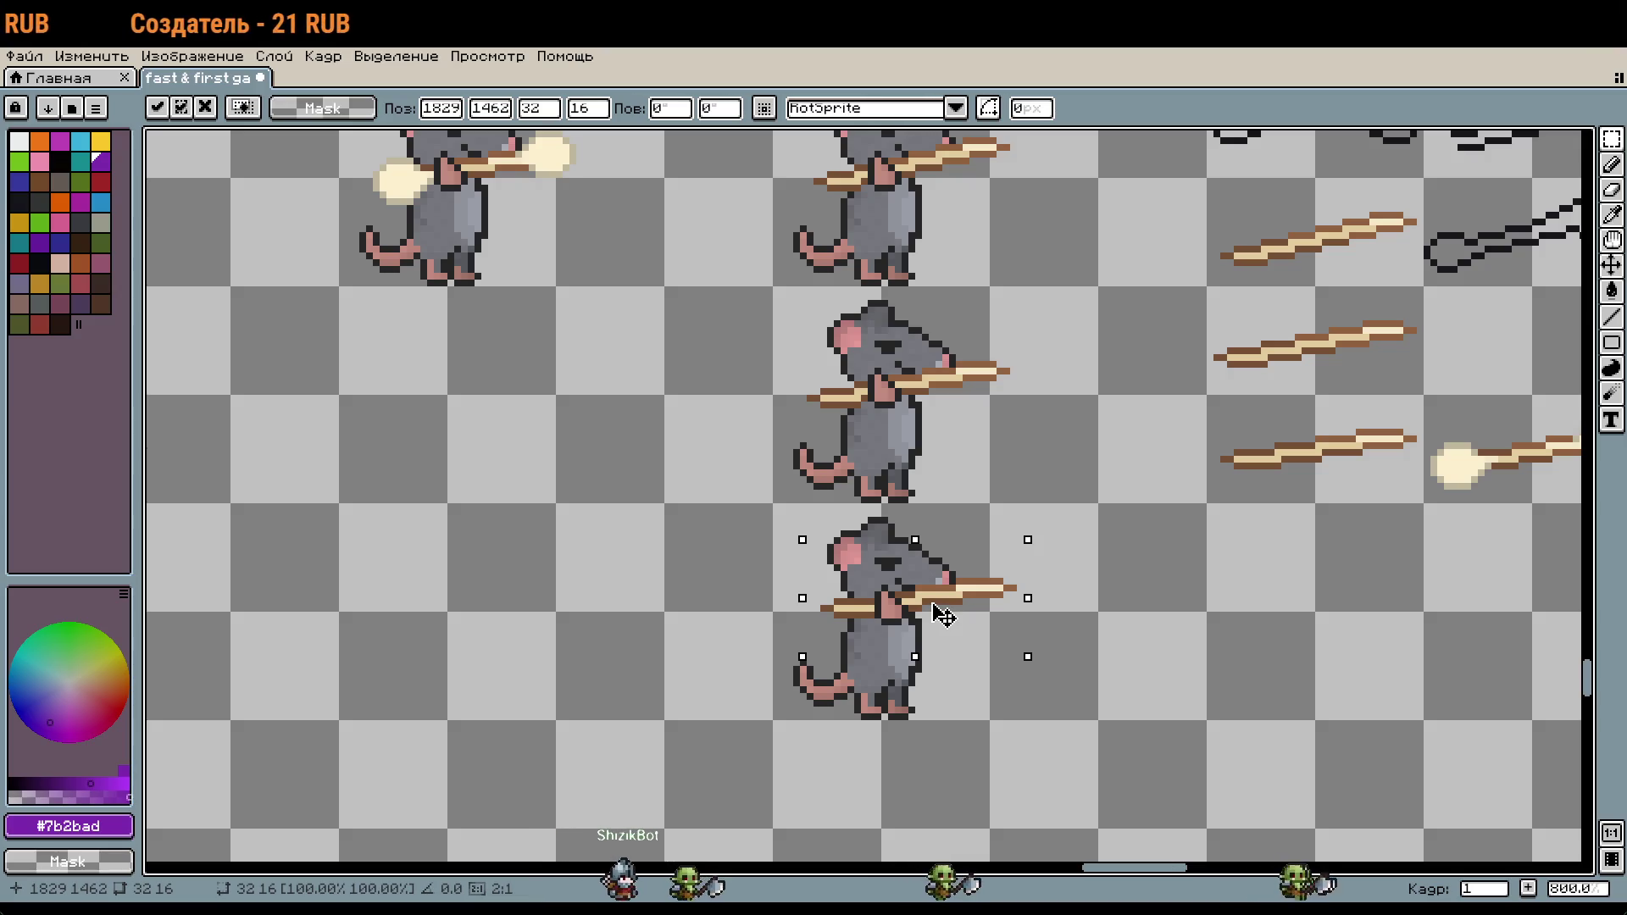
scroll(941, 613, "down", 1)
key("Return")
scroll(1061, 615, "down", 1)
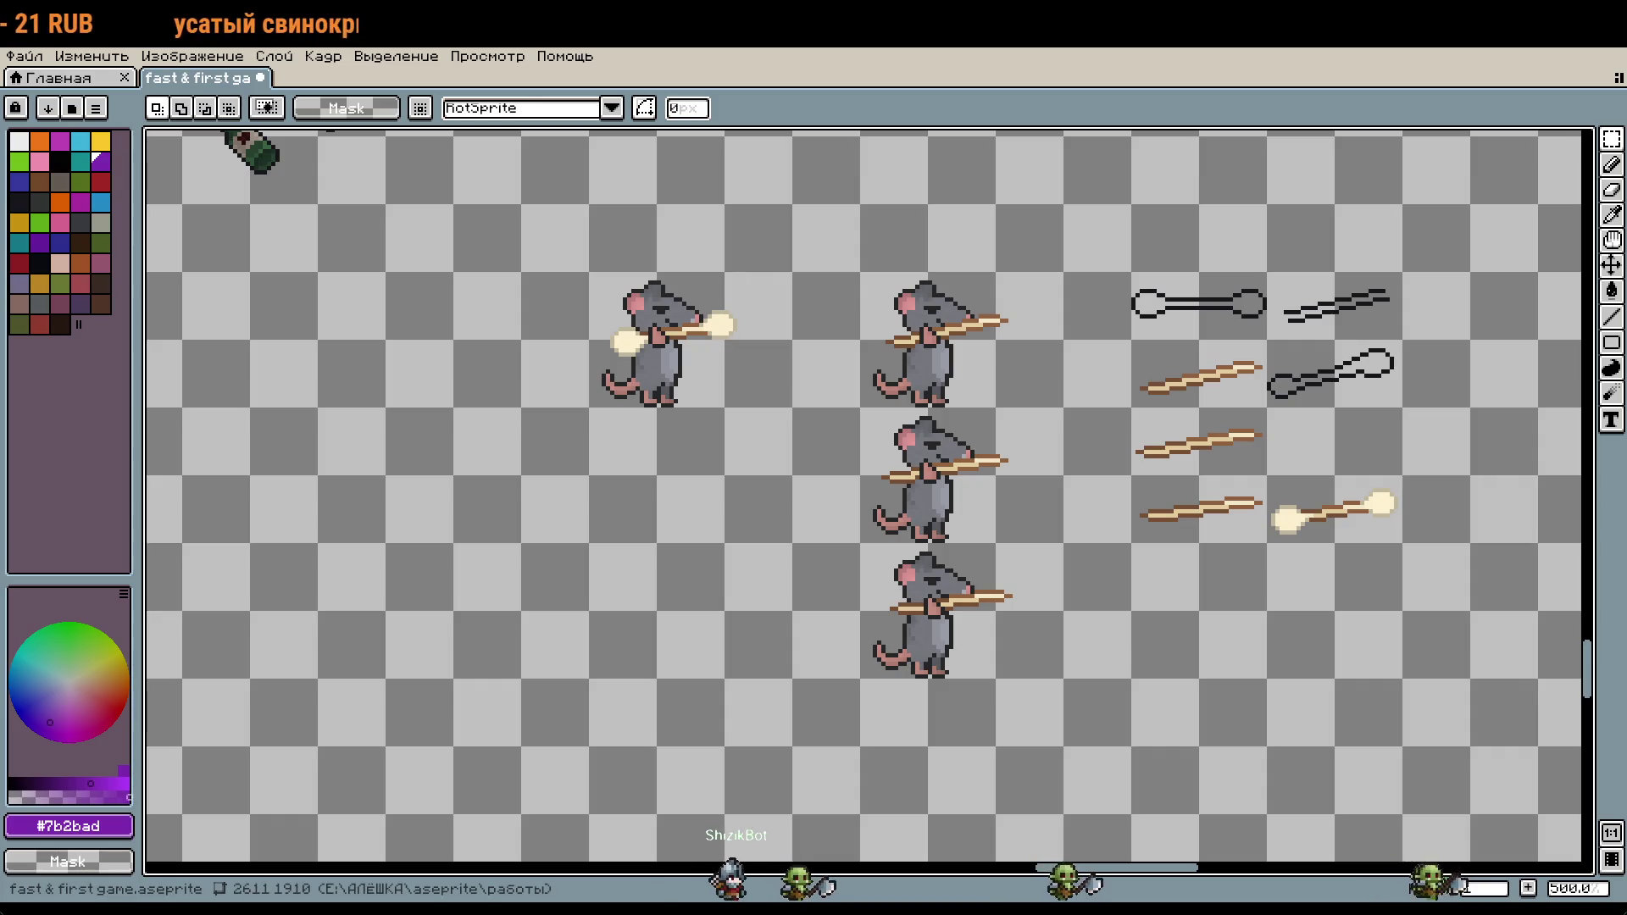
Step: Shift the top row of outline shapes to the left
left_click_drag(1131, 338, 1268, 544)
left_click_drag(1323, 456, 1078, 510)
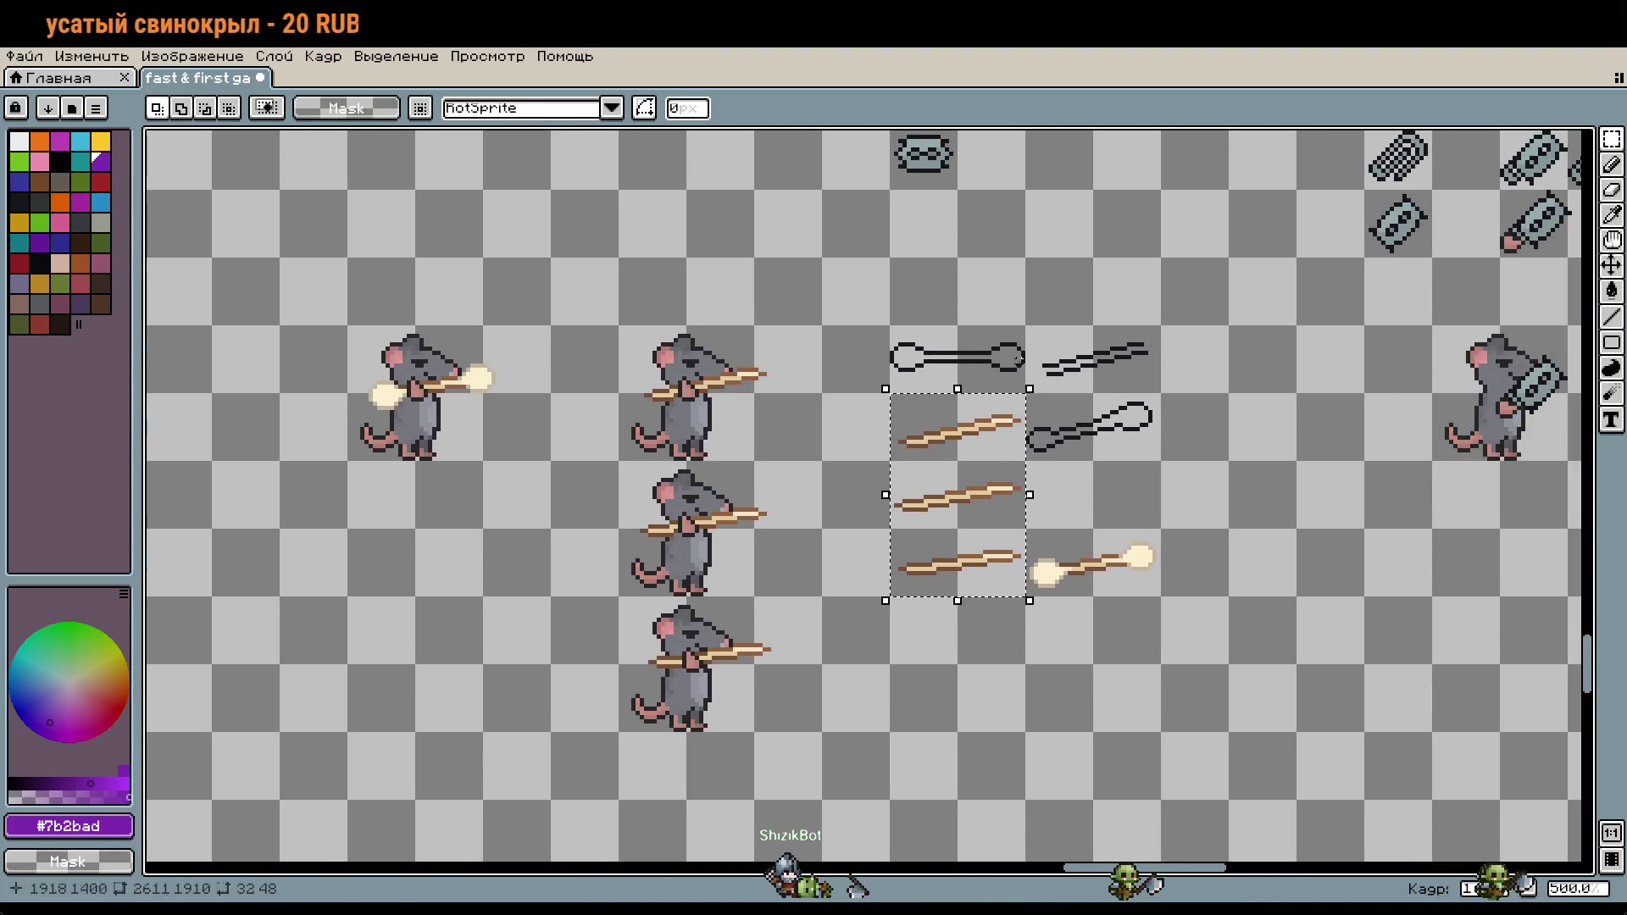
mouse_move(885, 322)
left_mouse_down()
mouse_move(1165, 396)
mouse_move(1131, 557)
left_mouse_up()
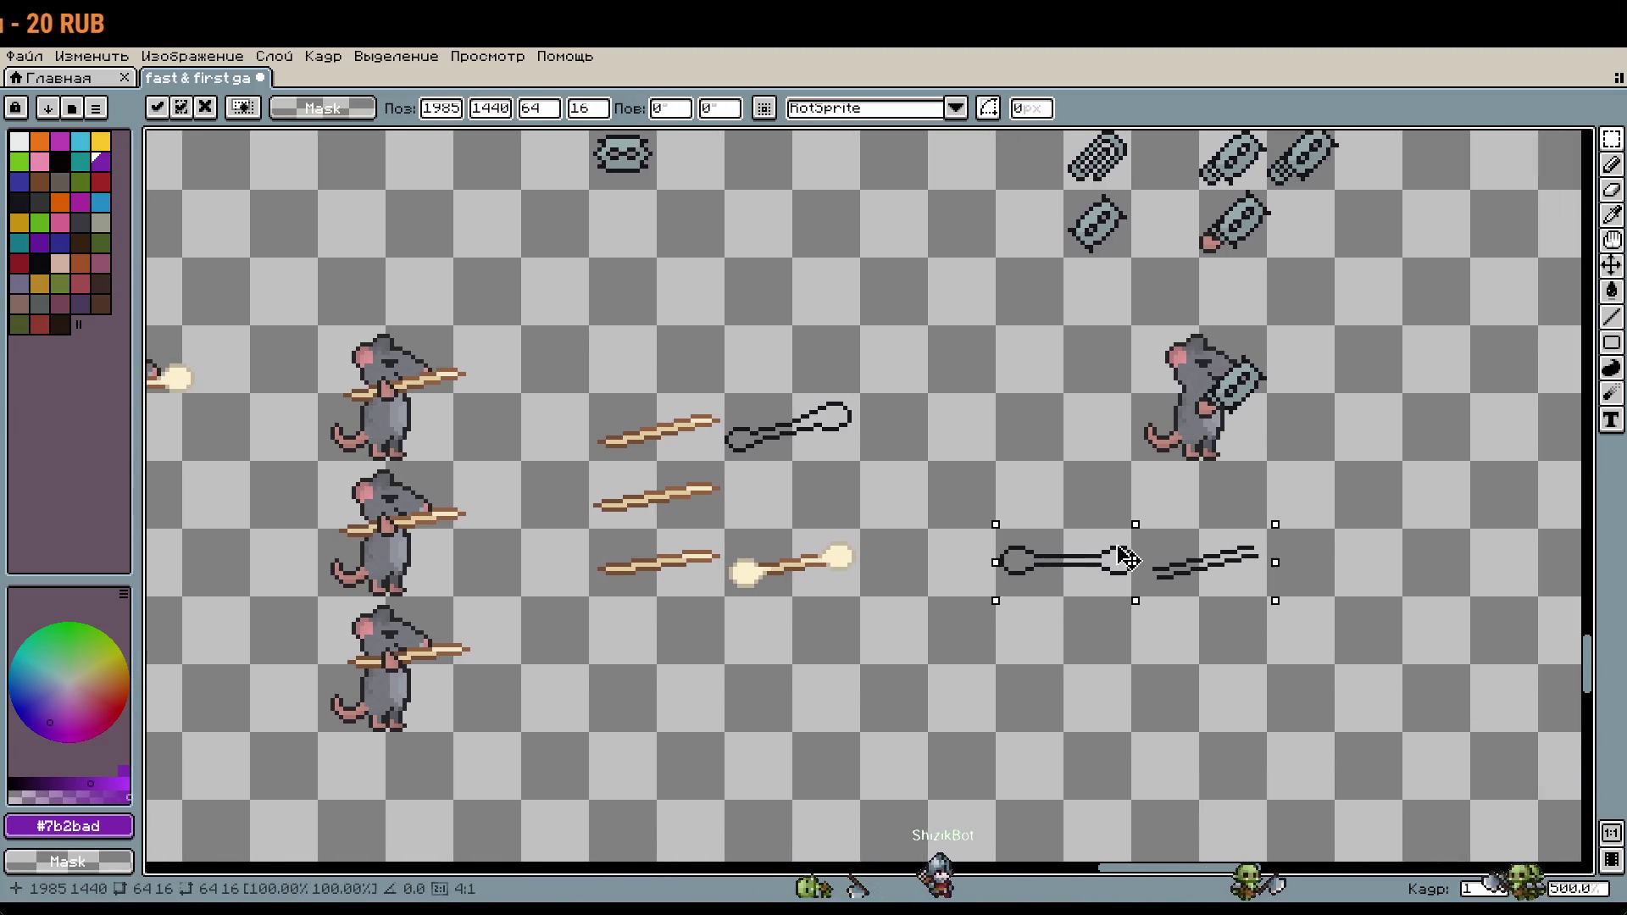
left_click_drag(1126, 559, 987, 561)
Step: Move the ring outline and glowing stick down into the right-hand column
left_click_drag(726, 391, 860, 595)
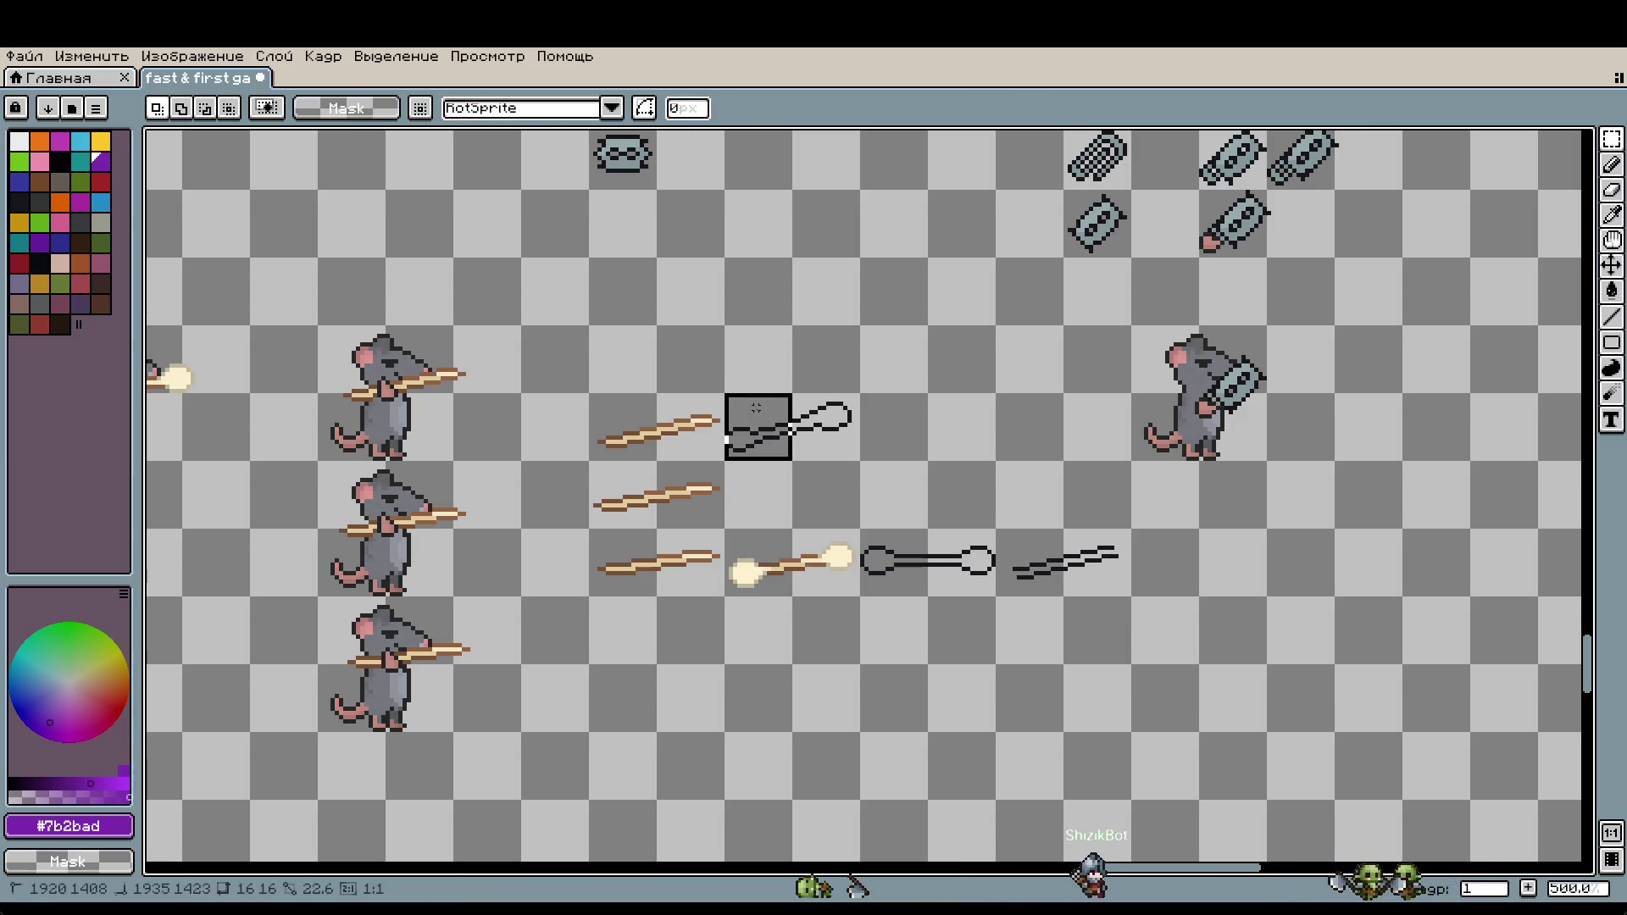
mouse_move(788, 469)
left_mouse_down()
mouse_move(880, 690)
mouse_move(919, 660)
left_mouse_up()
left_click_drag(751, 652, 1021, 664)
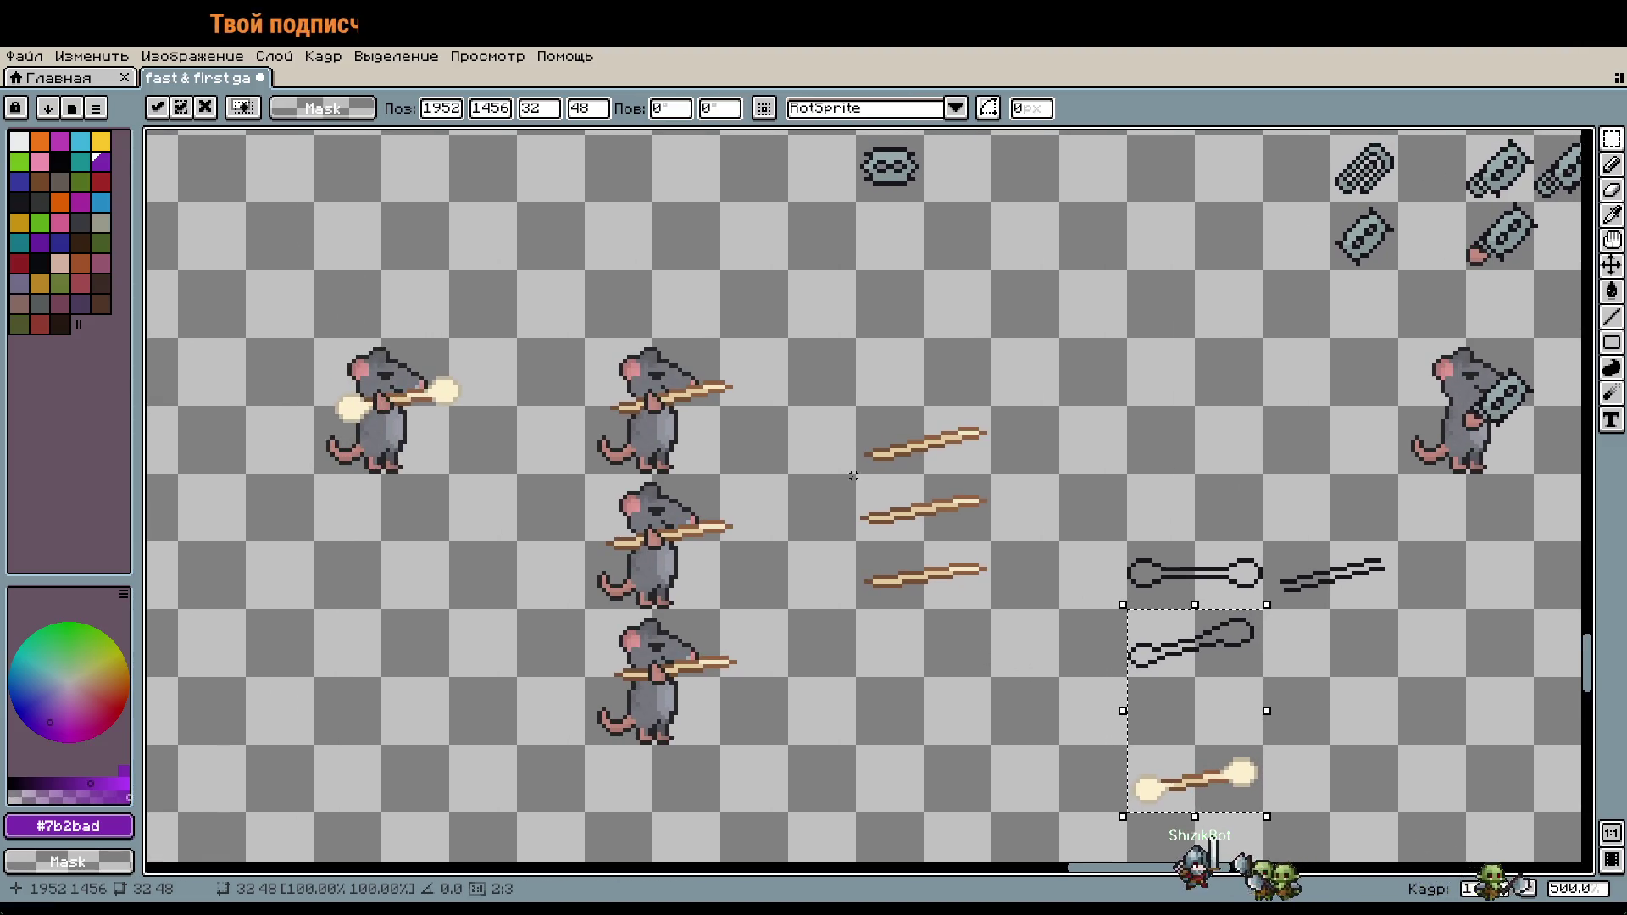
Step: Move the three brown sticks left beside the rats
left_click_drag(881, 415, 1059, 610)
mouse_move(970, 542)
left_mouse_down()
mouse_move(875, 570)
mouse_move(898, 538)
left_mouse_up()
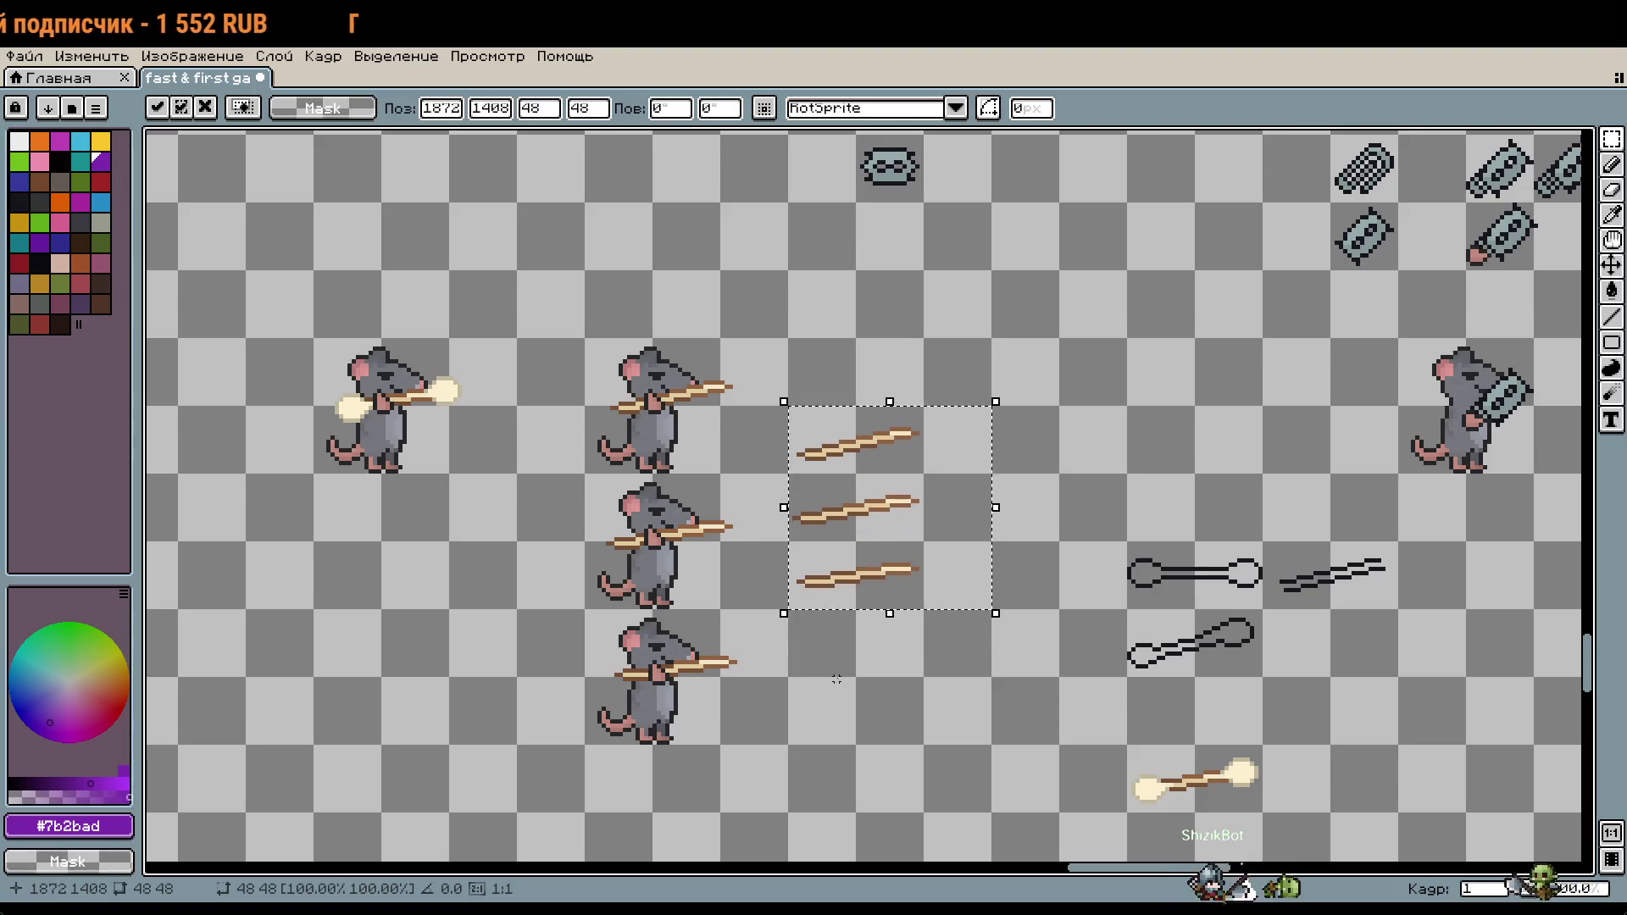
key("ctrl+d")
left_click_drag(836, 674, 981, 664)
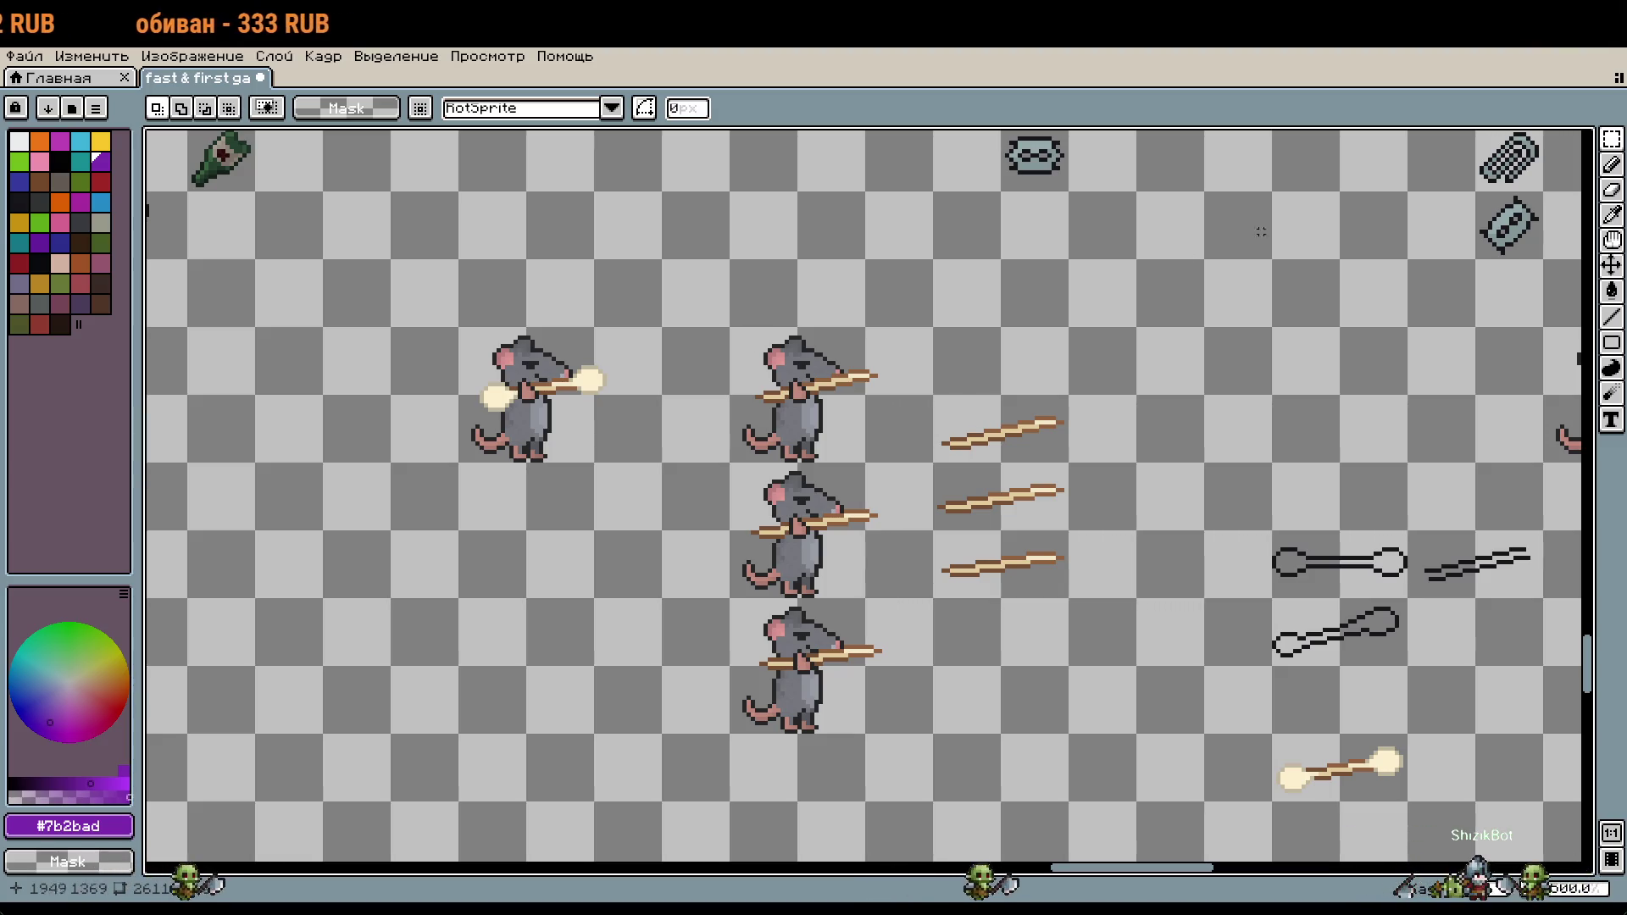
scroll(1009, 421, "up", 2)
scroll(1009, 422, "up", 3)
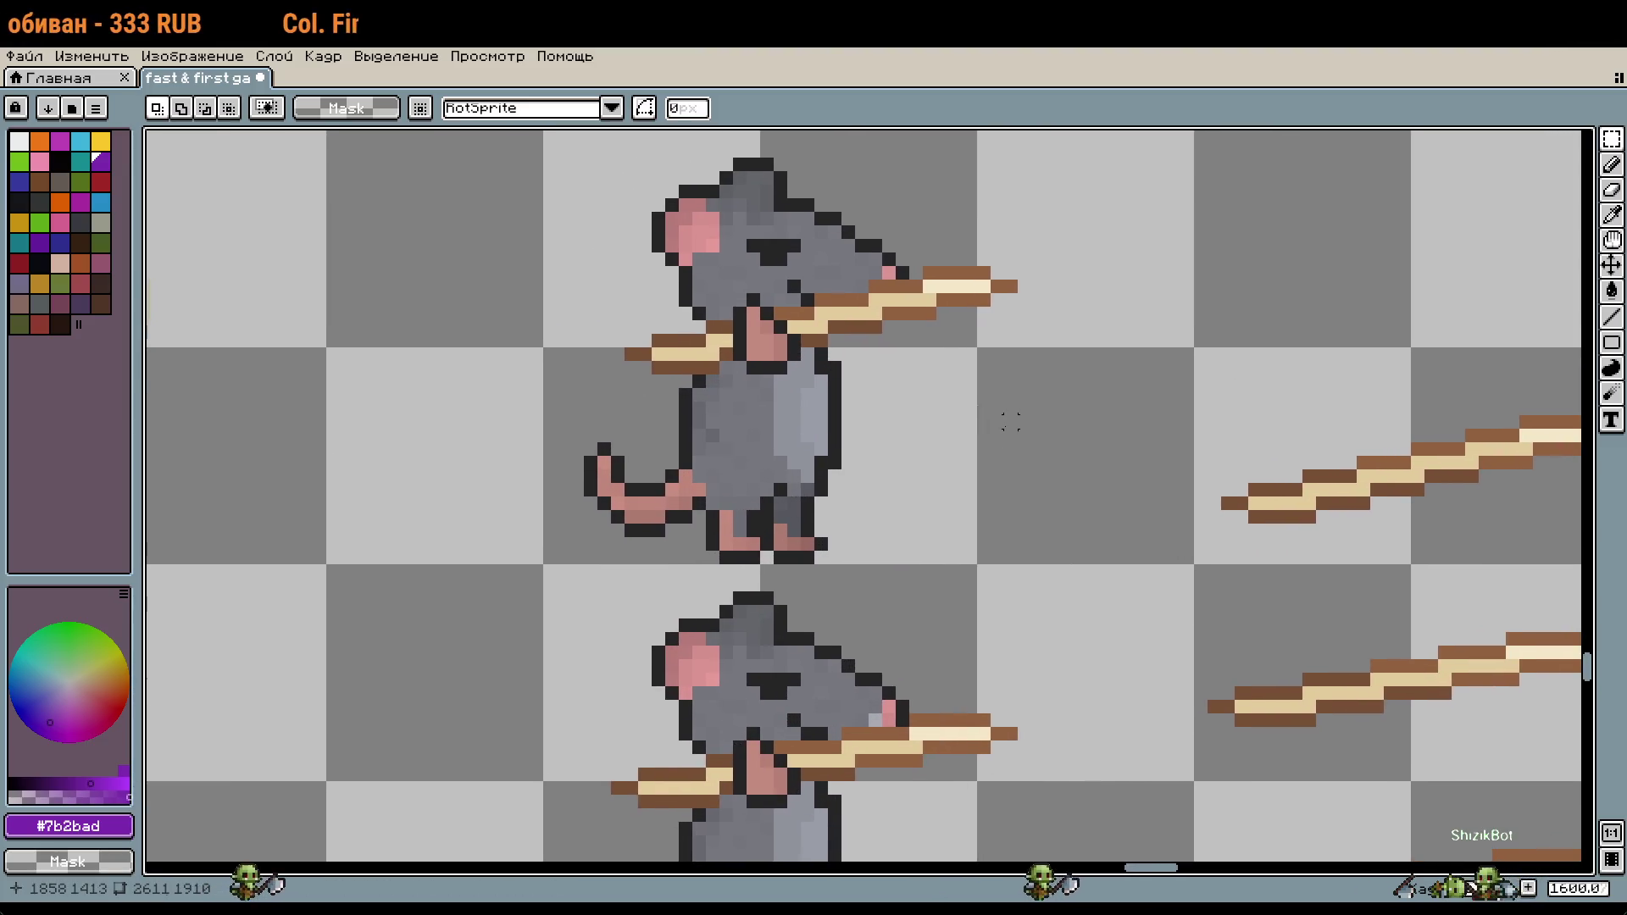
scroll(1008, 422, "down", 1)
scroll(944, 392, "up", 3)
scroll(858, 383, "down", 3)
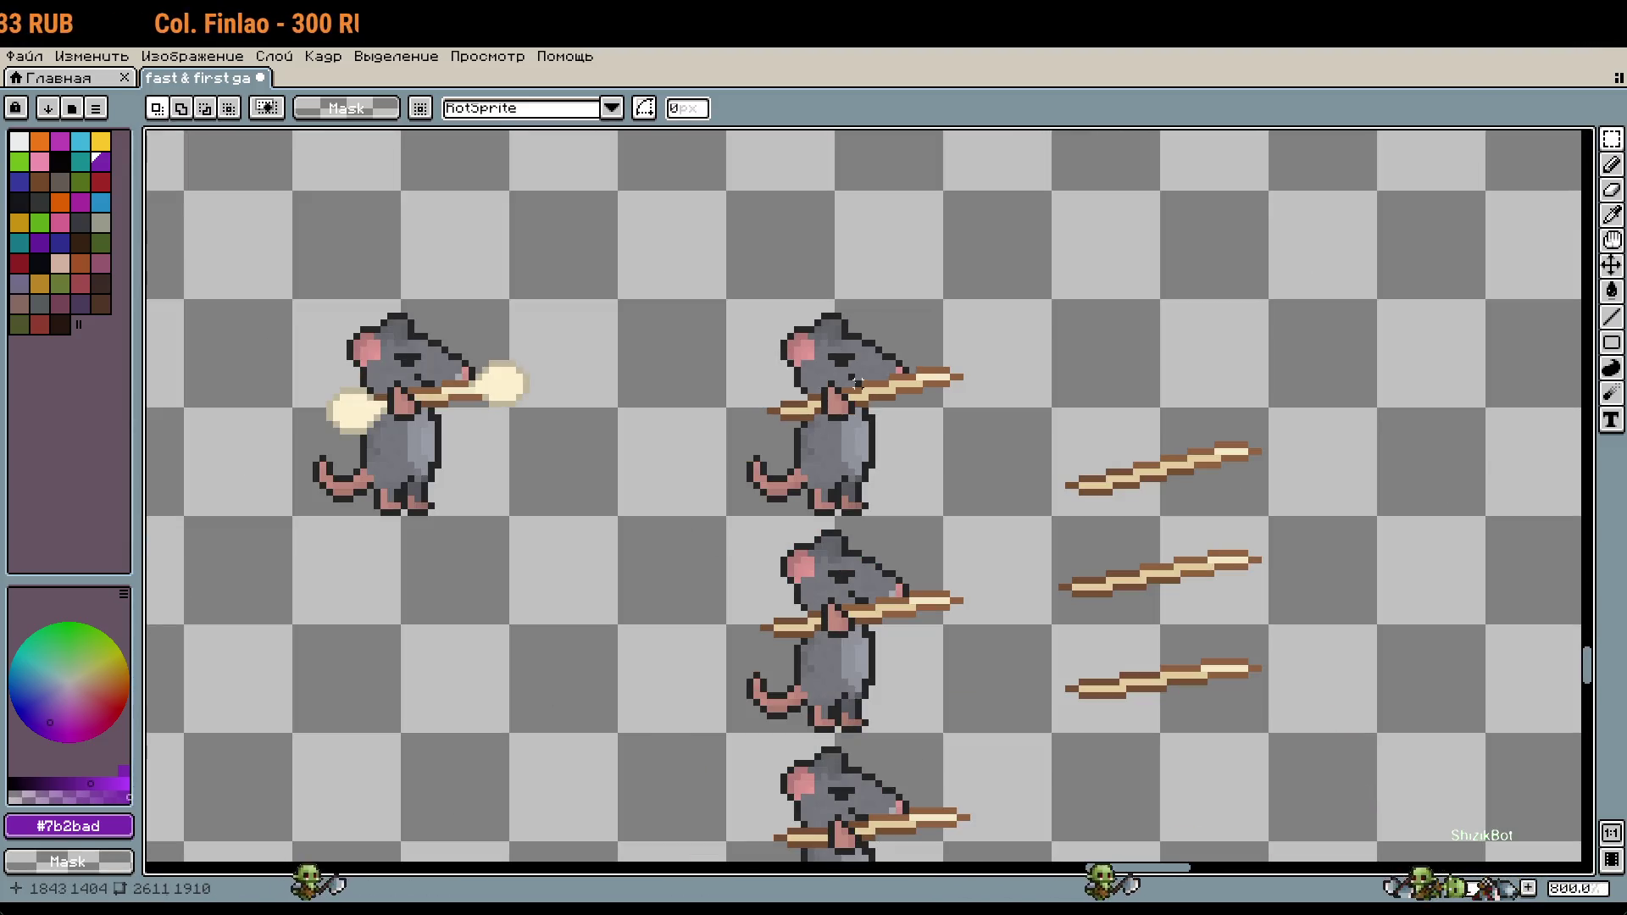
scroll(966, 424, "down", 2)
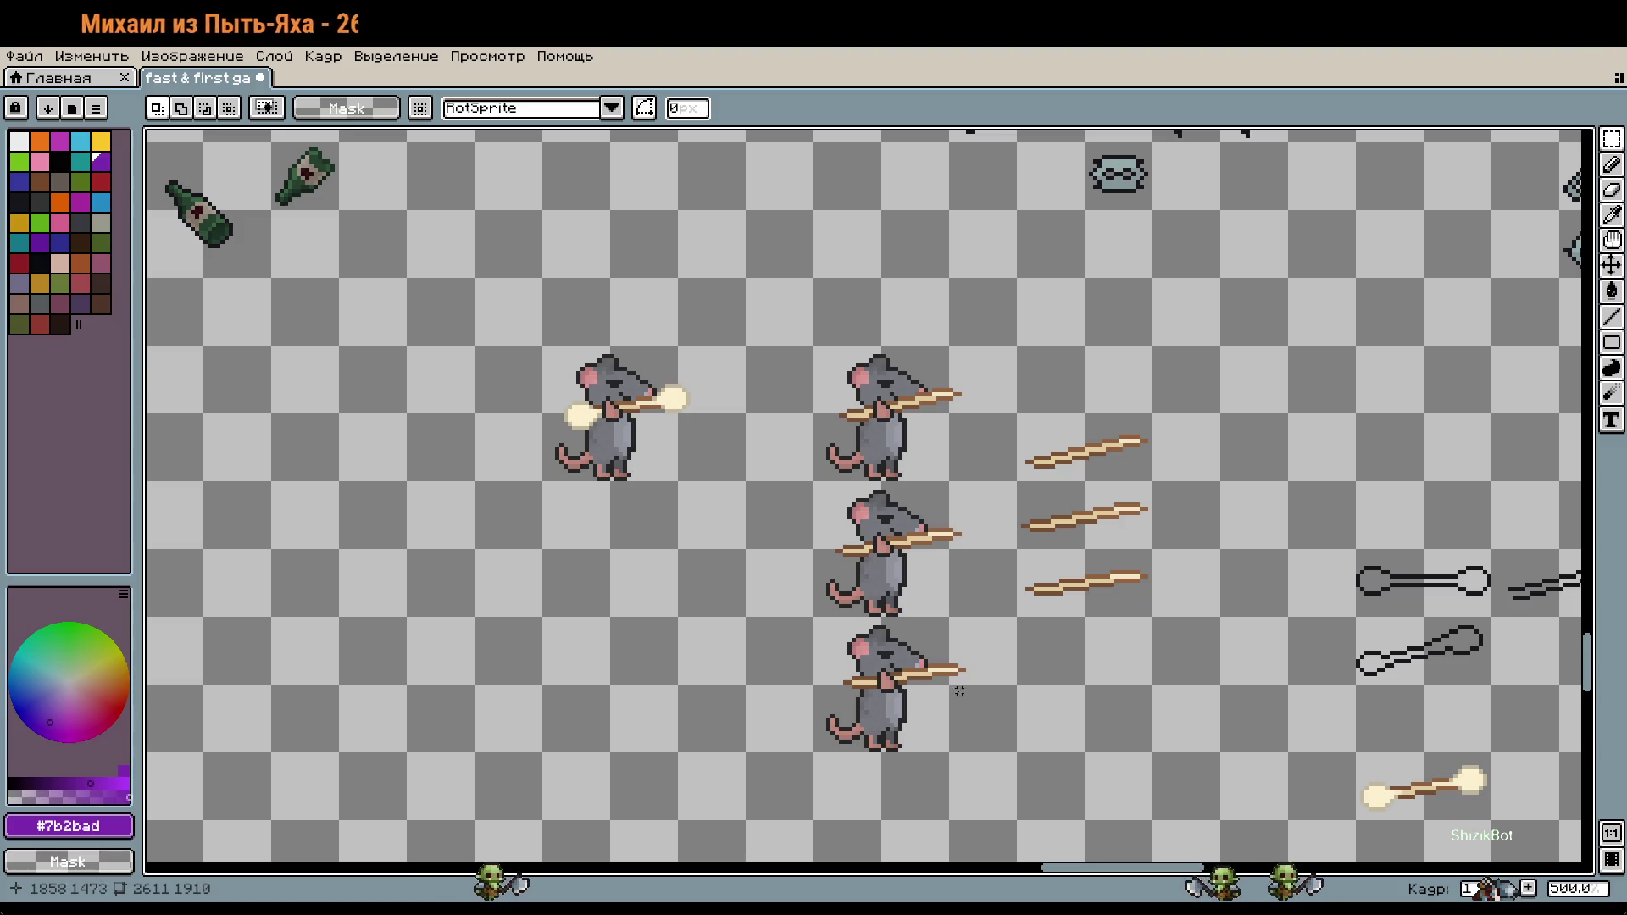
scroll(898, 690, "up", 4)
left_click_drag(921, 710, 945, 641)
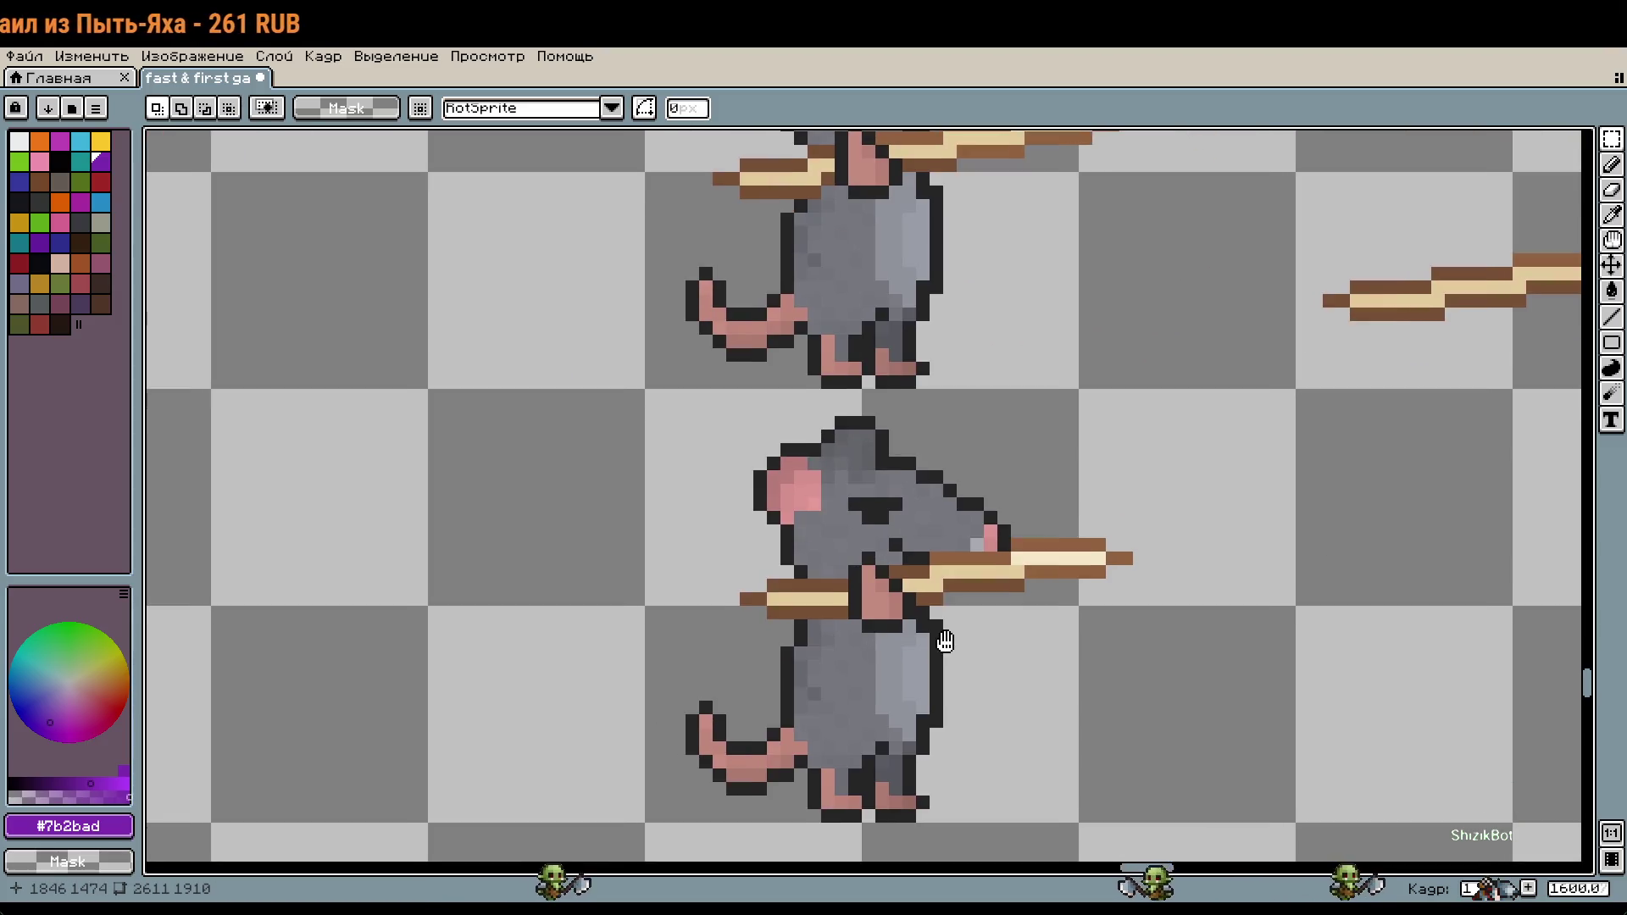
scroll(976, 627, "down", 2)
scroll(976, 630, "down", 1)
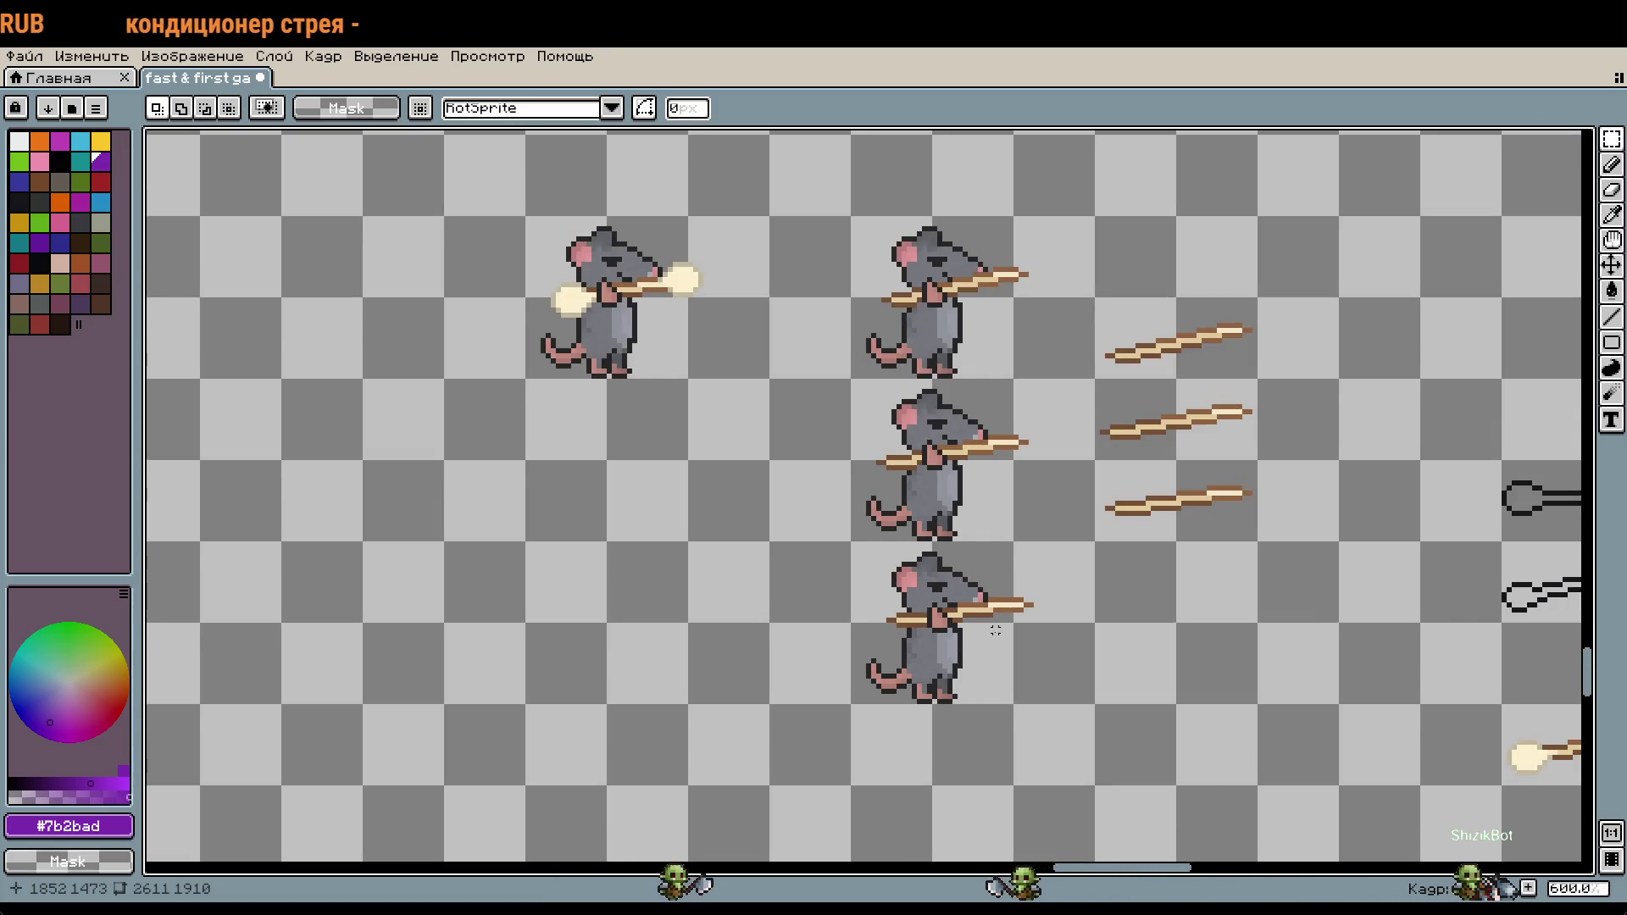
scroll(995, 630, "down", 1)
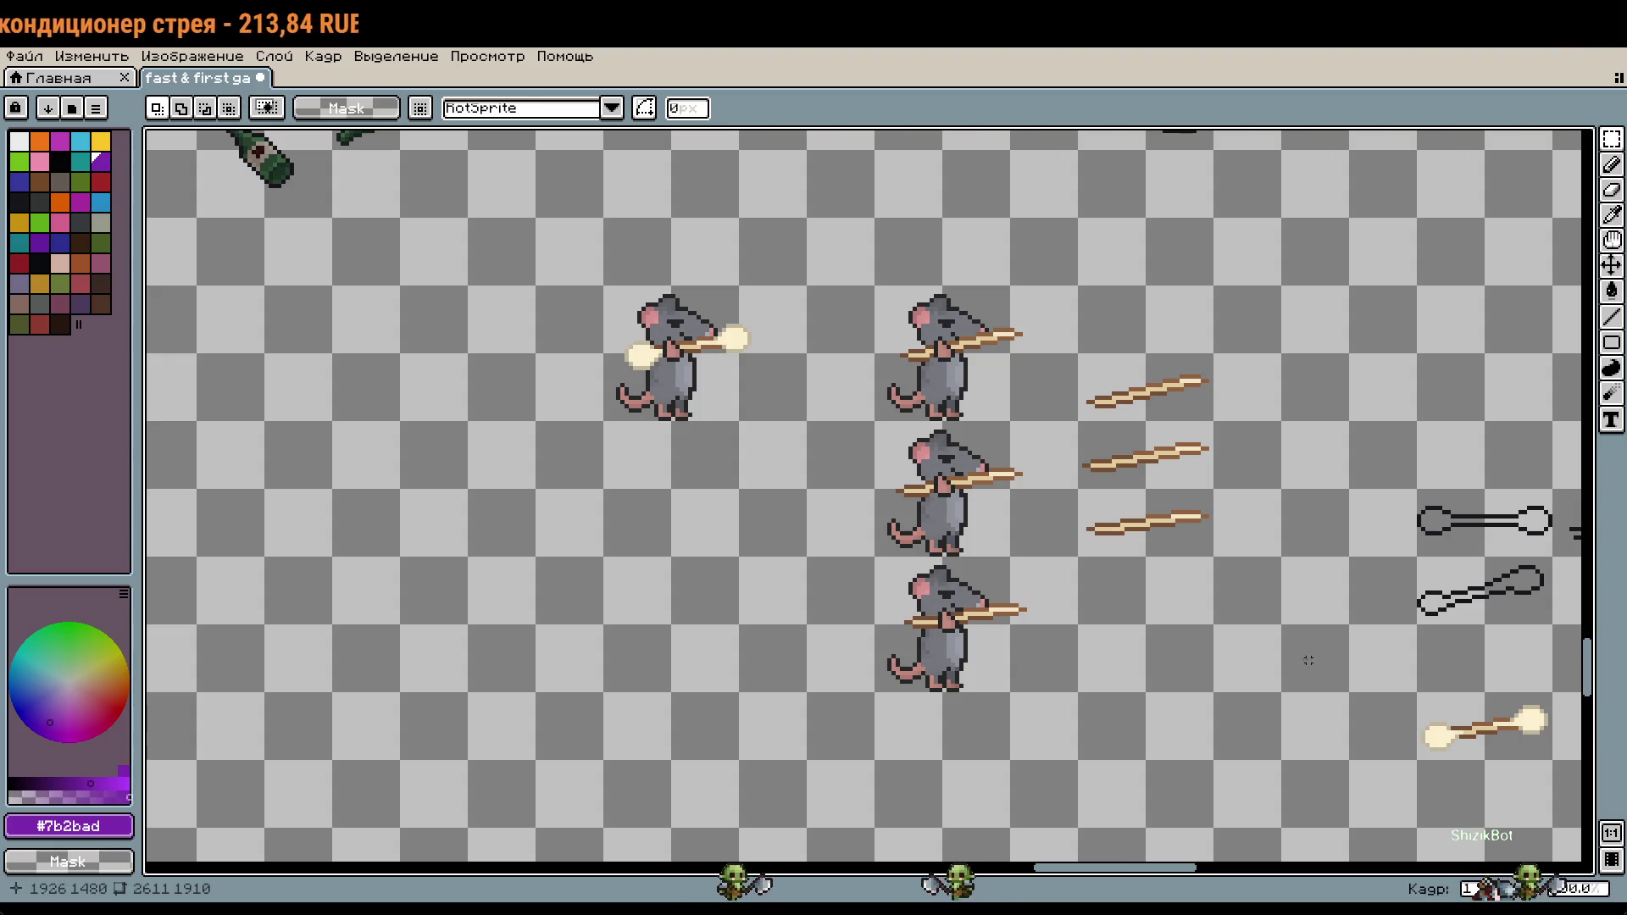
scroll(1228, 588, "down", 2)
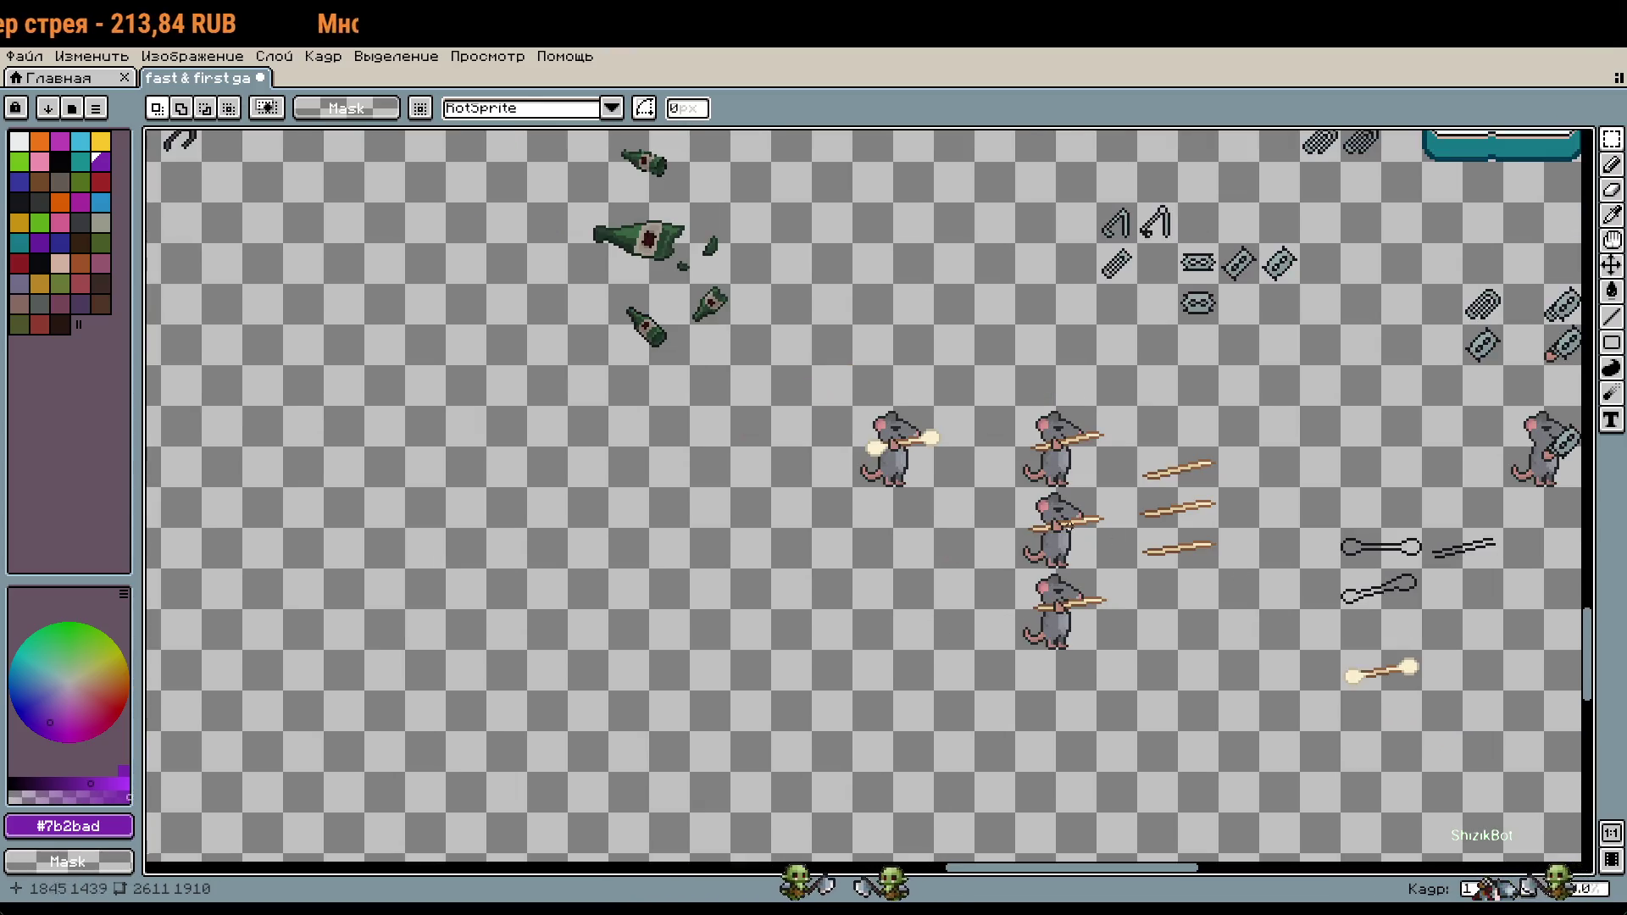
scroll(898, 458, "up", 1)
scroll(898, 458, "up", 2)
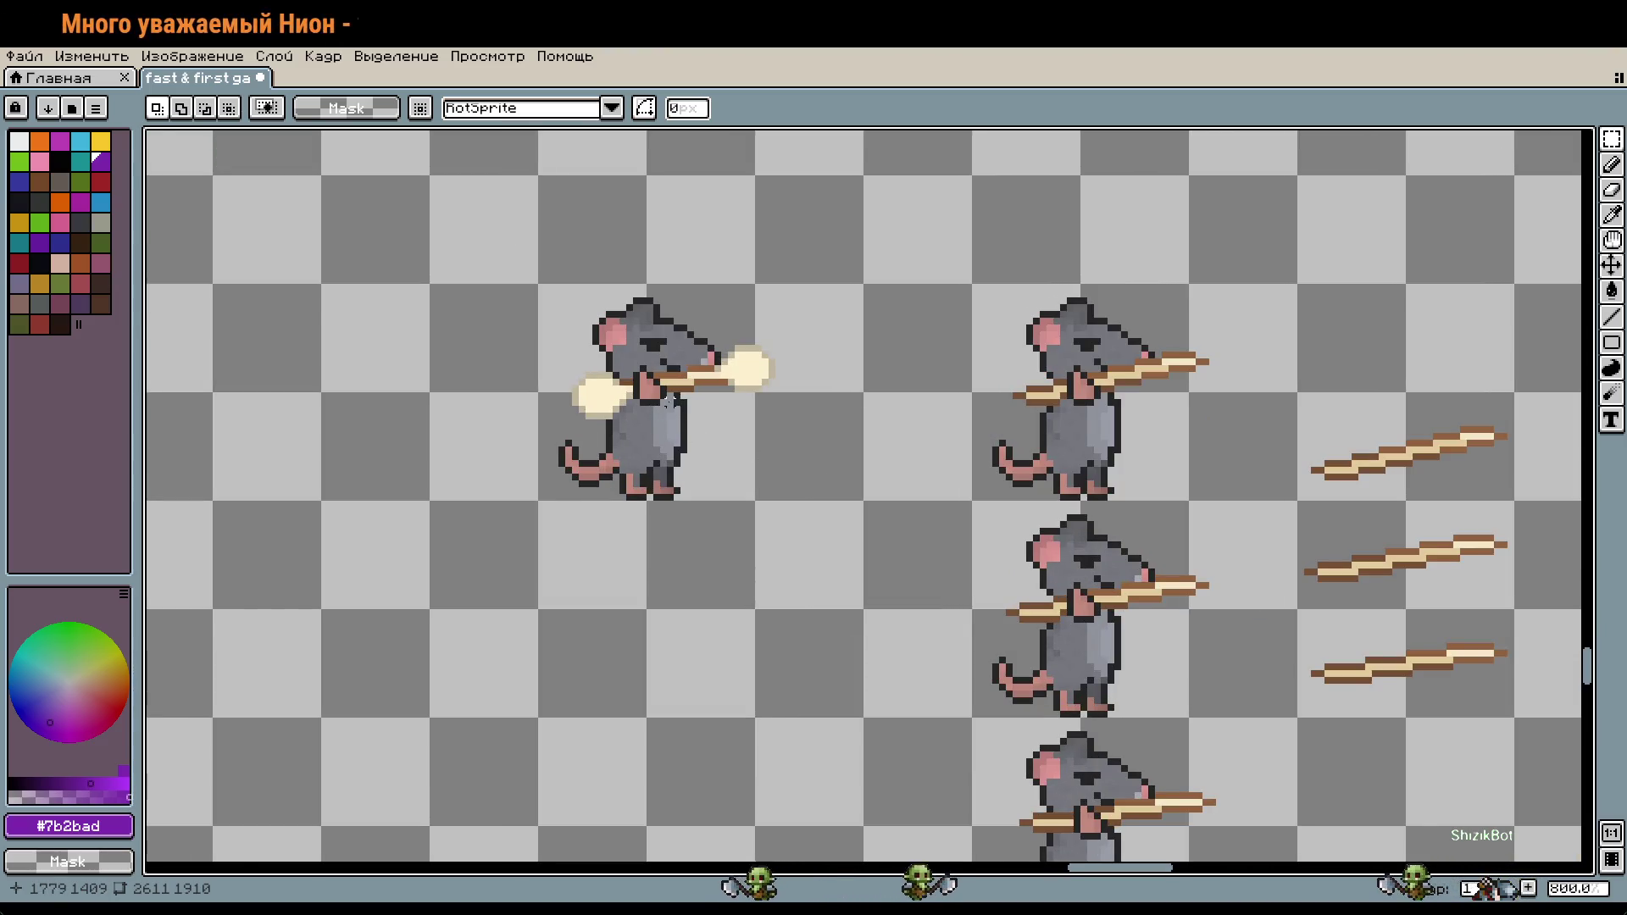
scroll(668, 400, "down", 3)
left_click_drag(668, 400, 822, 496)
scroll(1045, 361, "down", 10)
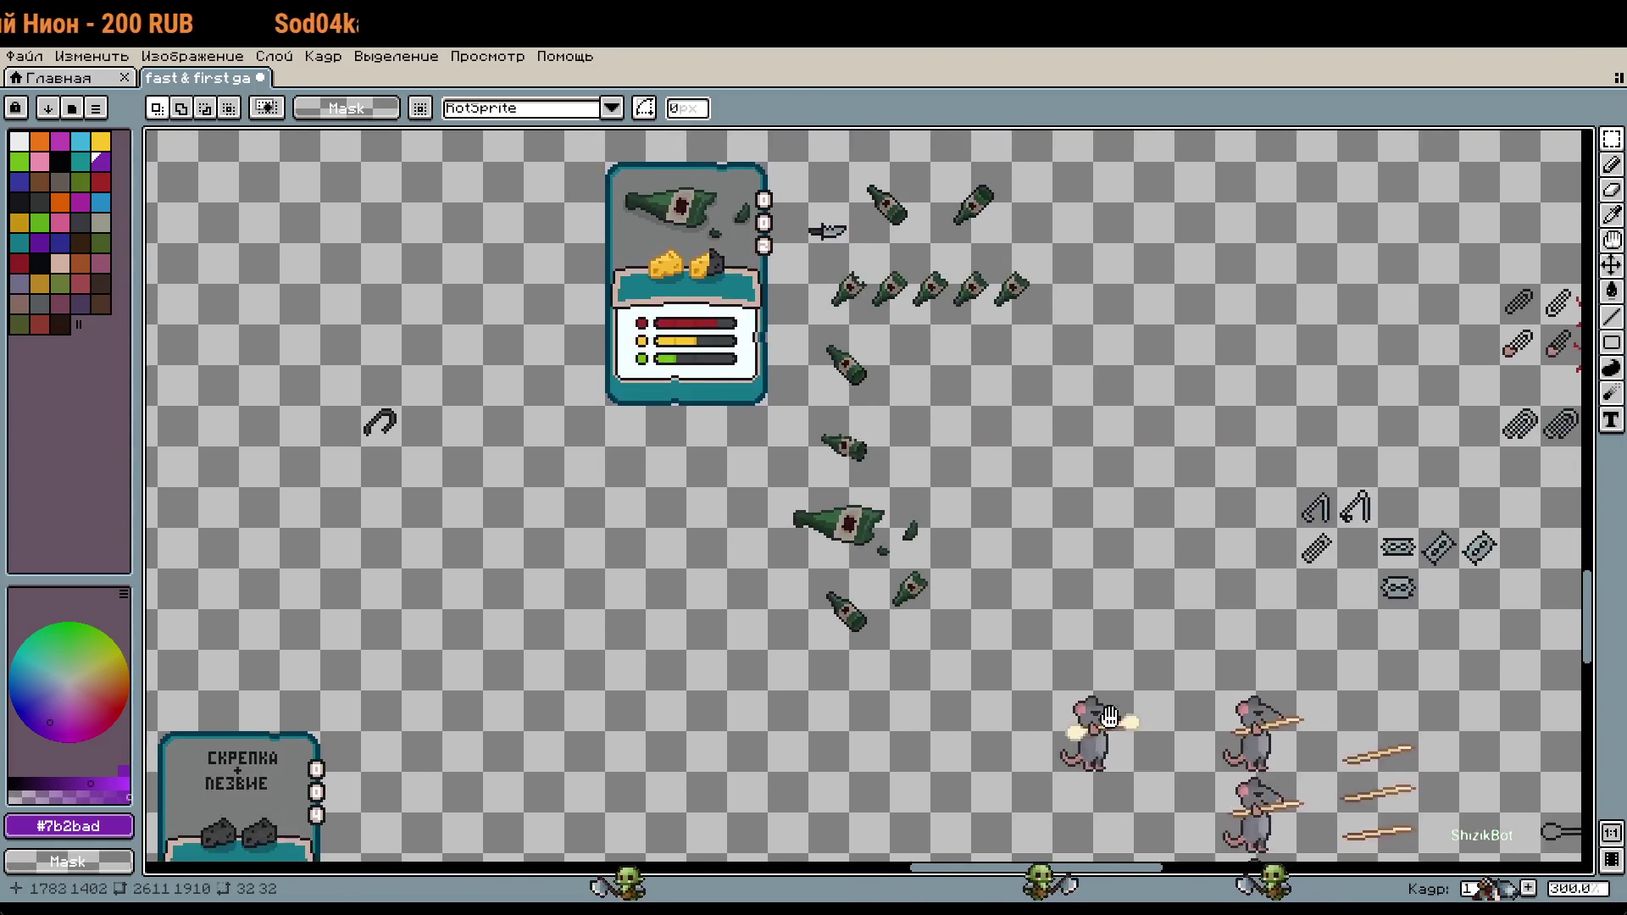
scroll(950, 493, "up", 2)
key("ctrl+v")
Step: Place the pasted rat below the first rat
left_click_drag(521, 496, 927, 485)
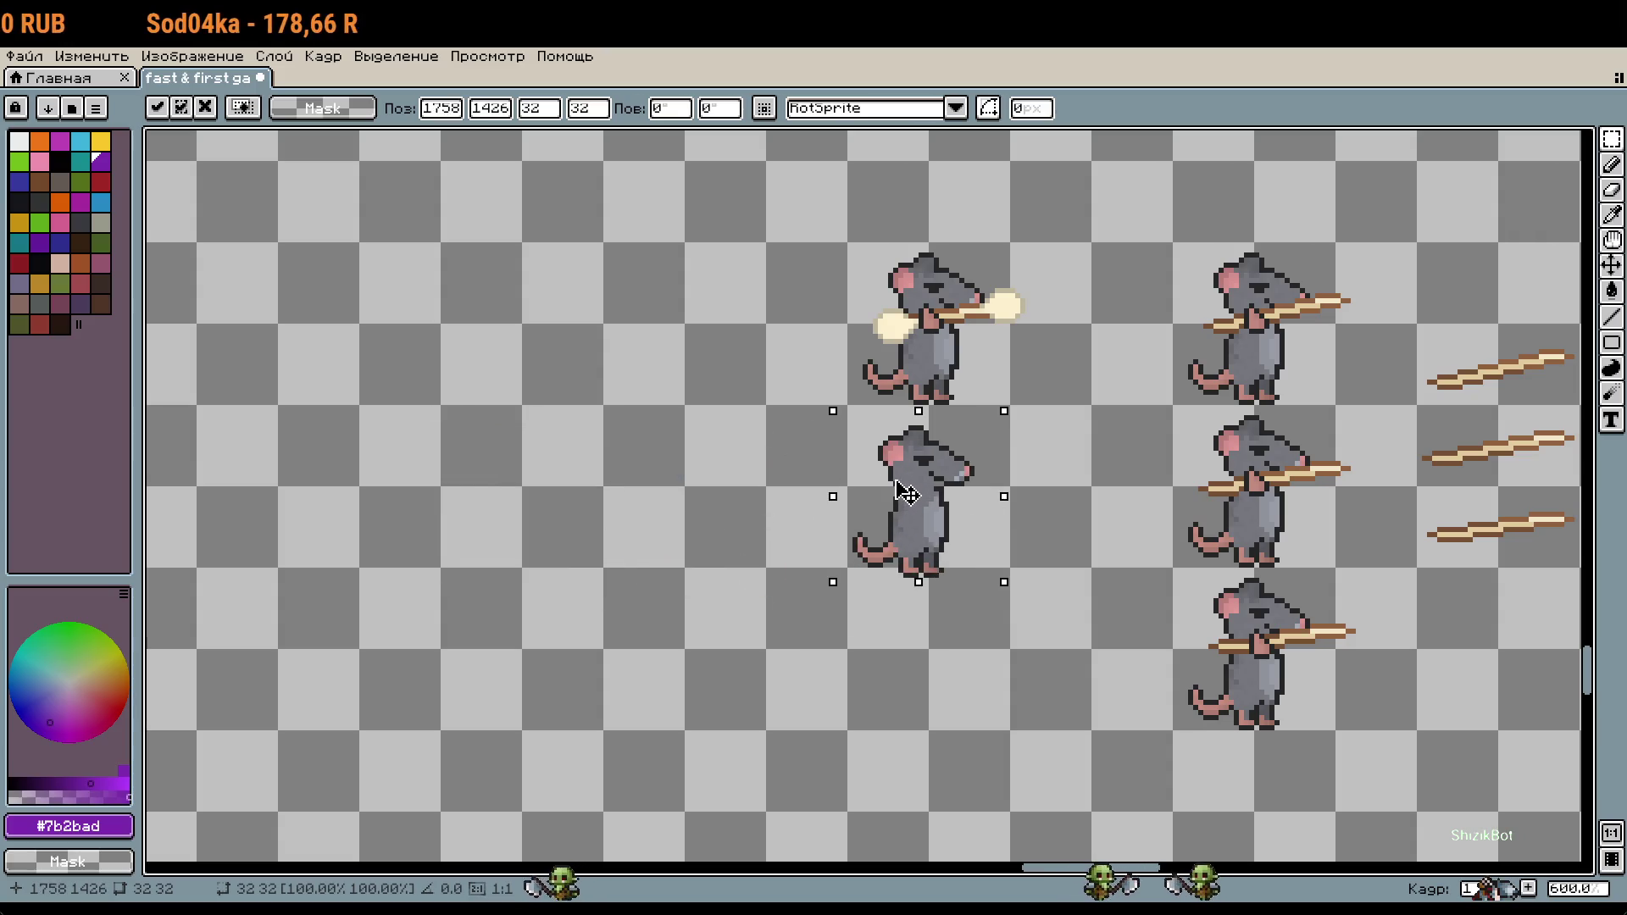
scroll(1076, 522, "up", 1)
scroll(1076, 522, "right", 10)
scroll(1028, 526, "down", 2)
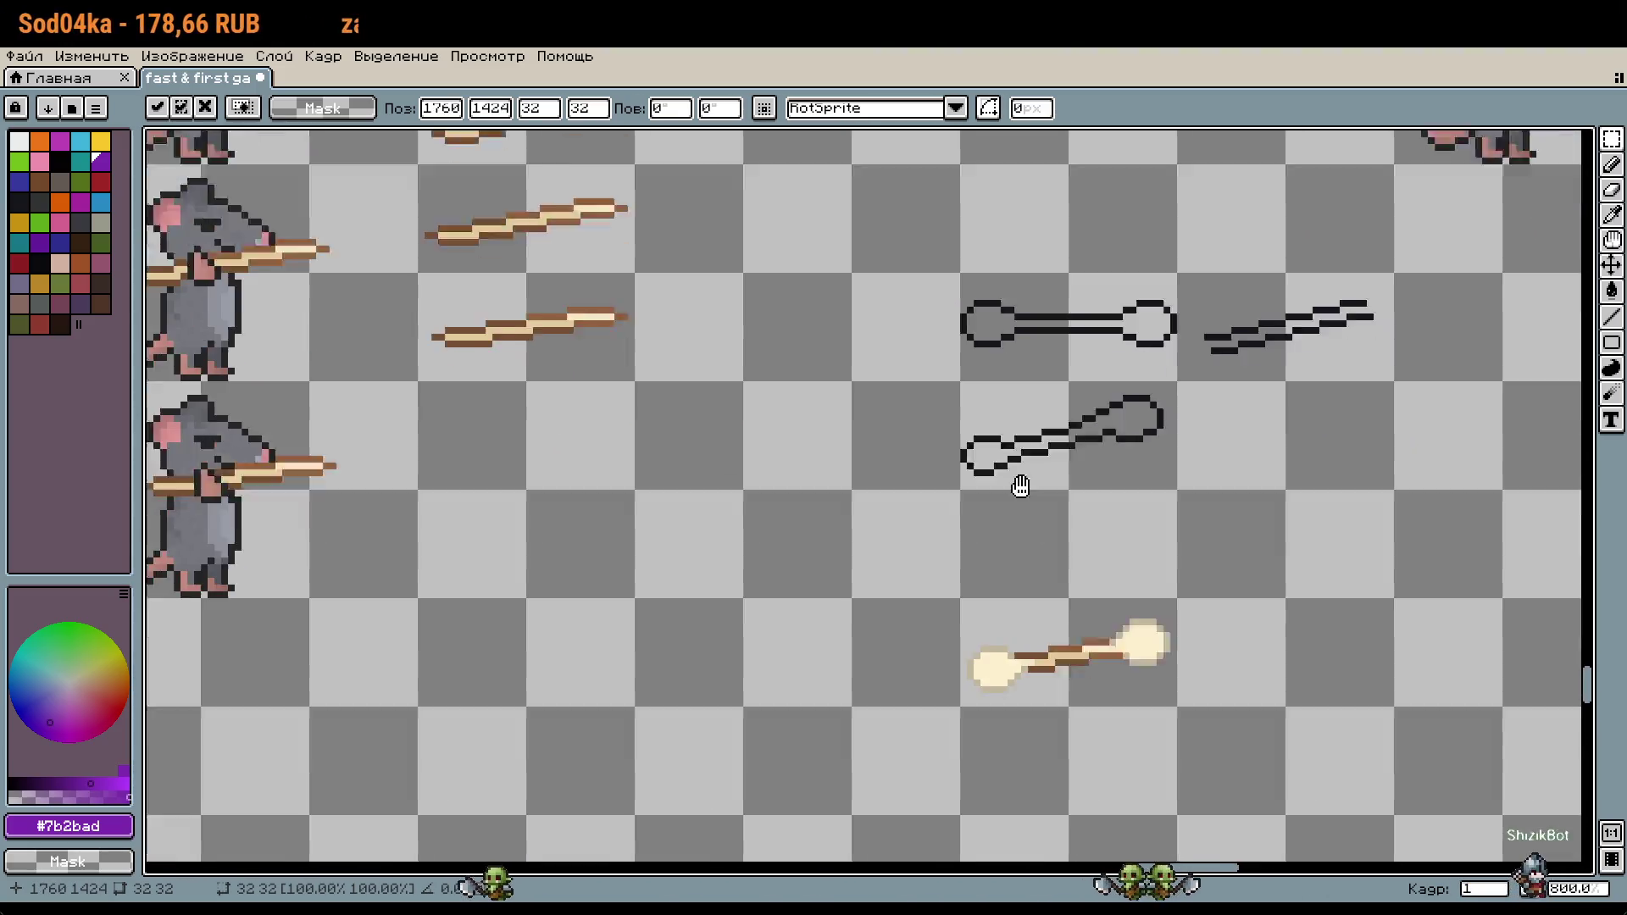
Step: Paste a copy of the glowing-tipped staff near the rats and commit it
left_click(1138, 539)
key("ctrl+c")
key("ctrl+v")
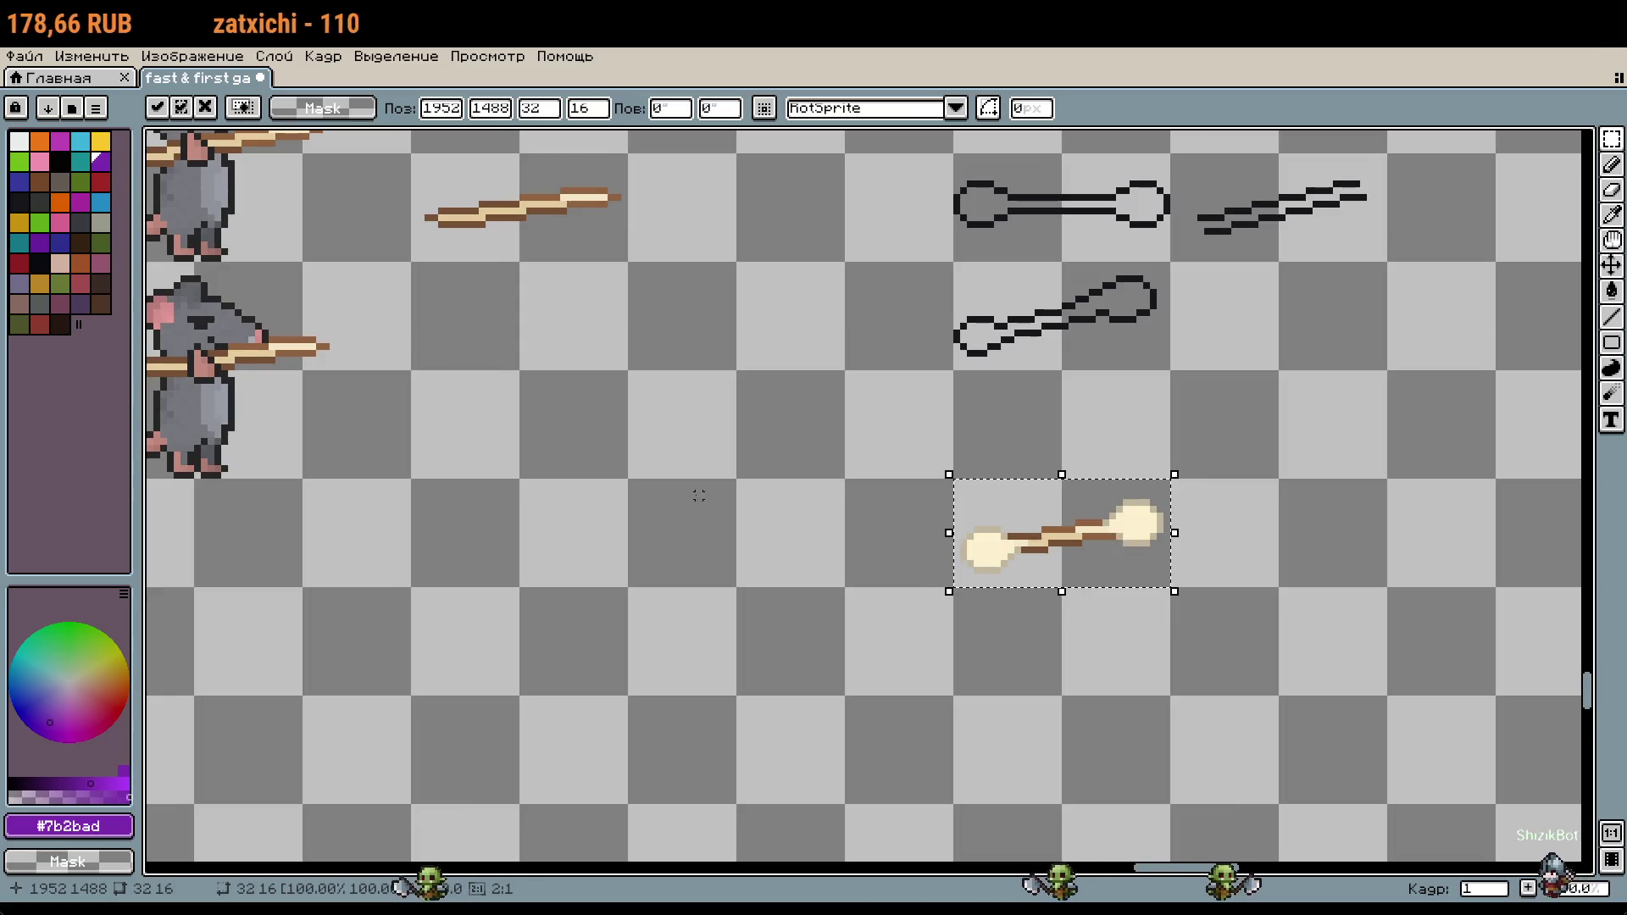
scroll(843, 474, "left", 10)
left_click_drag(844, 645, 891, 536)
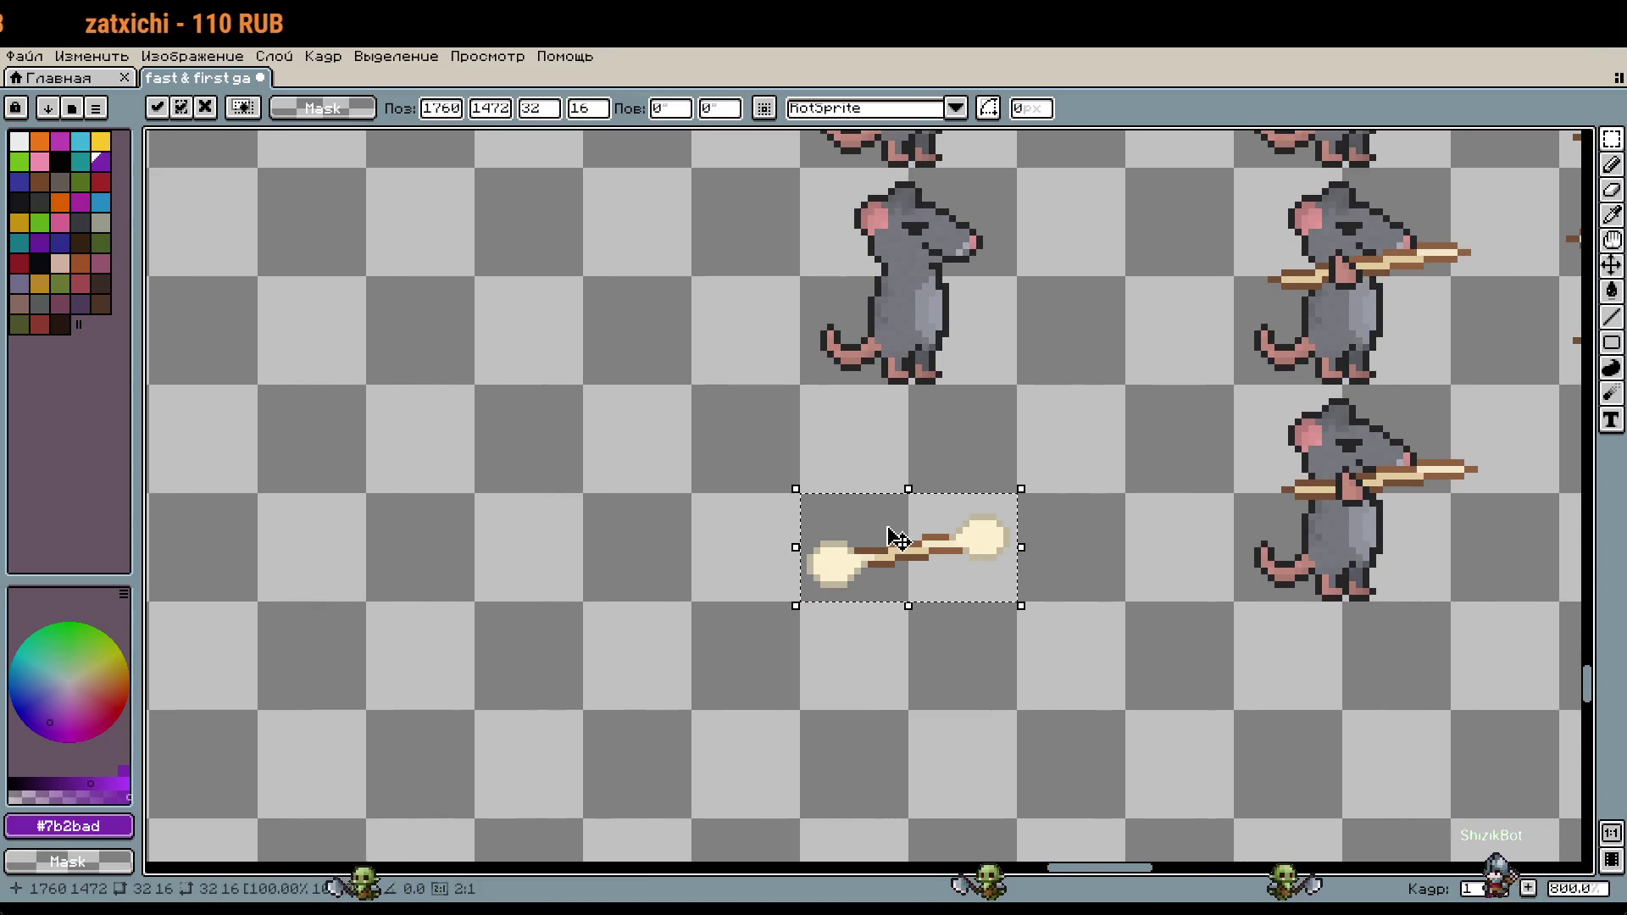
scroll(931, 442, "down", 4)
scroll(1006, 236, "up", 1)
scroll(1006, 236, "up", 2)
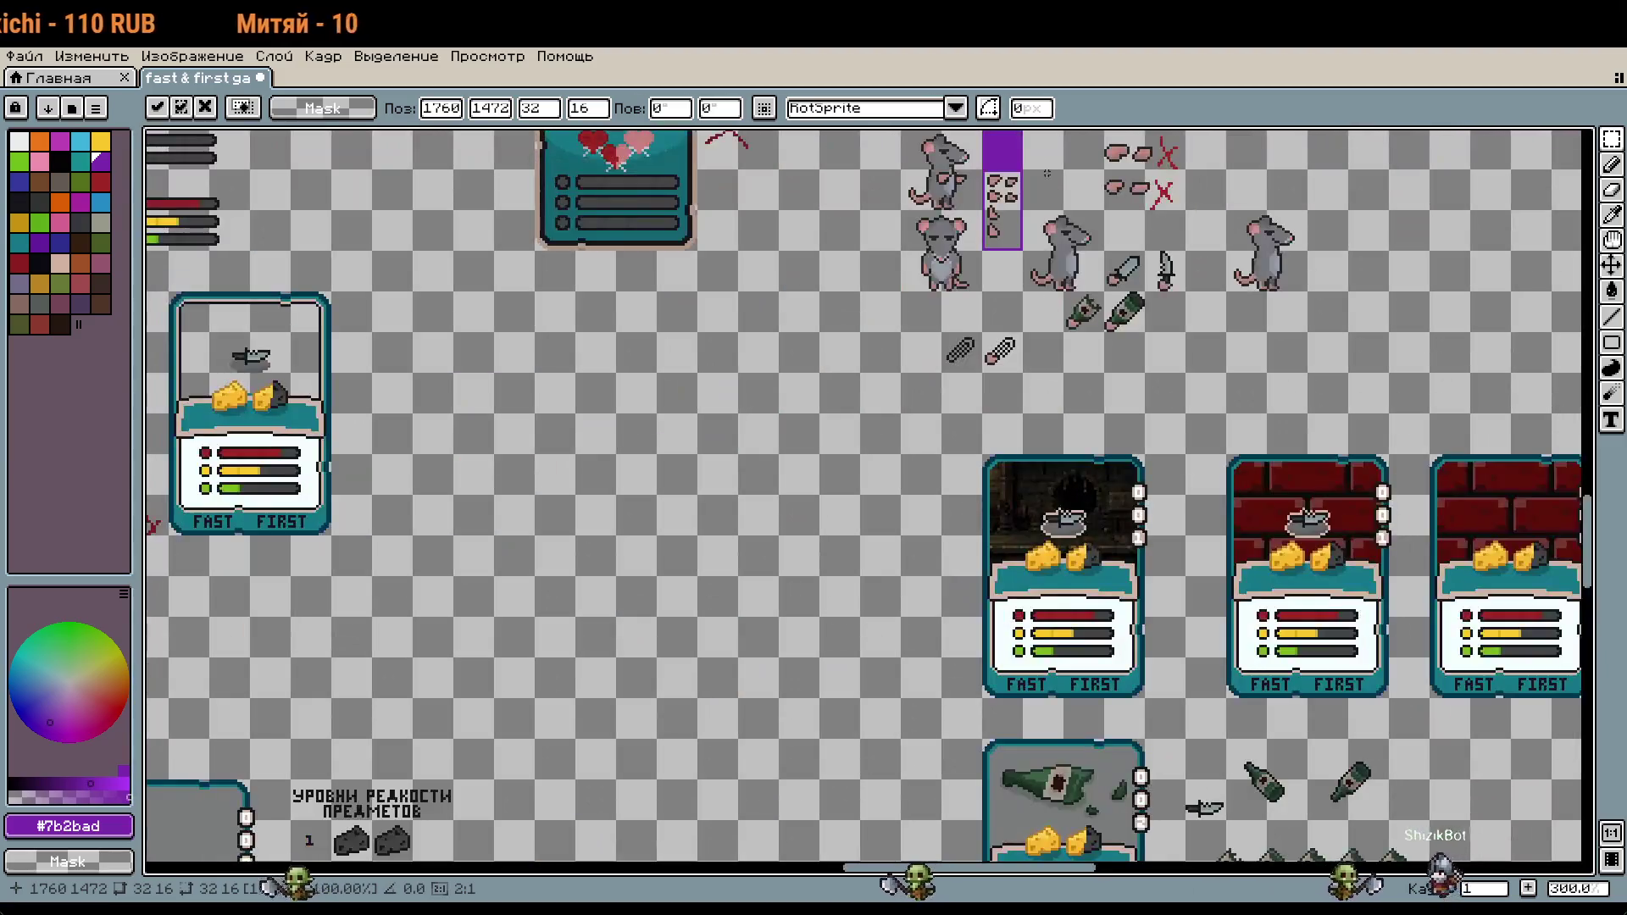
scroll(1005, 237, "up", 2)
key("Return")
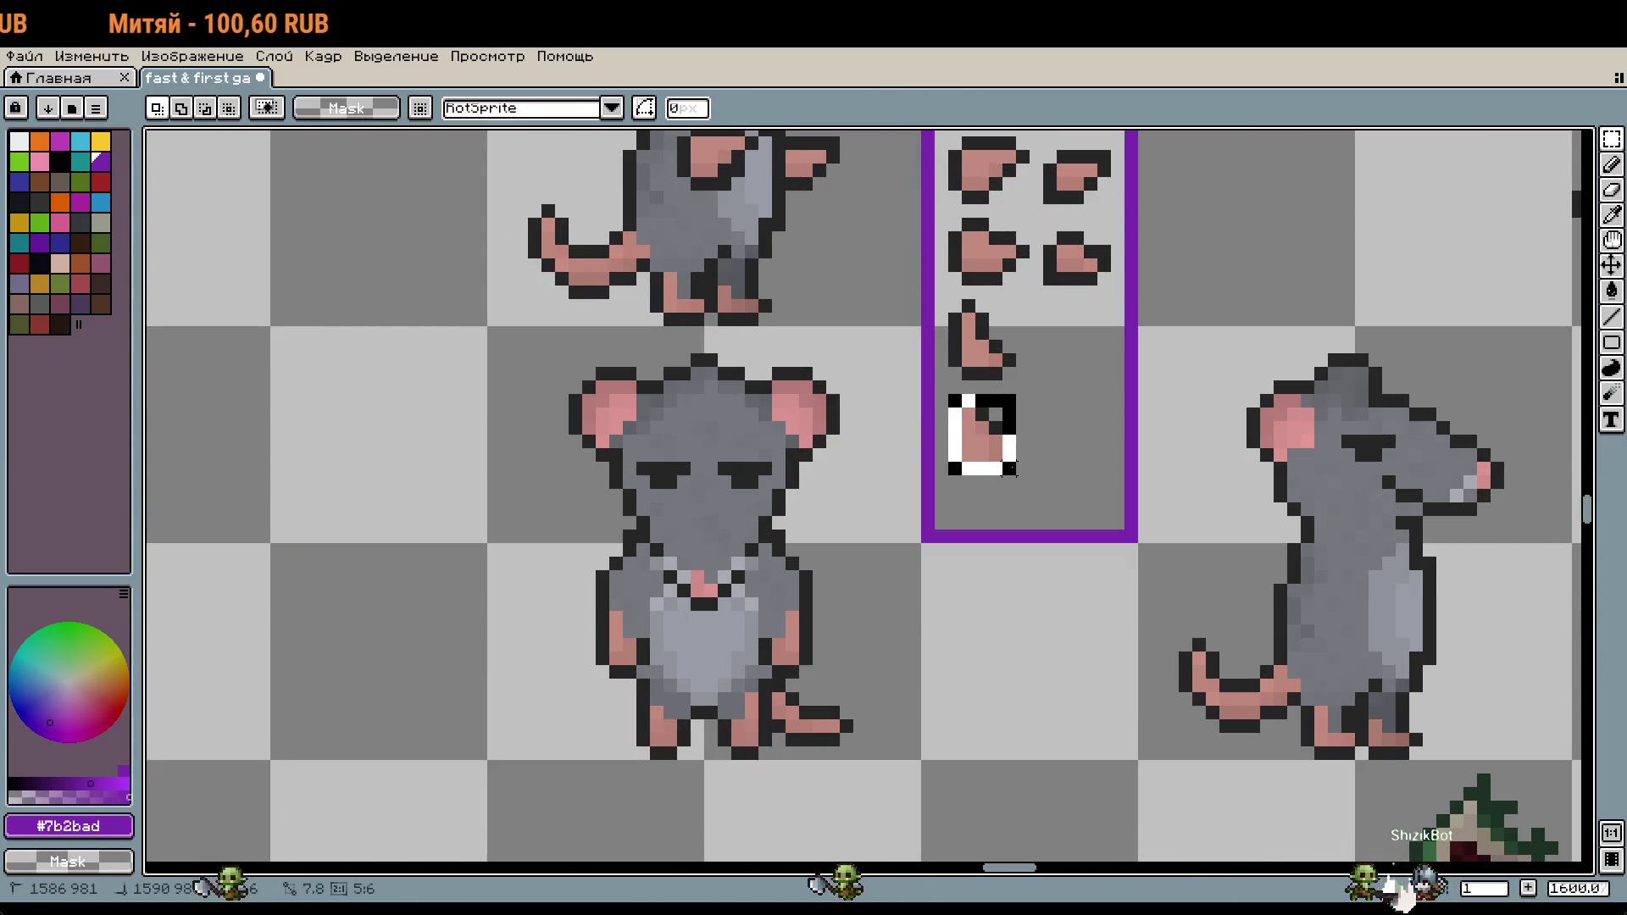
scroll(1013, 472, "down", 1)
scroll(1012, 471, "down", 1)
scroll(1269, 313, "down", 2)
scroll(1129, 487, "up", 1)
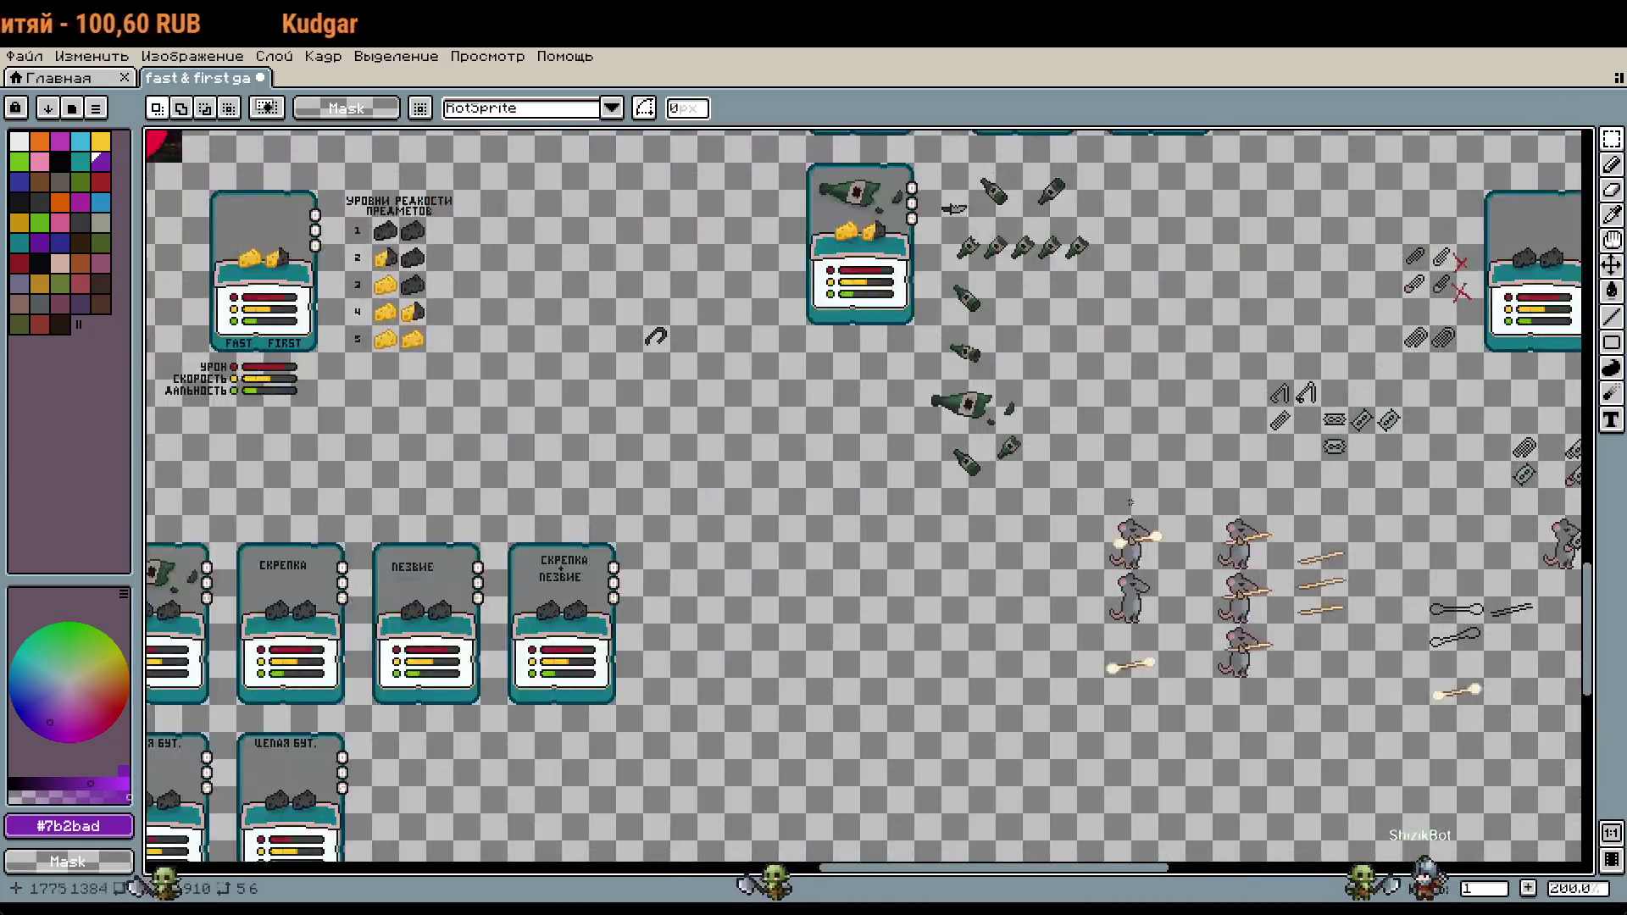
scroll(1129, 487, "up", 2)
scroll(1133, 551, "up", 2)
Step: Add the pink piece onto the pasted staff as a paw grip
key("ctrl+v")
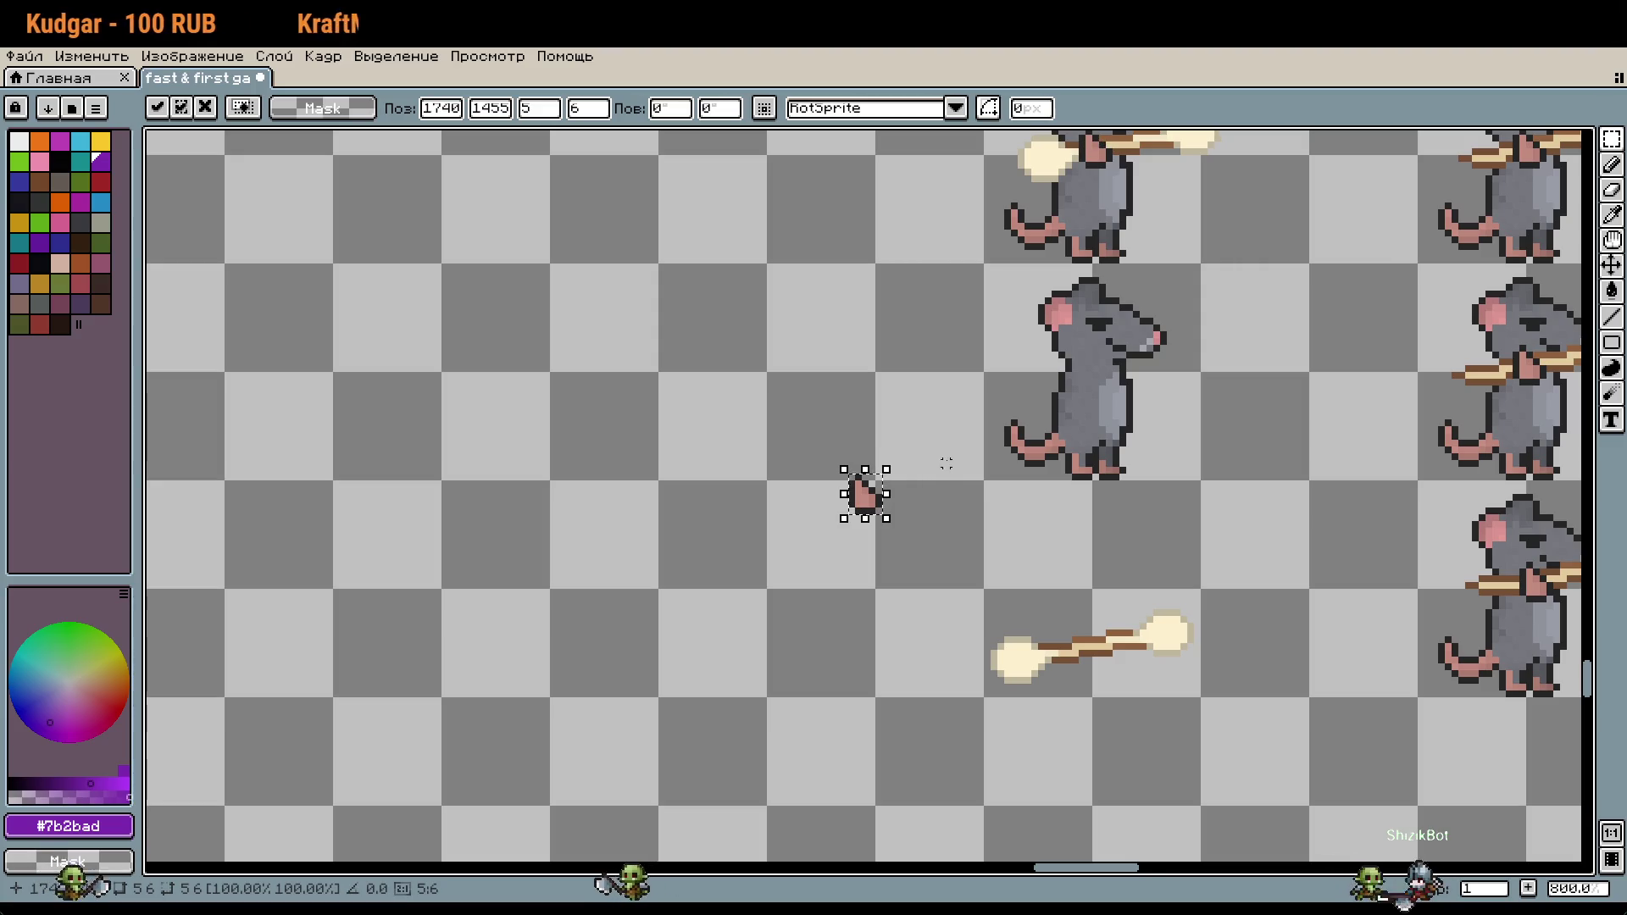
mouse_move(900, 506)
left_mouse_down()
mouse_move(1032, 630)
mouse_move(1108, 663)
left_mouse_up()
scroll(1109, 662, "up", 3)
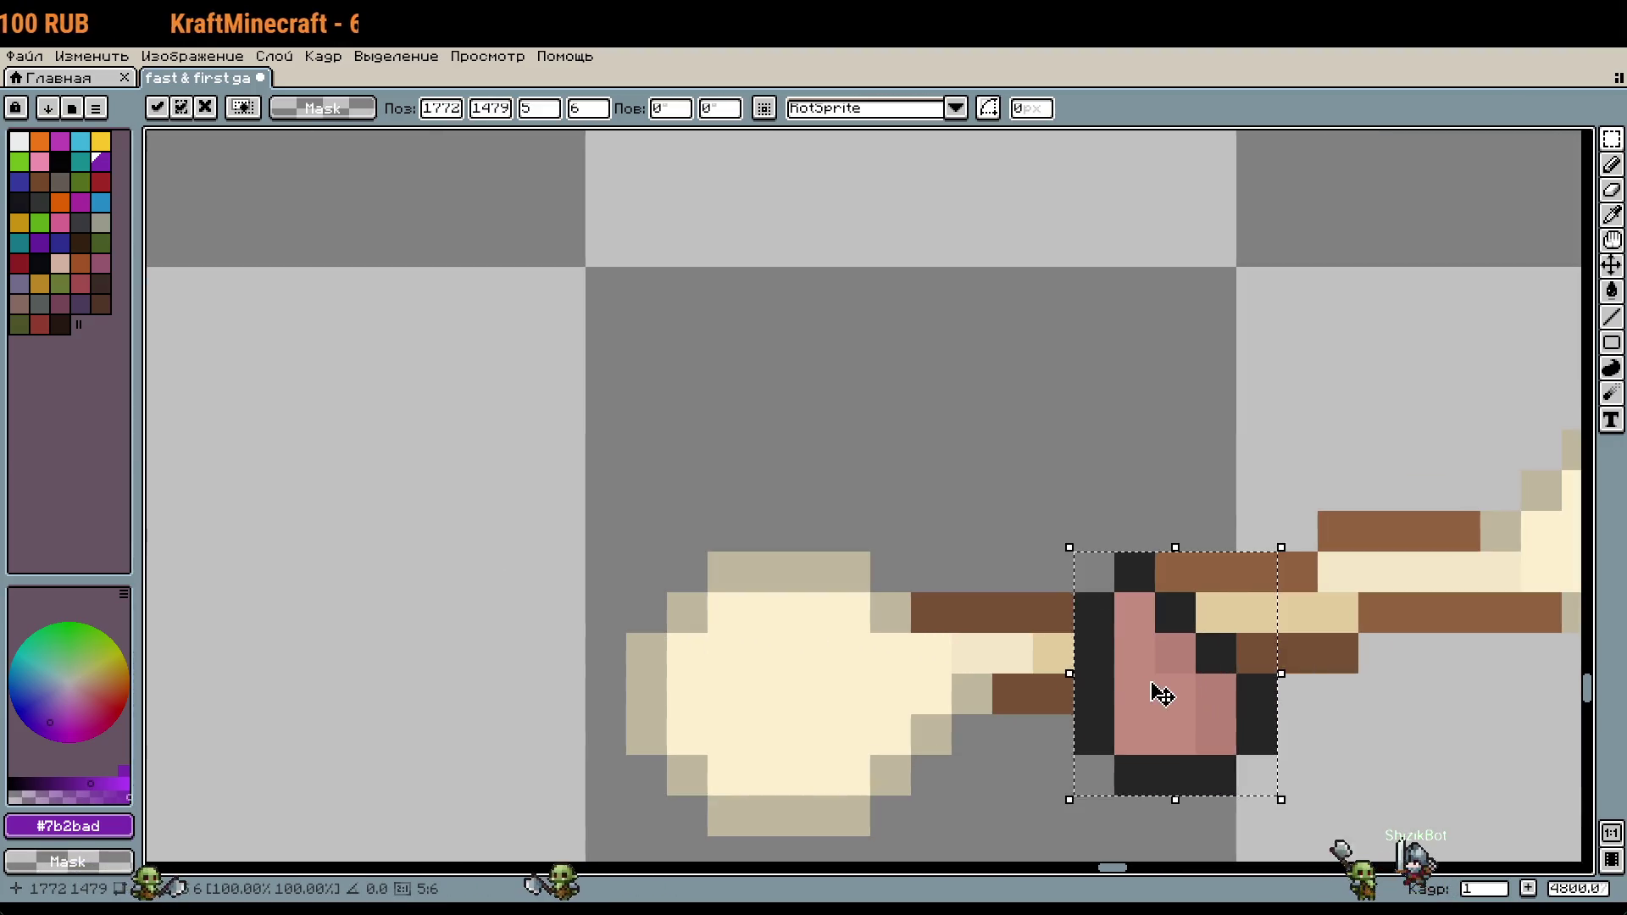
scroll(1123, 675, "down", 3)
left_click(1300, 730)
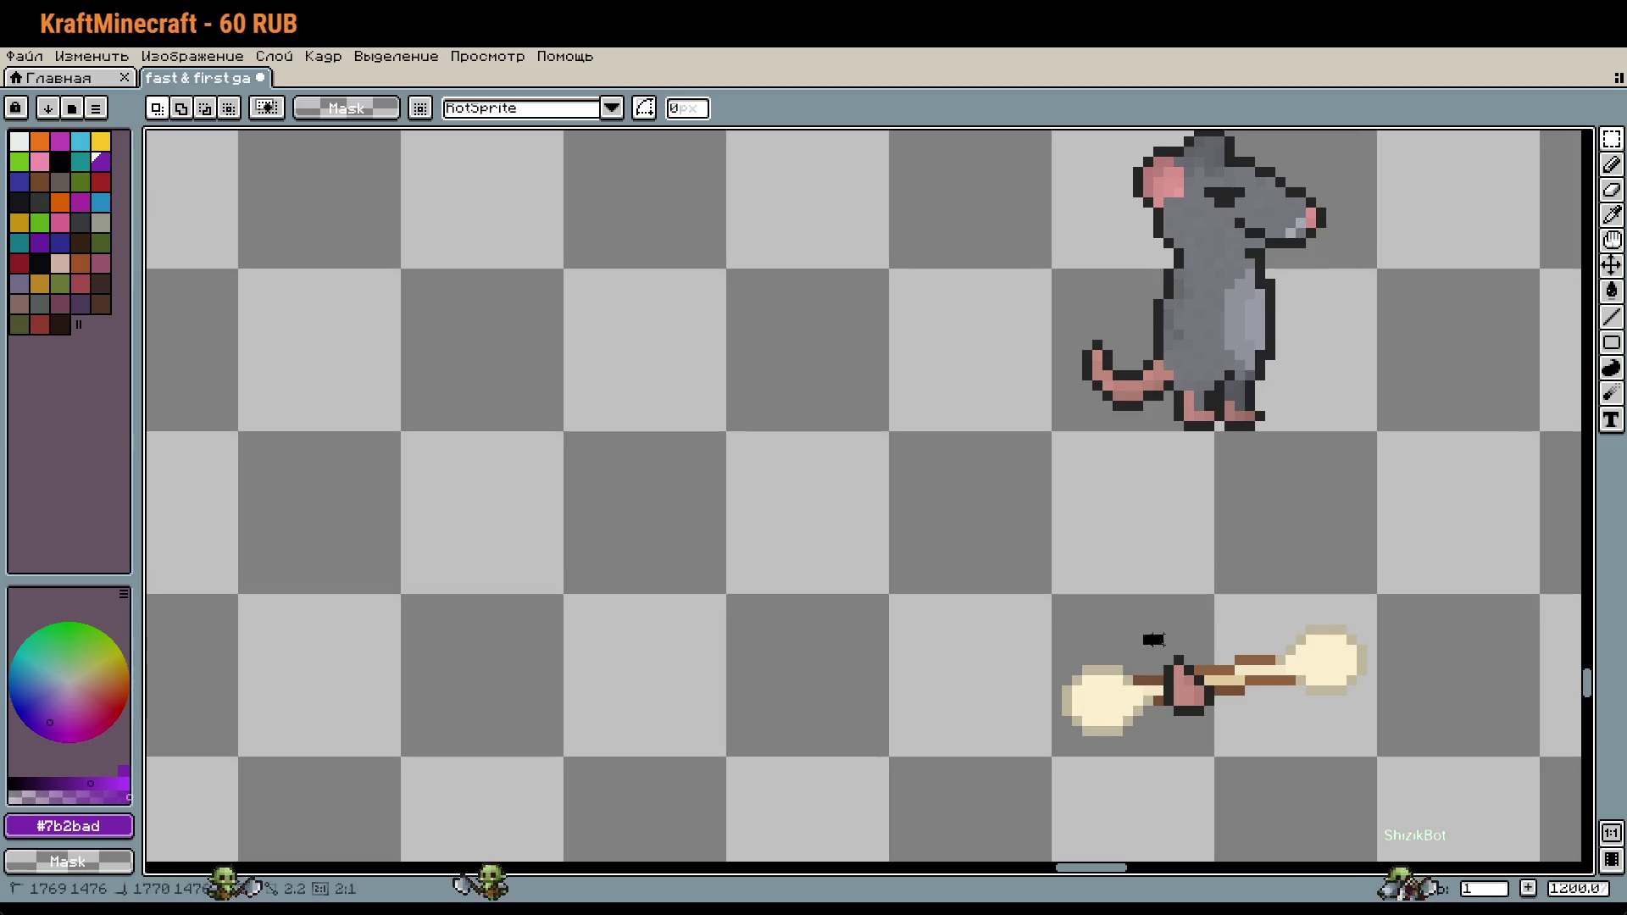
Step: Nudge the gripped staff into the lower rat's mouth and commit it
left_click_drag(1048, 594, 1382, 762)
scroll(1290, 640, "up", 2)
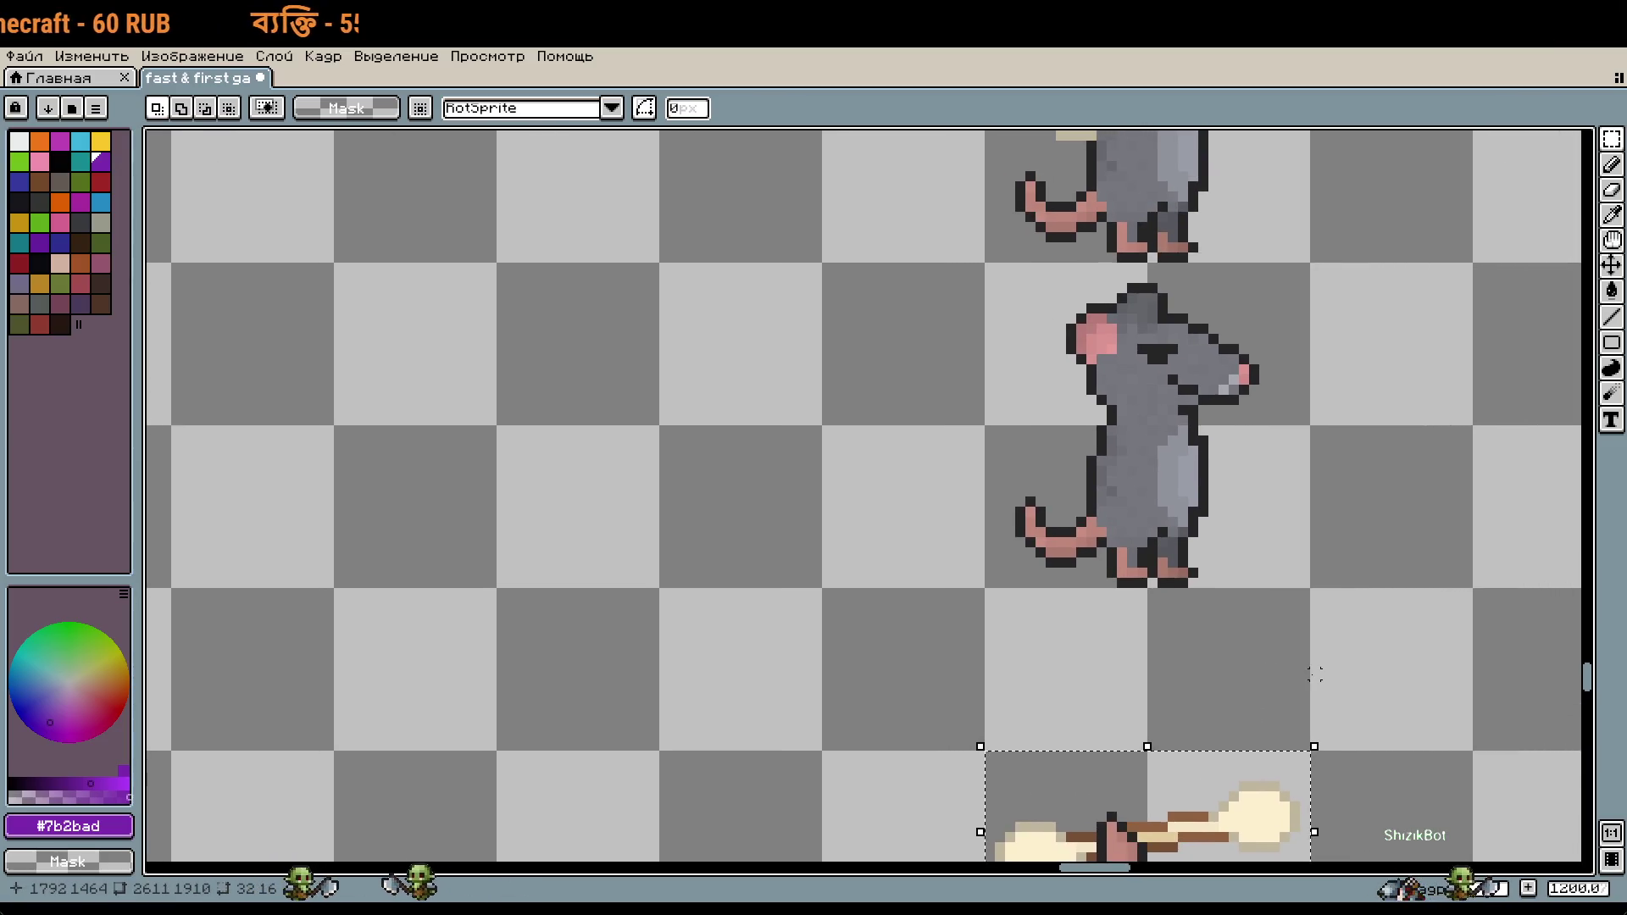
key("shift+Up")
key("shift+Up")
key("shift+Up")
key("shift+Up")
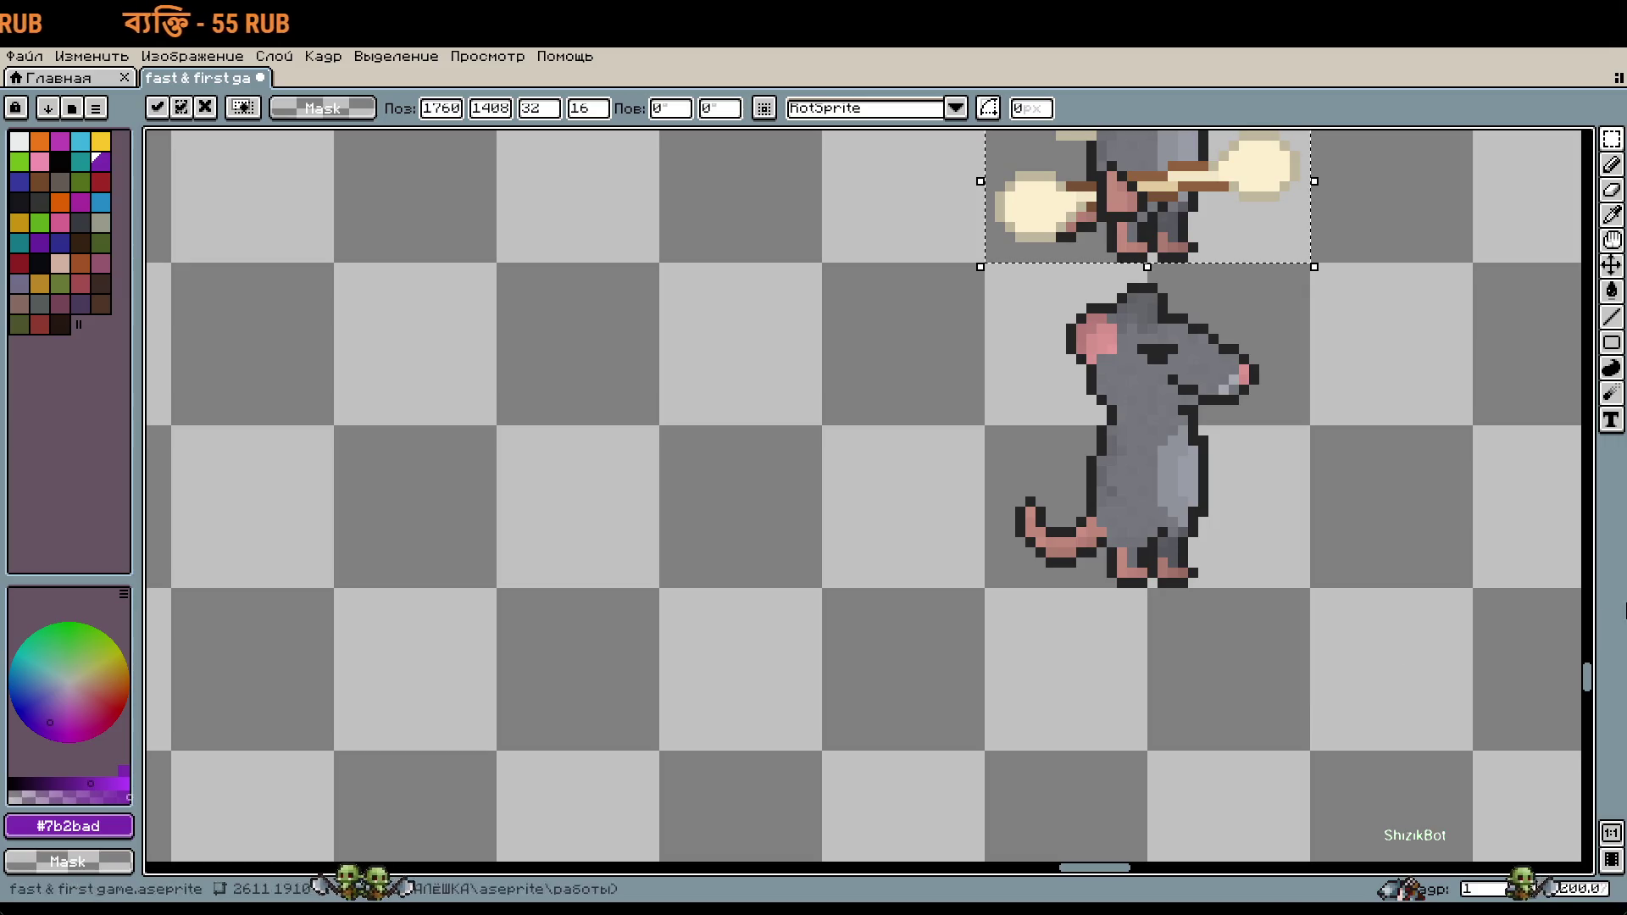
scroll(1316, 556, "up", 3)
scroll(1206, 770, "right", 2)
key("shift+Up")
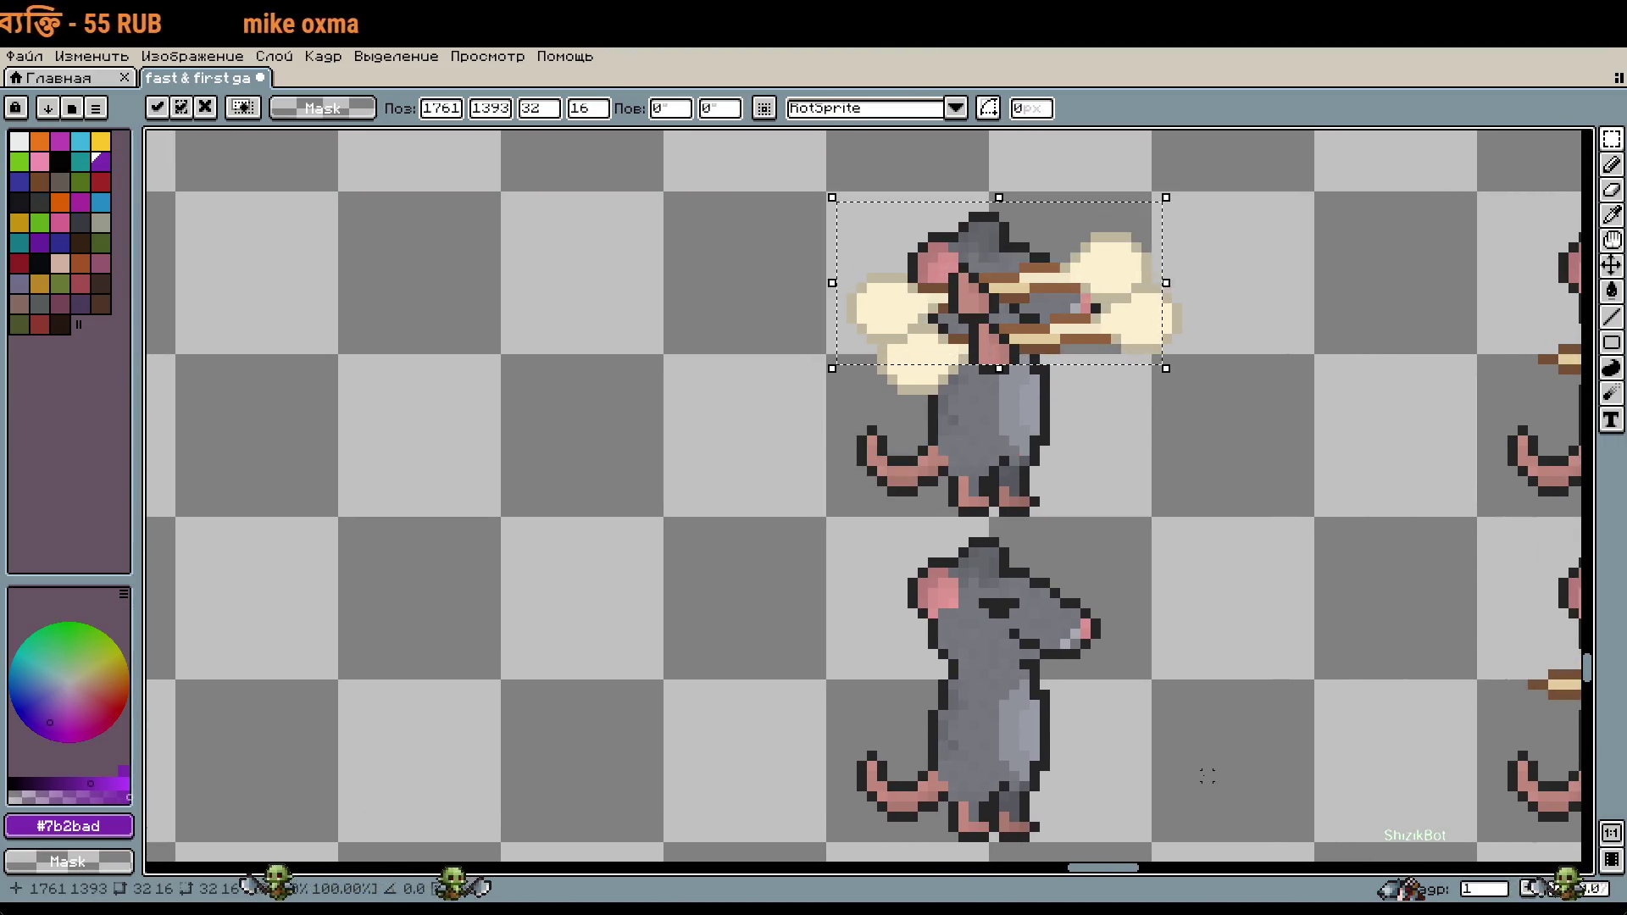
key("Down")
key("Down")
key("Down")
key("Right")
key("Right")
key("Right")
key("Down")
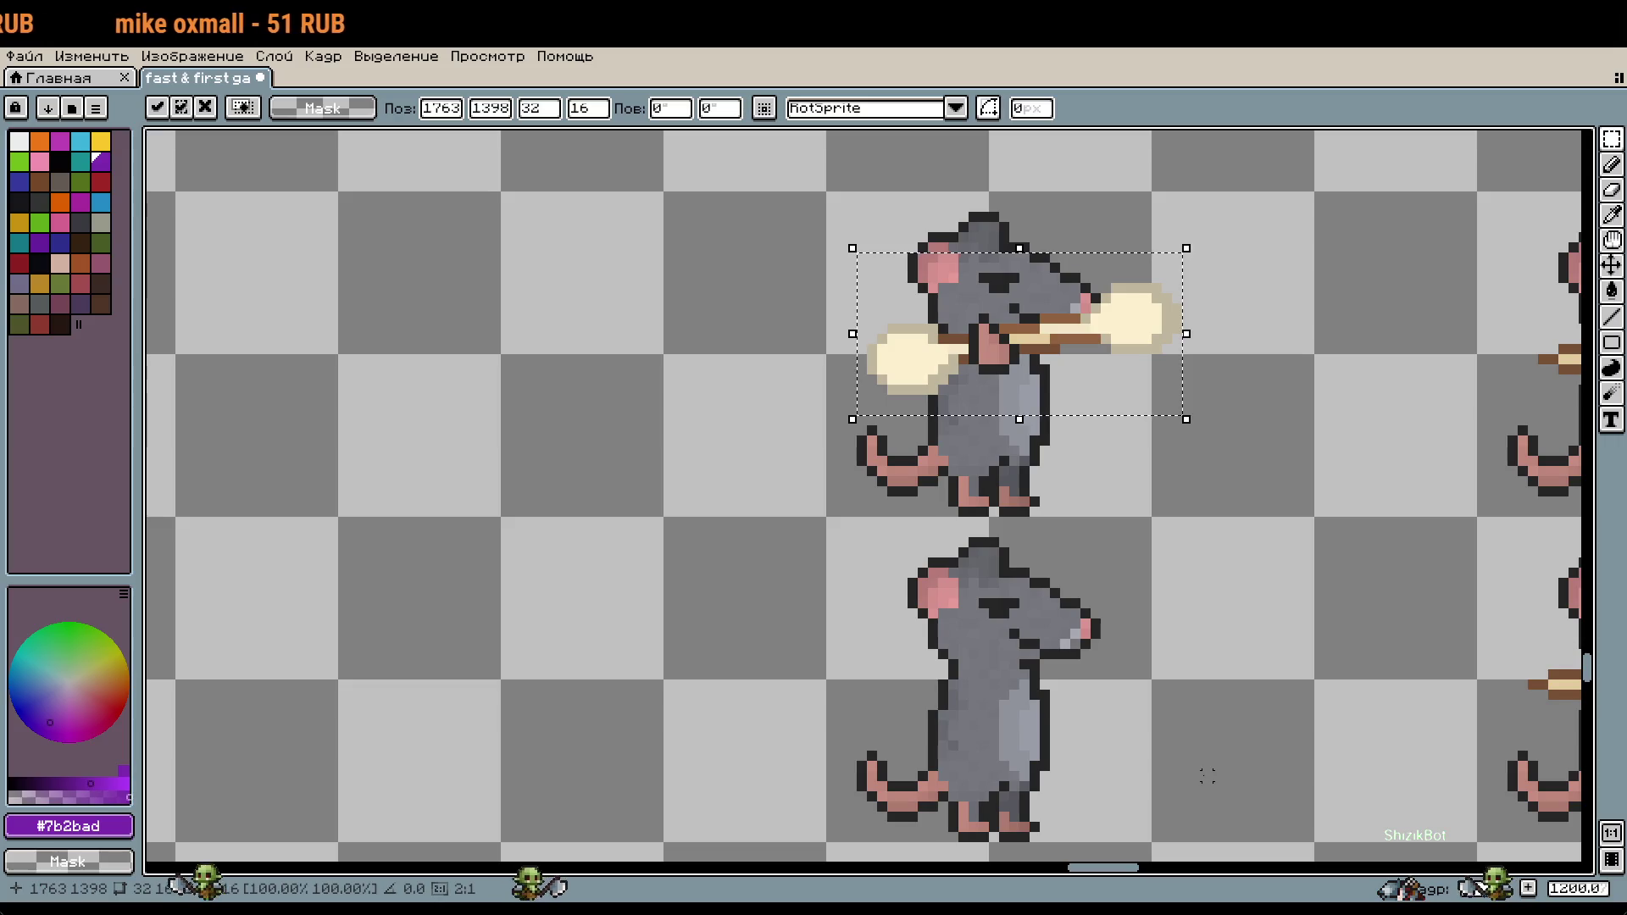
key("Down")
key("Down")
key("Down")
key("Down")
key("Down")
key("Down")
key("Down")
key("Down")
key("Up")
key("Up")
key("Up")
key("Up")
key("Up")
key("Up")
key("Right")
key("Up")
key("Up")
key("Up")
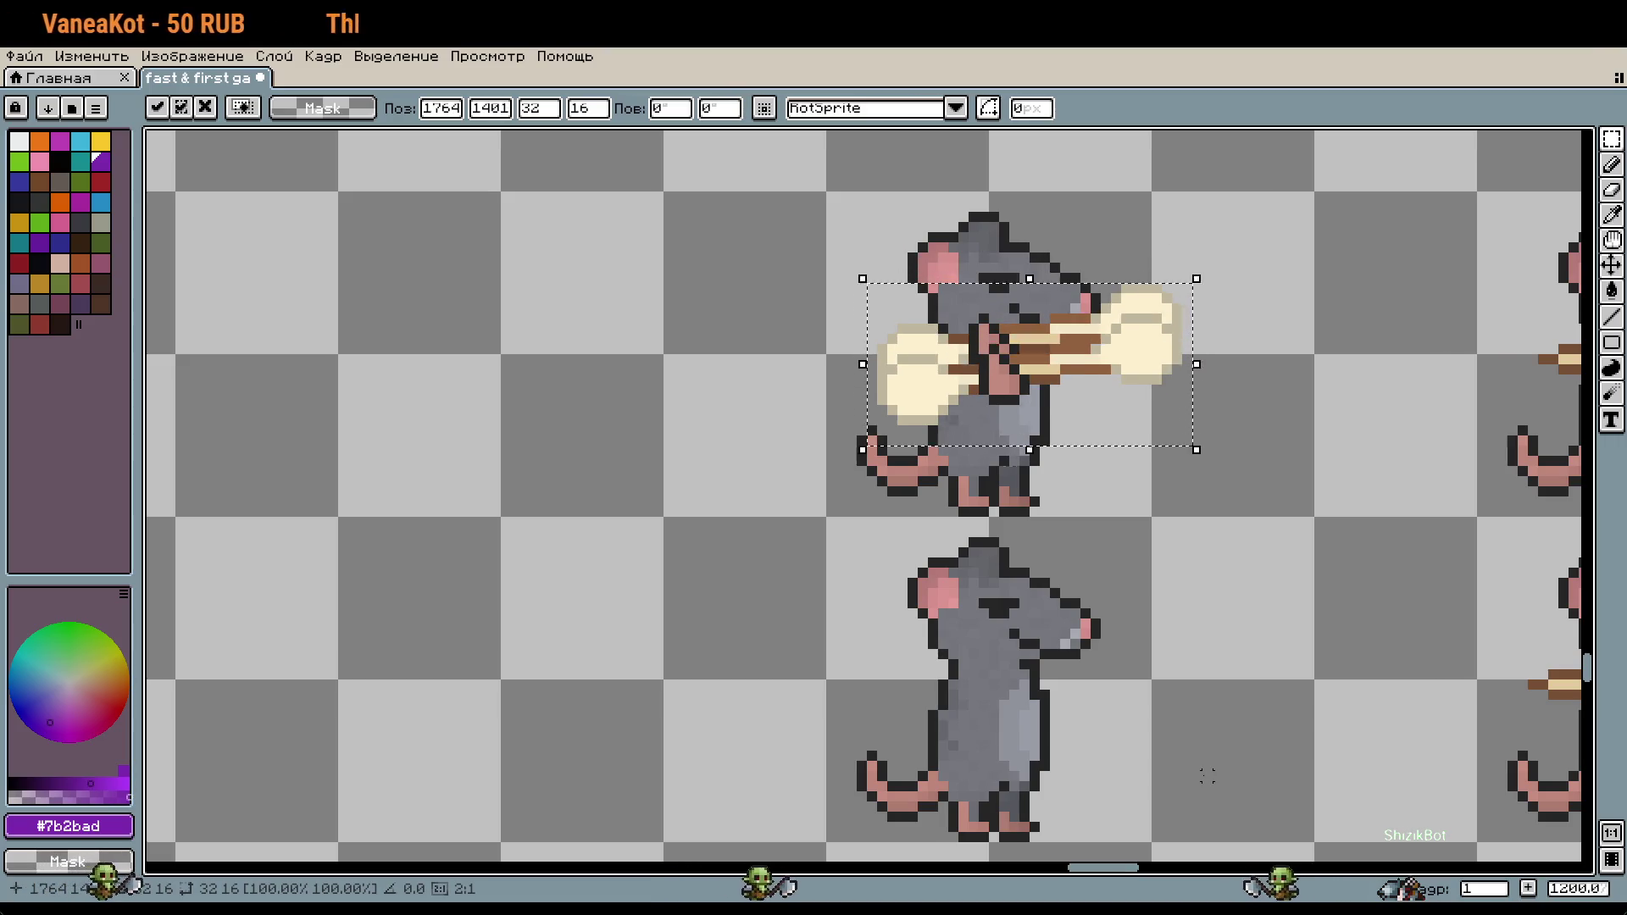
key("shift+Down")
key("shift+Down")
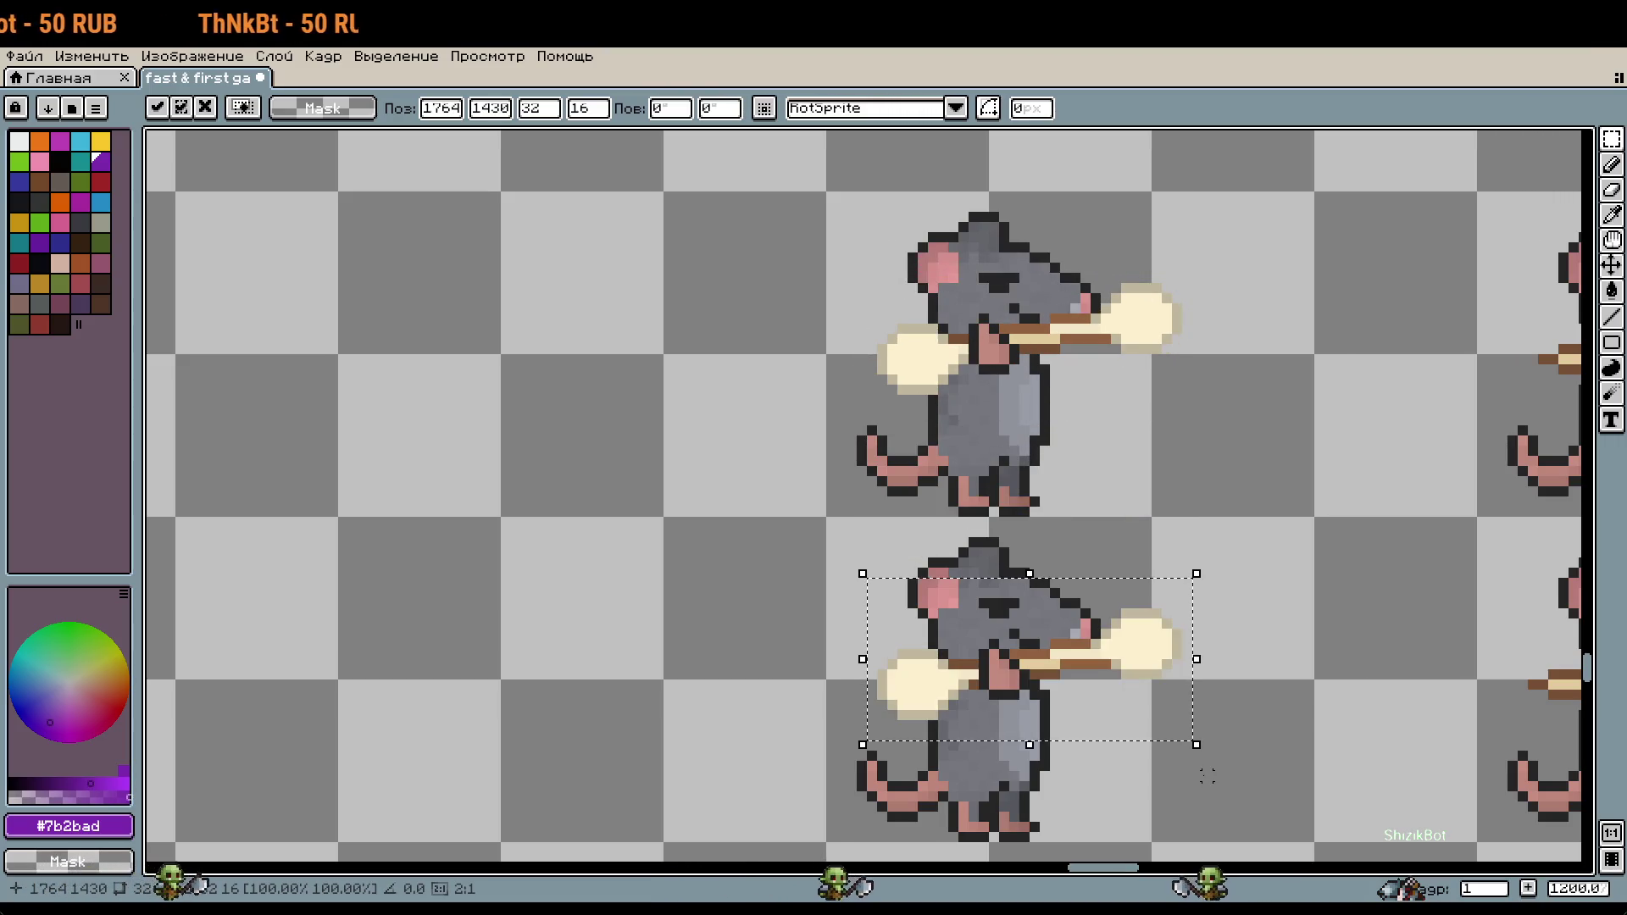
key("Return")
scroll(1274, 628, "down", 2)
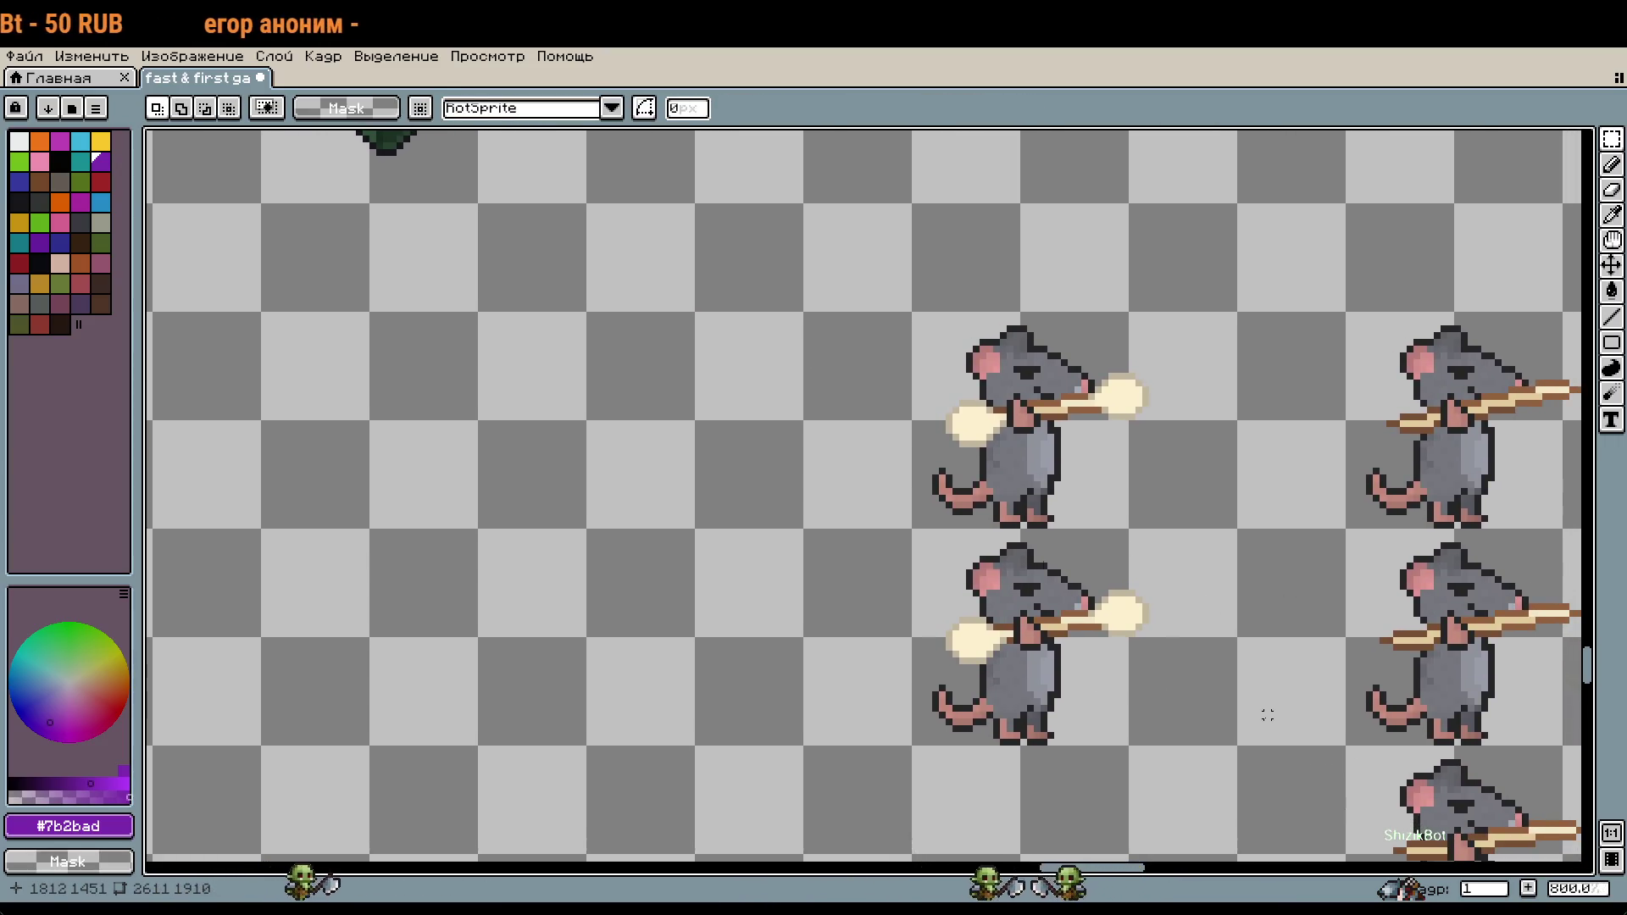
Step: Undo, then reposition the staff so it sits in the rats' mouths, and commit
key("ctrl+z")
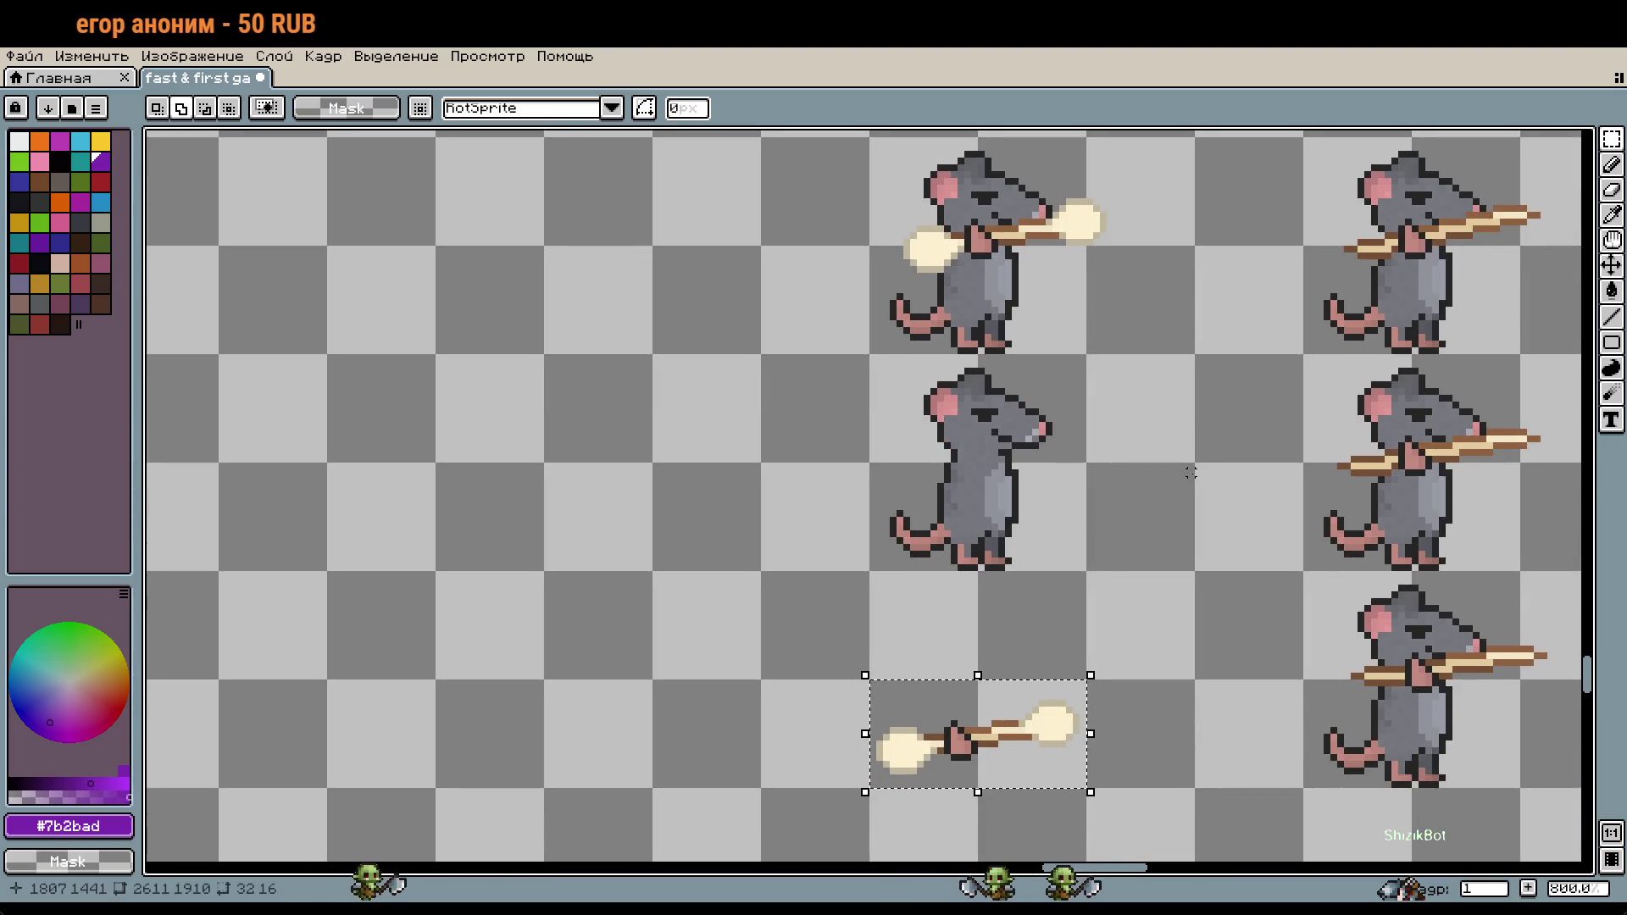
key("shift+Up")
key("shift+Up")
key("shift+Up")
key("shift+Up")
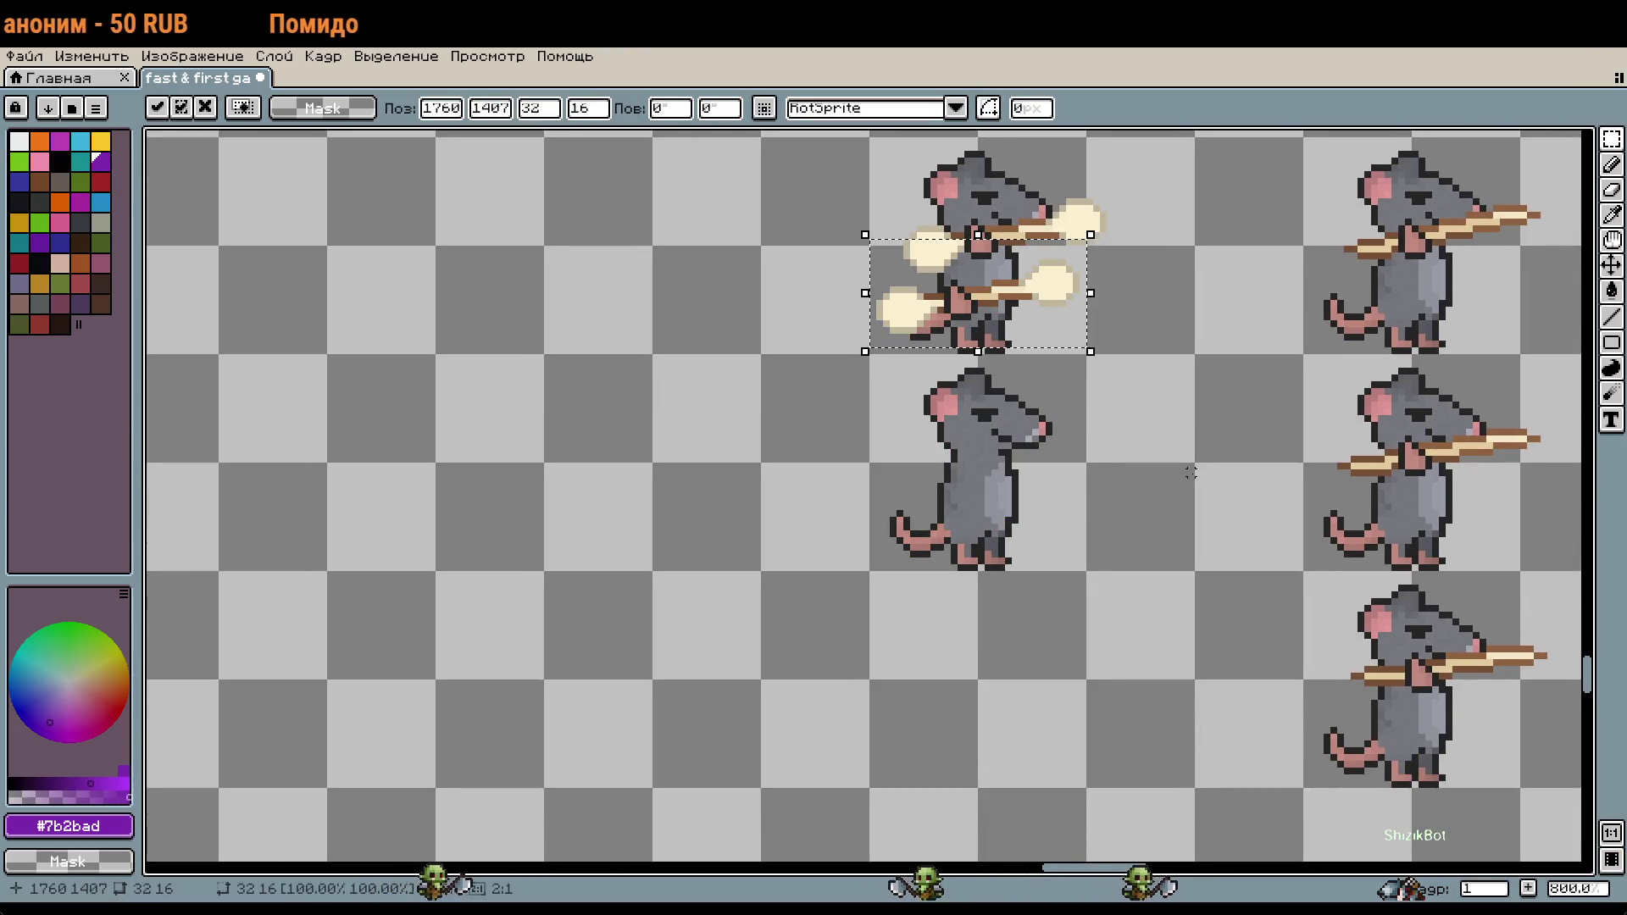
key("Up")
key("Up")
key("Up")
key("Up")
key("Up")
key("Up")
key("Right")
key("Right")
key("Right")
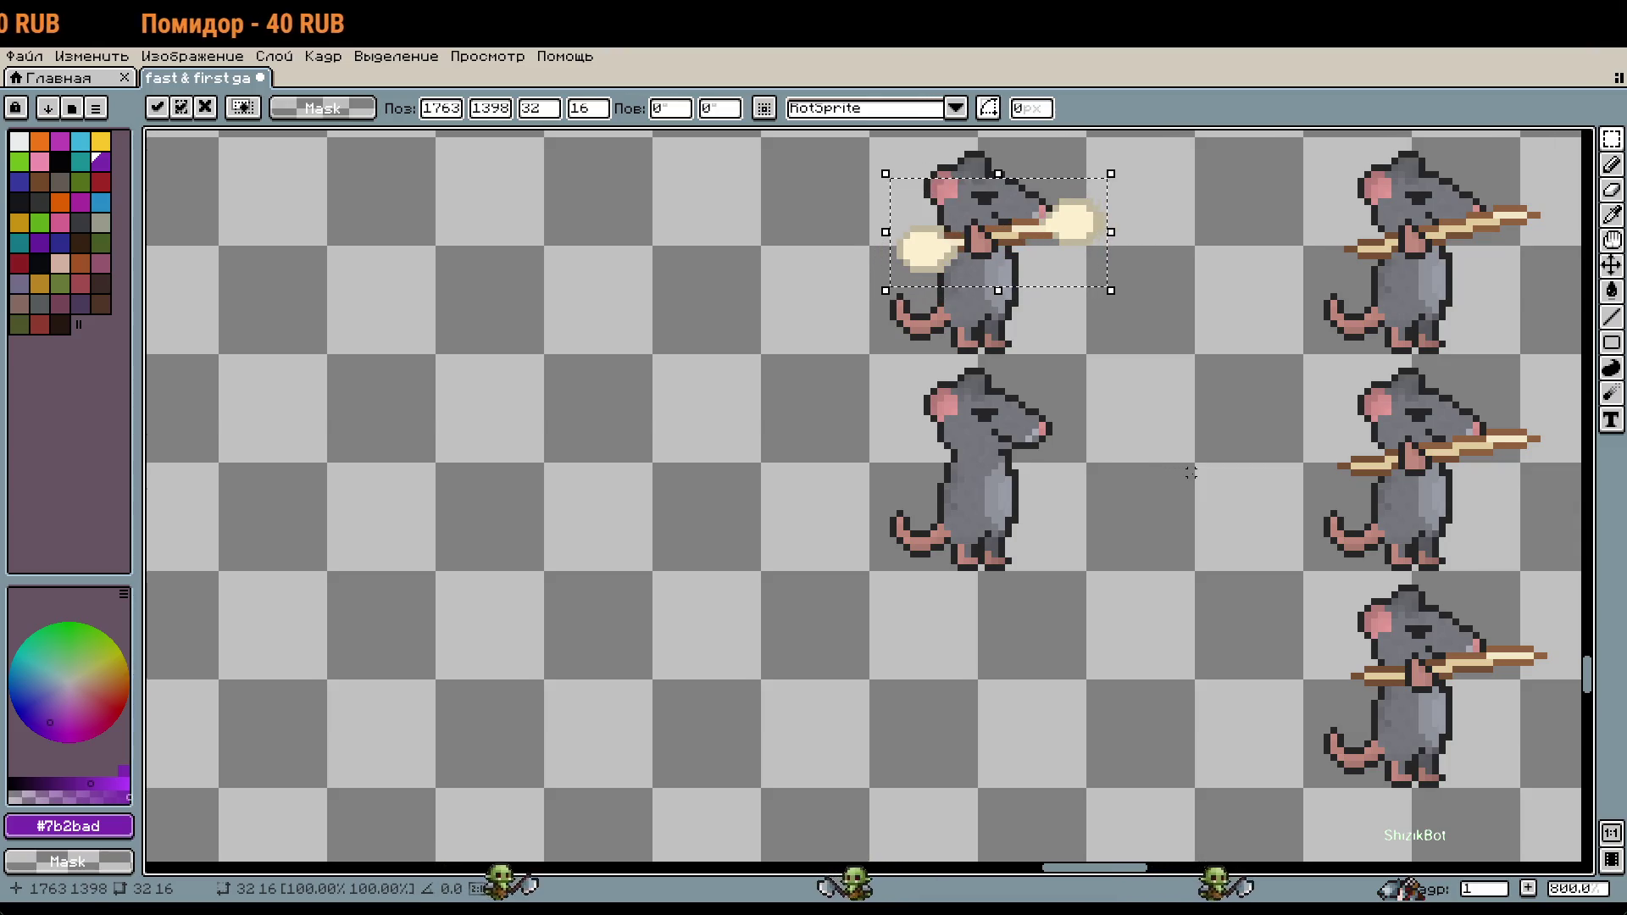
key("Down")
key("Down")
key("Down")
key("Down")
key("Down")
key("Down")
key("Down")
key("Down")
key("Down")
key("Up")
key("Up")
key("Up")
key("Up")
key("Up")
key("Up")
key("Up")
key("Up")
key("Up")
key("Down")
key("Down")
key("Down")
key("Down")
key("Down")
key("Down")
key("Return")
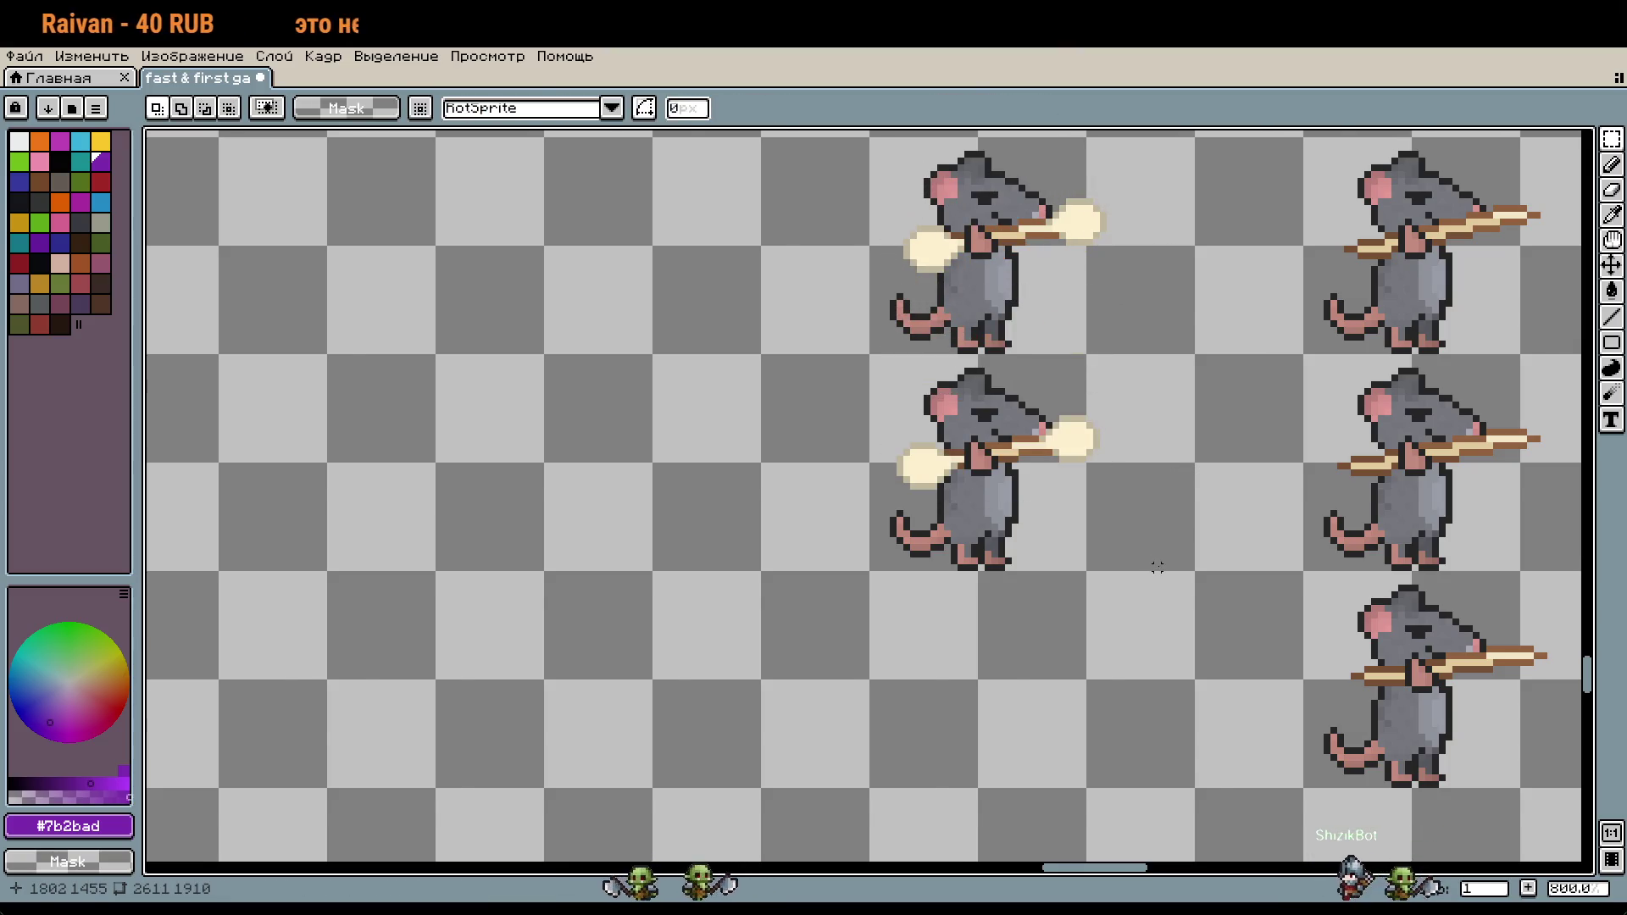
scroll(1190, 472, "down", 2)
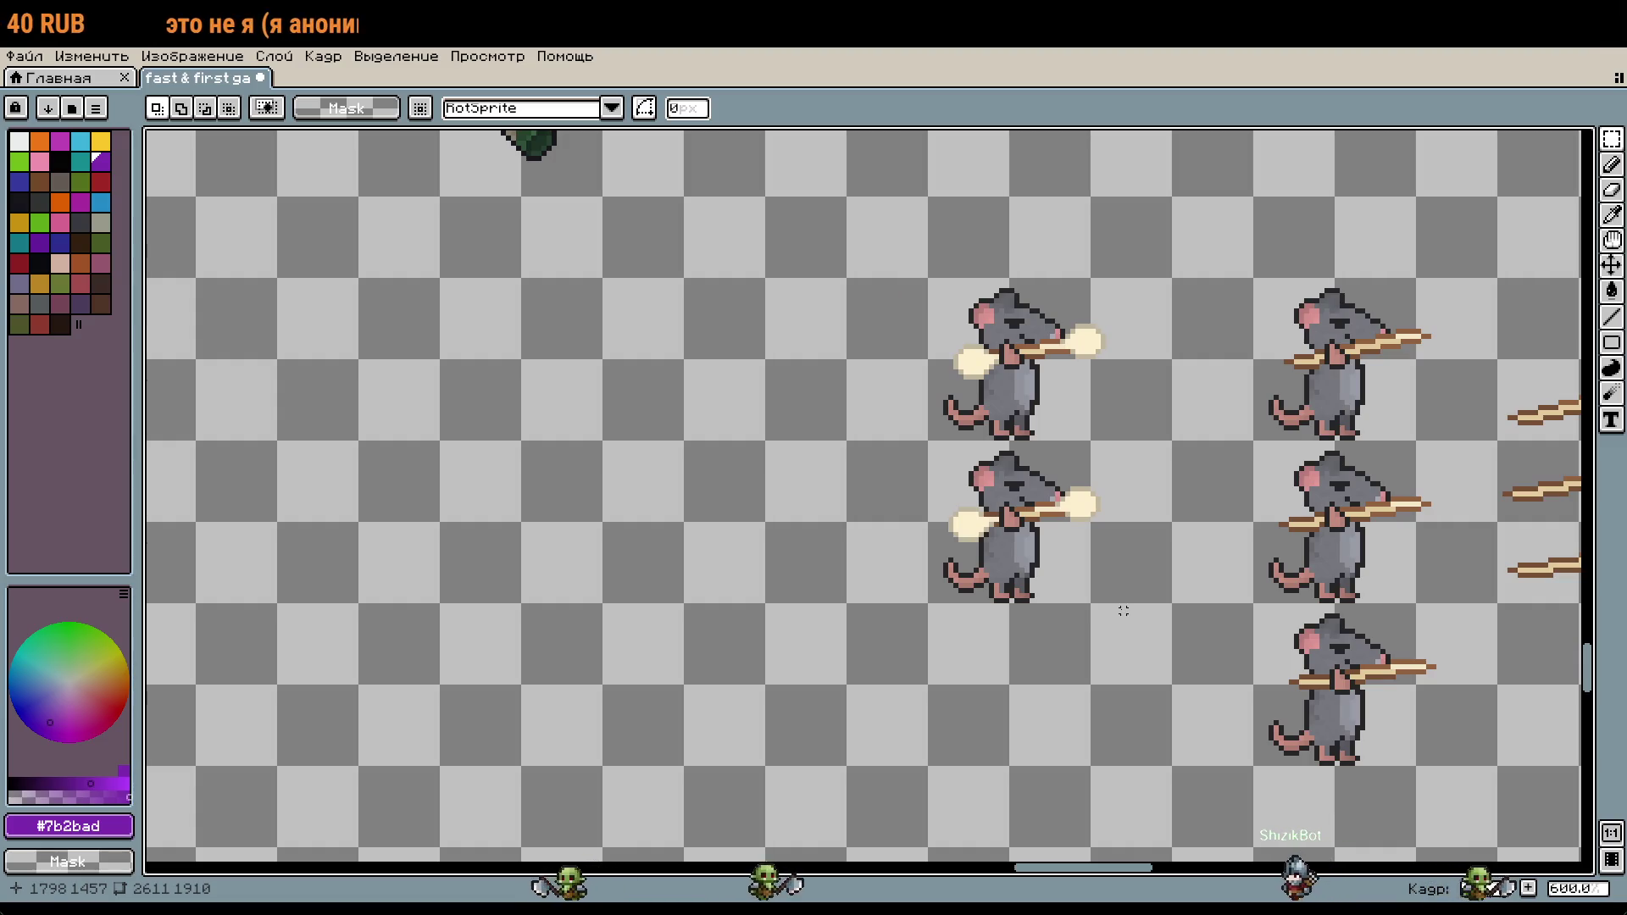
scroll(1122, 662, "down", 1)
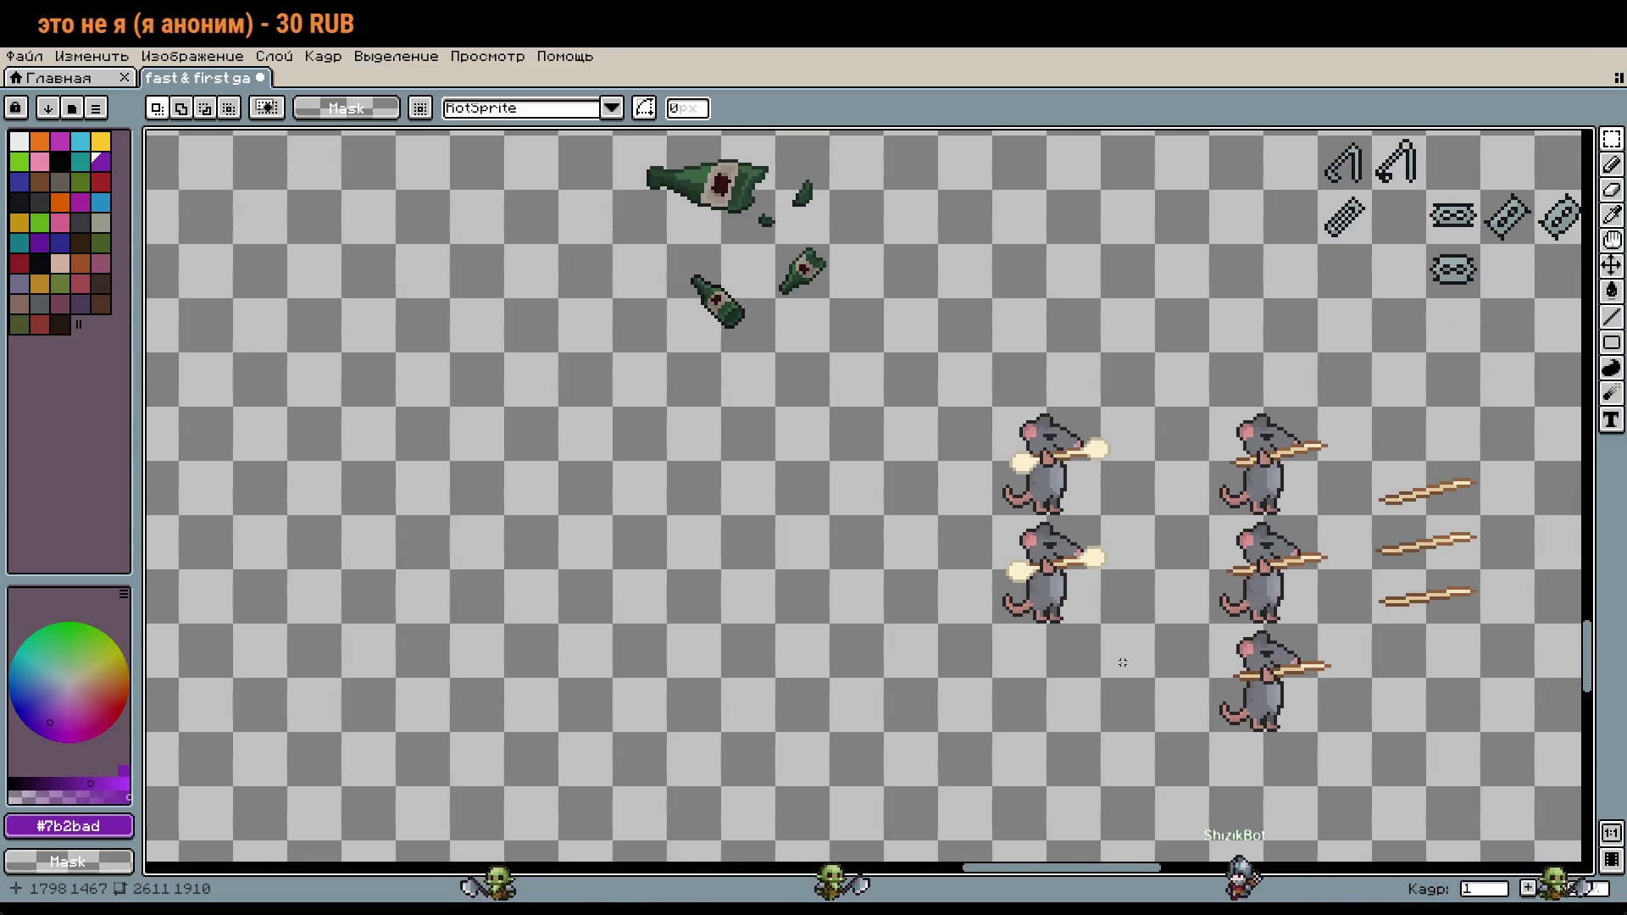
Step: Move the ring-handled sticks next to the straight staffs
left_click_drag(1122, 662, 757, 539)
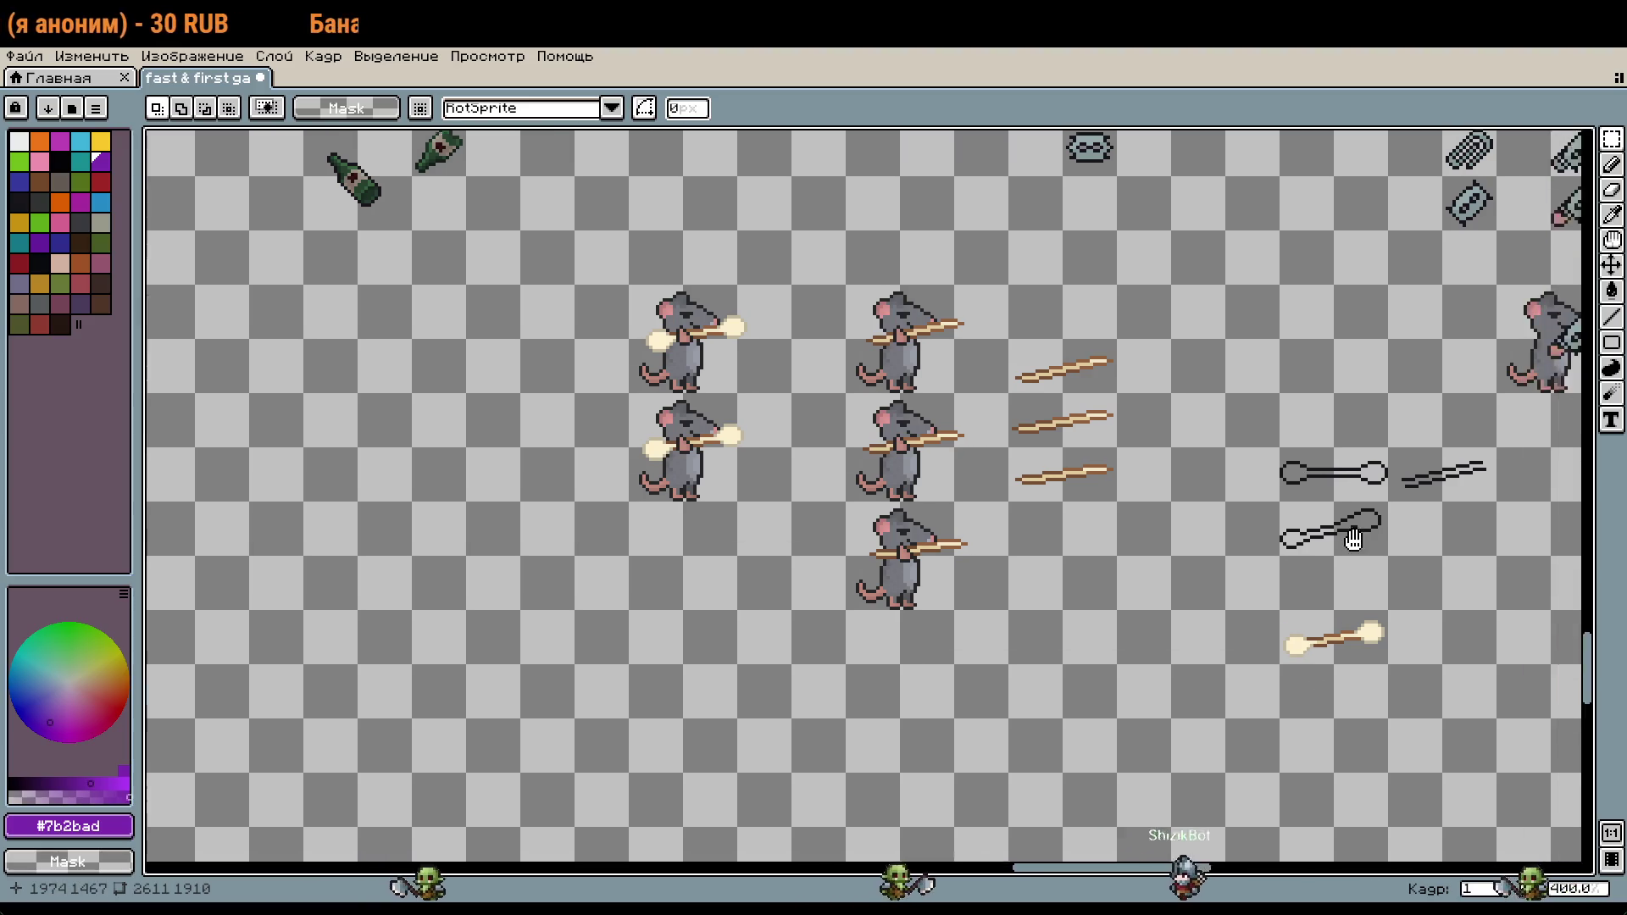
left_click_drag(1353, 540, 1220, 522)
left_click_drag(1144, 427, 1366, 649)
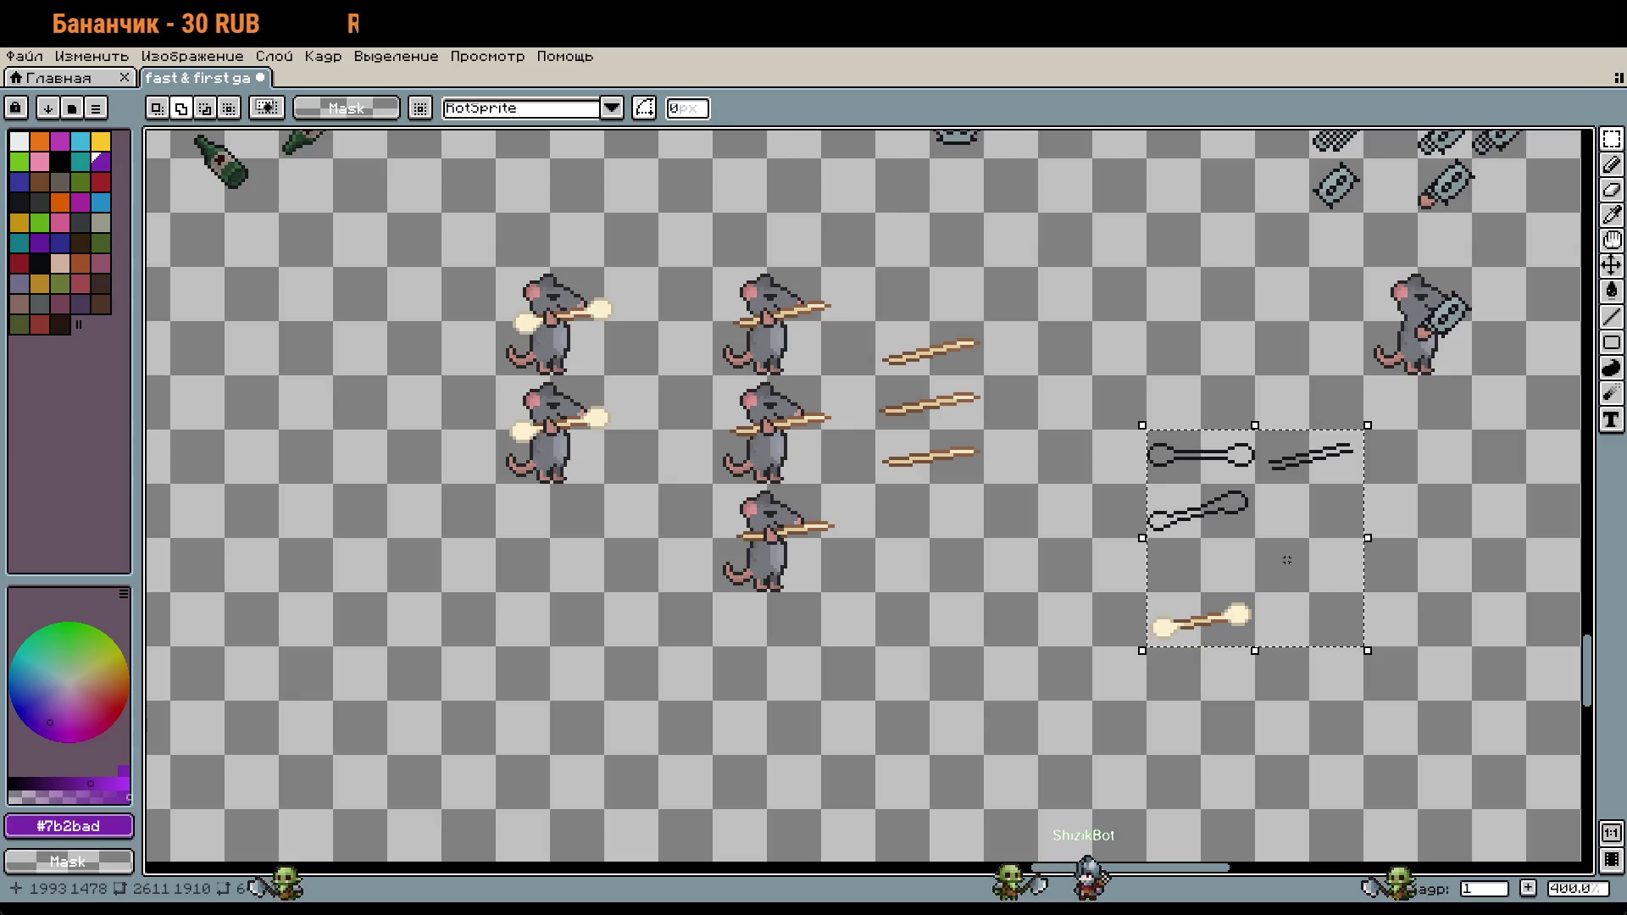
left_click_drag(1299, 576, 1136, 467)
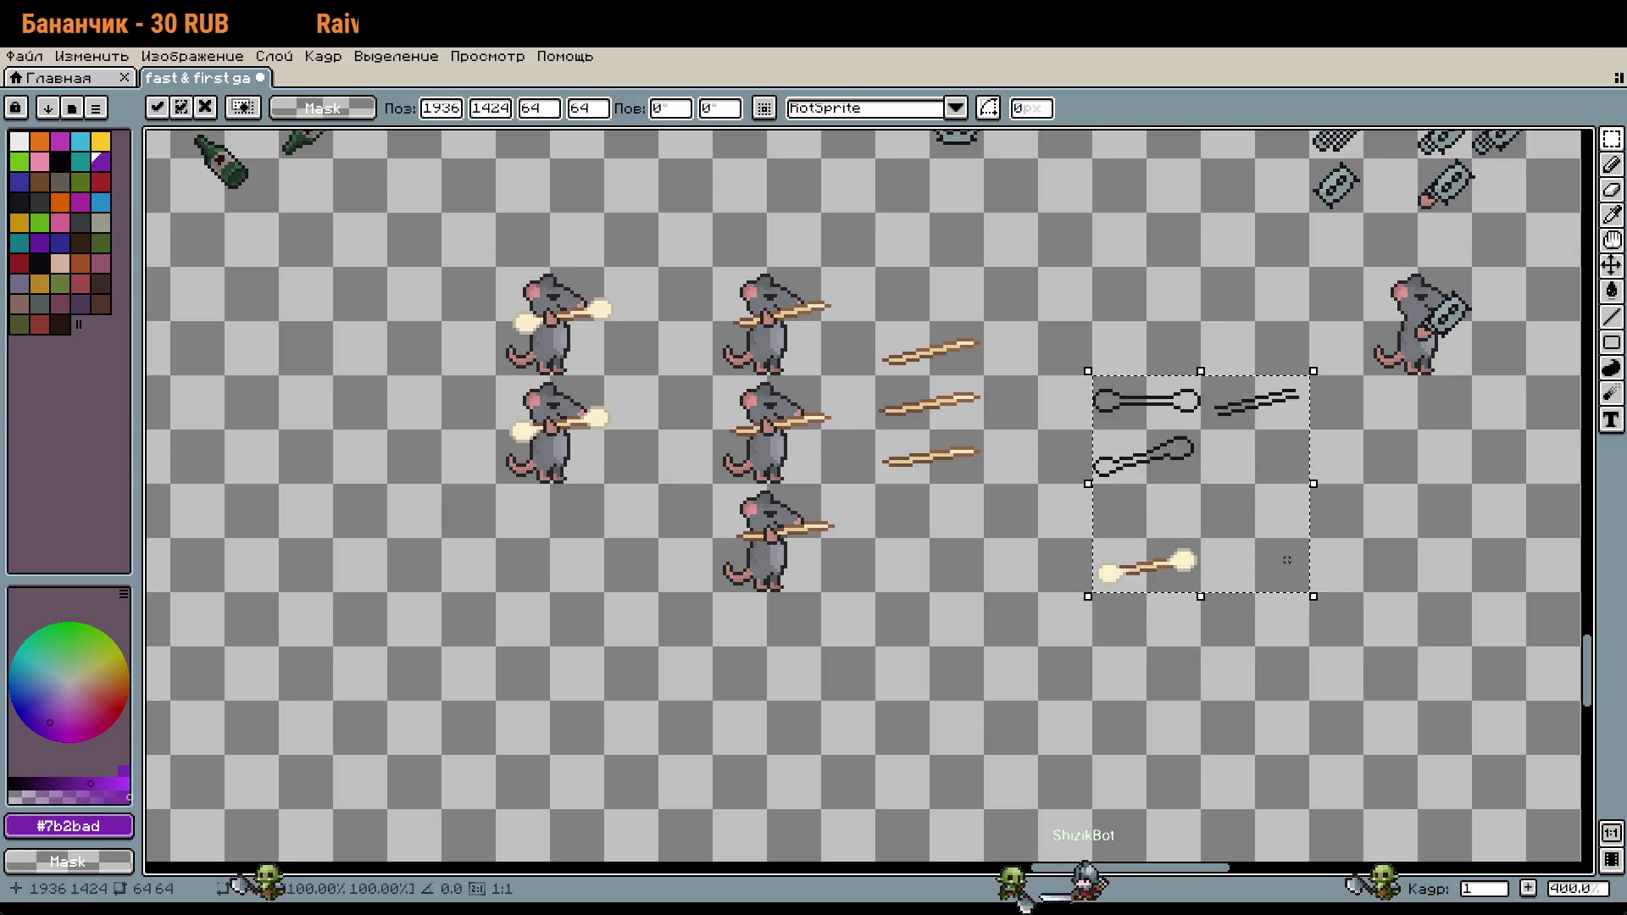
left_click(1245, 542)
Step: Paste a copy of the glowing staff into the new row 7
left_click_drag(1091, 484, 961, 535)
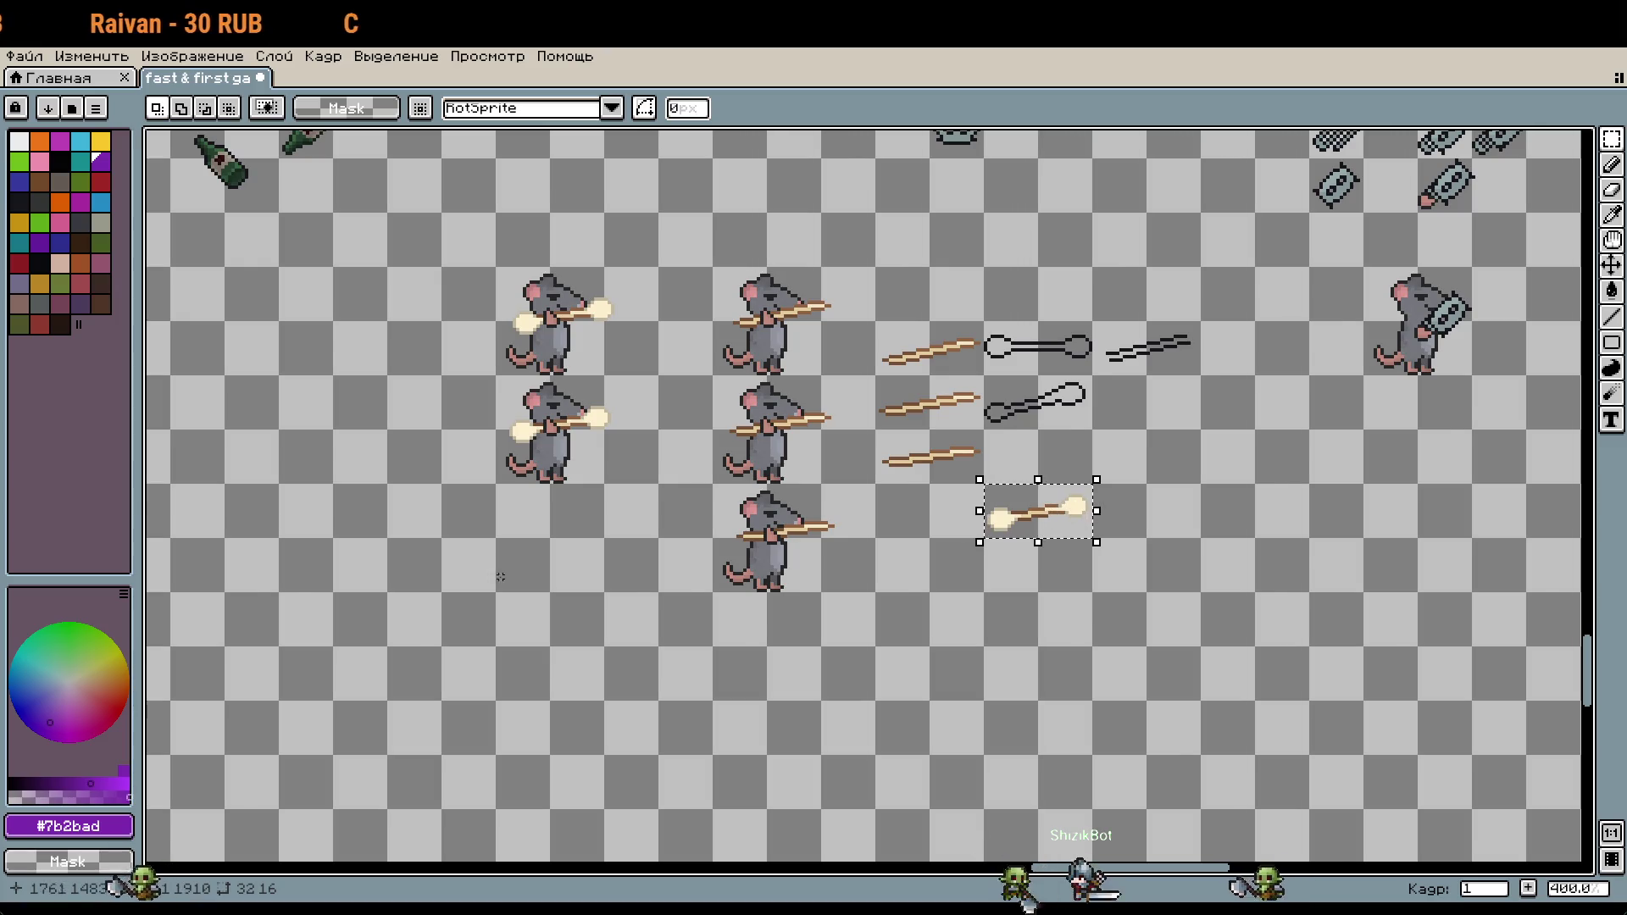
scroll(503, 577, "down", 3)
scroll(964, 435, "up", 5)
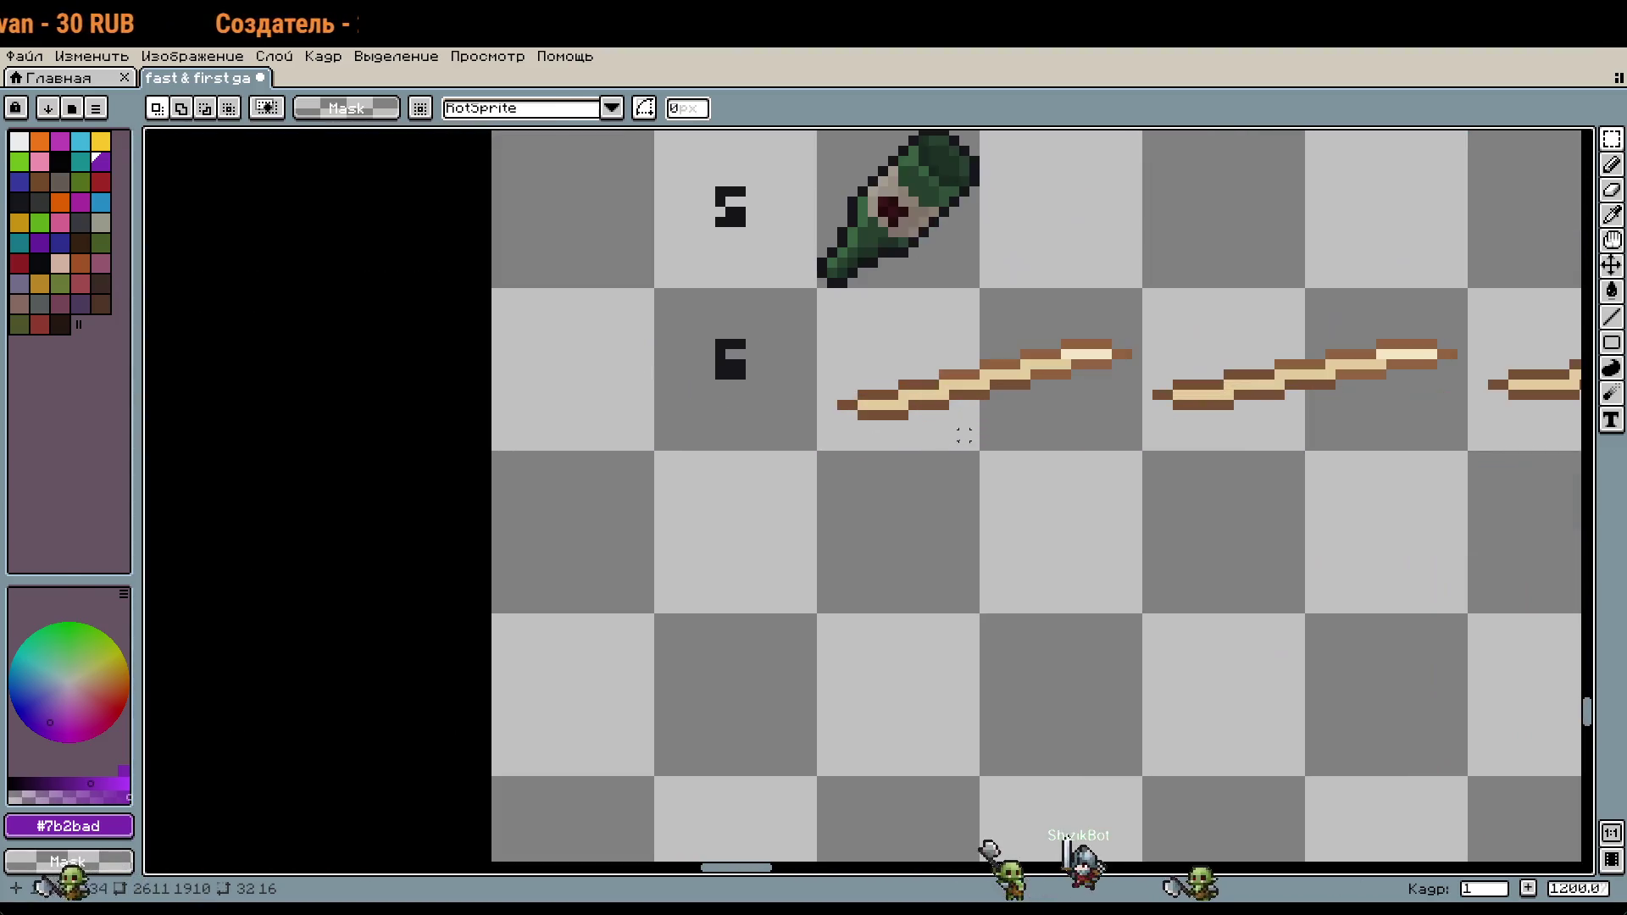
key("ctrl+v")
left_click_drag(856, 520, 957, 551)
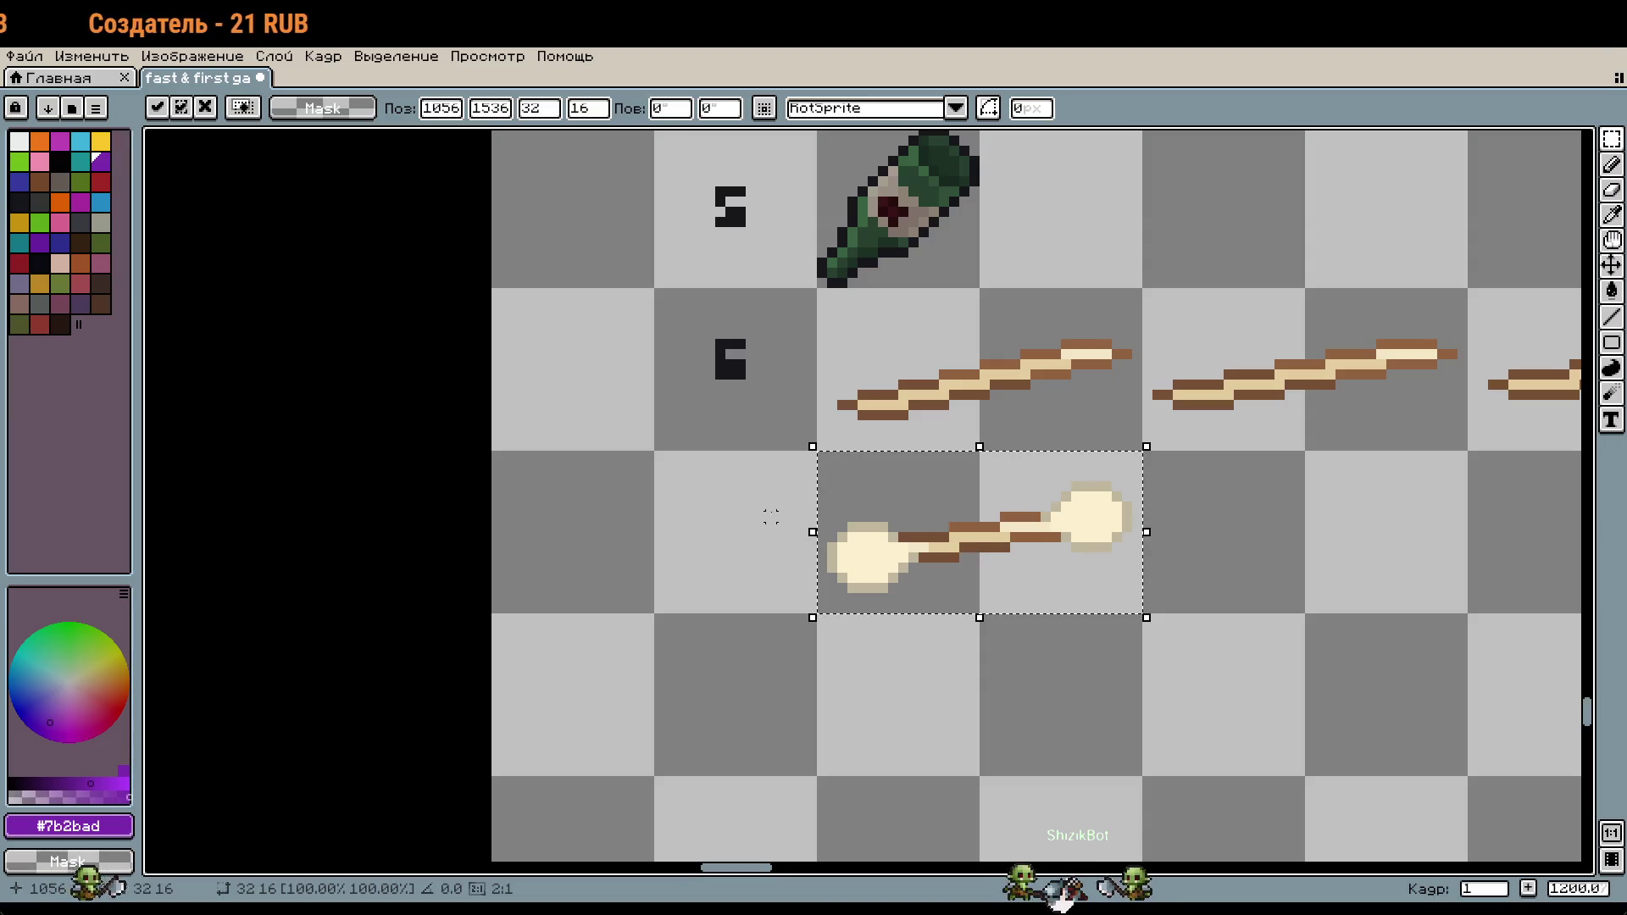
key("Return")
Step: Sample the dark row-number colour and pencil a 7 beside the new row
key("i")
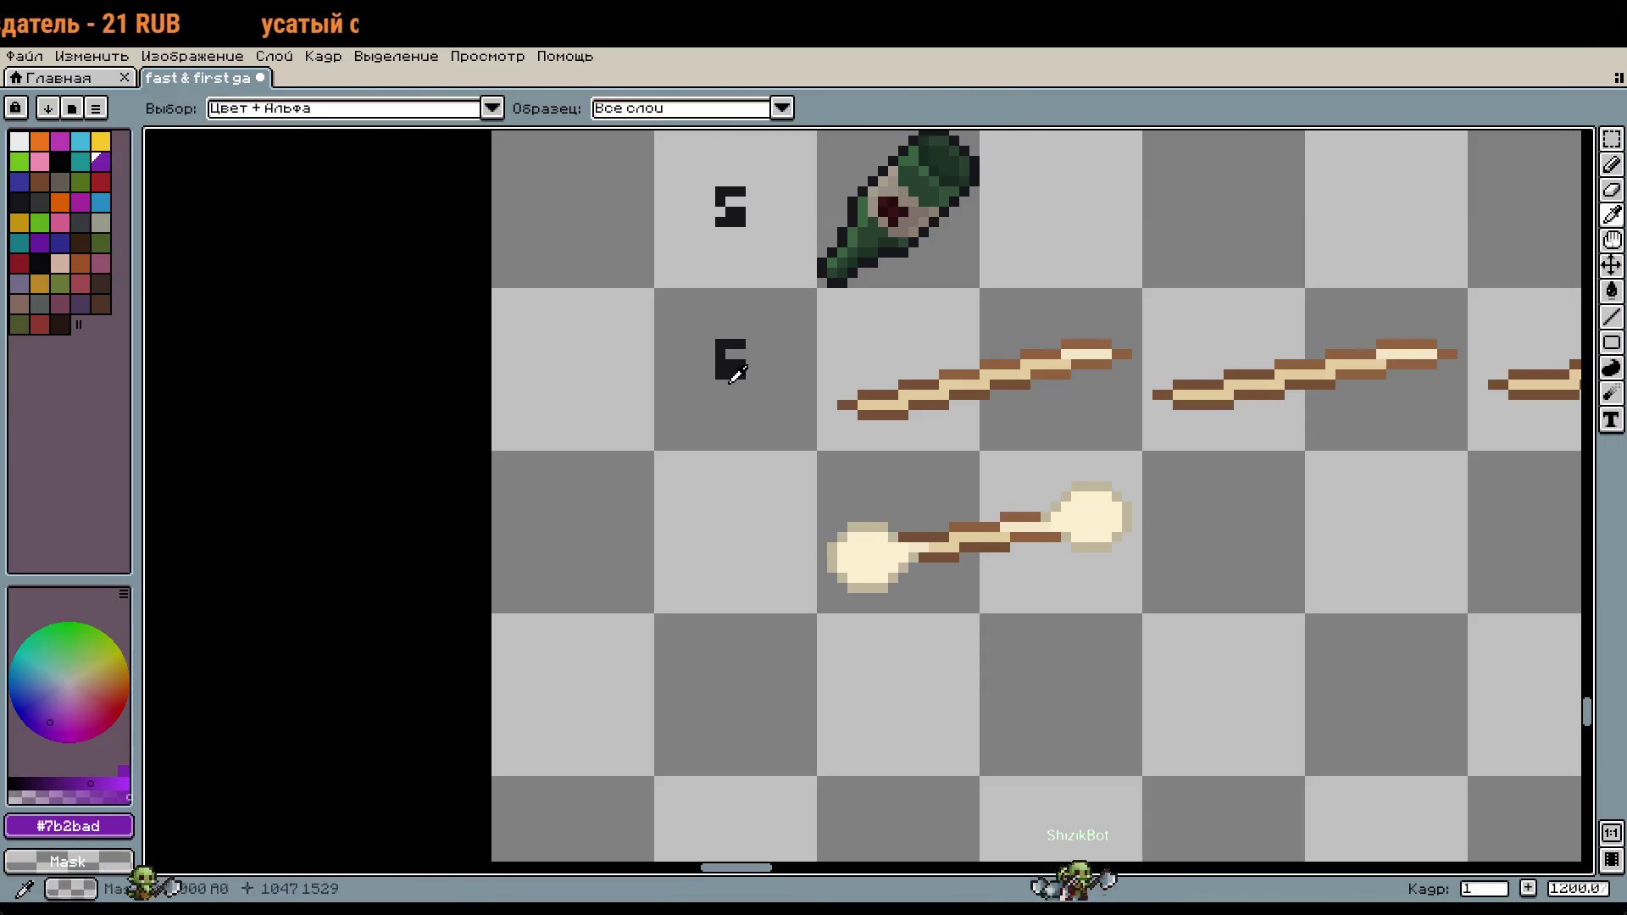
left_click(734, 364)
scroll(720, 475, "up", 1)
key("b")
left_click(737, 507)
scroll(736, 508, "up", 1)
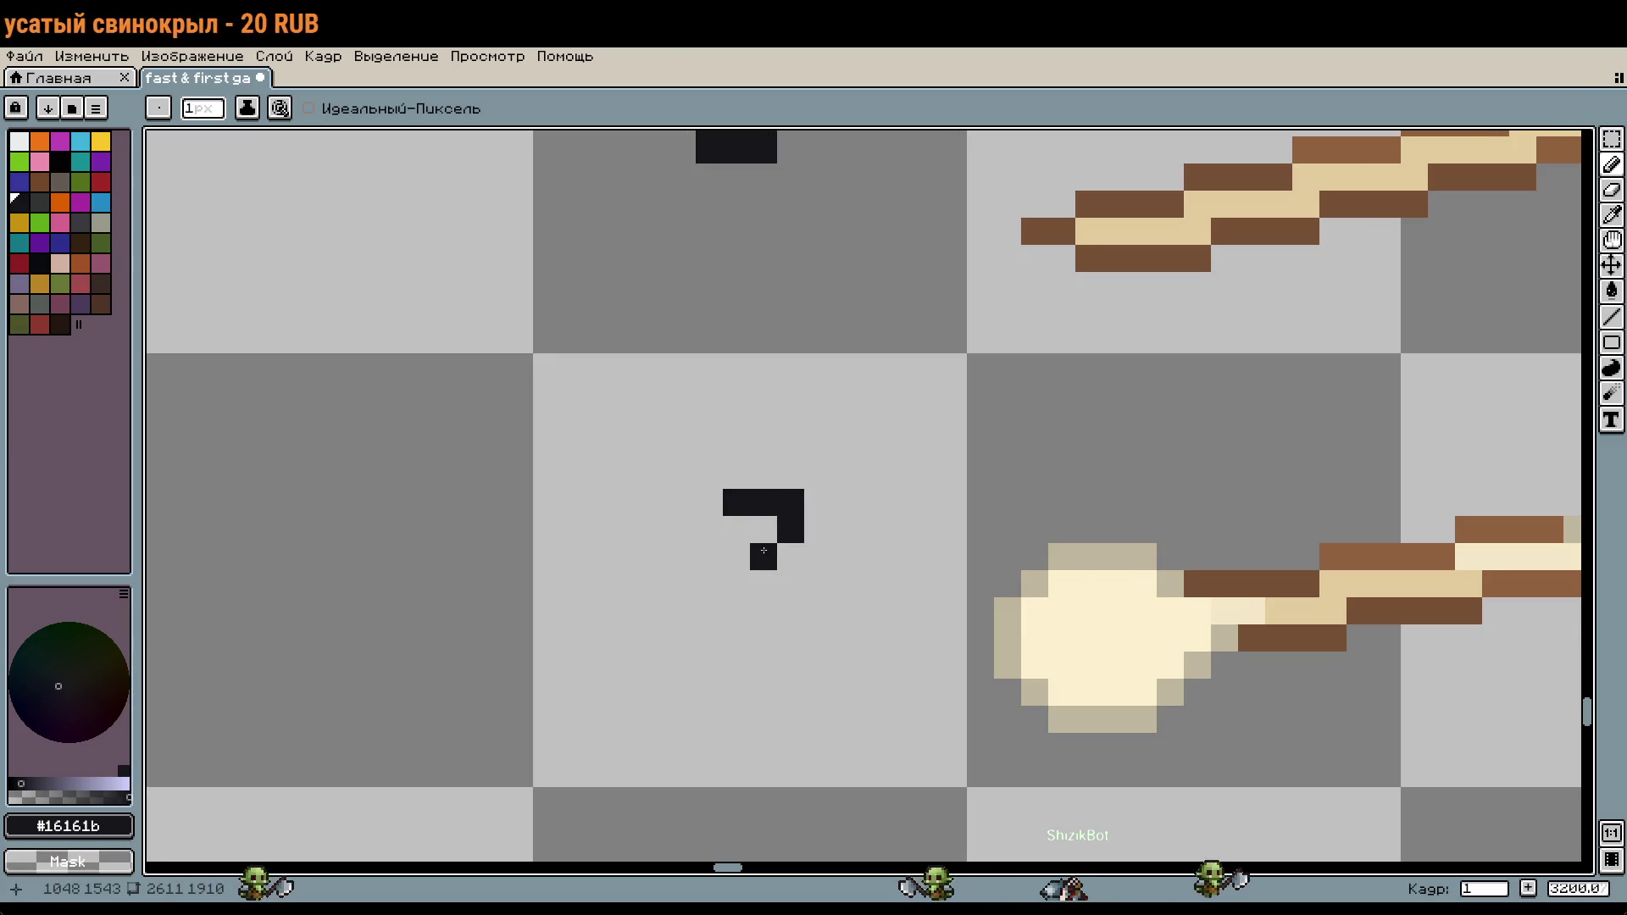
scroll(1046, 518, "down", 4)
Step: Pan across the sheet to the item card overview
left_click_drag(1017, 488, 636, 817)
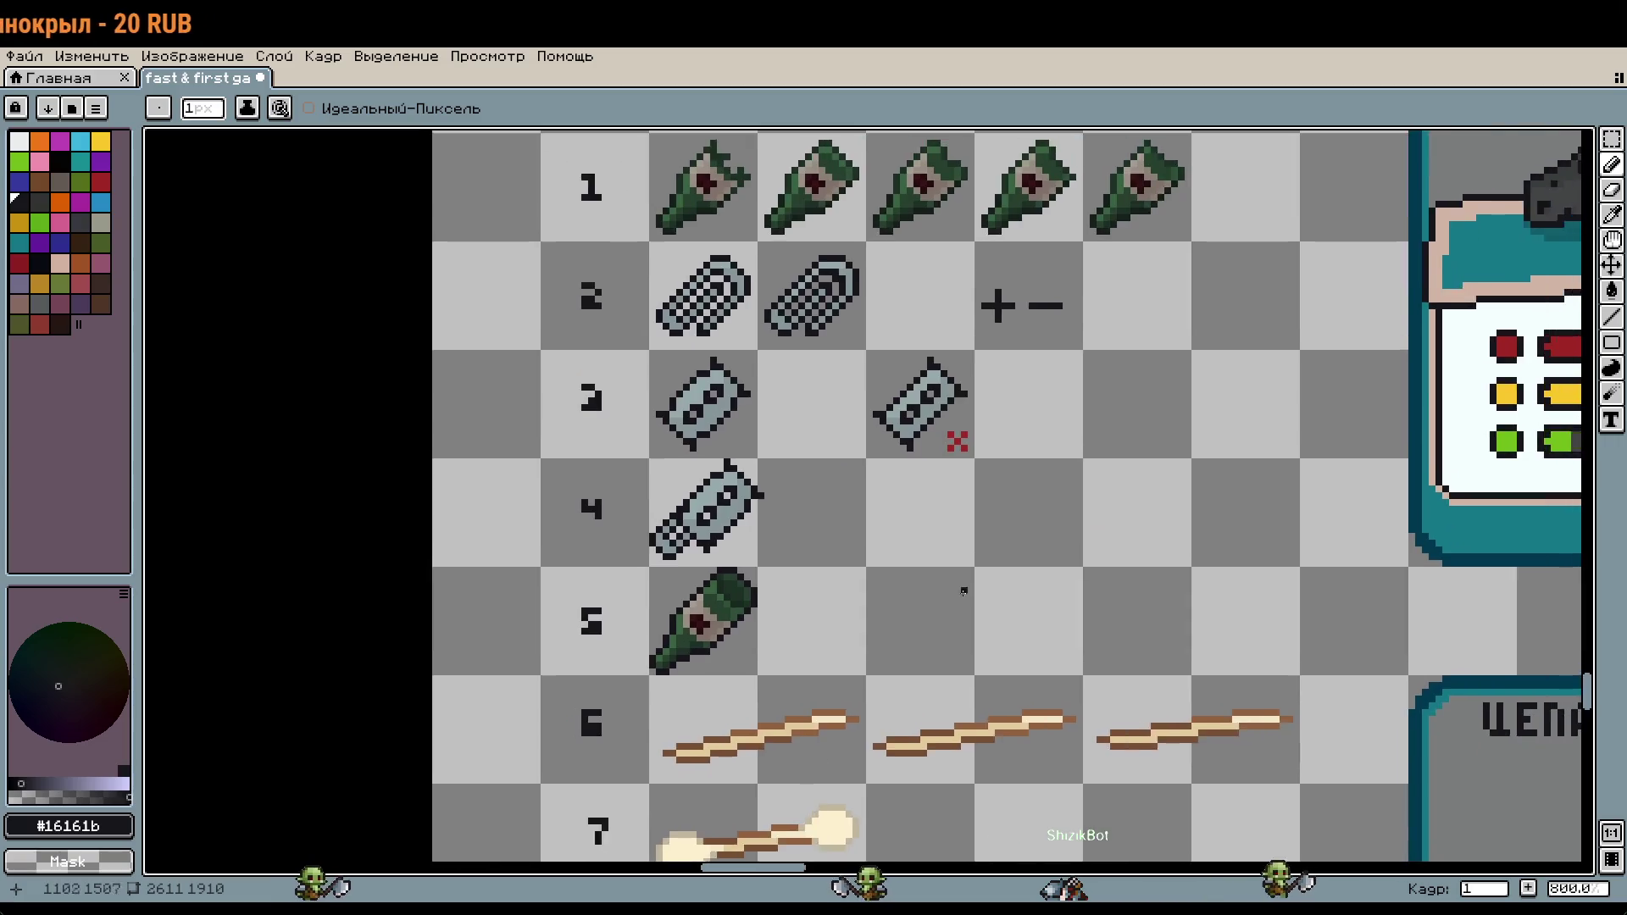
scroll(636, 818, "down", 3)
left_click_drag(1168, 440, 905, 813)
left_click_drag(1186, 212, 940, 453)
left_click_drag(1247, 153, 1119, 415)
scroll(1119, 415, "down", 2)
mouse_move(1164, 258)
left_mouse_down()
mouse_move(1037, 614)
mouse_move(1113, 851)
left_mouse_up()
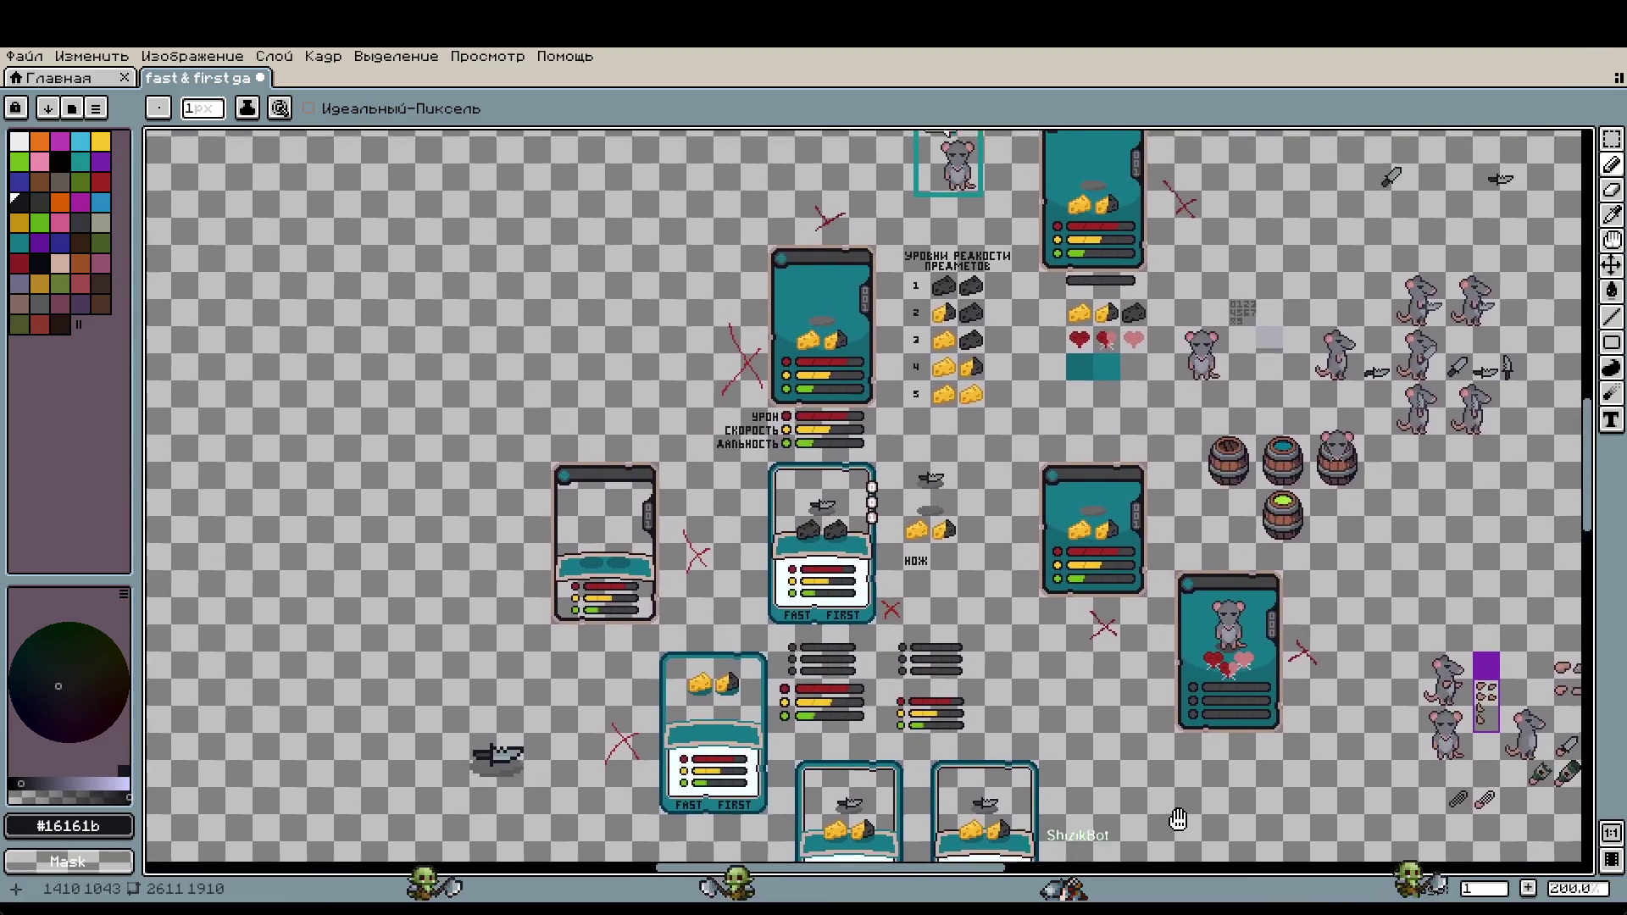
Step: Bring the bottle cards into view and switch to the rectangular marquee
scroll(1361, 256, "up", 2)
scroll(1361, 255, "up", 2)
scroll(1187, 345, "down", 3)
scroll(1059, 424, "down", 2)
scroll(929, 300, "up", 3)
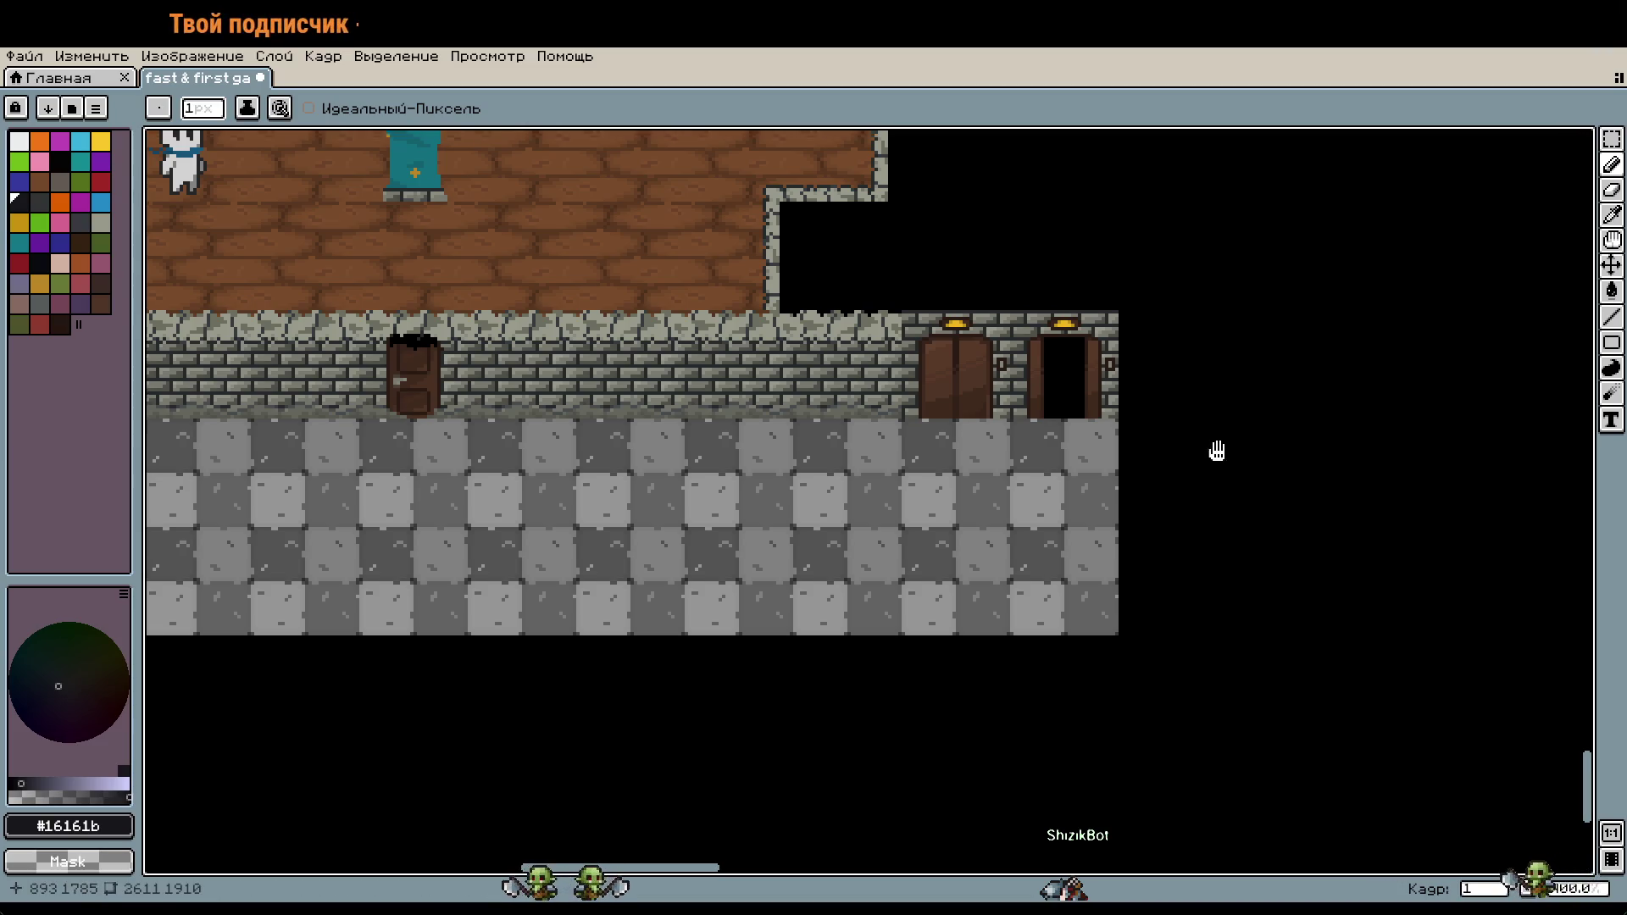
scroll(1216, 447, "down", 3)
left_click_drag(1217, 448, 881, 441)
scroll(847, 508, "up", 2)
scroll(776, 590, "up", 1)
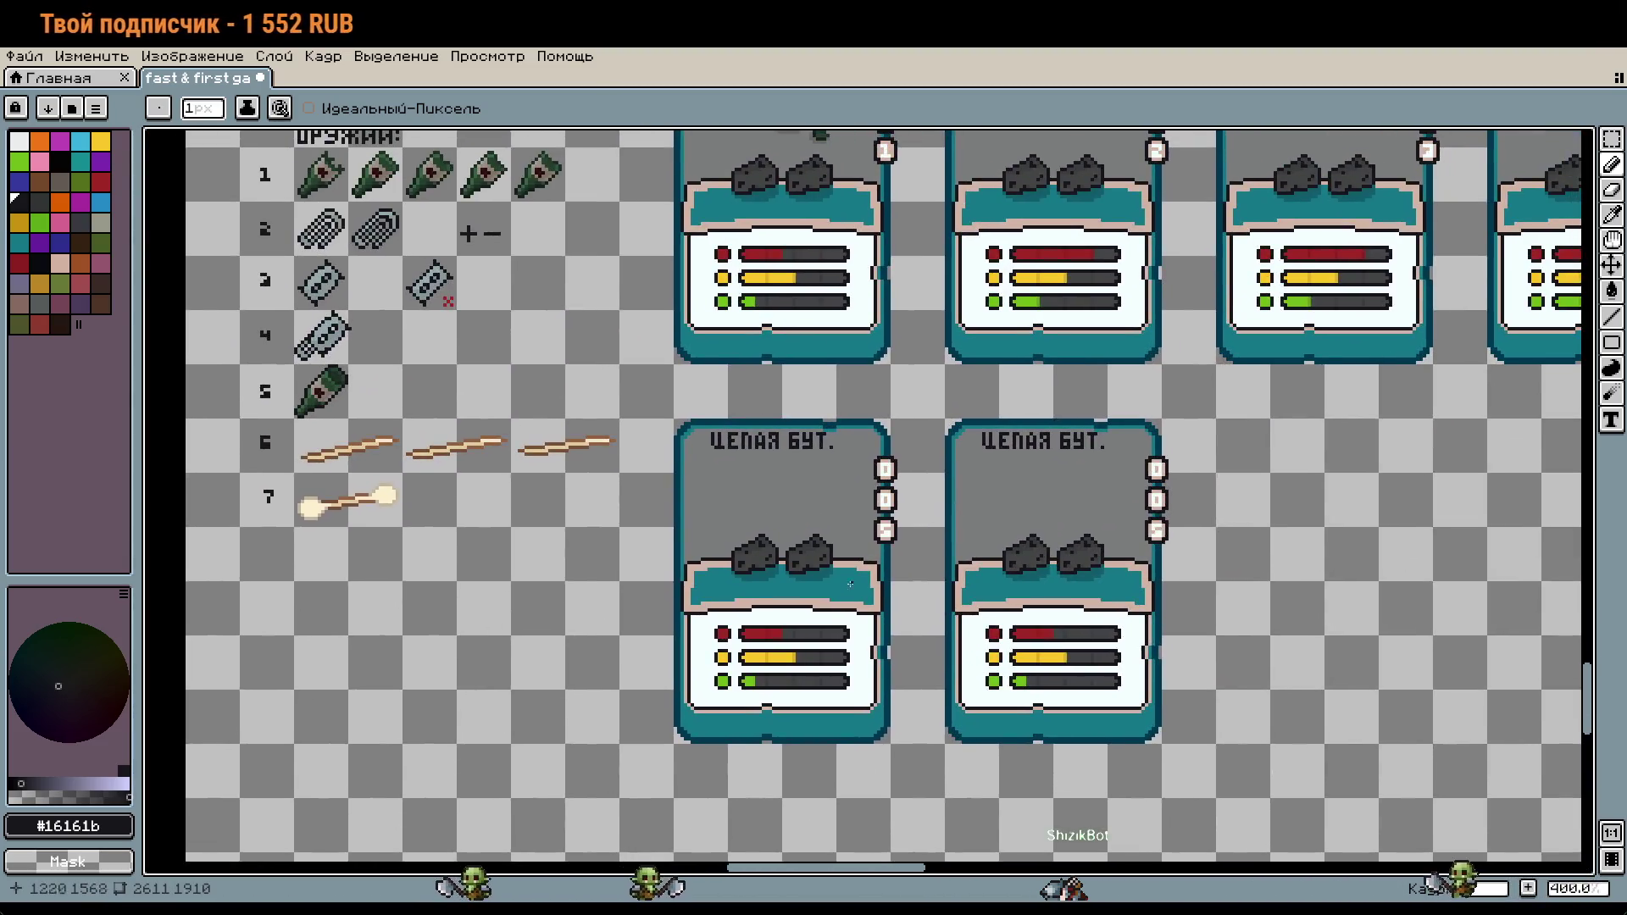
left_click_drag(776, 591, 704, 564)
key("m")
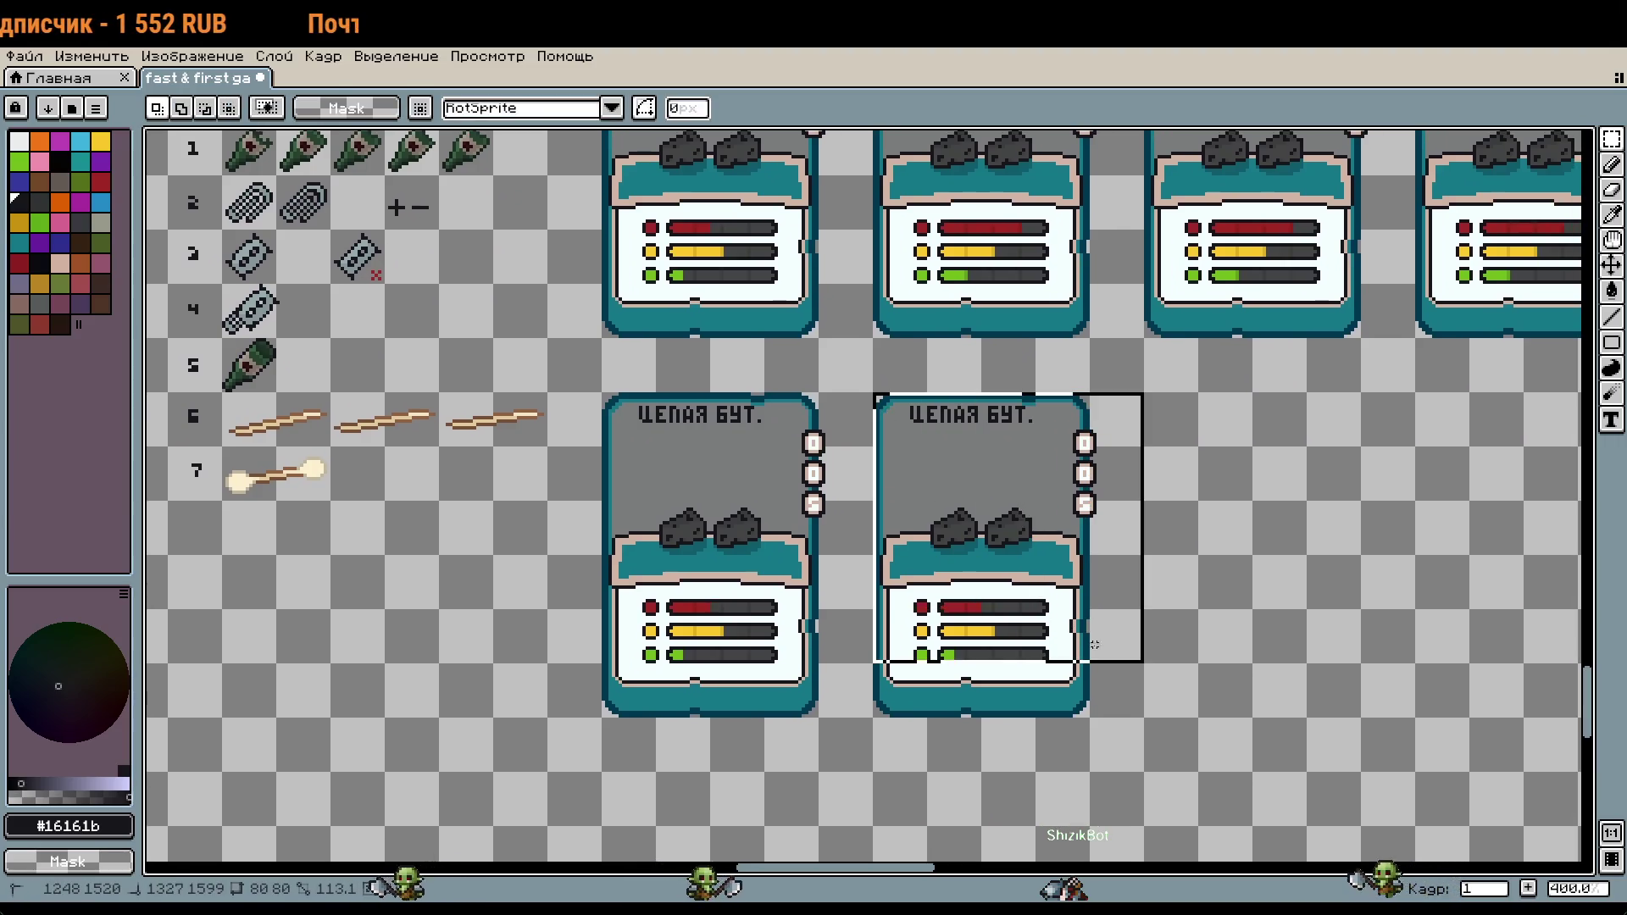
Step: Paste a copy of the ЦЕПАЯ БУТ. card and align it in the next empty bottom-row slot
key("ctrl+c")
key("ctrl+v")
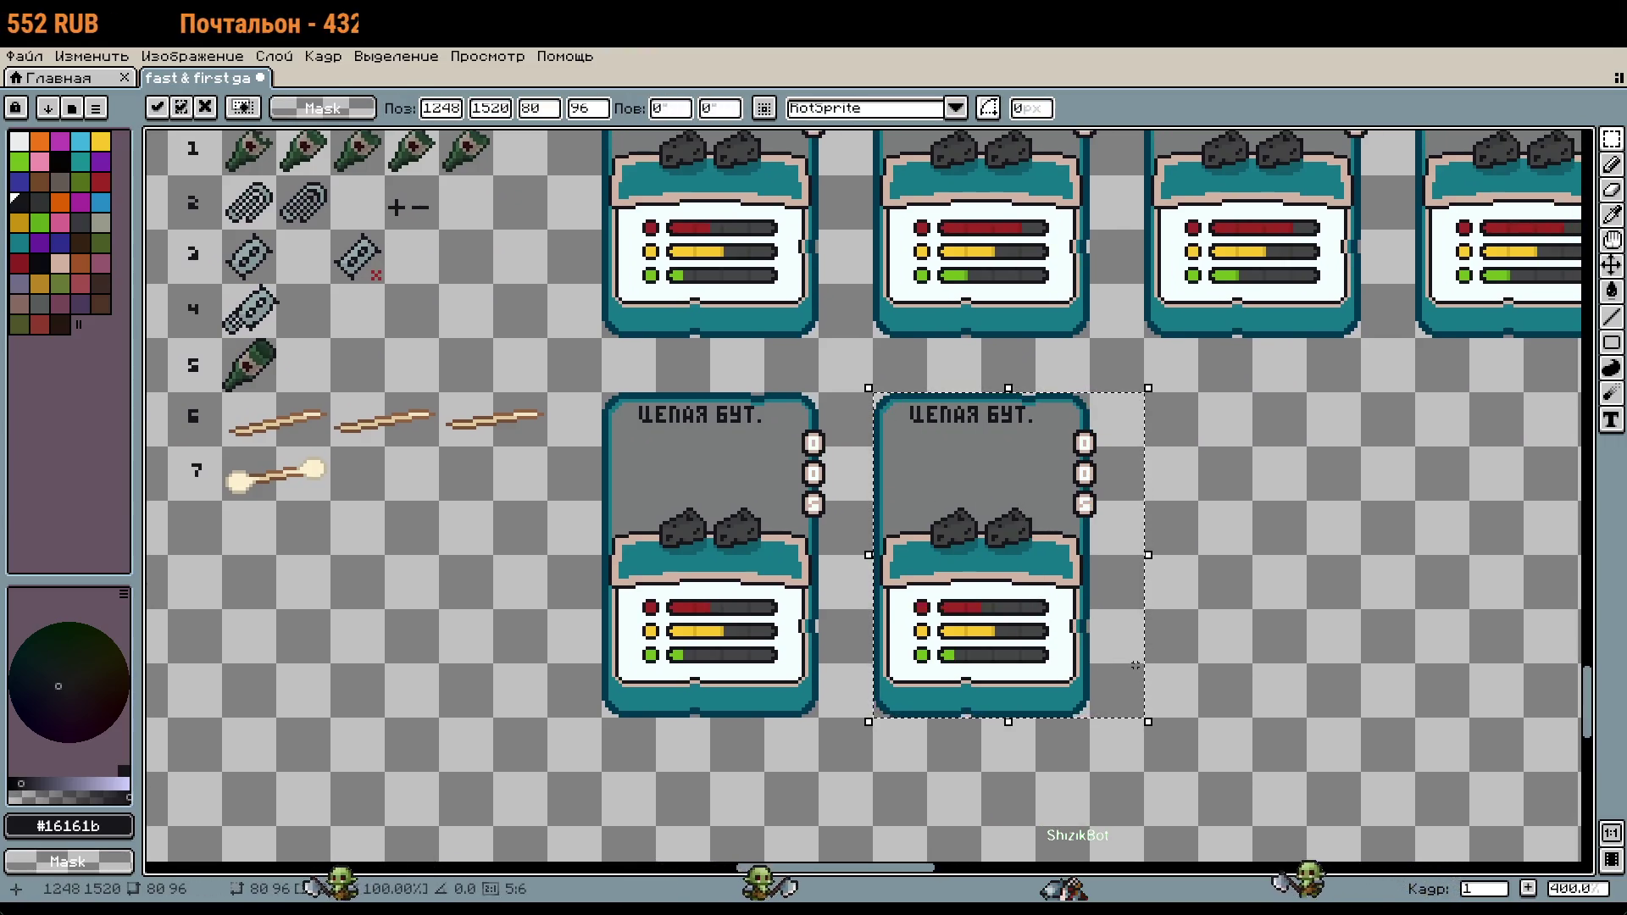
key("shift+Right")
key("shift+Right")
key("shift+Right")
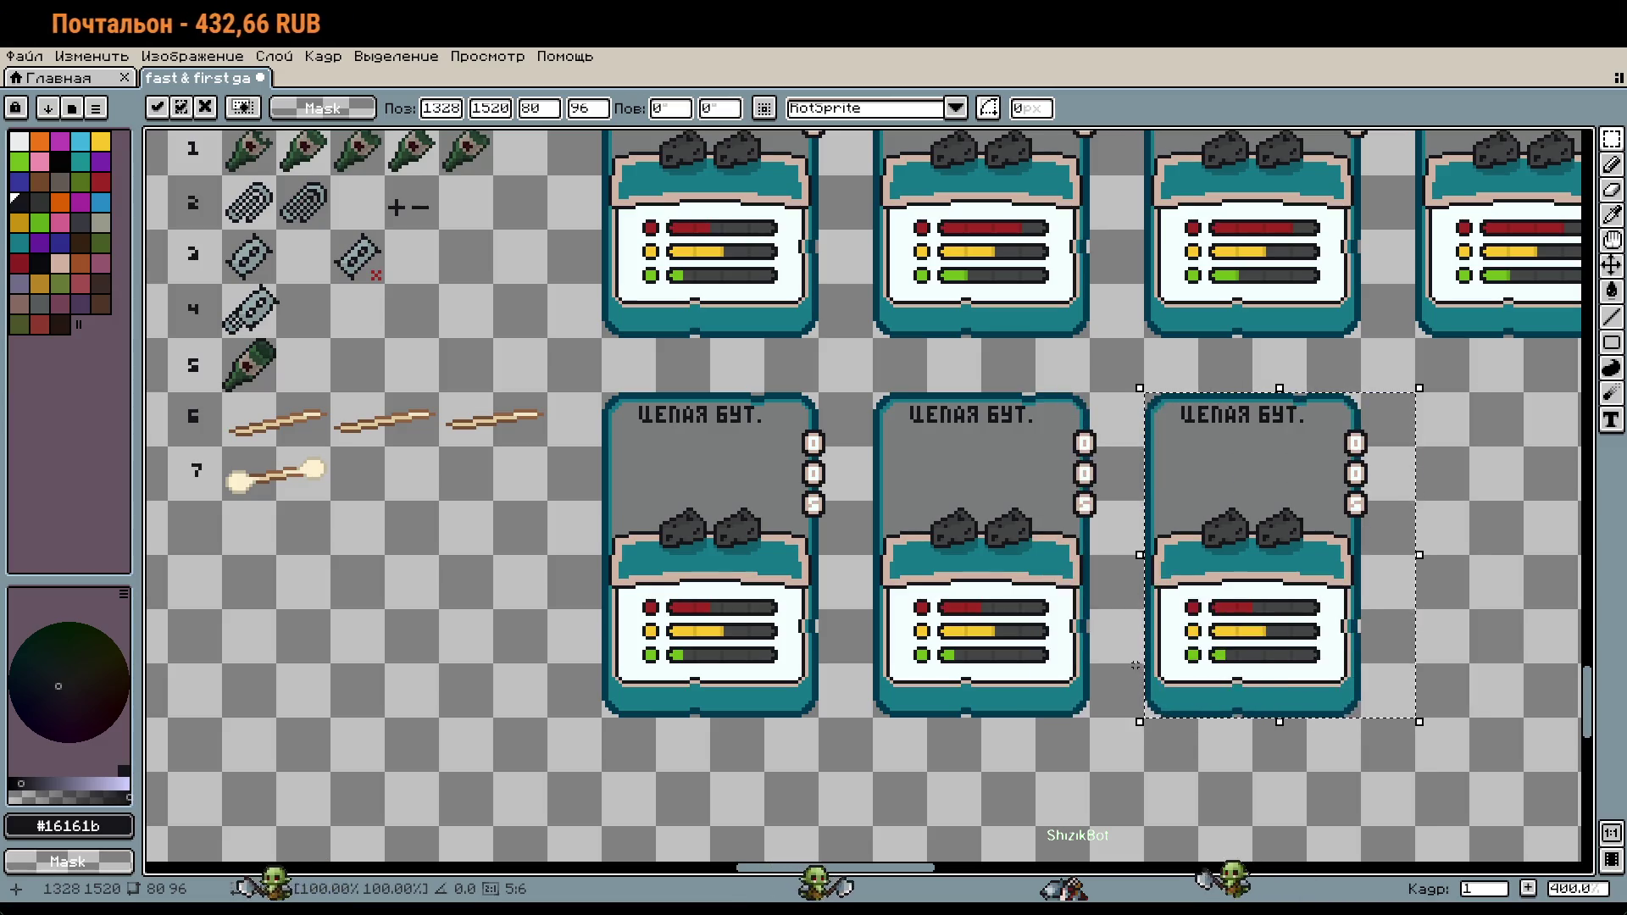
left_click_drag(1135, 665, 793, 619)
key("shift+Right")
key("shift+Right")
key("shift+Right")
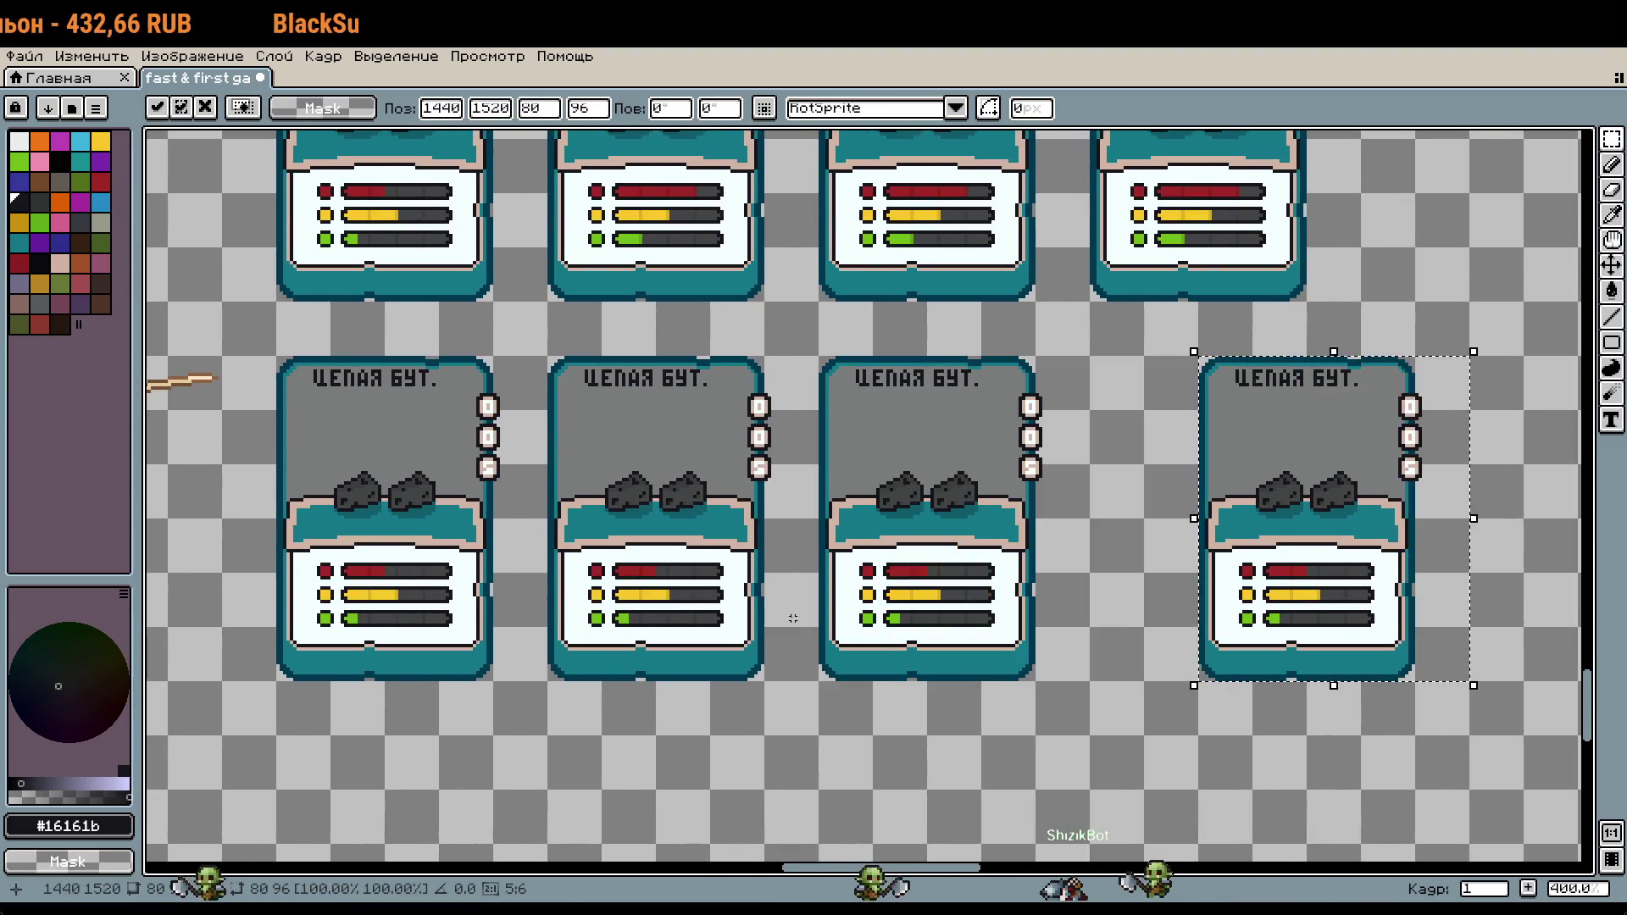
key("shift+Left")
key("shift+Left")
key("shift+Left")
scroll(657, 549, "down", 1)
key("Return")
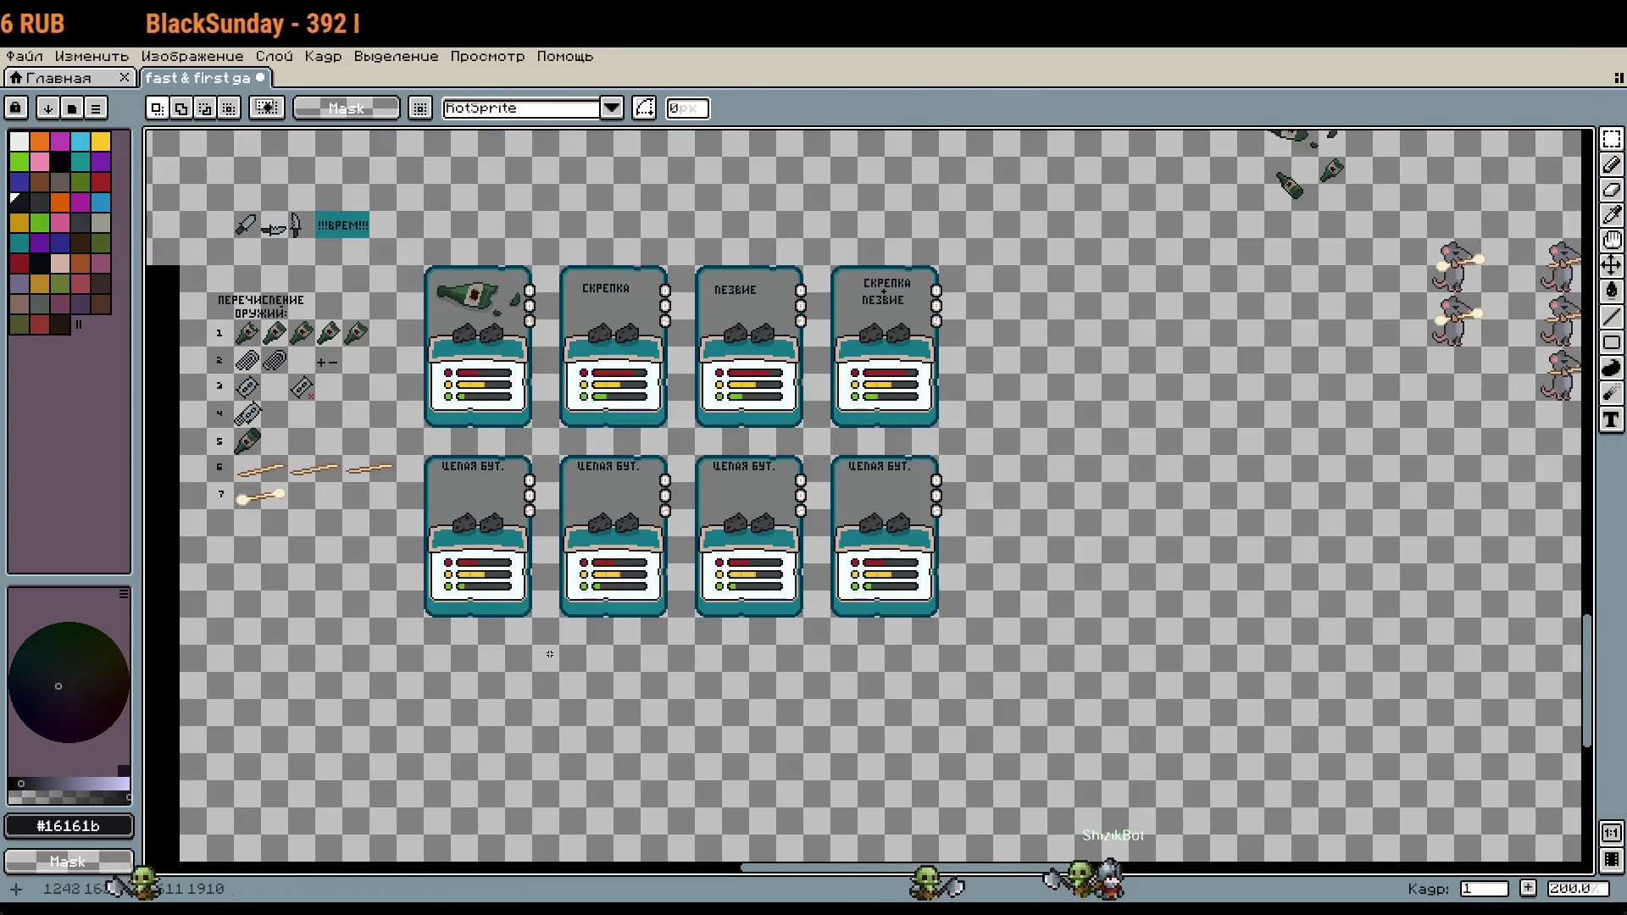
Step: Pan out to review the full set of cards and the weapons list
left_click_drag(409, 409, 555, 432)
scroll(555, 432, "up", 1)
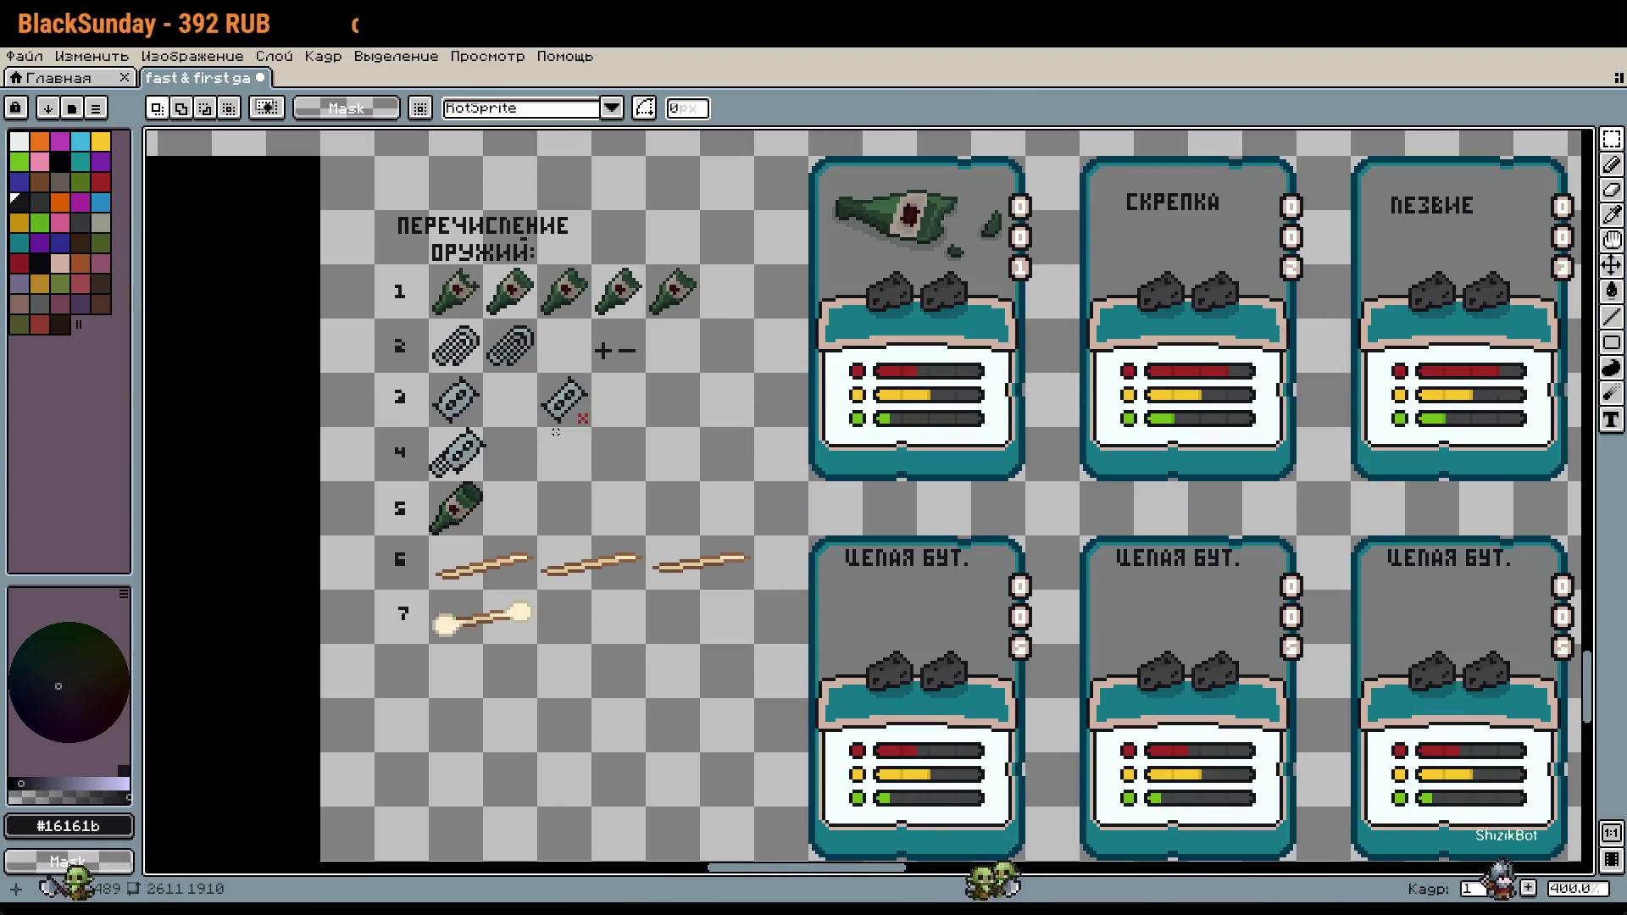
scroll(707, 504, "right", 6)
scroll(708, 503, "down", 1)
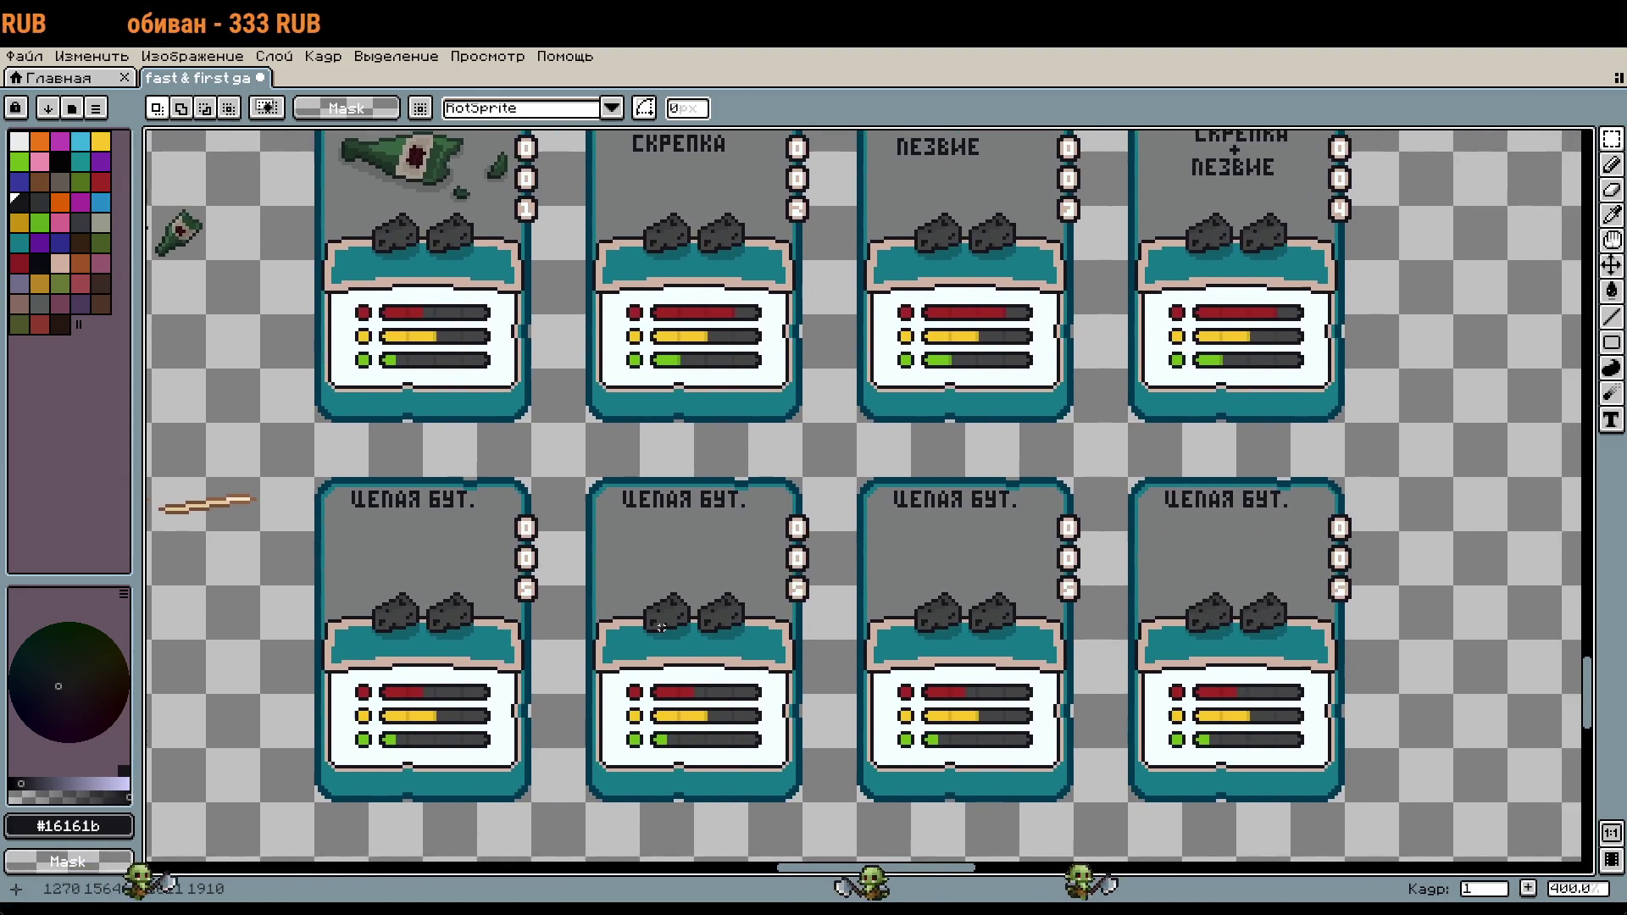
mouse_move(662, 627)
left_mouse_down()
mouse_move(1137, 585)
mouse_move(952, 671)
left_mouse_up()
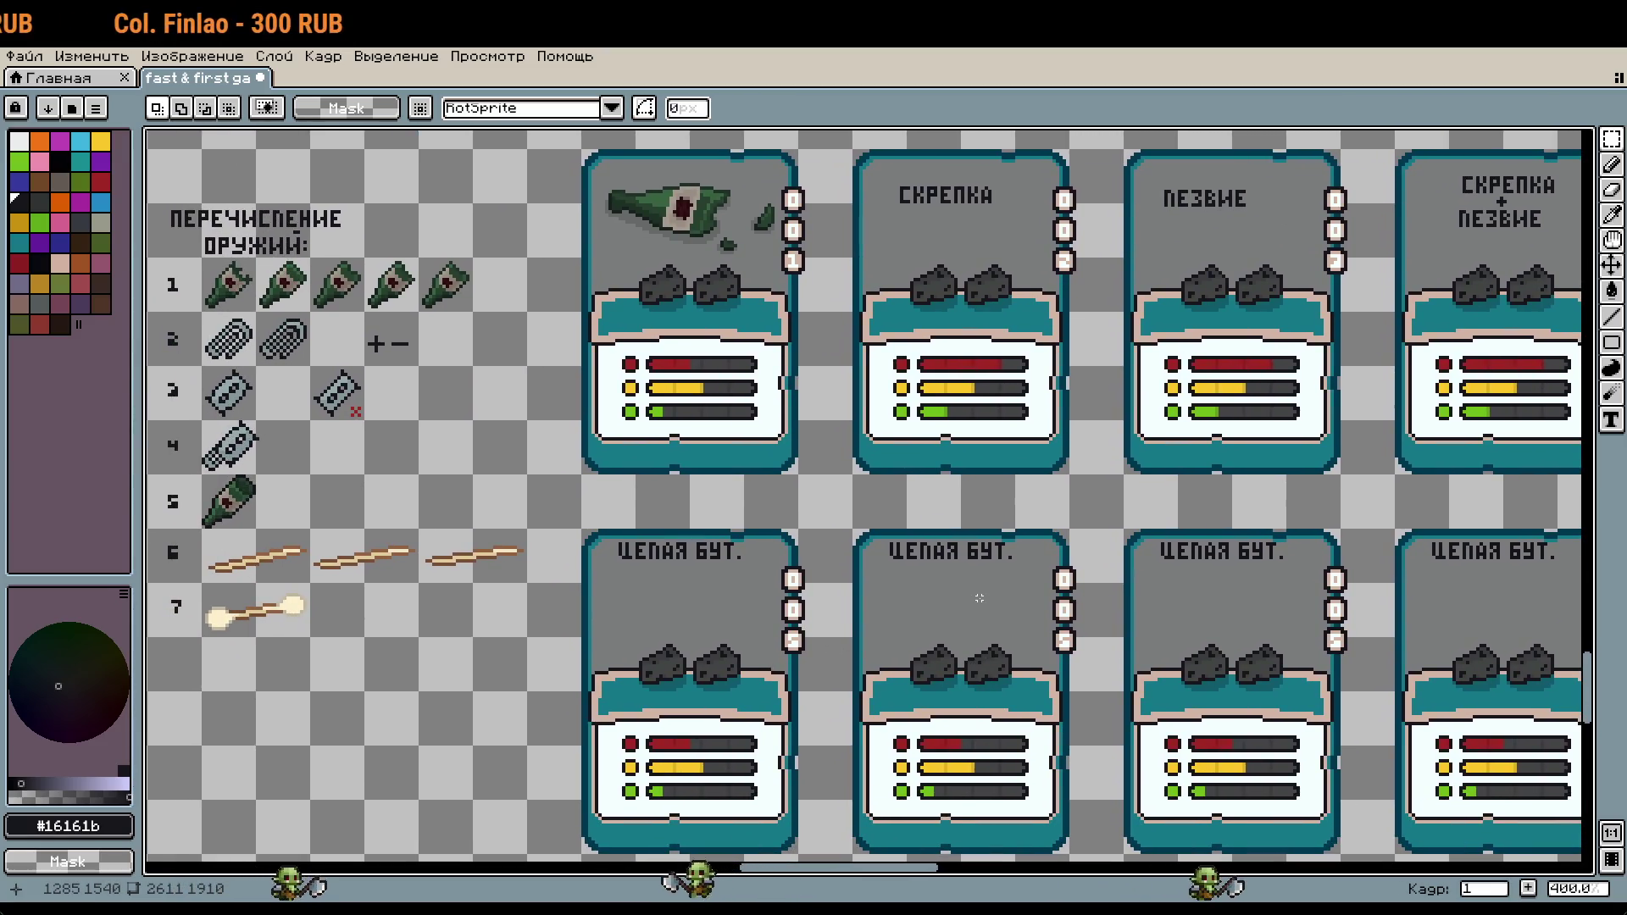
scroll(982, 595, "right", 2)
scroll(981, 594, "down", 1)
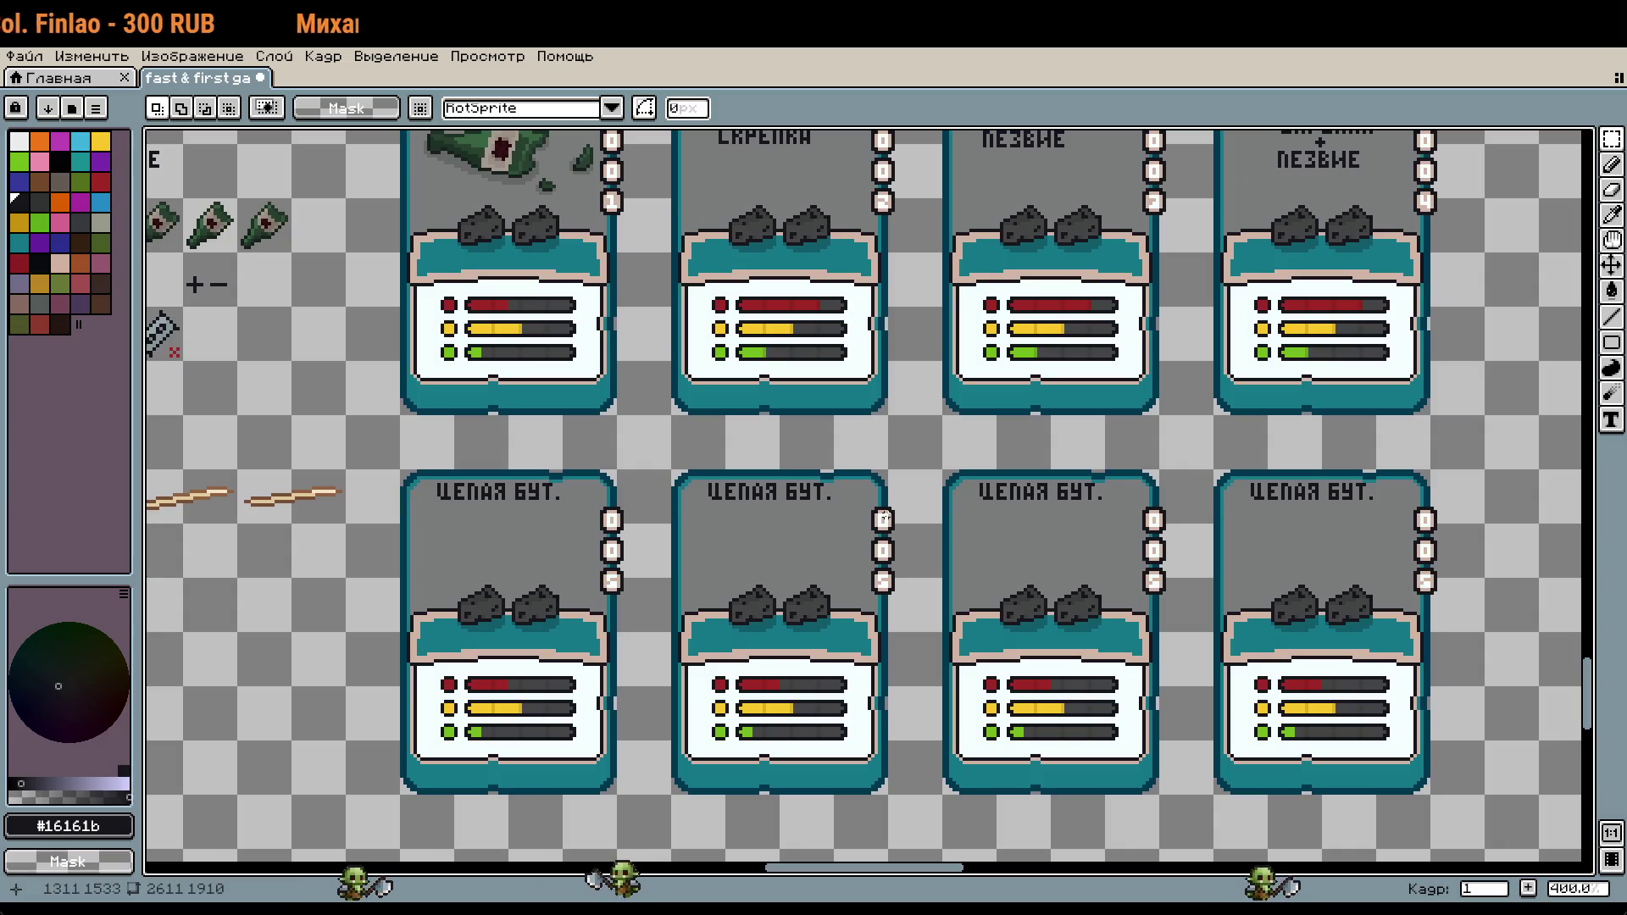
Step: Sample the card's grey and paint over the second card's ЦЕПАЯ БУТ. title
key("i")
left_click(799, 547)
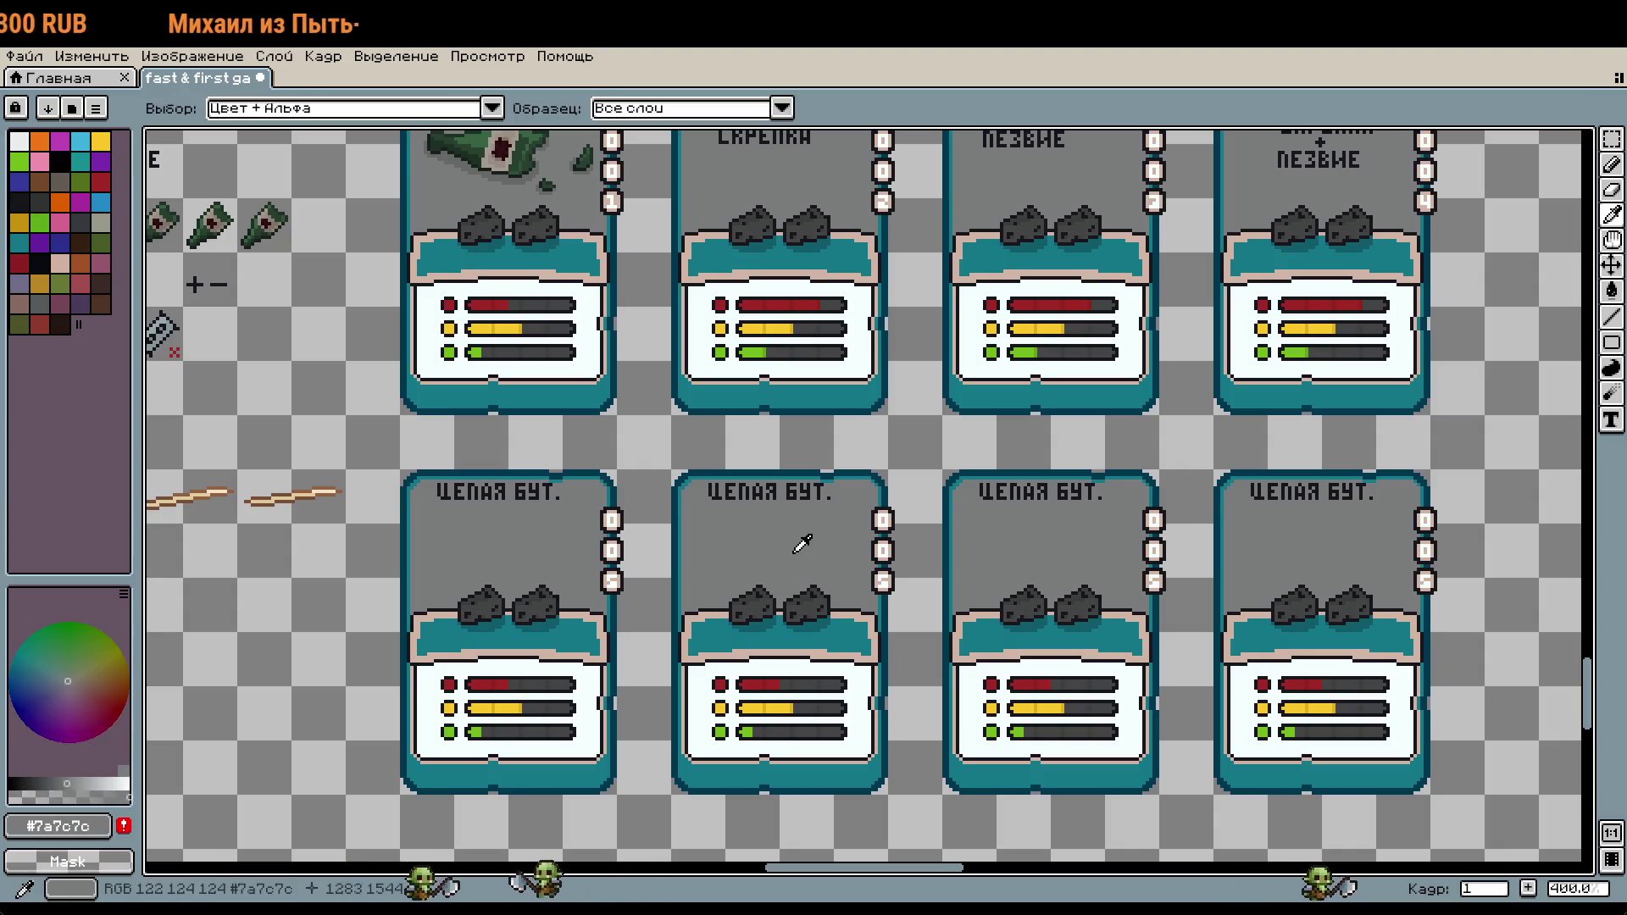
key("b")
scroll(821, 501, "up", 1)
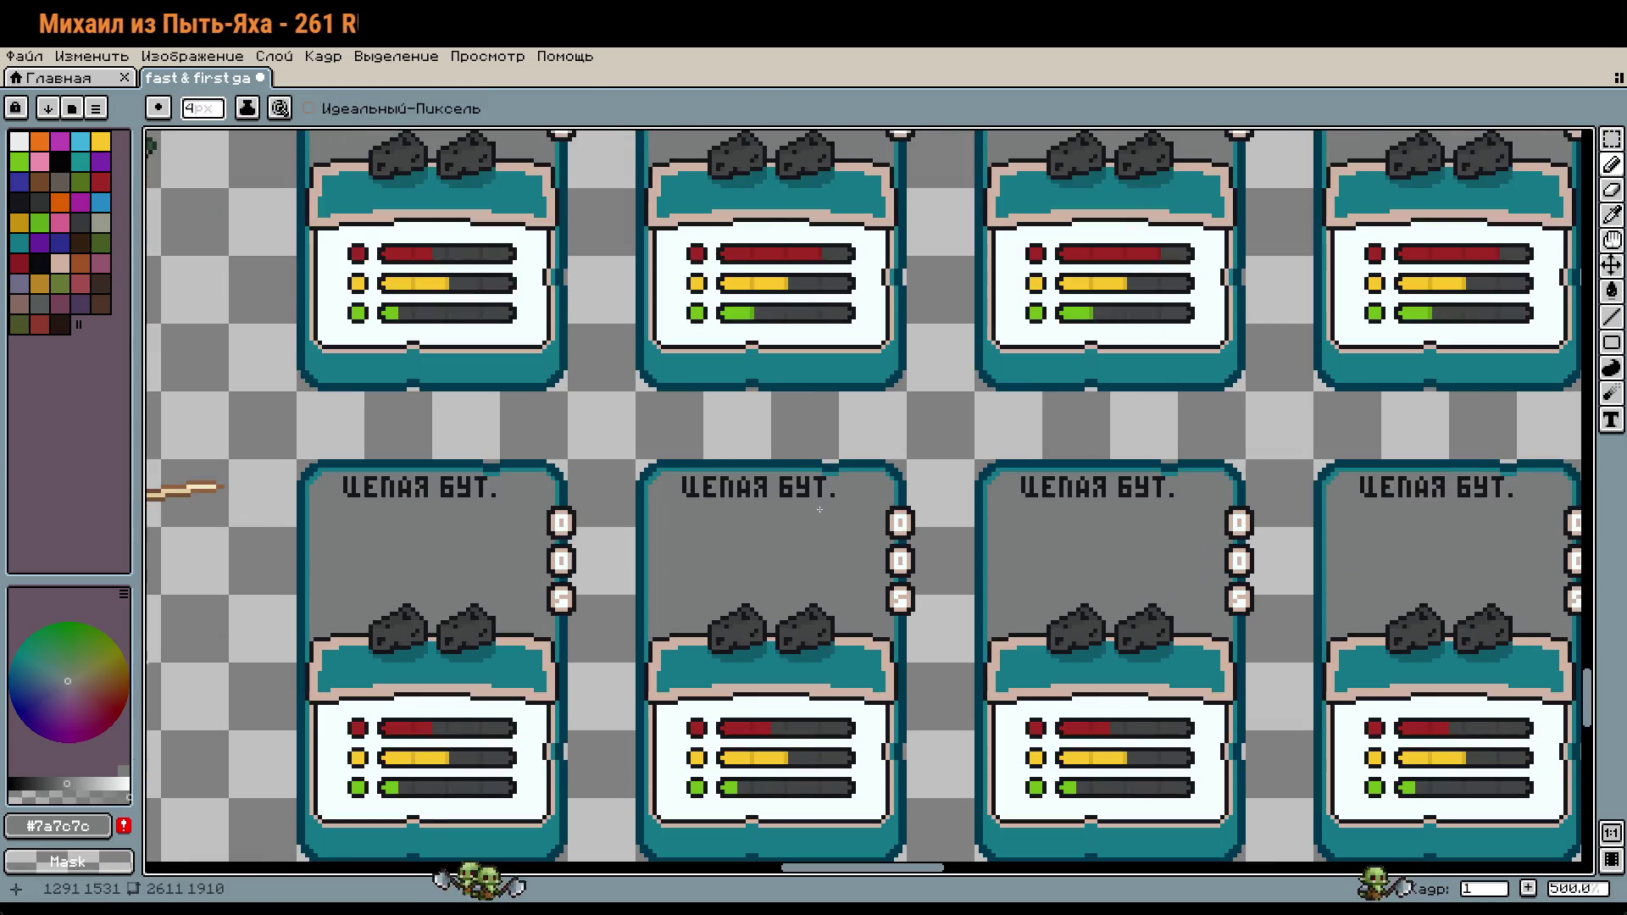
key("ctrl+z")
mouse_move(796, 490)
left_mouse_down()
mouse_move(825, 496)
mouse_move(715, 493)
left_mouse_up()
Step: Paint grey over the third card's title, redoing the overshooting stroke
scroll(908, 526, "up", 1)
scroll(992, 504, "up", 2)
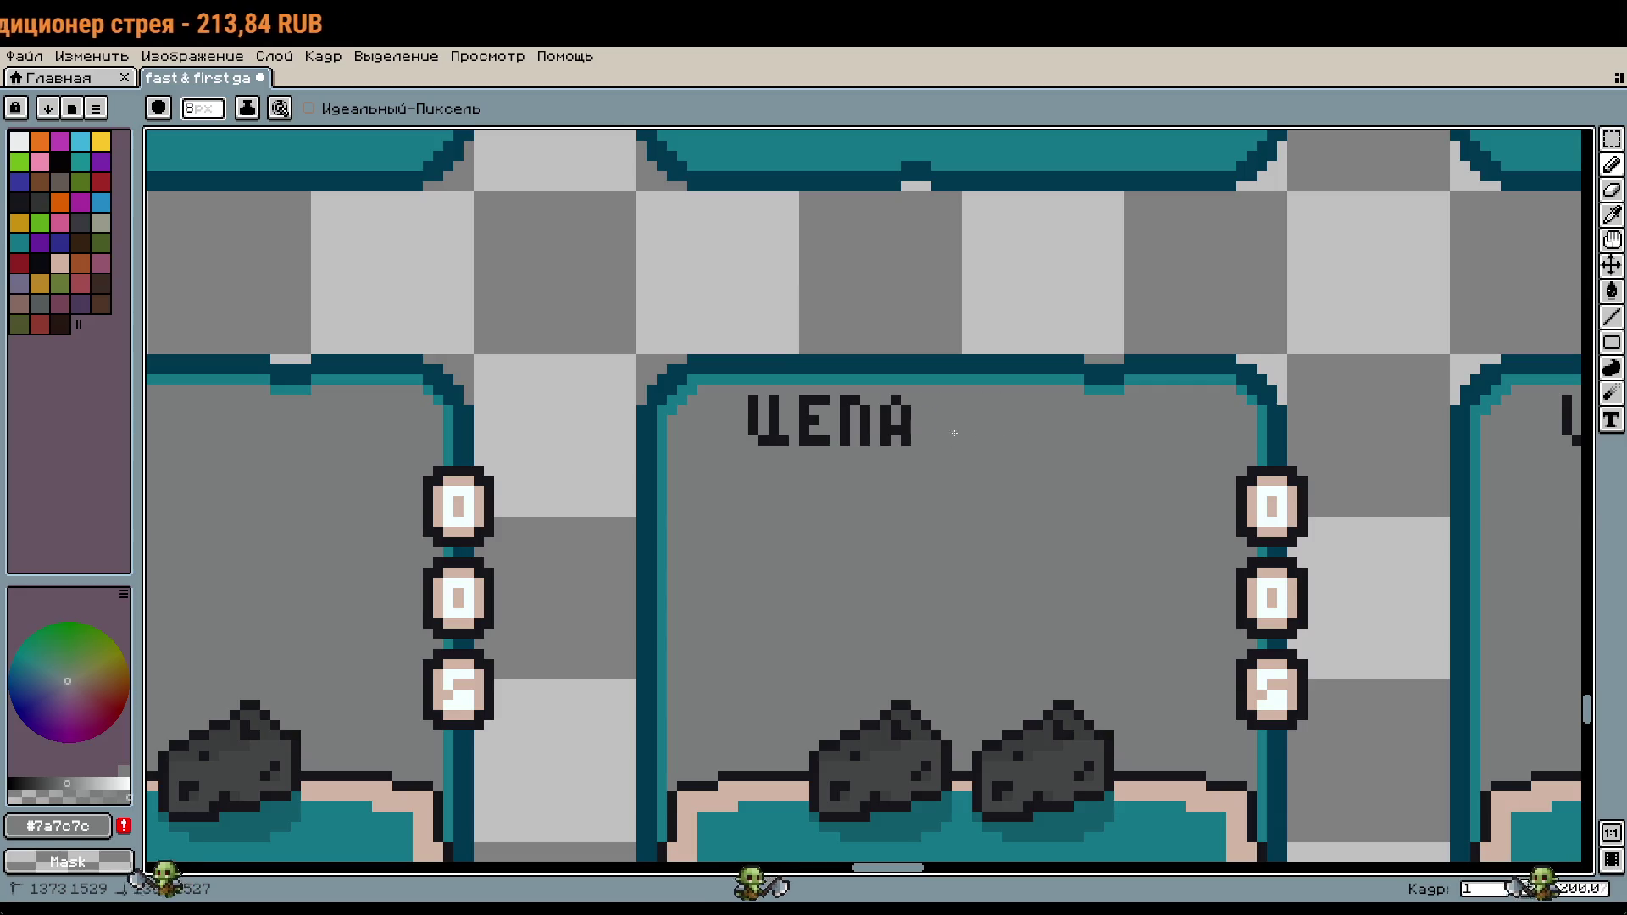
left_click_drag(1085, 438, 745, 424)
key("ctrl+z")
key("ctrl+z")
left_click_drag(881, 284, 805, 288)
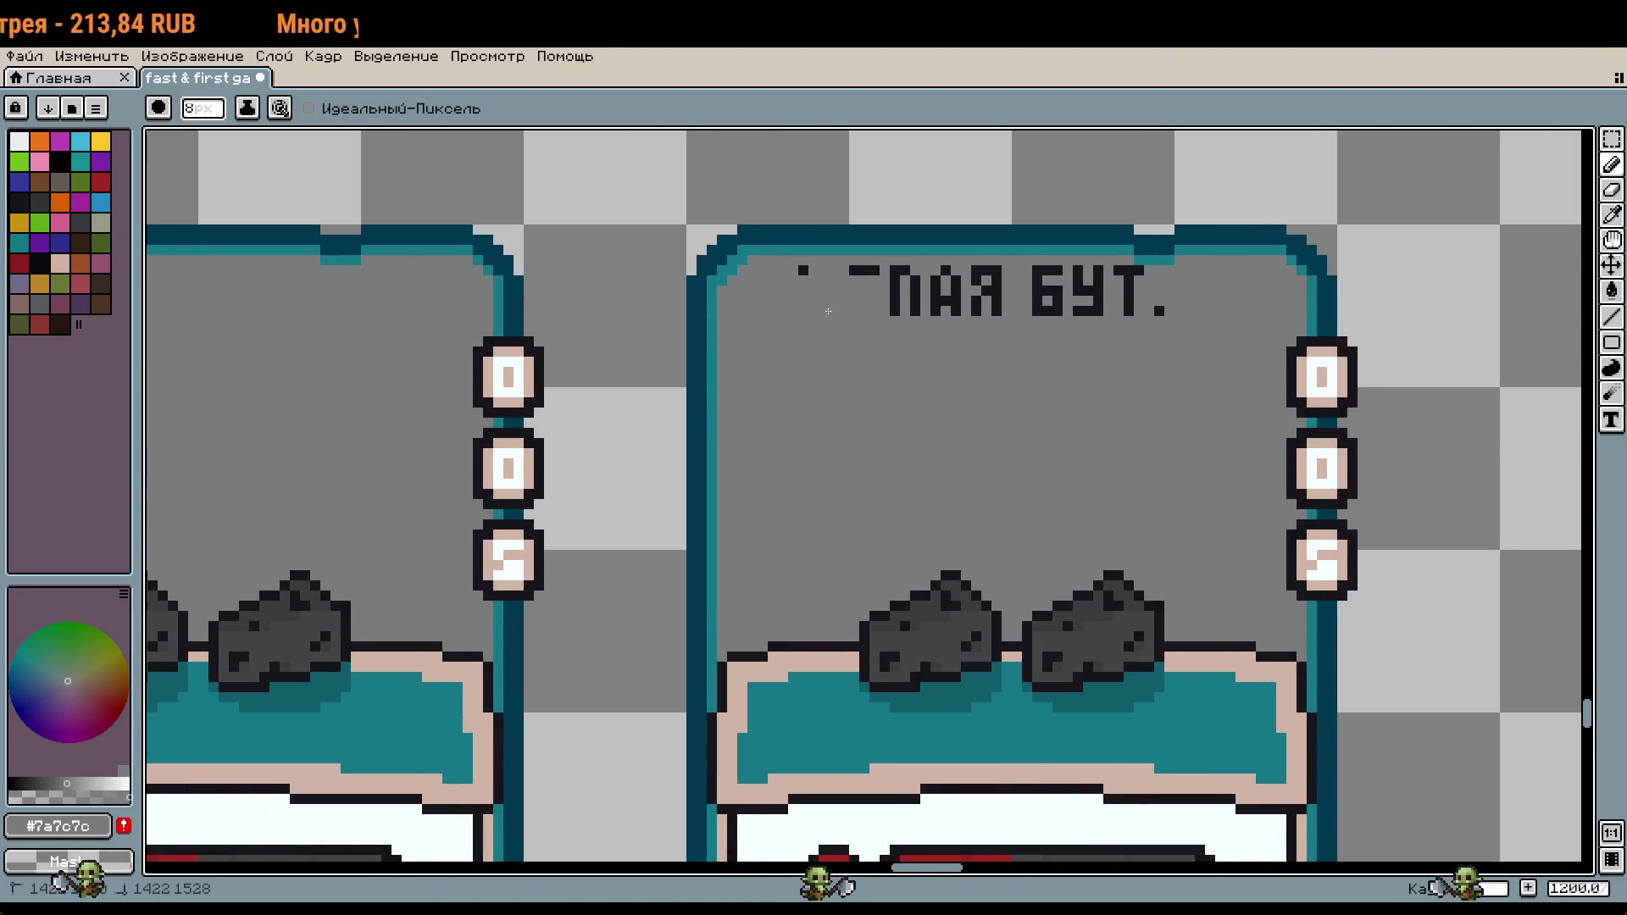
left_click_drag(895, 312, 1102, 314)
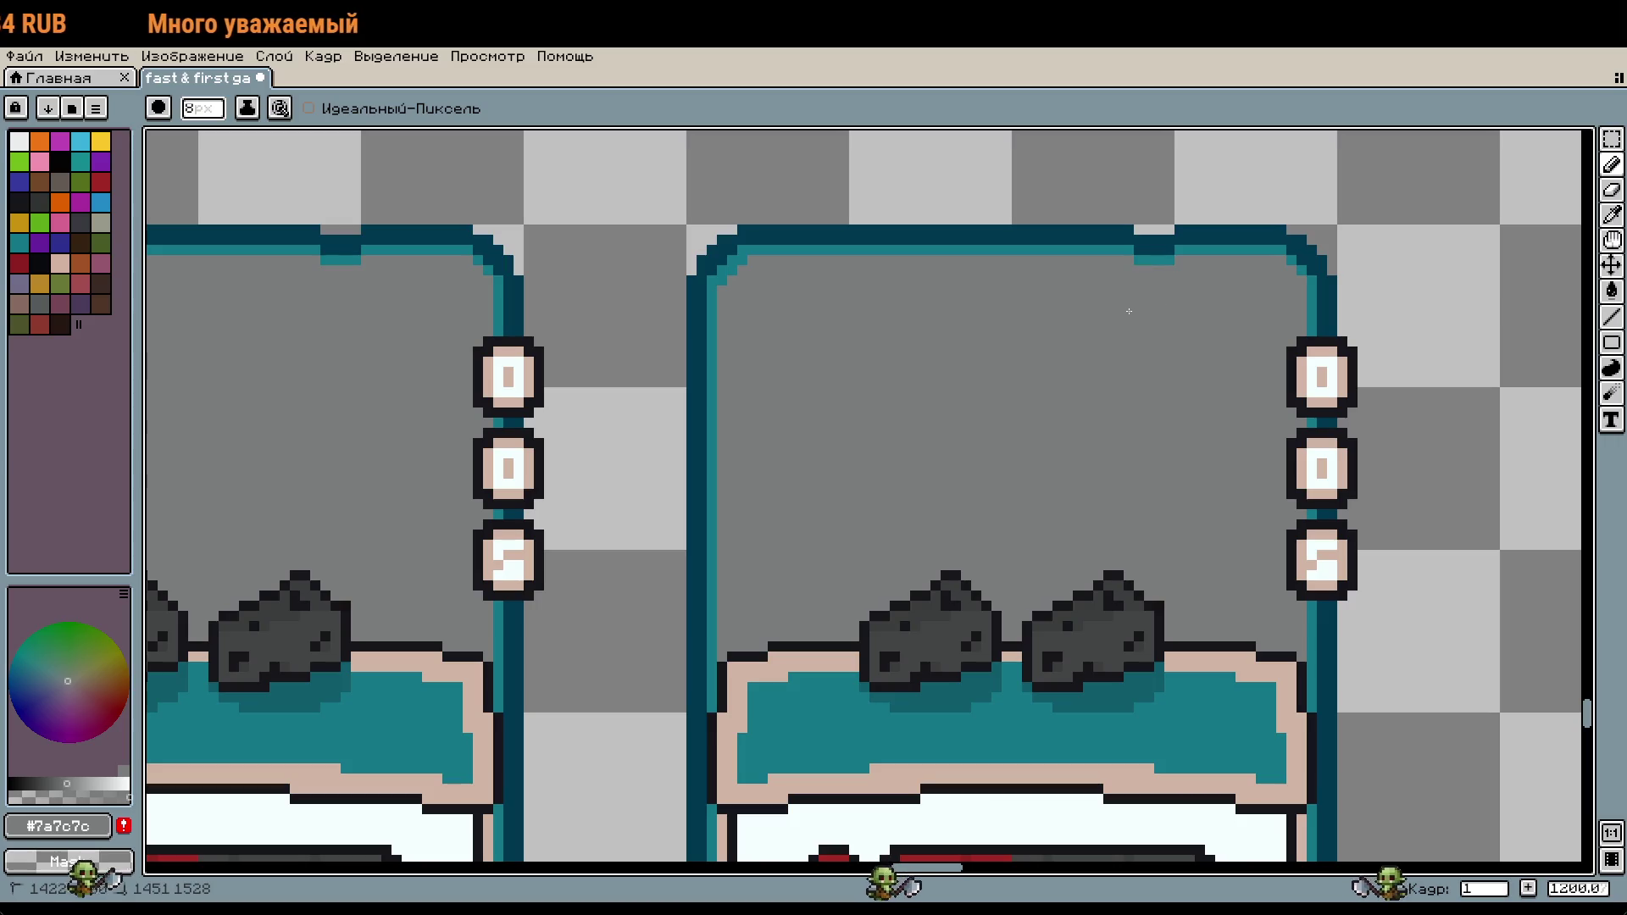
scroll(1127, 312, "down", 3)
scroll(735, 432, "left", 5)
Step: Eyedrop the dark outline colour back onto the Pencil and shrink the brush
key("i")
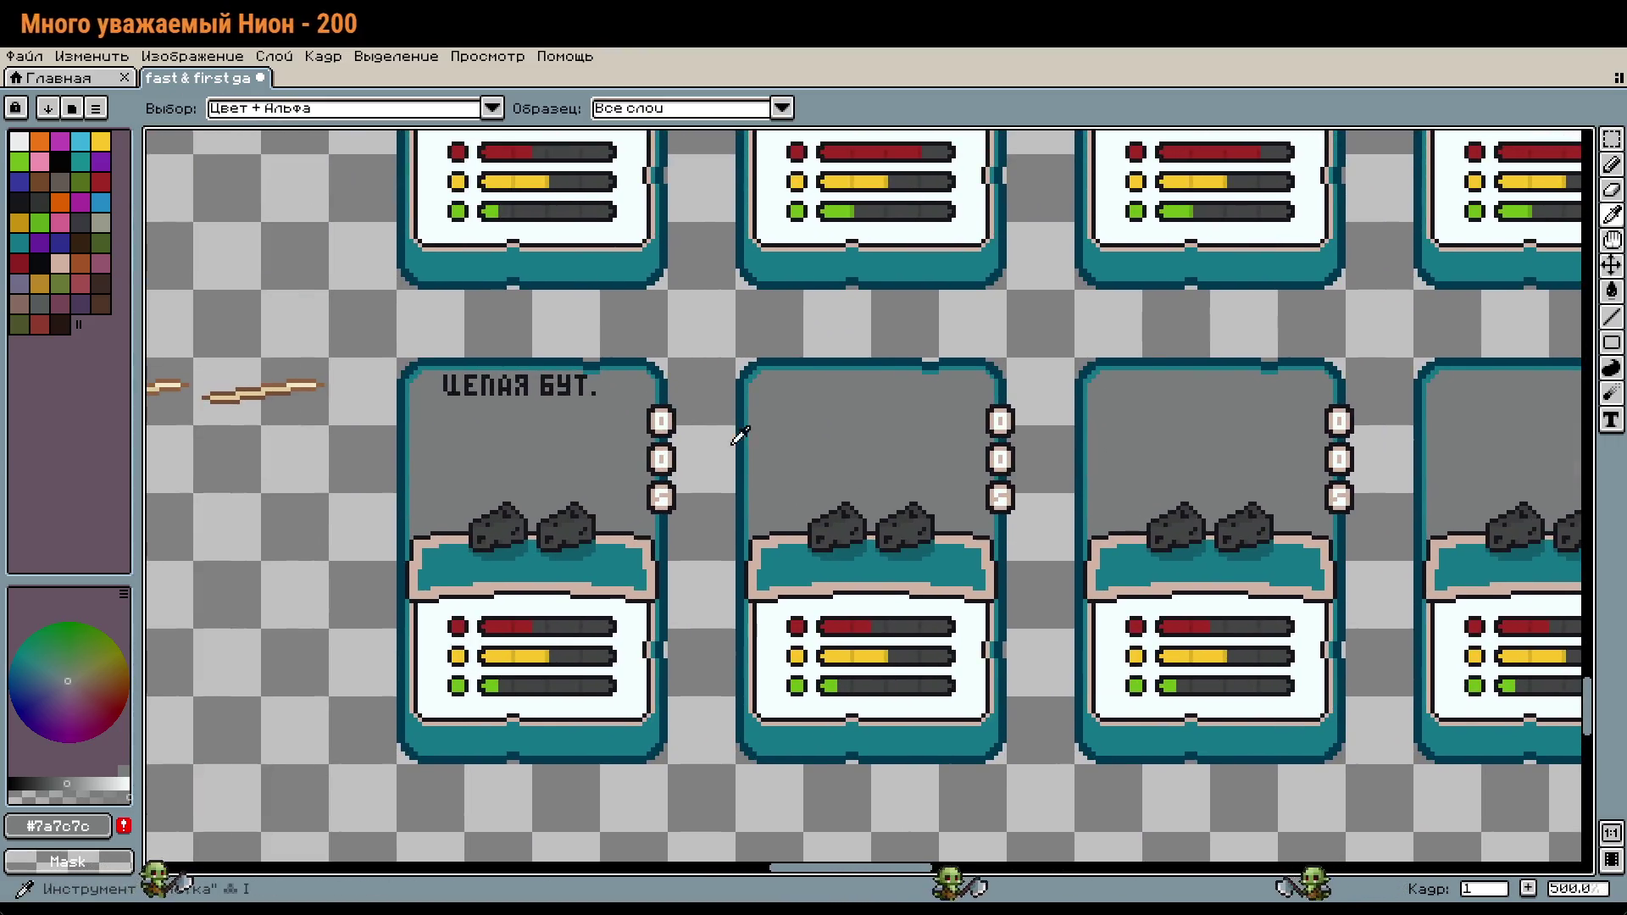
scroll(836, 534, "up", 4)
scroll(875, 483, "up", 2)
left_click(876, 483)
key("b")
scroll(940, 529, "down", 7)
left_click_drag(940, 530, 1041, 568)
scroll(1042, 484, "up", 4)
scroll(1041, 484, "down", 4)
key("minus")
key("minus")
key("minus")
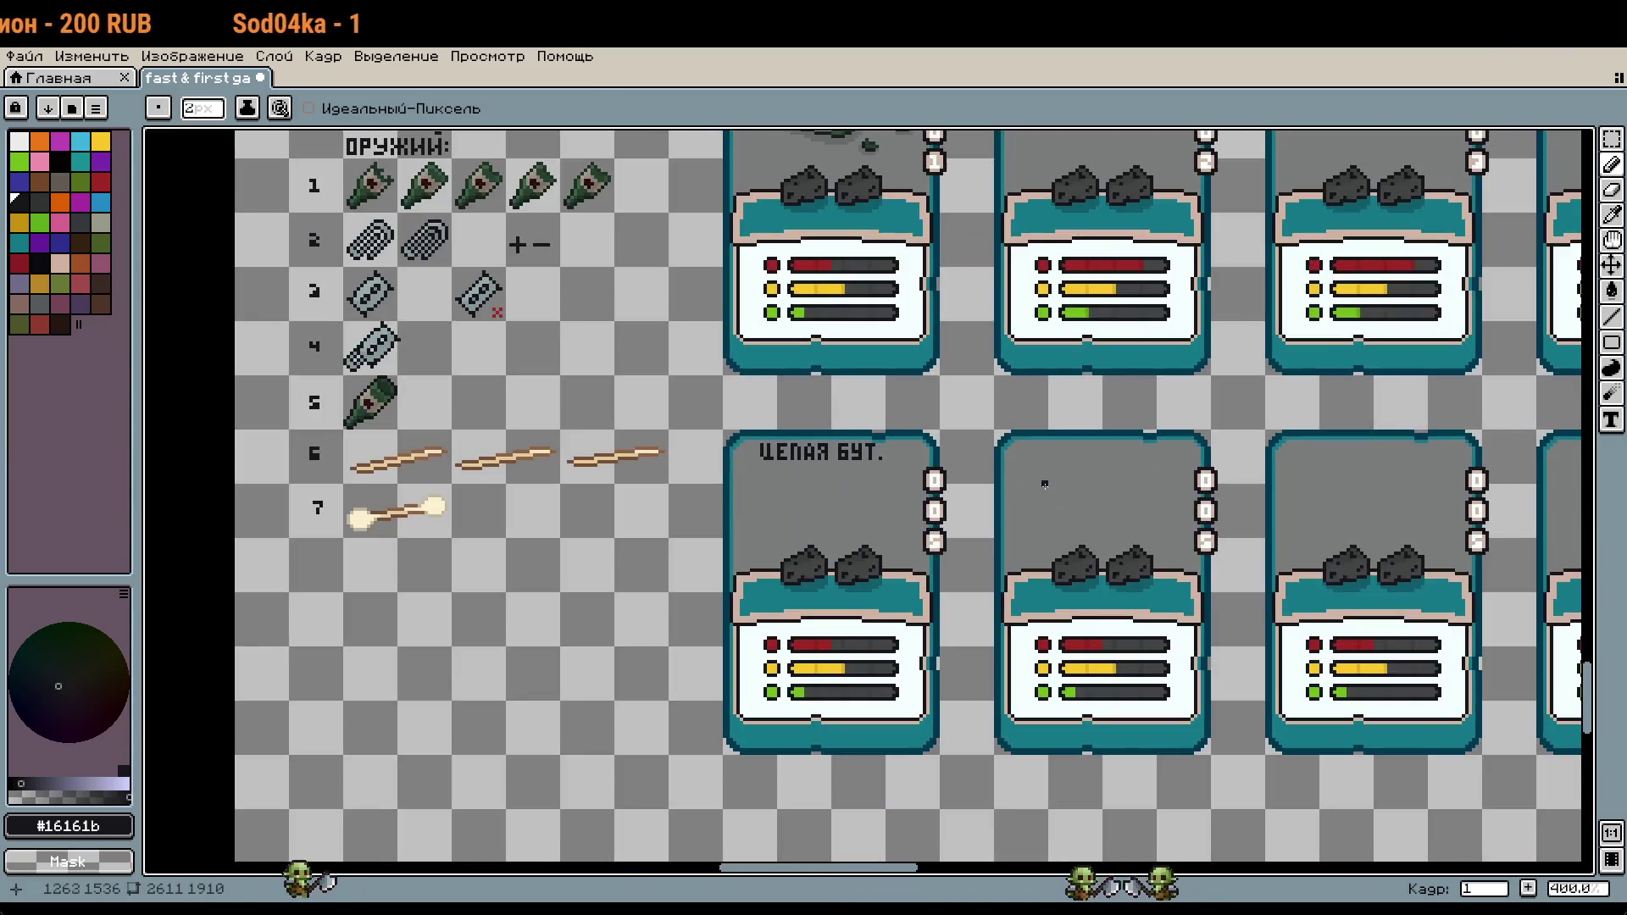
Step: With a 1px Pencil zoomed in, draw the top bar of the letter З
key("minus")
scroll(1041, 484, "up", 2)
scroll(1026, 454, "up", 4)
scroll(1064, 508, "up", 2)
mouse_move(859, 410)
left_mouse_down()
mouse_move(908, 415)
mouse_move(908, 474)
mouse_move(872, 476)
left_mouse_up()
left_click(908, 435)
key("ctrl+z")
key("ctrl+z")
scroll(941, 495, "up", 1)
left_click(942, 488)
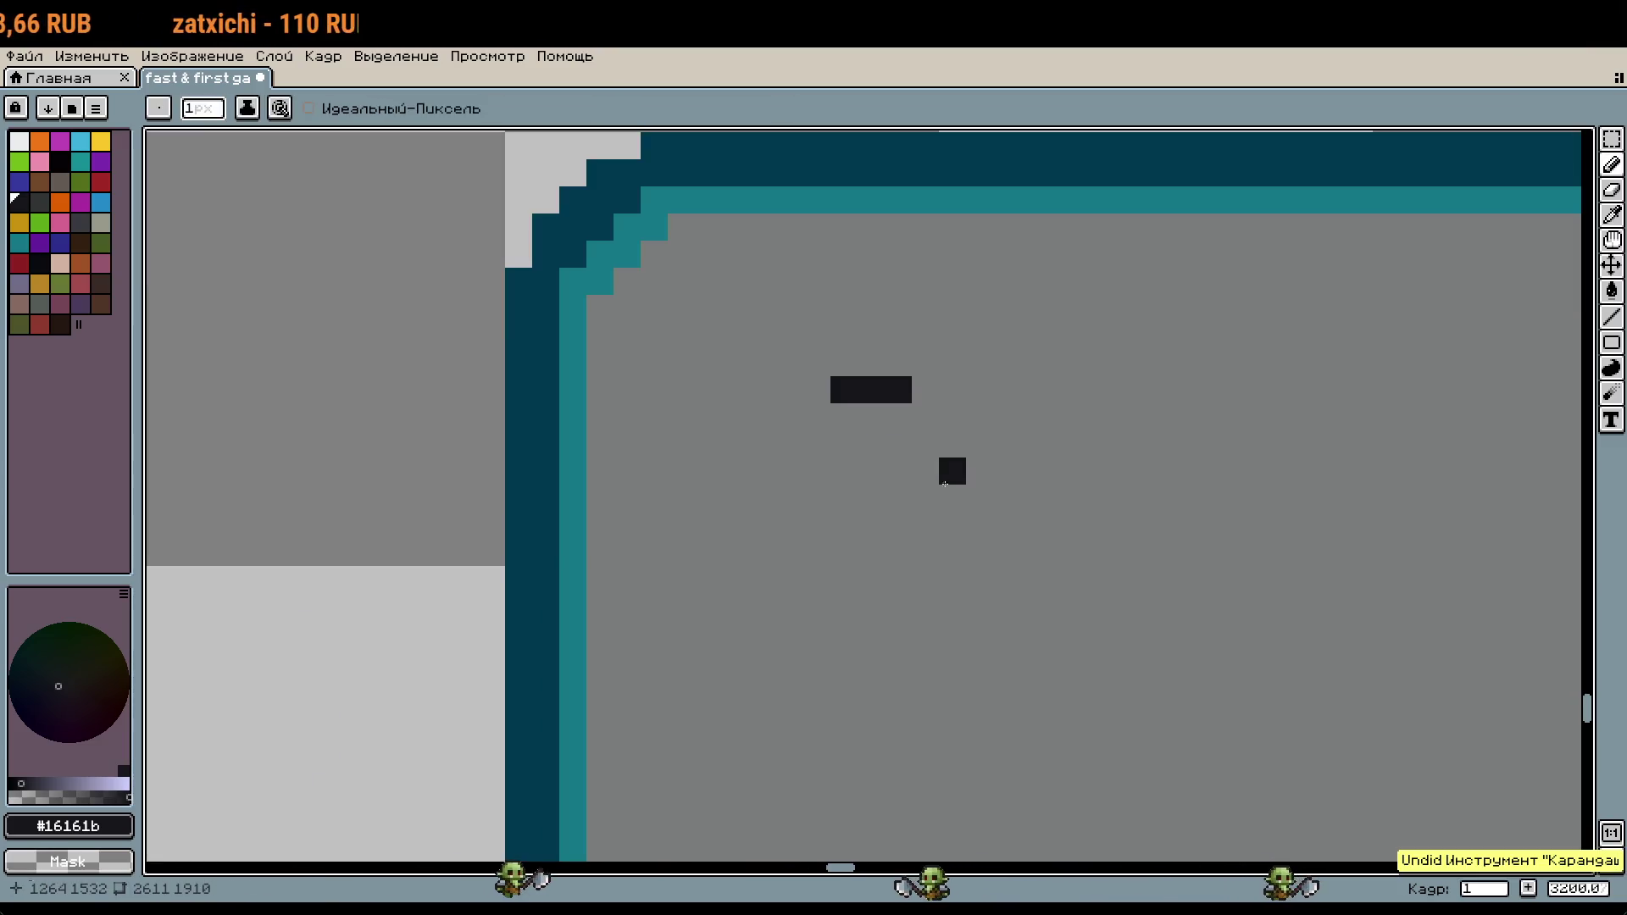
key("ctrl+z")
Step: Finish shaping the З, erasing stray pixels with grey
right_click(944, 457, "alt")
left_click(894, 416)
right_click(895, 390)
left_click(888, 450)
left_click(871, 471)
left_click(871, 444)
right_click(871, 471)
left_click(898, 471)
left_click(898, 498)
left_click(871, 498)
left_click(838, 503)
right_click(906, 455)
Step: Draw the letters У, Б and О after the З
scroll(979, 471, "right", 1)
mouse_move(915, 398)
left_mouse_down()
mouse_move(923, 450)
mouse_move(977, 450)
mouse_move(977, 422)
mouse_move(955, 492)
left_mouse_up()
left_click(923, 504)
left_click(977, 396)
right_click(950, 477)
scroll(1082, 472, "right", 5)
left_click(841, 410)
mouse_move(840, 410)
left_mouse_down()
mouse_move(840, 512)
mouse_move(895, 404)
mouse_move(948, 418)
mouse_move(976, 513)
mouse_move(981, 412)
left_mouse_up()
right_click(921, 404)
right_click(976, 485)
left_click(1003, 512)
Step: Draw the letters Ч and И, redoing a misplaced column
scroll(1003, 512, "right", 4)
left_click(838, 420)
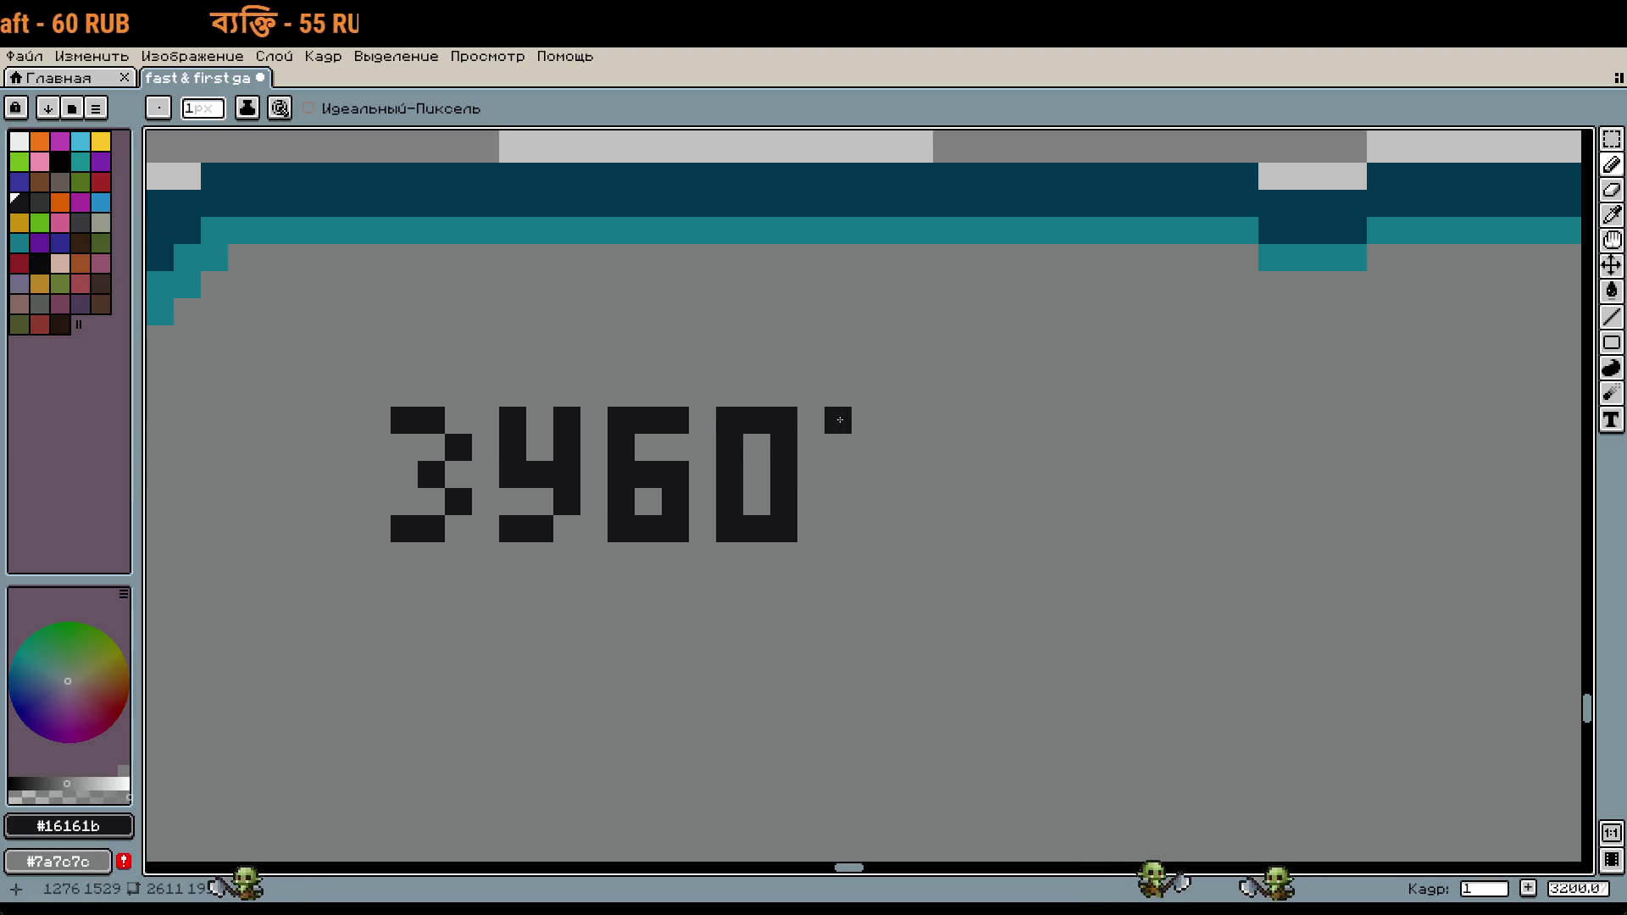
left_click_drag(883, 499, 883, 529)
scroll(883, 529, "right", 4)
left_click(836, 507)
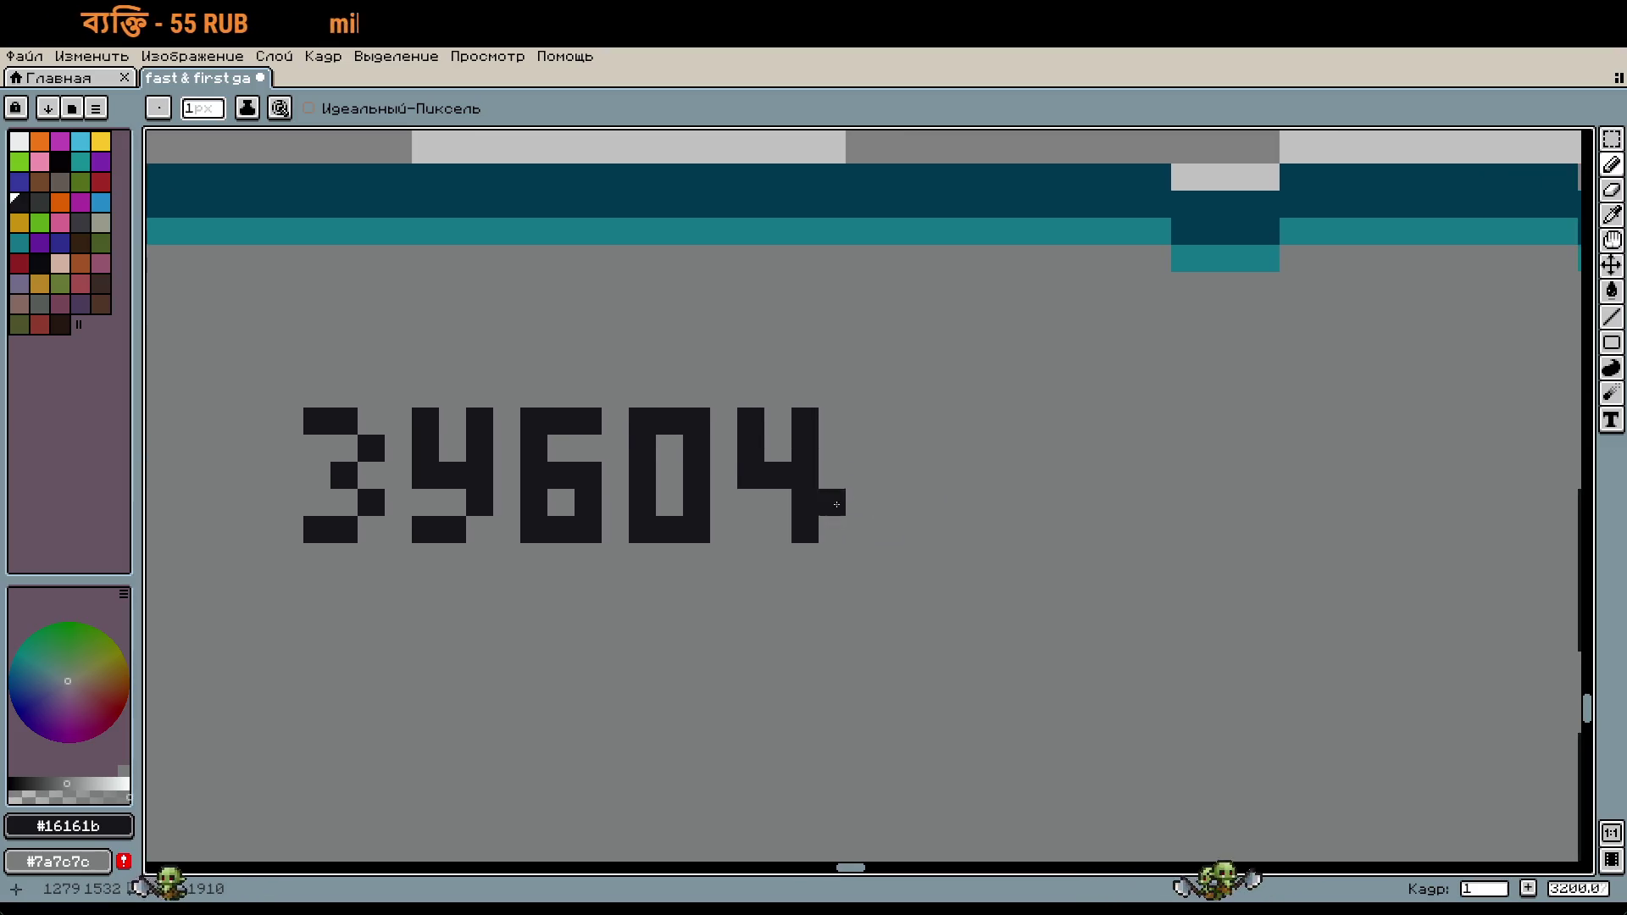
left_click_drag(913, 447, 919, 545)
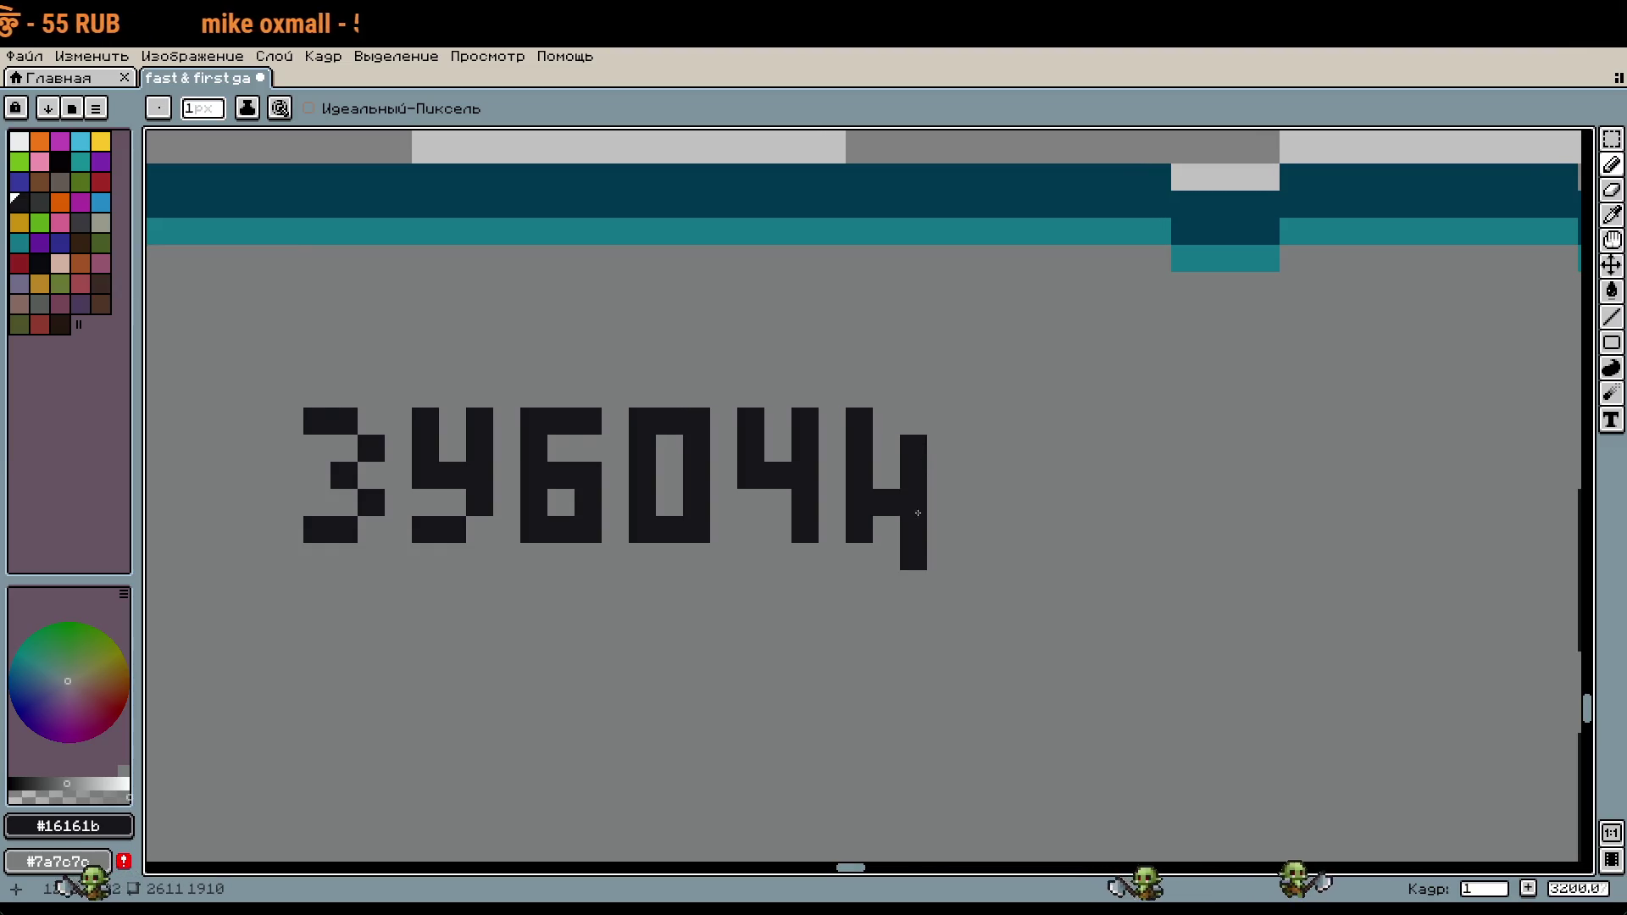
key("ctrl+z")
left_click_drag(939, 417, 936, 554)
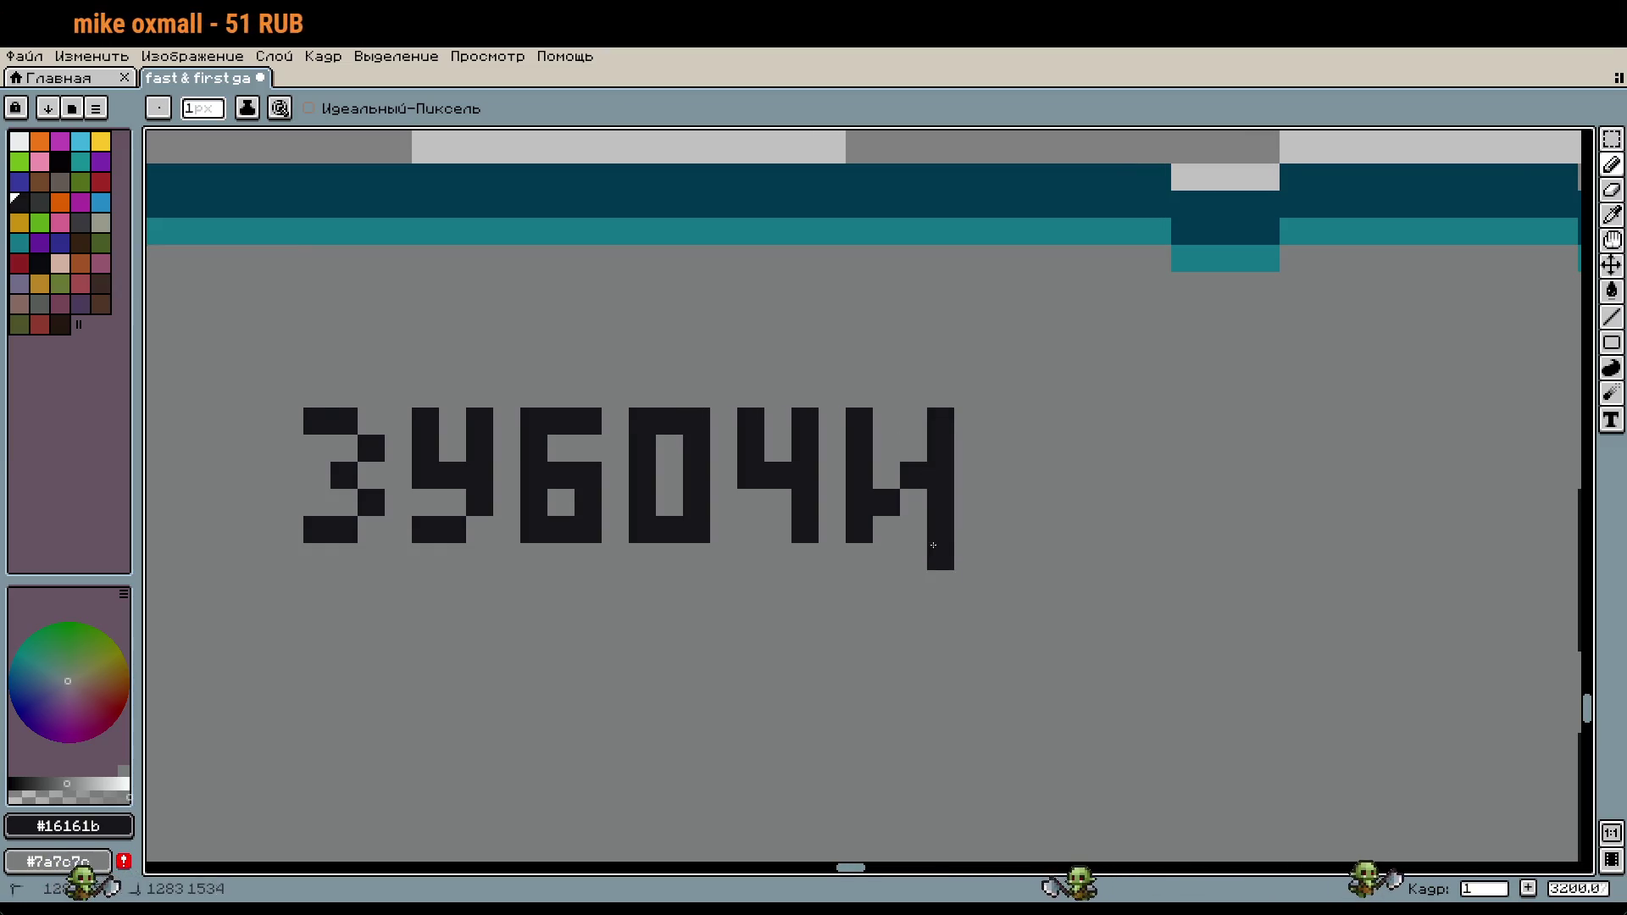
scroll(936, 543, "right", 5)
left_click(853, 535)
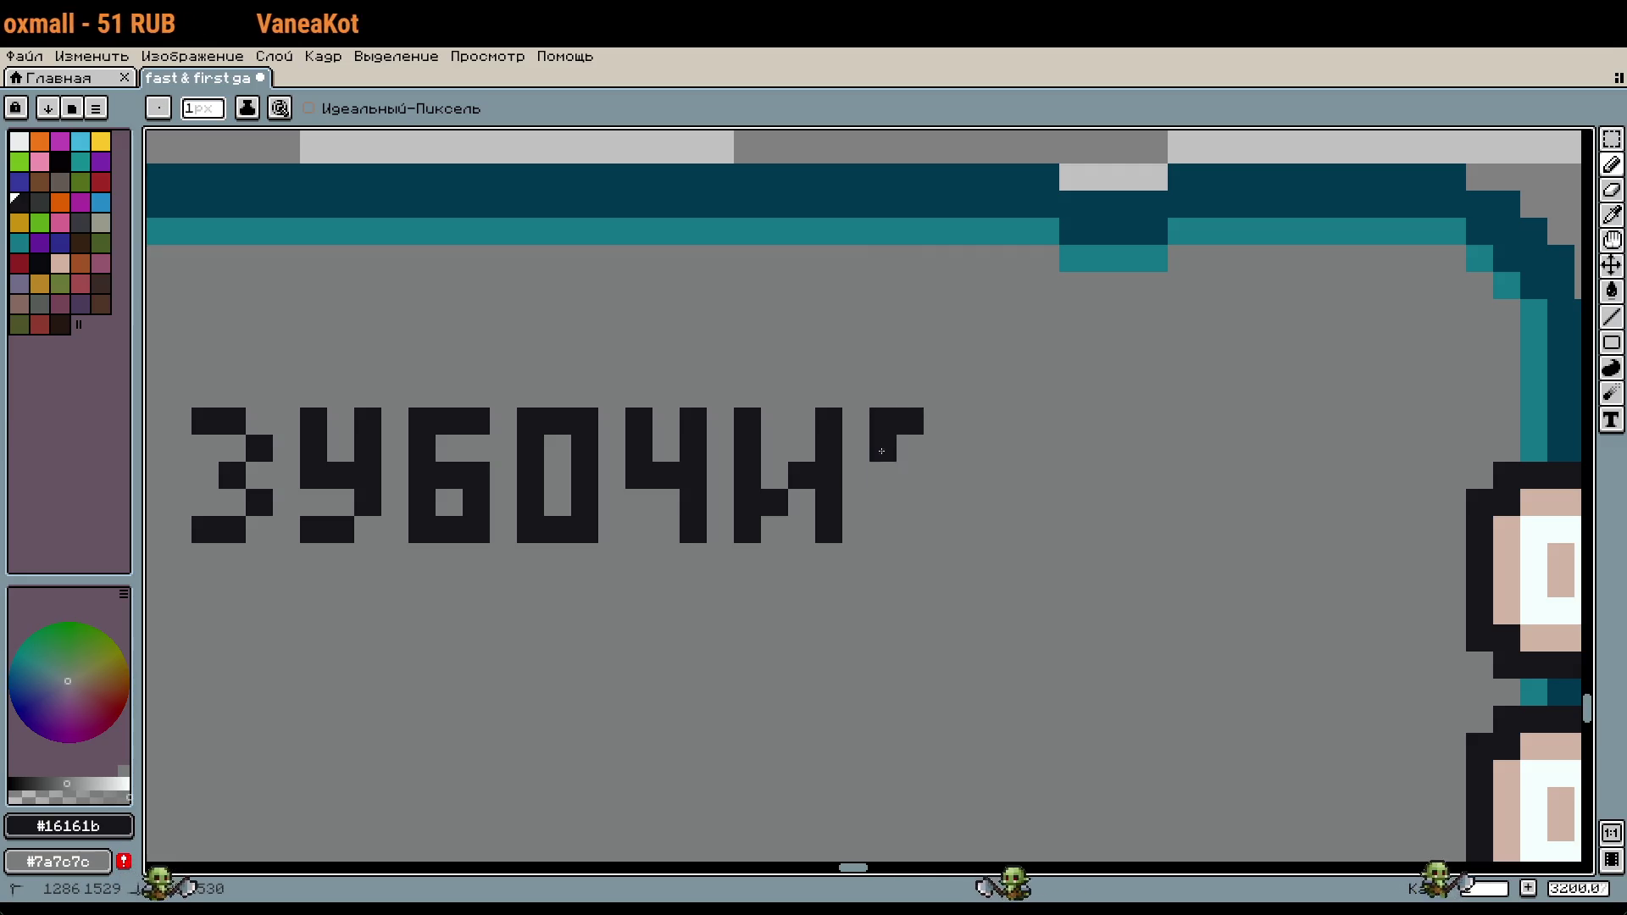
Step: Finish ЗУБОЧИСТКА with the letters С, Т, К and А
left_click(937, 420)
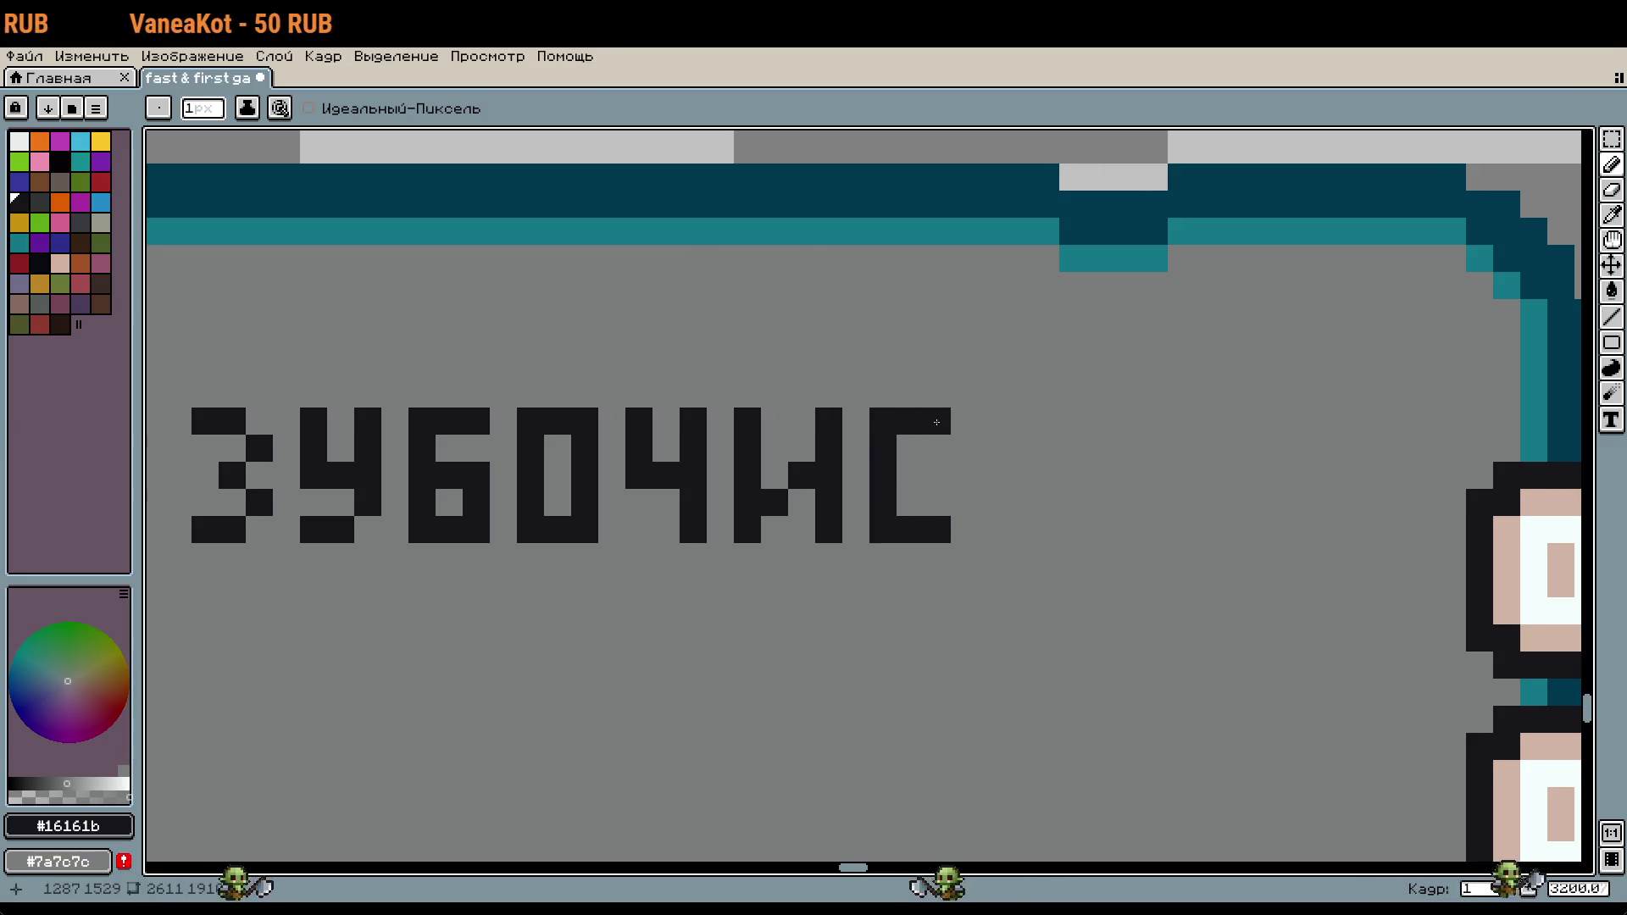
scroll(931, 510, "right", 3)
mouse_move(894, 420)
left_mouse_down()
mouse_move(949, 420)
mouse_move(922, 529)
left_mouse_up()
left_click(937, 510)
left_click_drag(1003, 421, 1004, 529)
left_click(1030, 474)
left_click_drag(1058, 420, 1057, 527)
left_click(1139, 420)
left_click_drag(1111, 447, 1112, 529)
left_click_drag(1165, 448, 1165, 529)
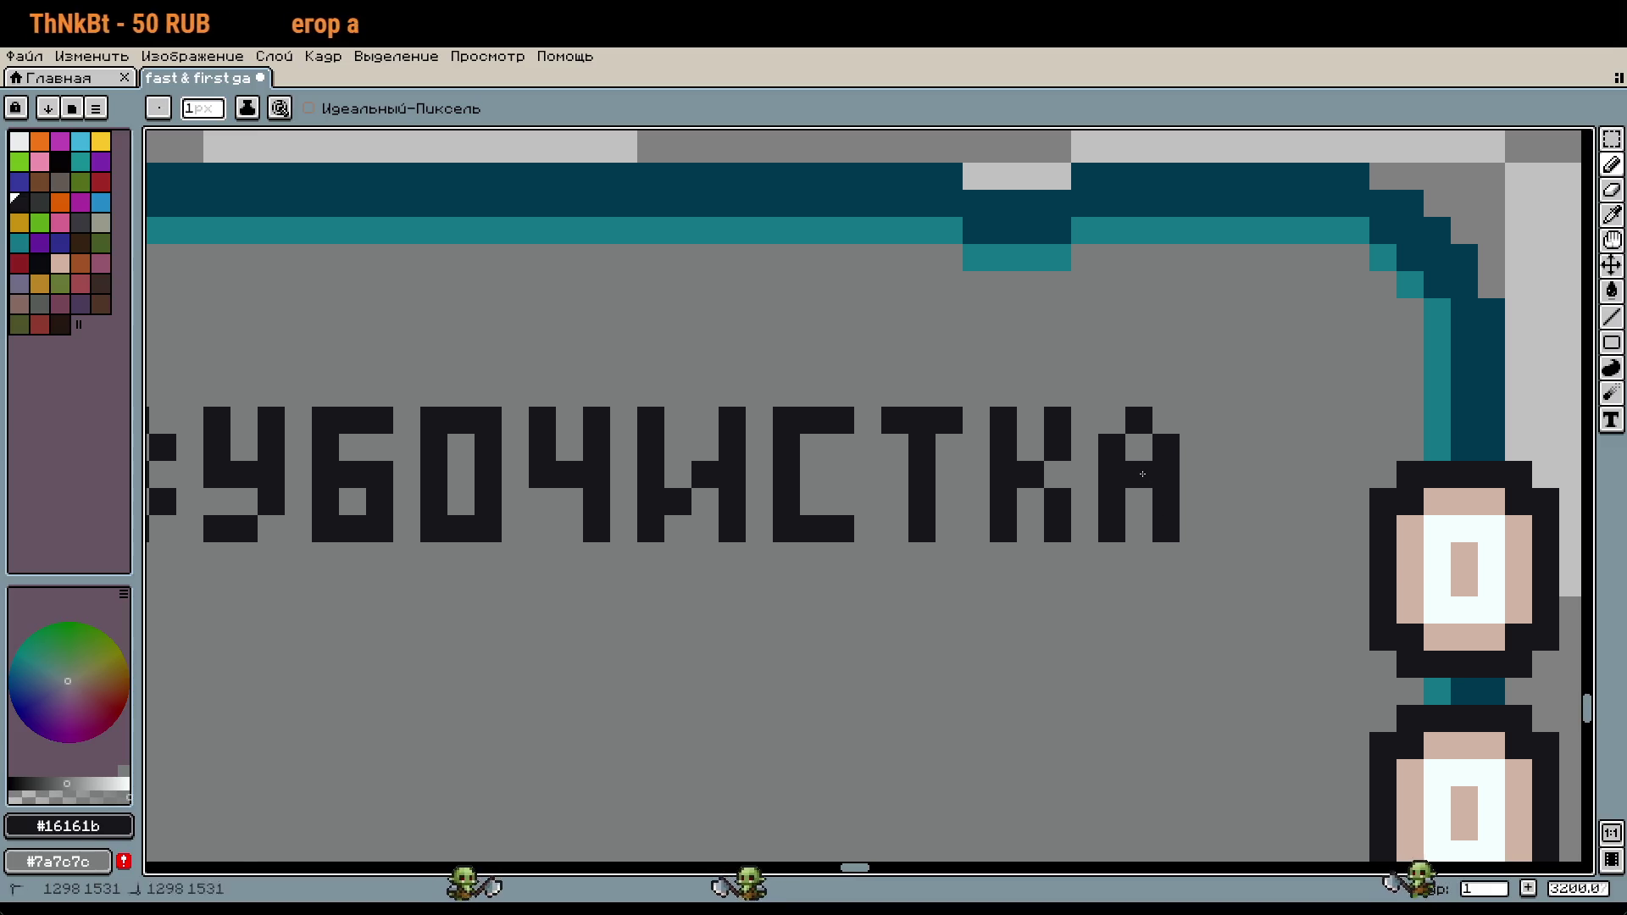
Step: Move to the next blank card and draw the first stroke of its title
scroll(1169, 591, "down", 3)
scroll(1174, 600, "down", 2)
mouse_move(1175, 599)
left_mouse_down()
mouse_move(1343, 621)
mouse_move(979, 540)
left_mouse_up()
scroll(979, 525, "up", 2)
scroll(878, 503, "up", 2)
scroll(878, 504, "up", 1)
mouse_move(726, 478)
left_mouse_down()
mouse_move(726, 559)
mouse_move(781, 586)
left_mouse_up()
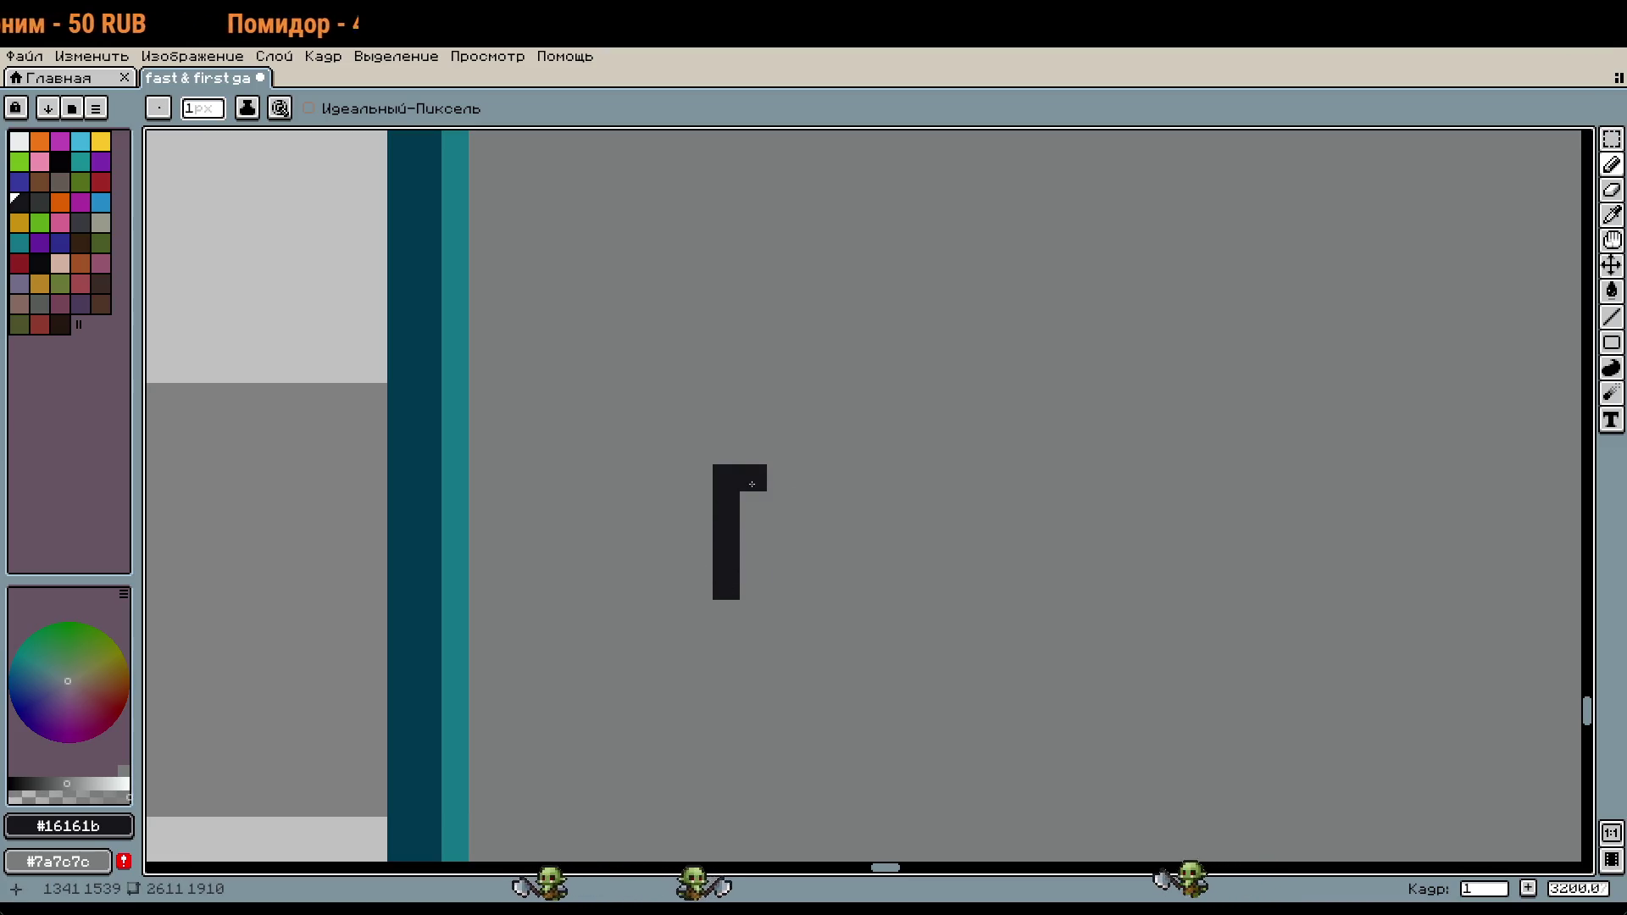
Step: Draw the letters П, А and П of ПАЛОЧКА on the card
left_click_drag(835, 505, 825, 585)
left_click(862, 478)
mouse_move(888, 505)
left_mouse_down()
mouse_move(889, 587)
mouse_move(859, 521)
mouse_move(824, 531)
mouse_move(827, 512)
mouse_move(827, 566)
left_mouse_up()
right_click(862, 505)
right_click(862, 559)
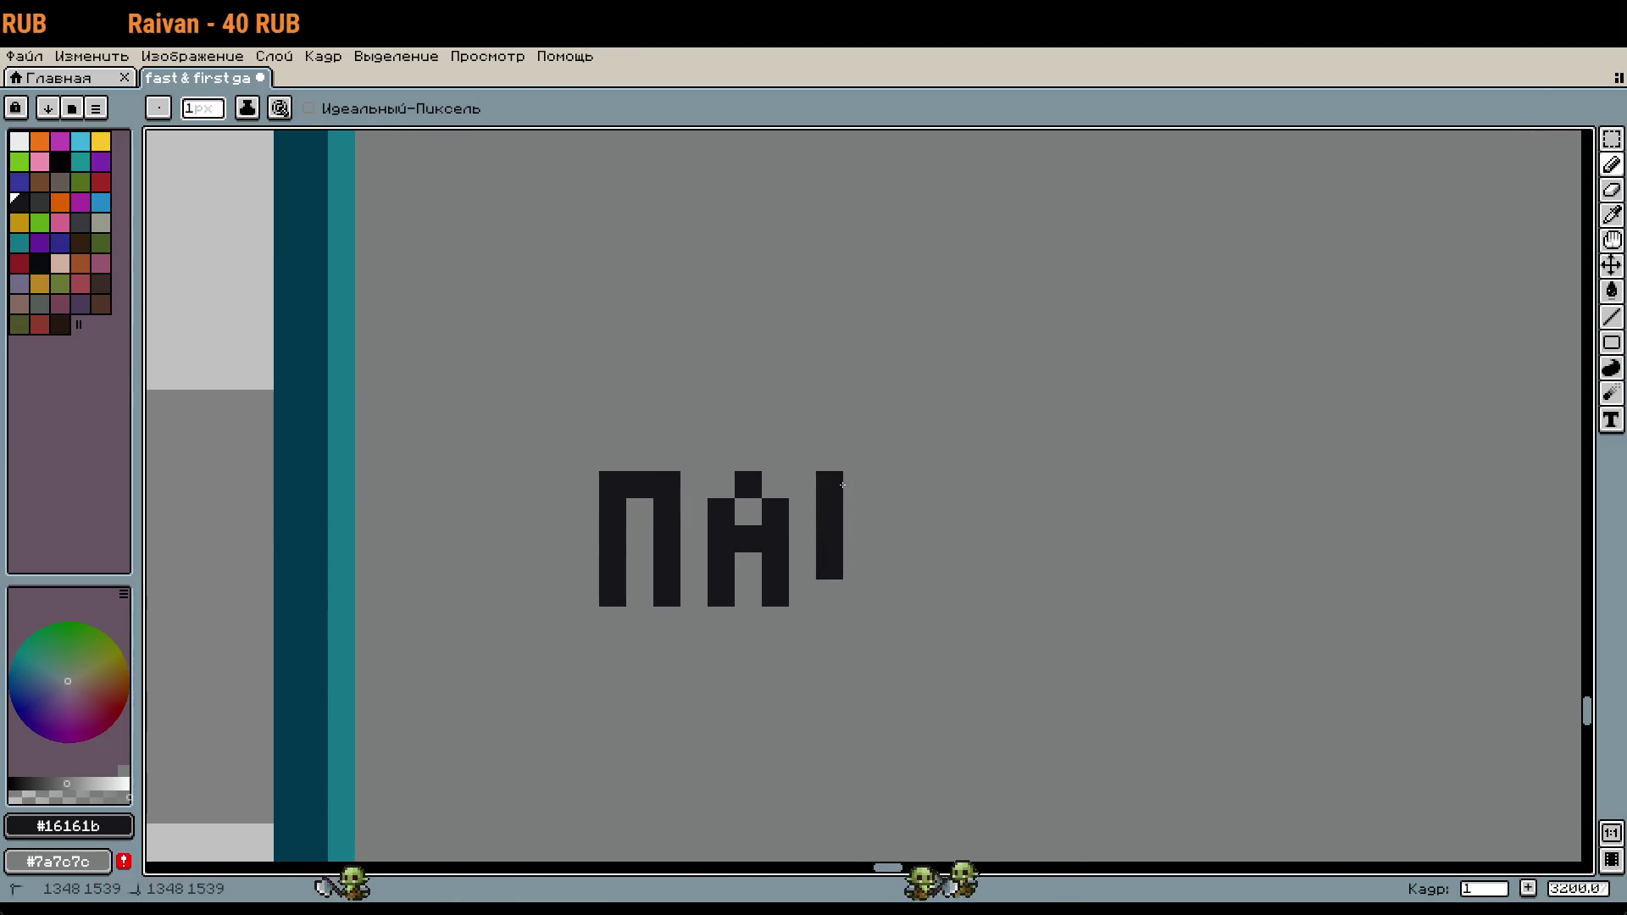
mouse_move(883, 511)
left_mouse_down()
mouse_move(884, 593)
mouse_move(722, 587)
left_mouse_up()
Step: Finish ПАЛОЧКА with the letters О, Ч, К and А
mouse_move(723, 474)
left_mouse_down()
mouse_move(732, 567)
mouse_move(777, 588)
mouse_move(762, 478)
left_mouse_up()
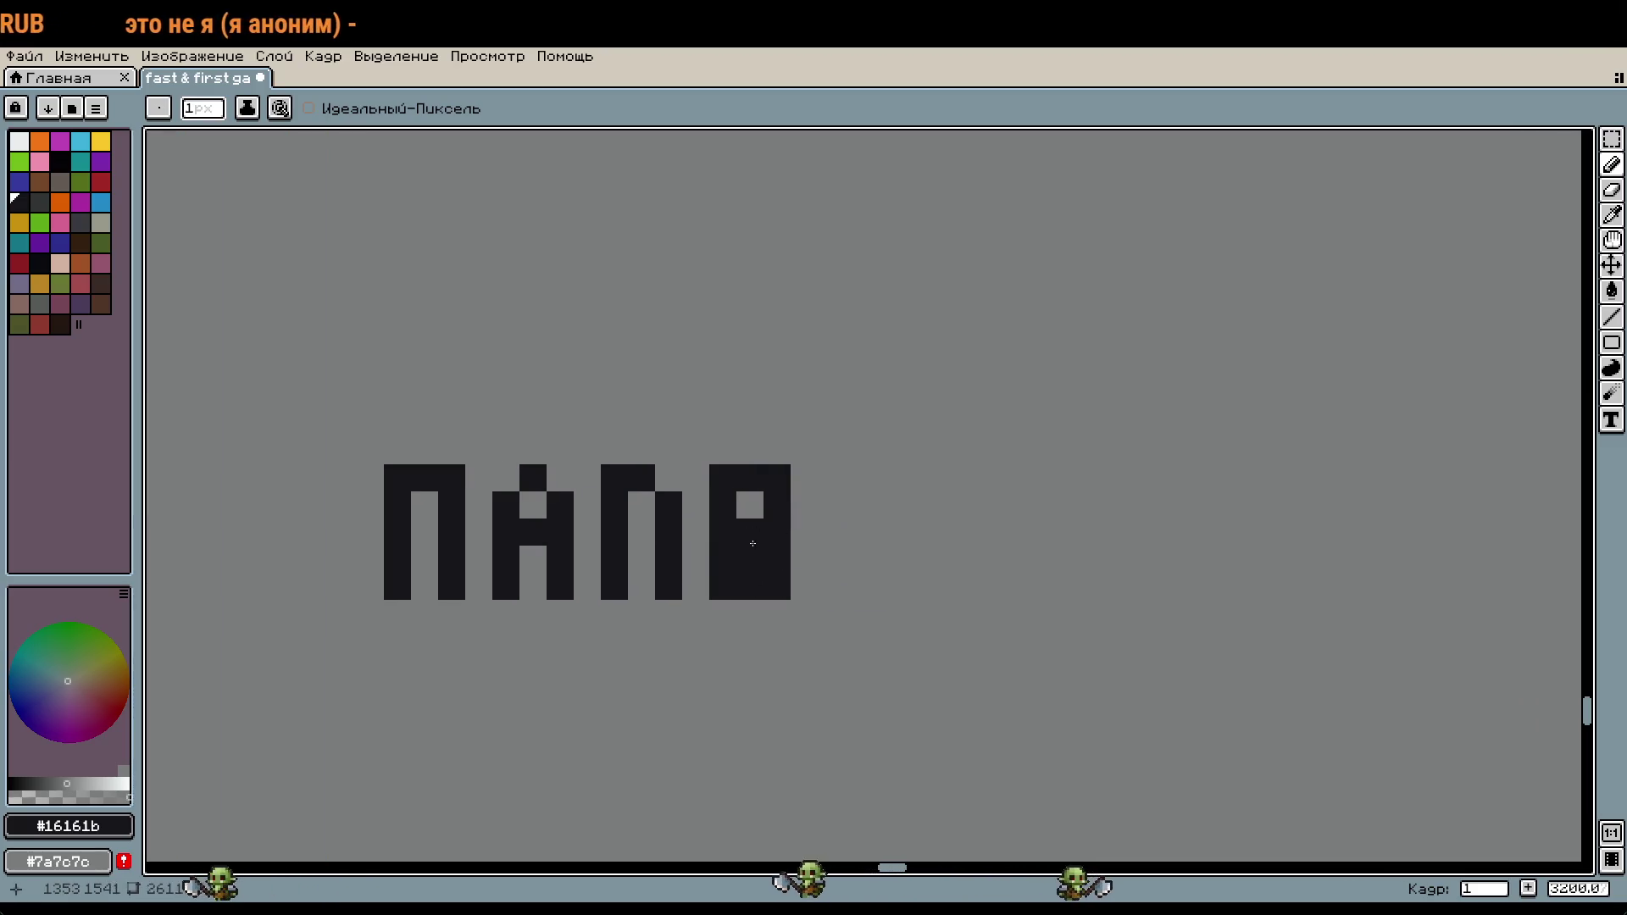
left_click_drag(801, 552, 736, 558)
mouse_move(766, 484)
left_mouse_down()
mouse_move(820, 538)
mouse_move(821, 593)
left_mouse_up()
mouse_move(868, 511)
left_mouse_down()
mouse_move(801, 500)
mouse_move(790, 559)
mouse_move(860, 589)
left_mouse_up()
left_click(922, 483)
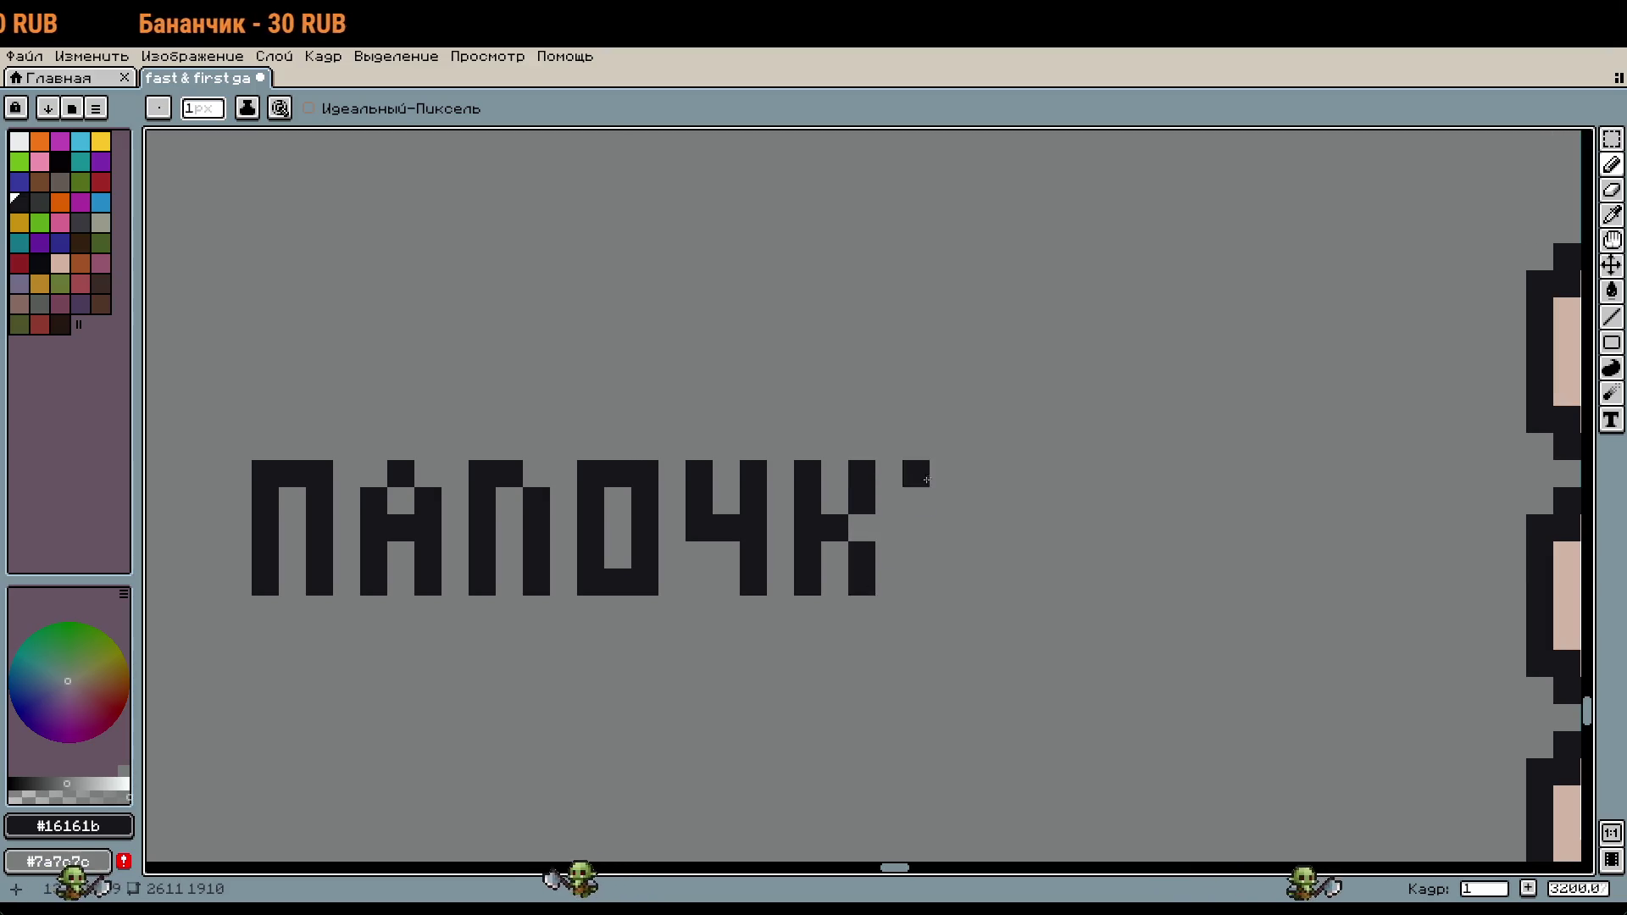
left_click_drag(915, 499, 915, 610)
left_click_drag(971, 500, 966, 567)
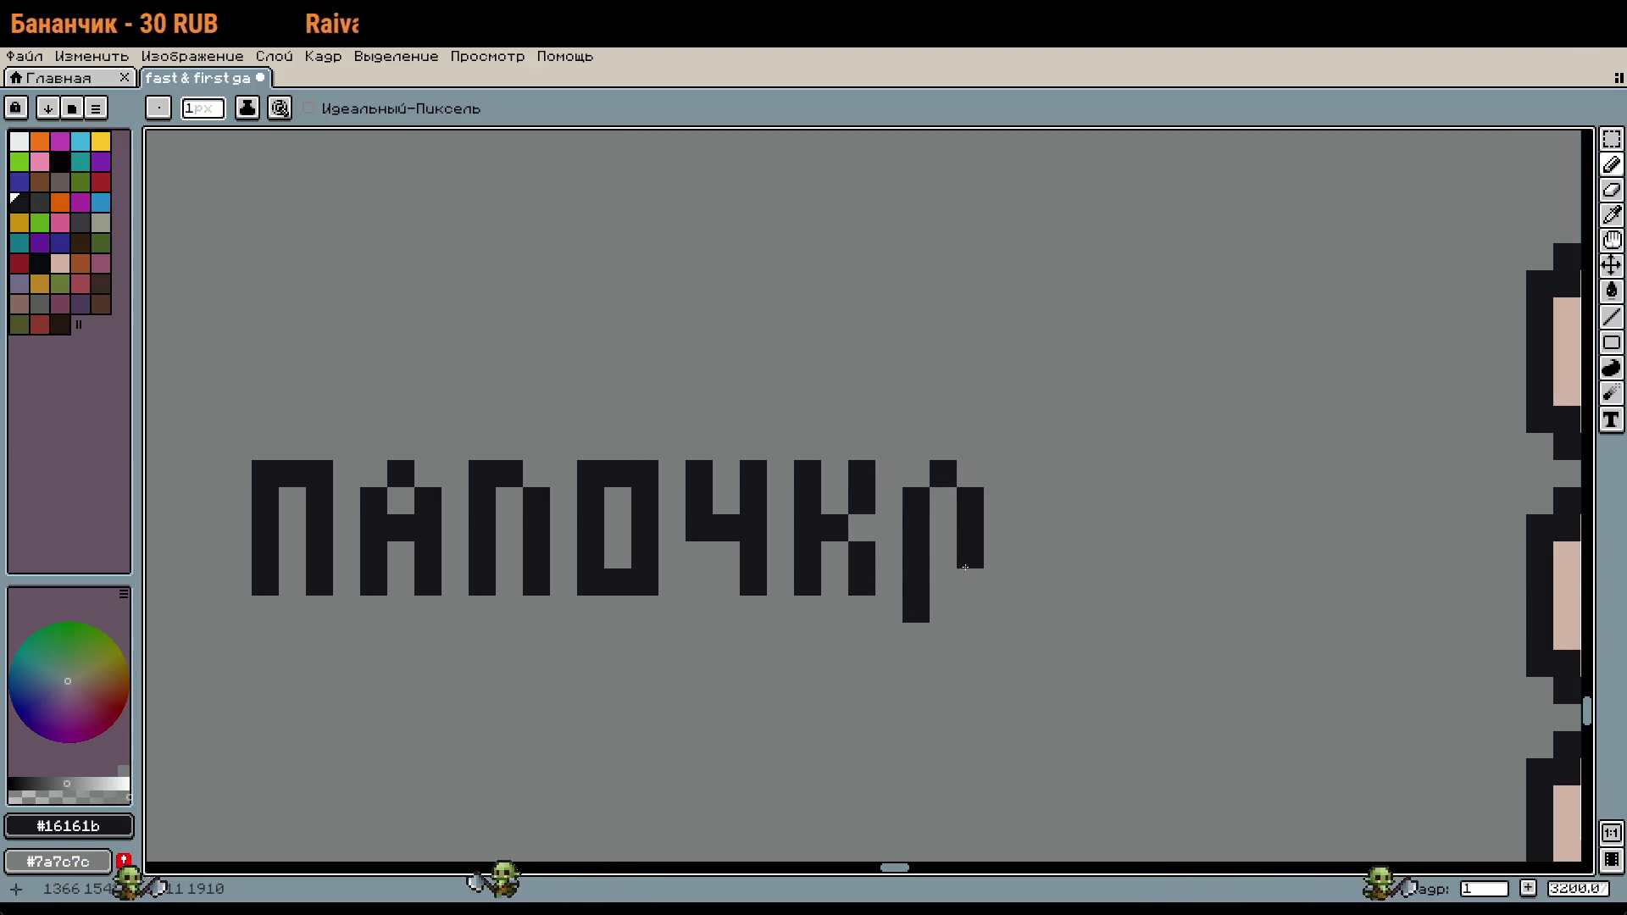
right_click(916, 609)
Step: Letter ВАТН. above the word, then view the neighbouring cards
mouse_move(605, 386)
left_mouse_down()
mouse_move(617, 426)
mouse_move(610, 340)
mouse_move(657, 411)
mouse_move(637, 440)
left_mouse_up()
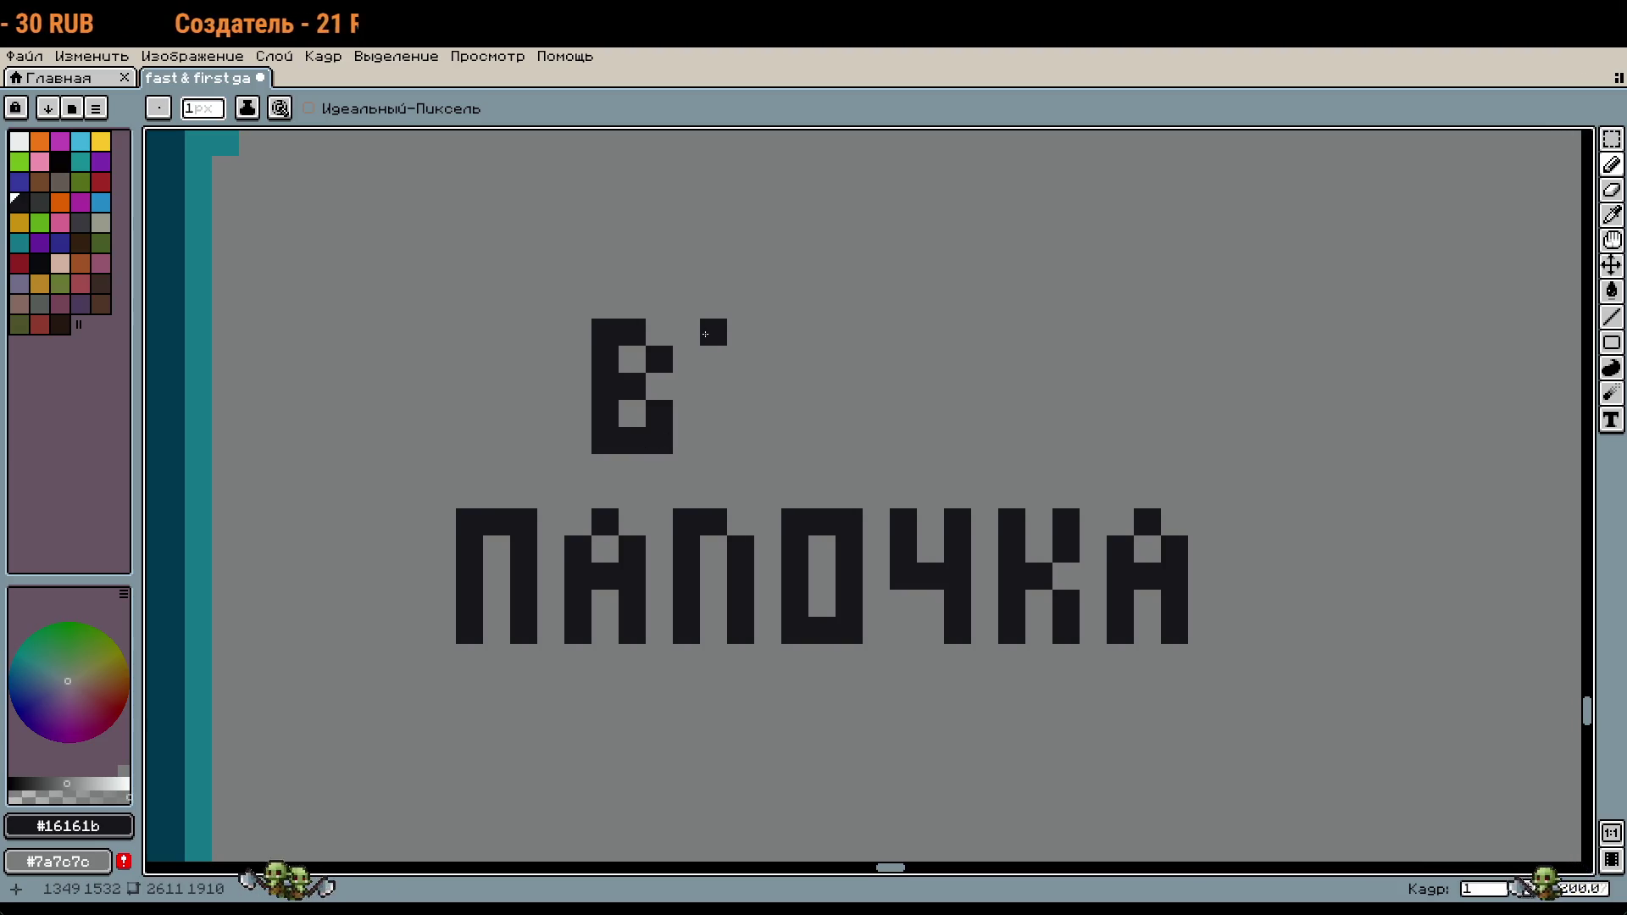
left_click_drag(713, 332, 715, 440)
mouse_move(720, 330)
left_mouse_down()
mouse_move(742, 332)
mouse_move(767, 427)
left_mouse_up()
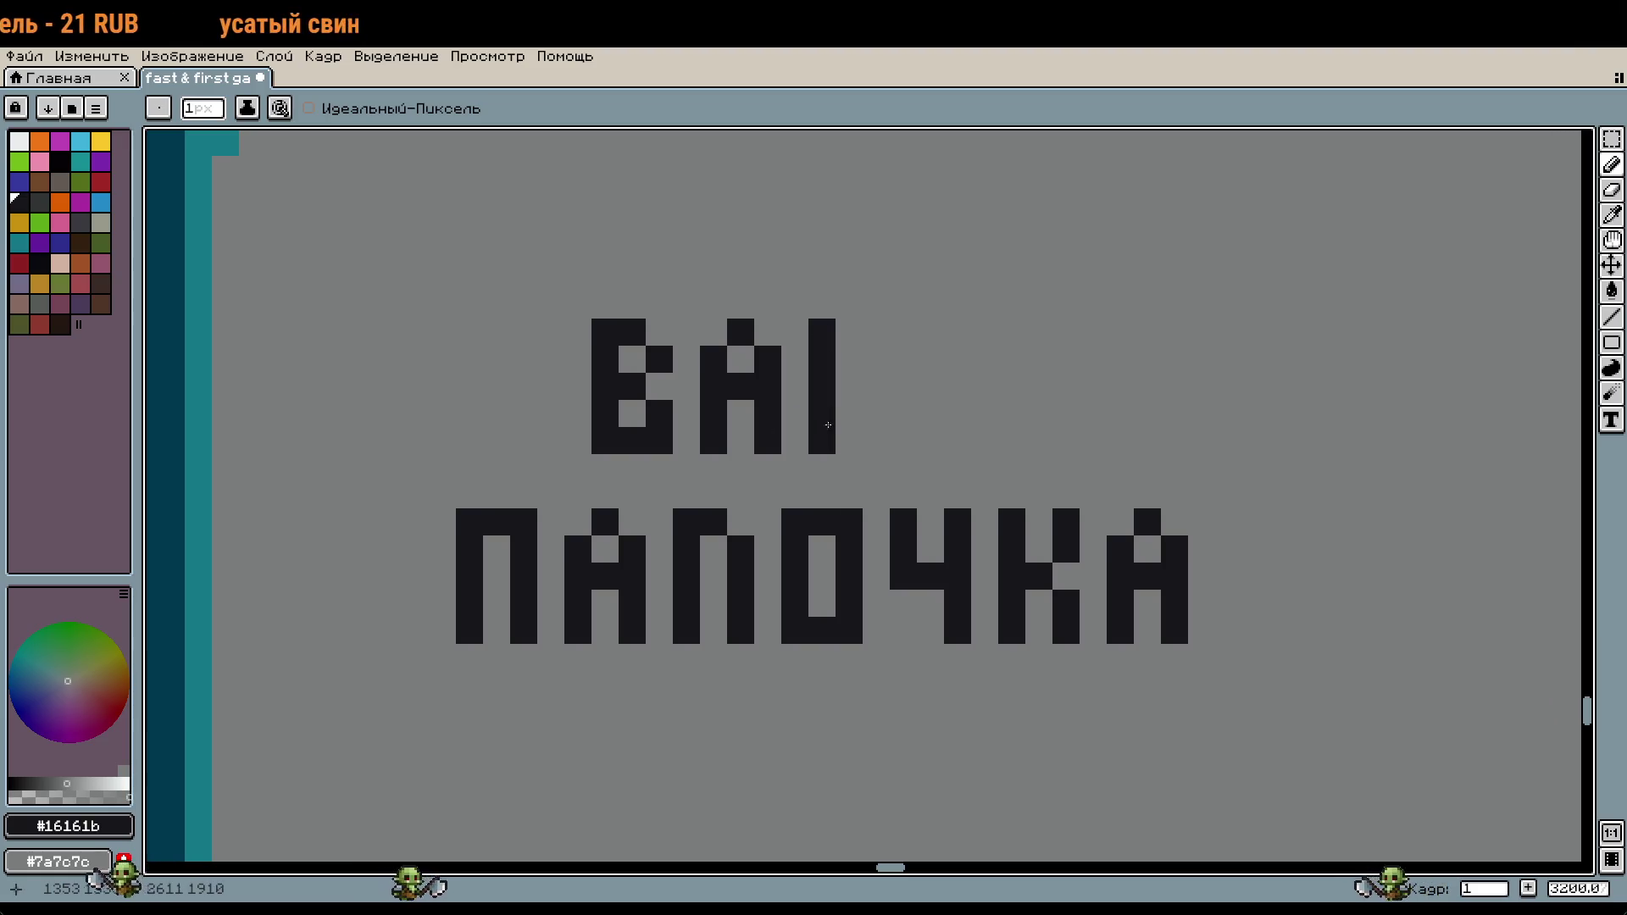
left_click_drag(845, 344, 849, 440)
mouse_move(928, 339)
left_mouse_down()
mouse_move(930, 442)
mouse_move(1027, 439)
left_mouse_up()
left_click(947, 378)
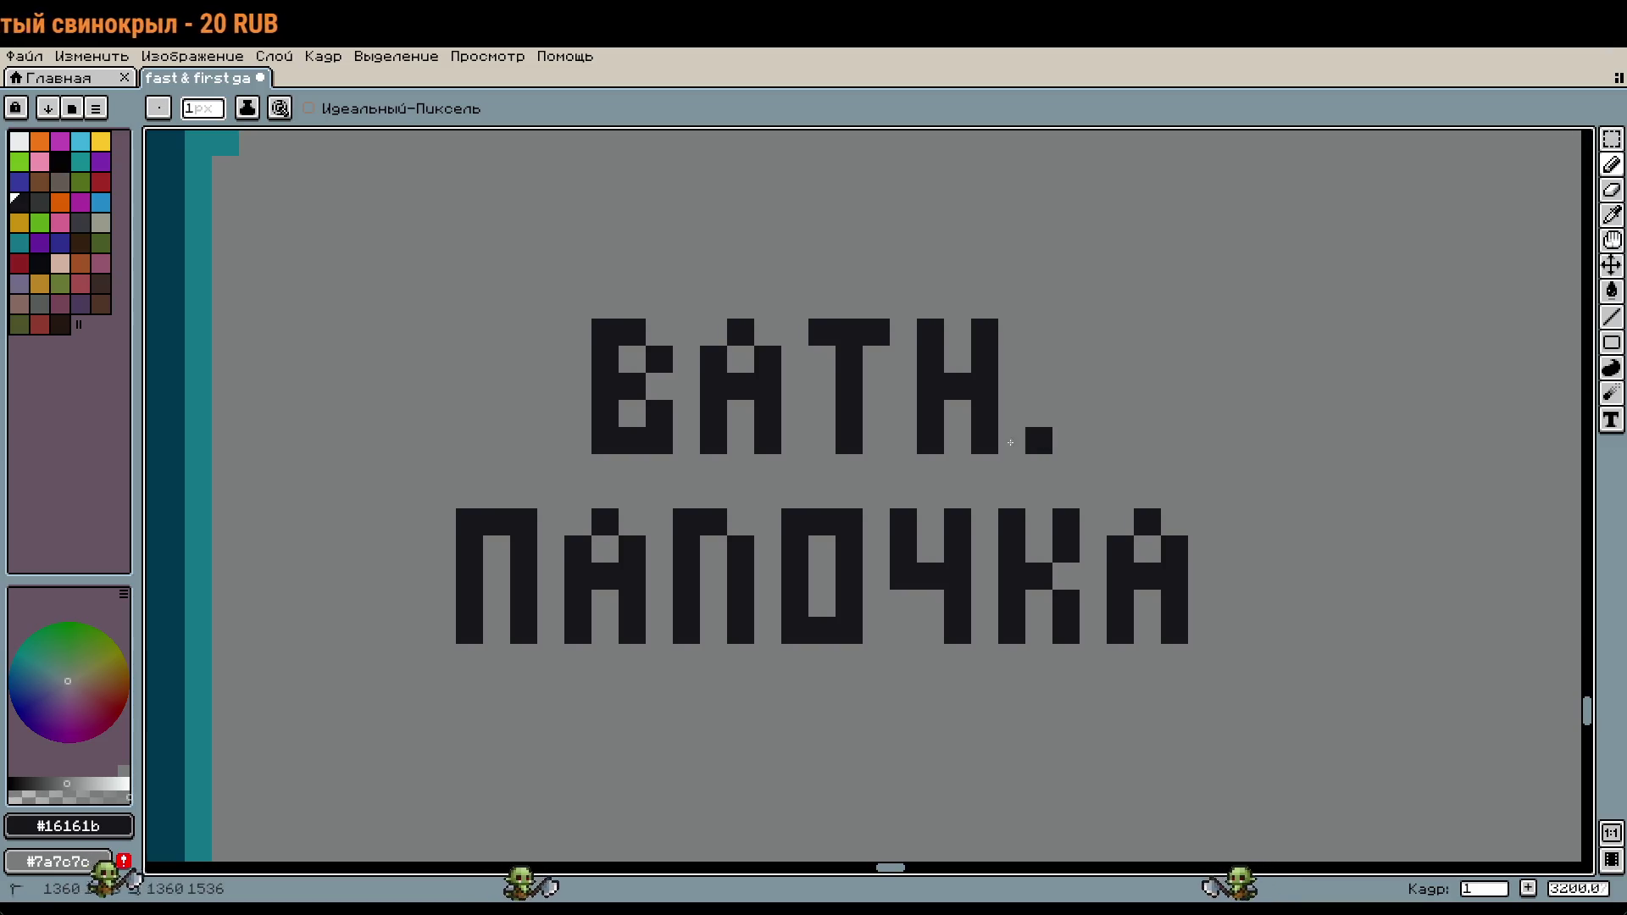
scroll(1010, 442, "down", 3)
mouse_move(1002, 512)
left_mouse_down()
mouse_move(788, 352)
mouse_move(1267, 514)
left_mouse_up()
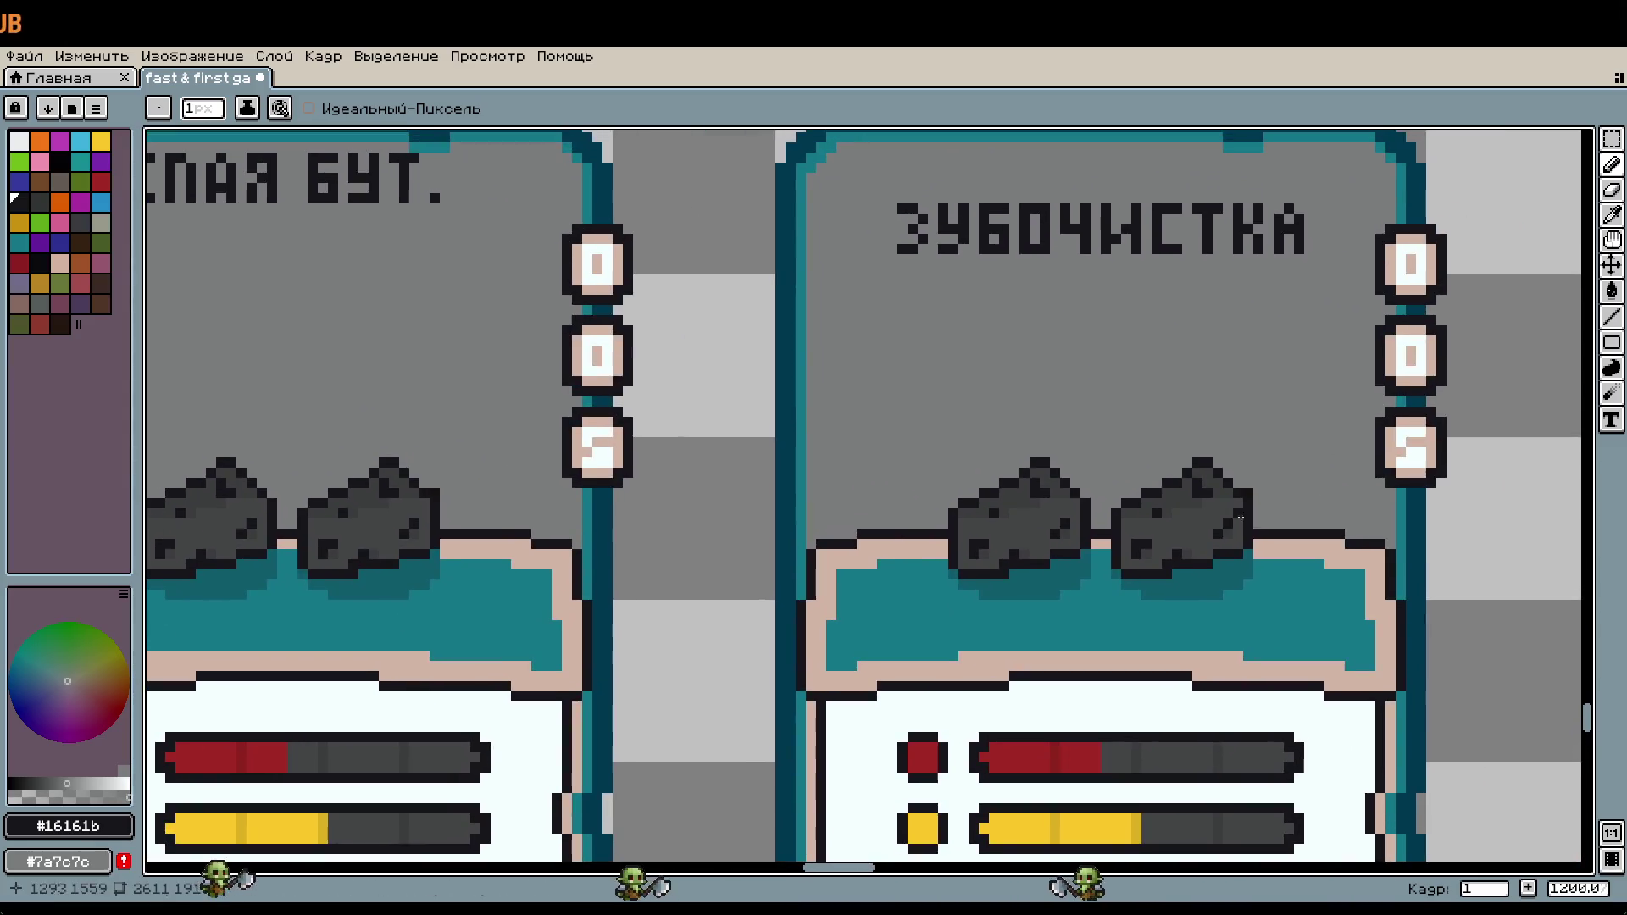
Step: Repaint the third stat digit 5 as a 7 using the bubble's white and beige
key("i")
scroll(774, 399, "up", 1)
left_click(904, 450)
scroll(1187, 475, "right", 3)
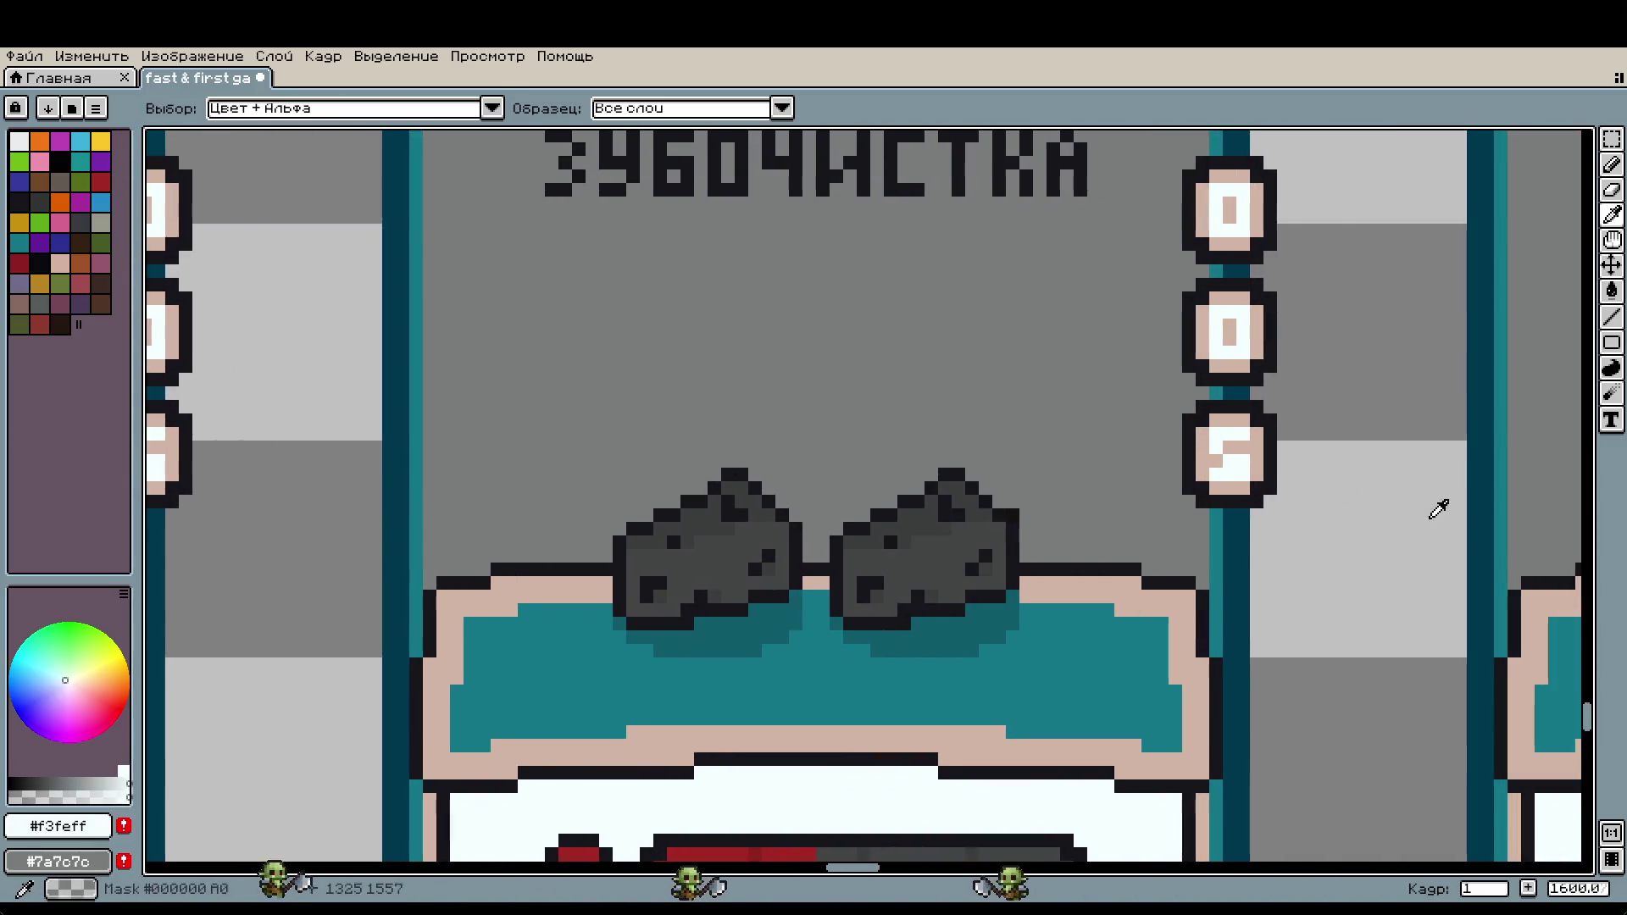
key("b")
scroll(1431, 512, "up", 1)
scroll(1102, 454, "down", 2)
scroll(534, 466, "up", 2)
left_click(1085, 467)
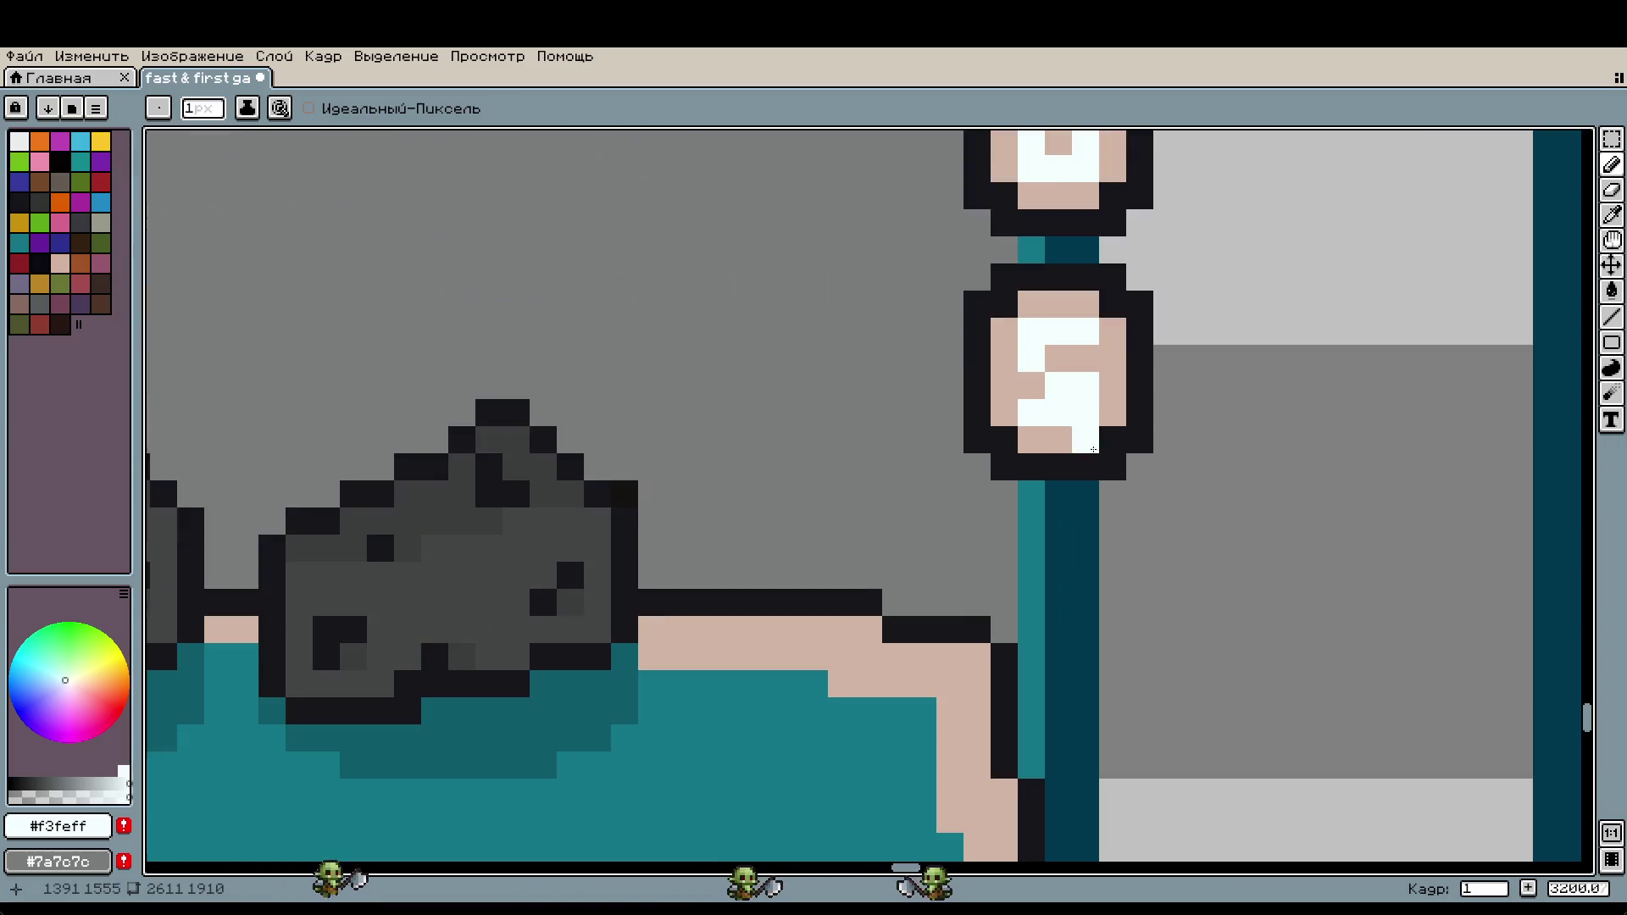
key("i")
right_click(1085, 351)
key("b")
left_click(1056, 361)
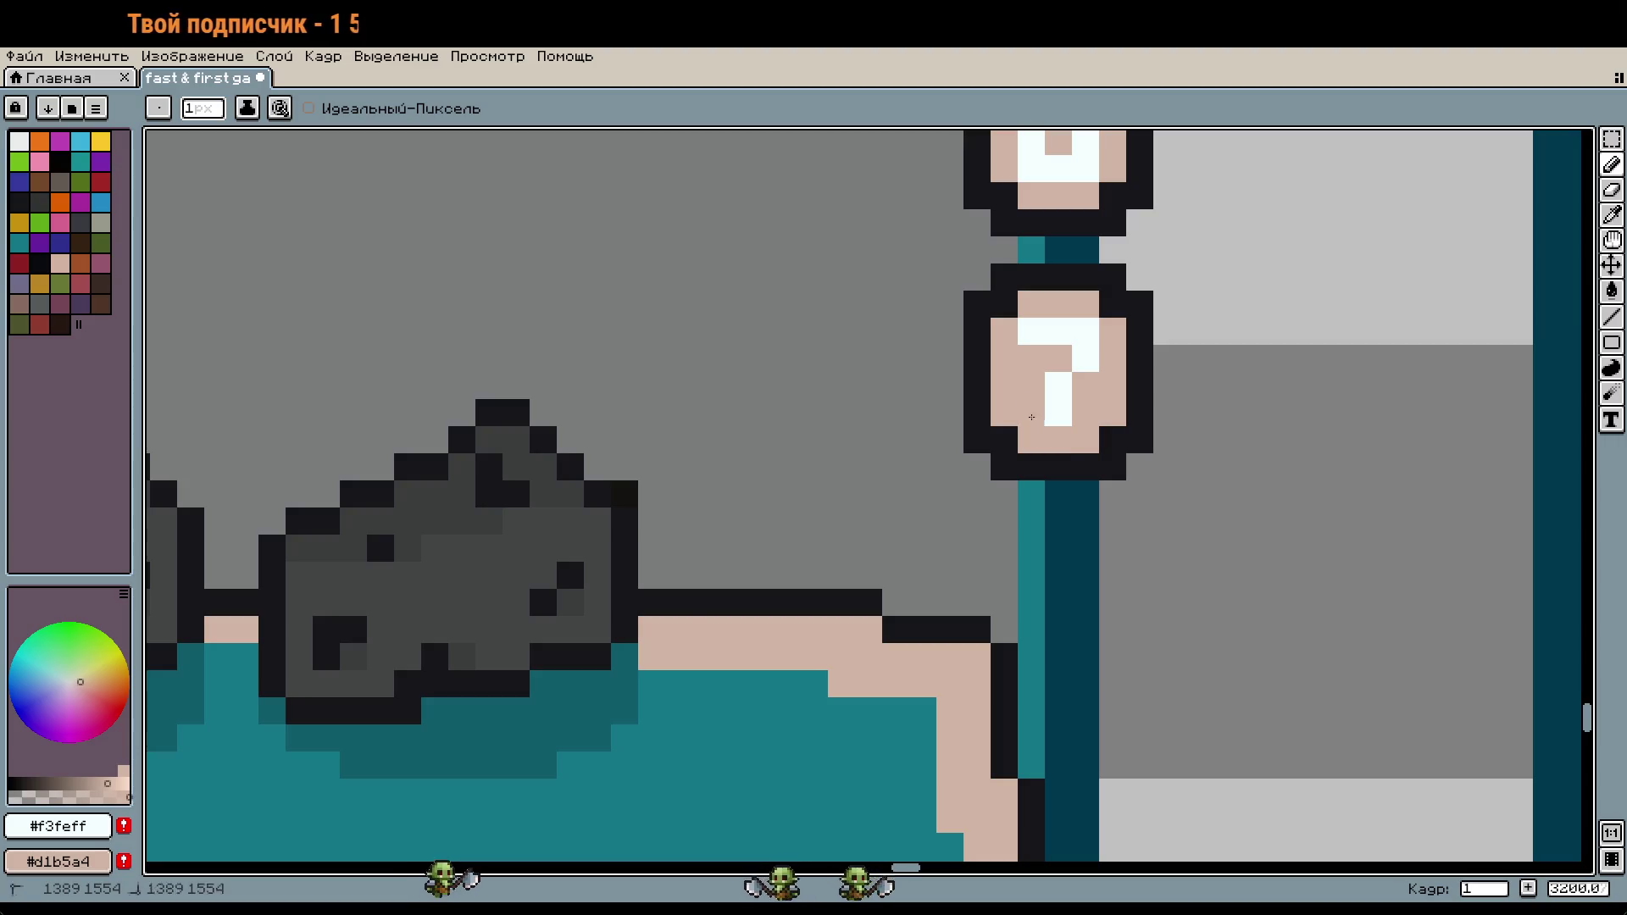
Step: Eyedrop the dark outline colour and return to the Pencil
scroll(1032, 416, "down", 6)
scroll(726, 505, "up", 2)
scroll(726, 506, "down", 3)
scroll(726, 505, "up", 4)
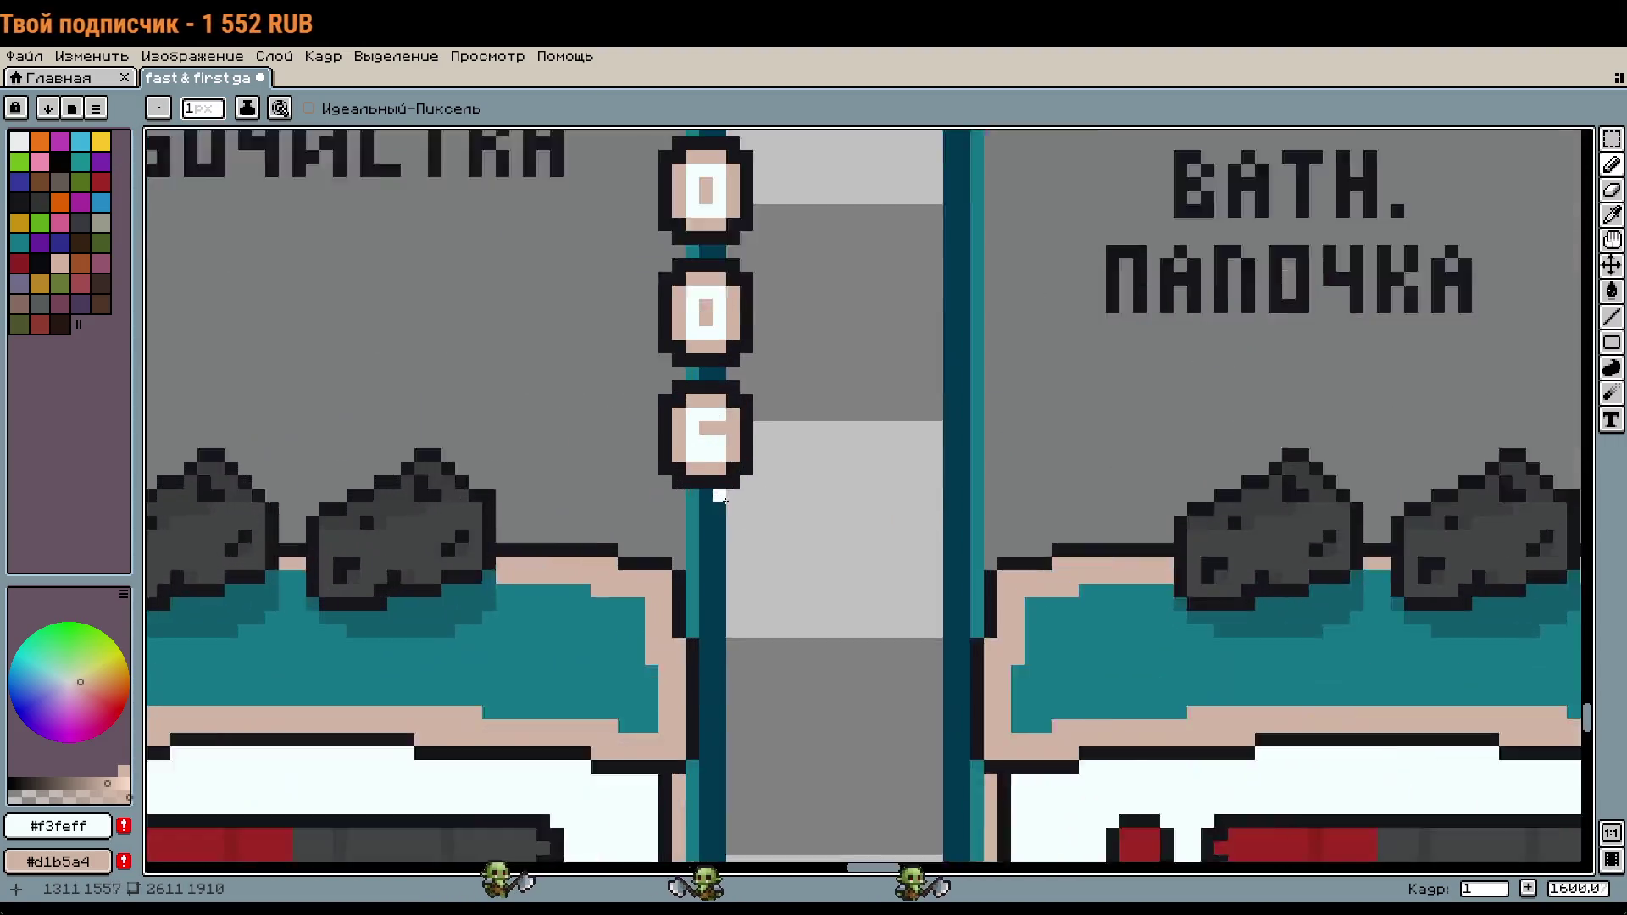
scroll(731, 492, "up", 1)
scroll(736, 476, "down", 5)
key("i")
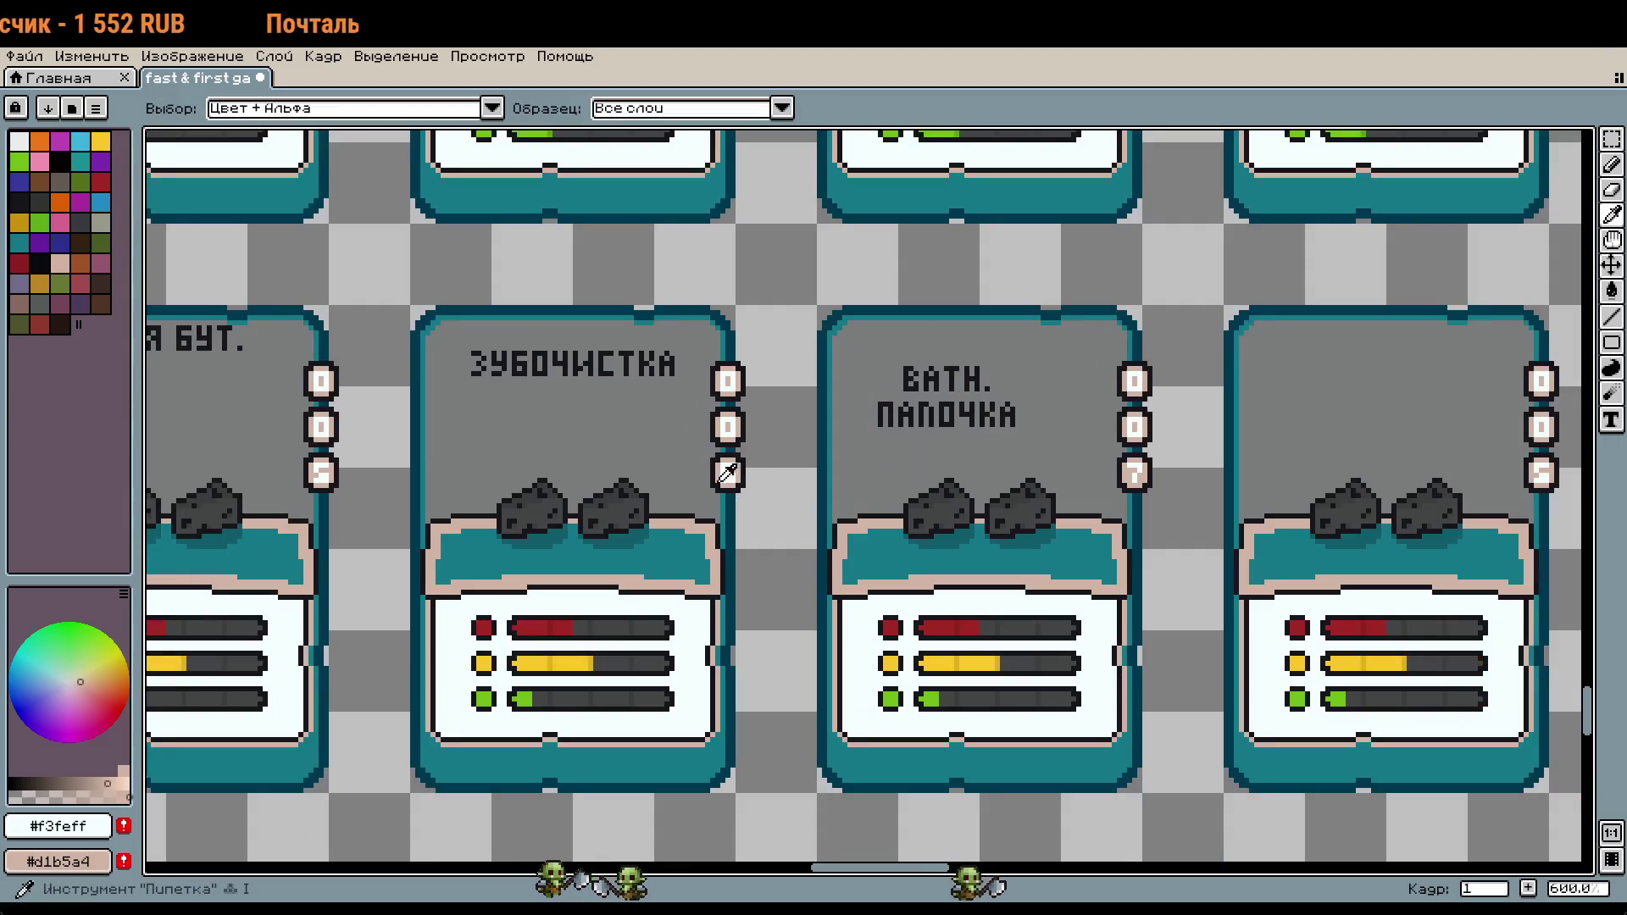
left_click(638, 483)
key("b")
scroll(806, 527, "down", 4)
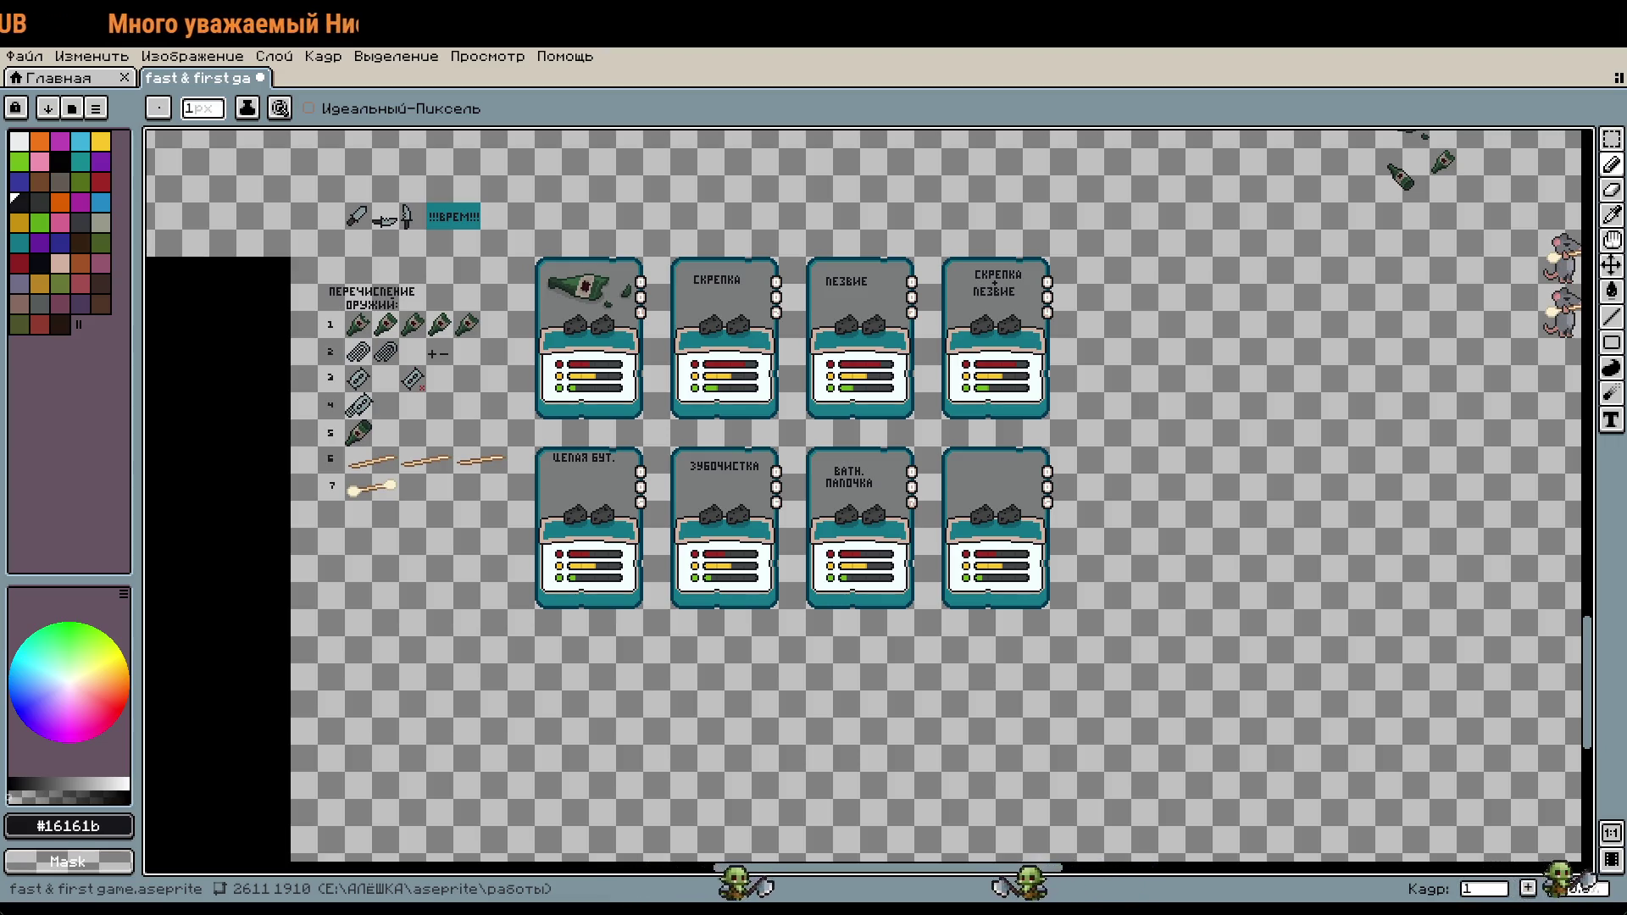
scroll(350, 512, "up", 1)
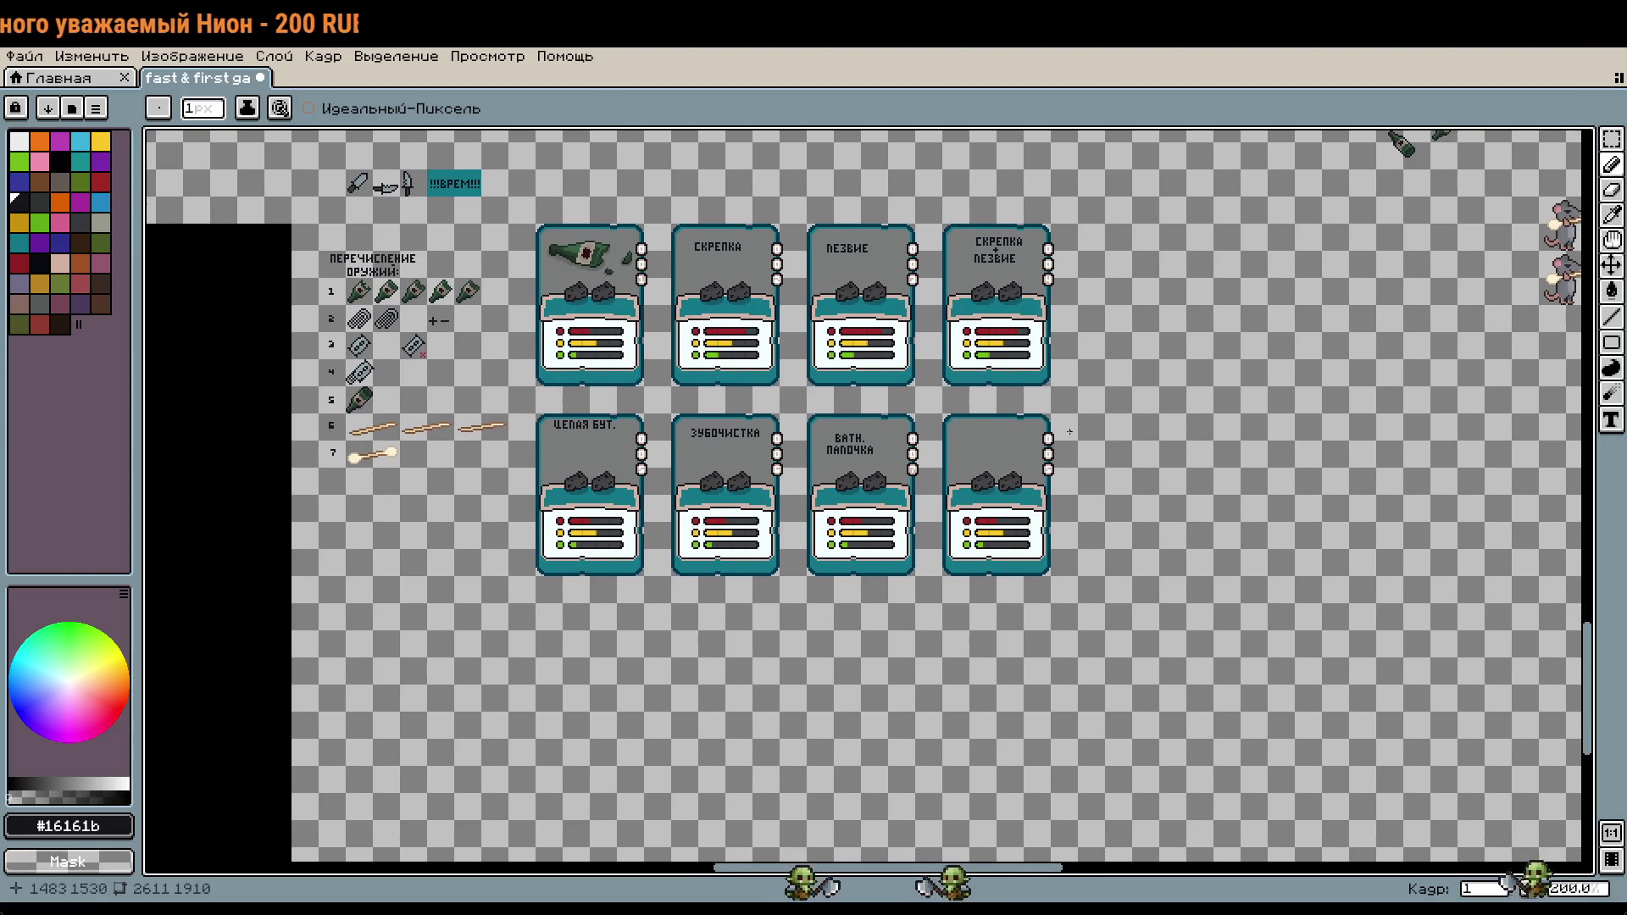
Step: Eyedrop the red from the existing X mark and bring weapon row 6 into view
scroll(427, 444, "up", 2)
scroll(739, 476, "up", 2)
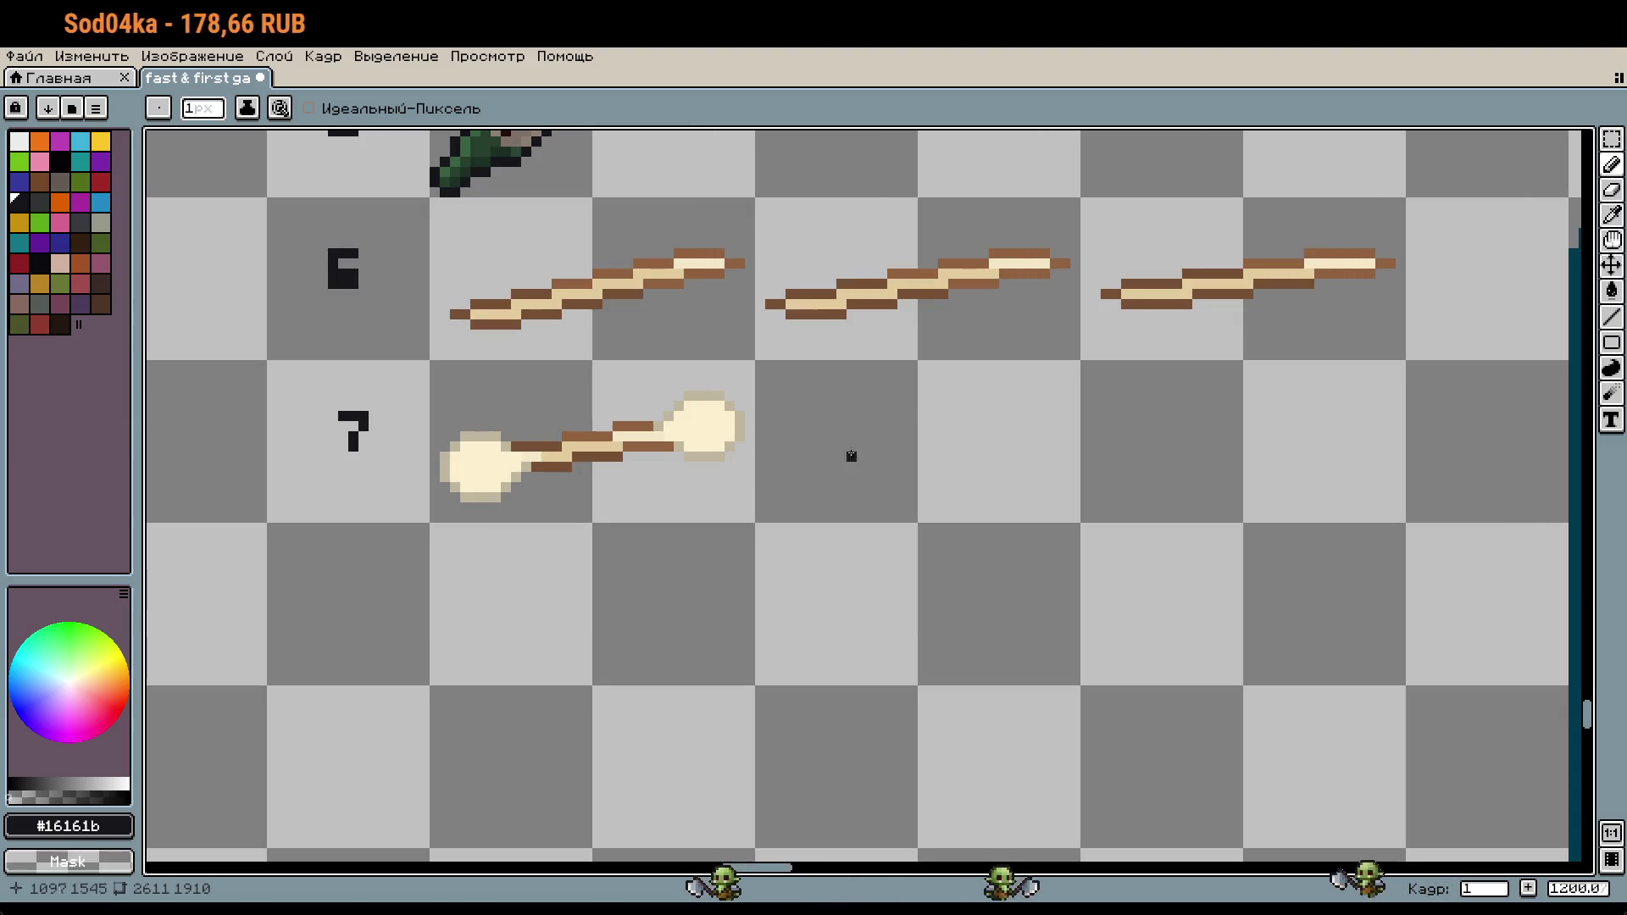
scroll(681, 405, "up", 5)
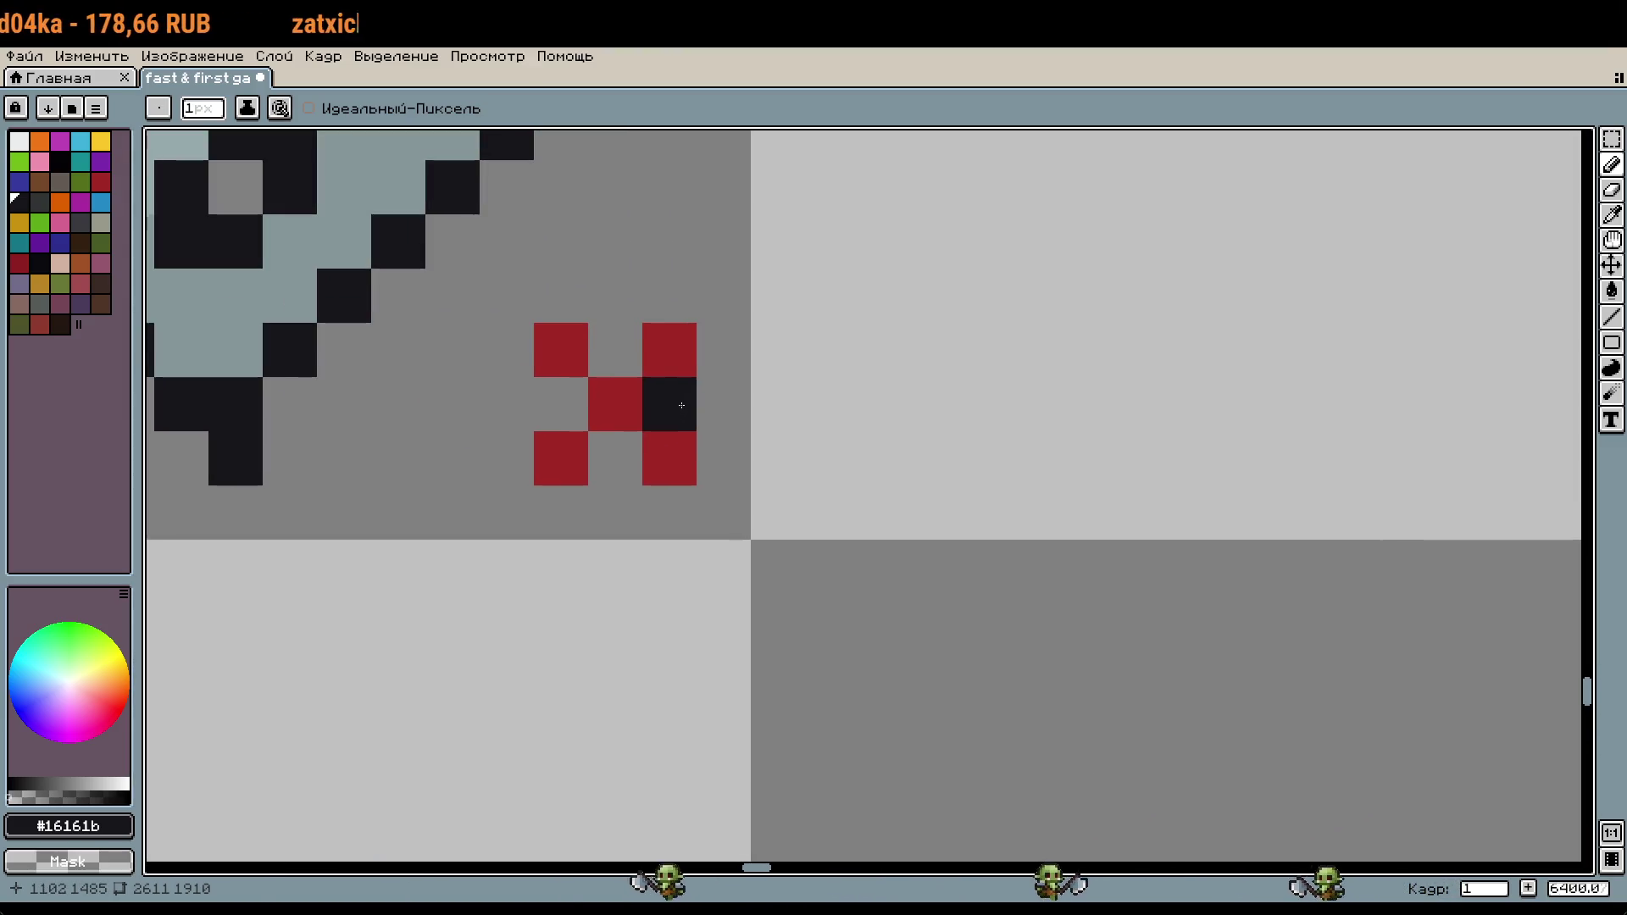
left_click(683, 362, "alt")
scroll(697, 555, "down", 5)
left_click_drag(697, 554, 831, 482)
scroll(861, 668, "up", 3)
Step: Draw a 5-pixel red X under the first stick of row 6
left_click(851, 466)
left_click(797, 411)
left_click(905, 519)
left_click(906, 411)
left_click(797, 519)
left_click_drag(1253, 492, 1145, 493)
key("ctrl+z")
key("ctrl+z")
key("ctrl+z")
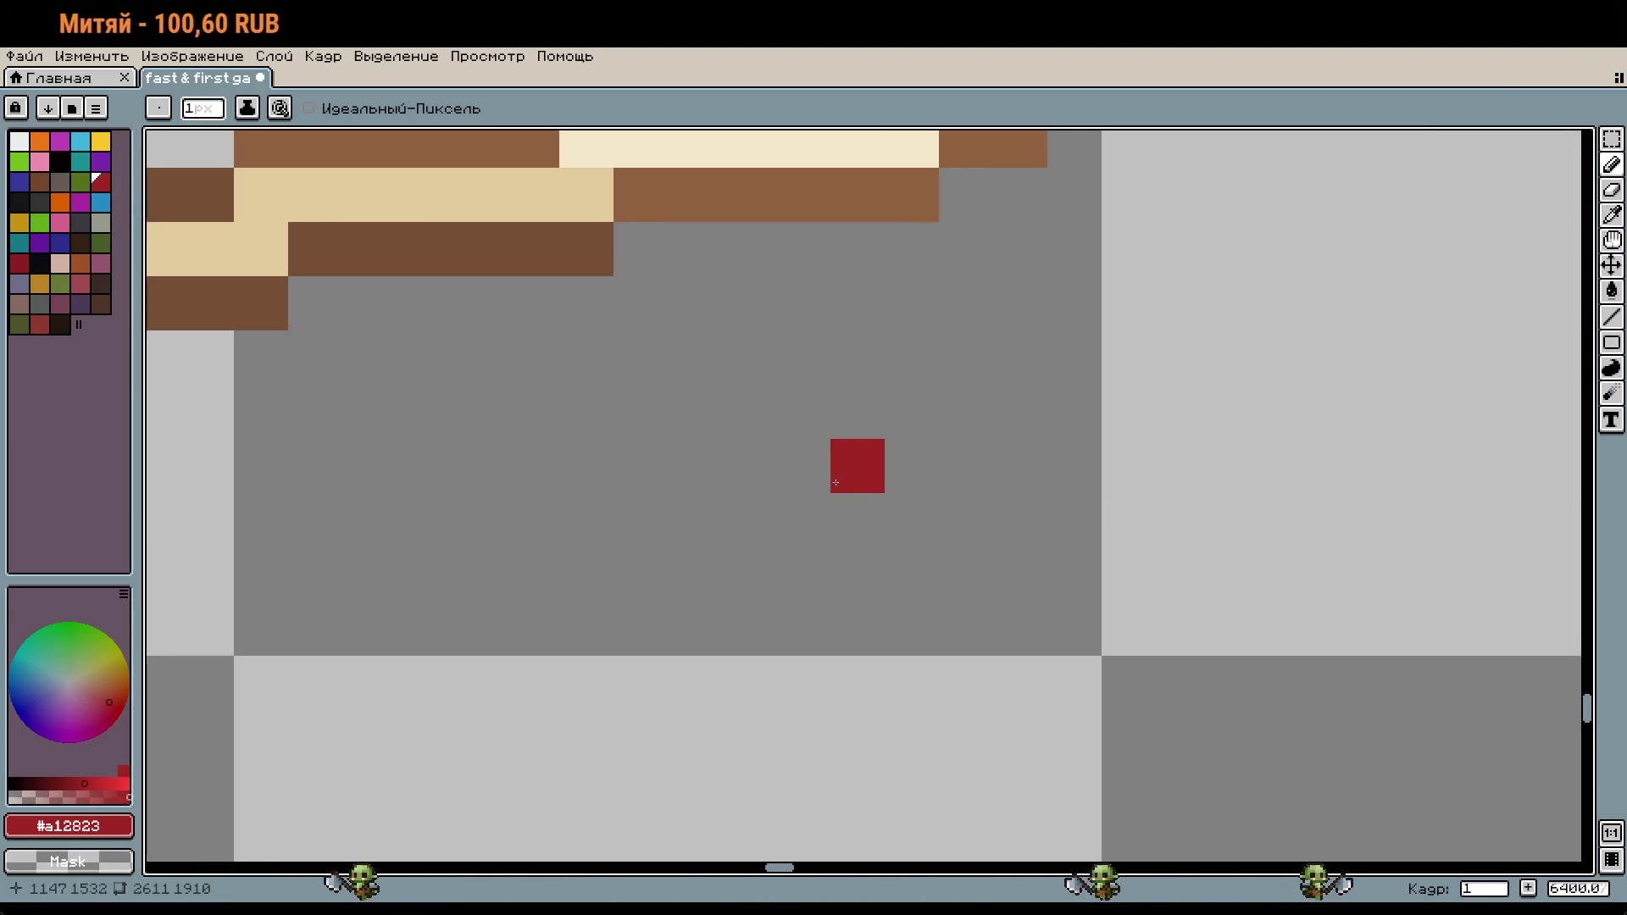
Step: Draw the diagonal arms of the red X under the third stick of row 6
left_click(912, 520)
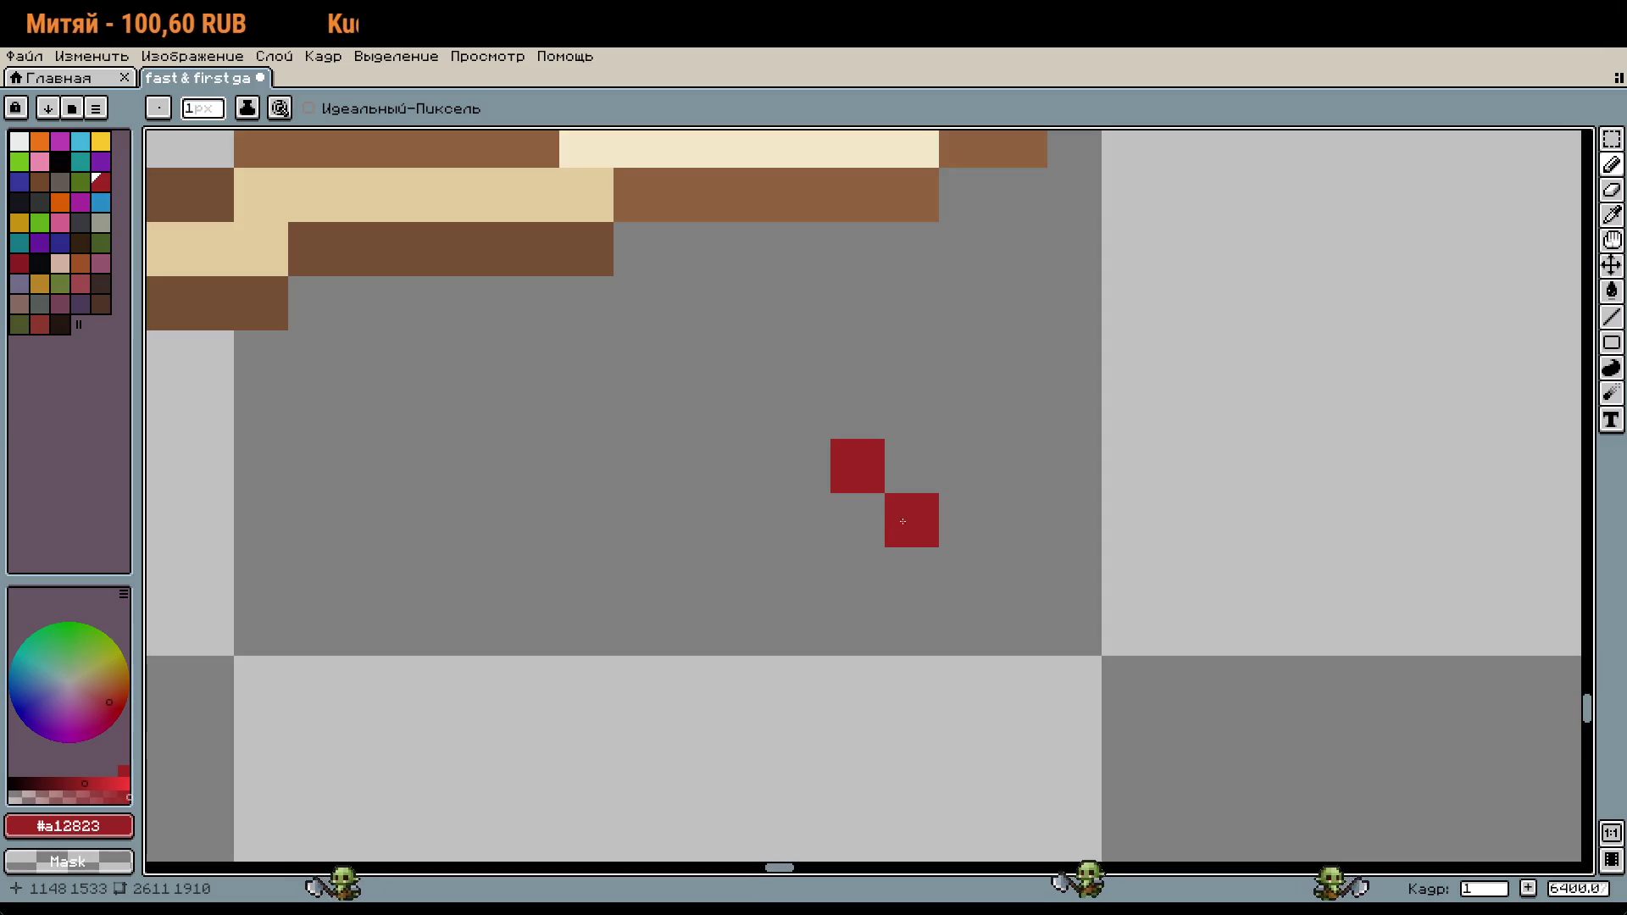
left_click(966, 574)
left_click(966, 466)
left_click(858, 574)
scroll(857, 574, "down", 4)
left_click_drag(769, 581, 1005, 687)
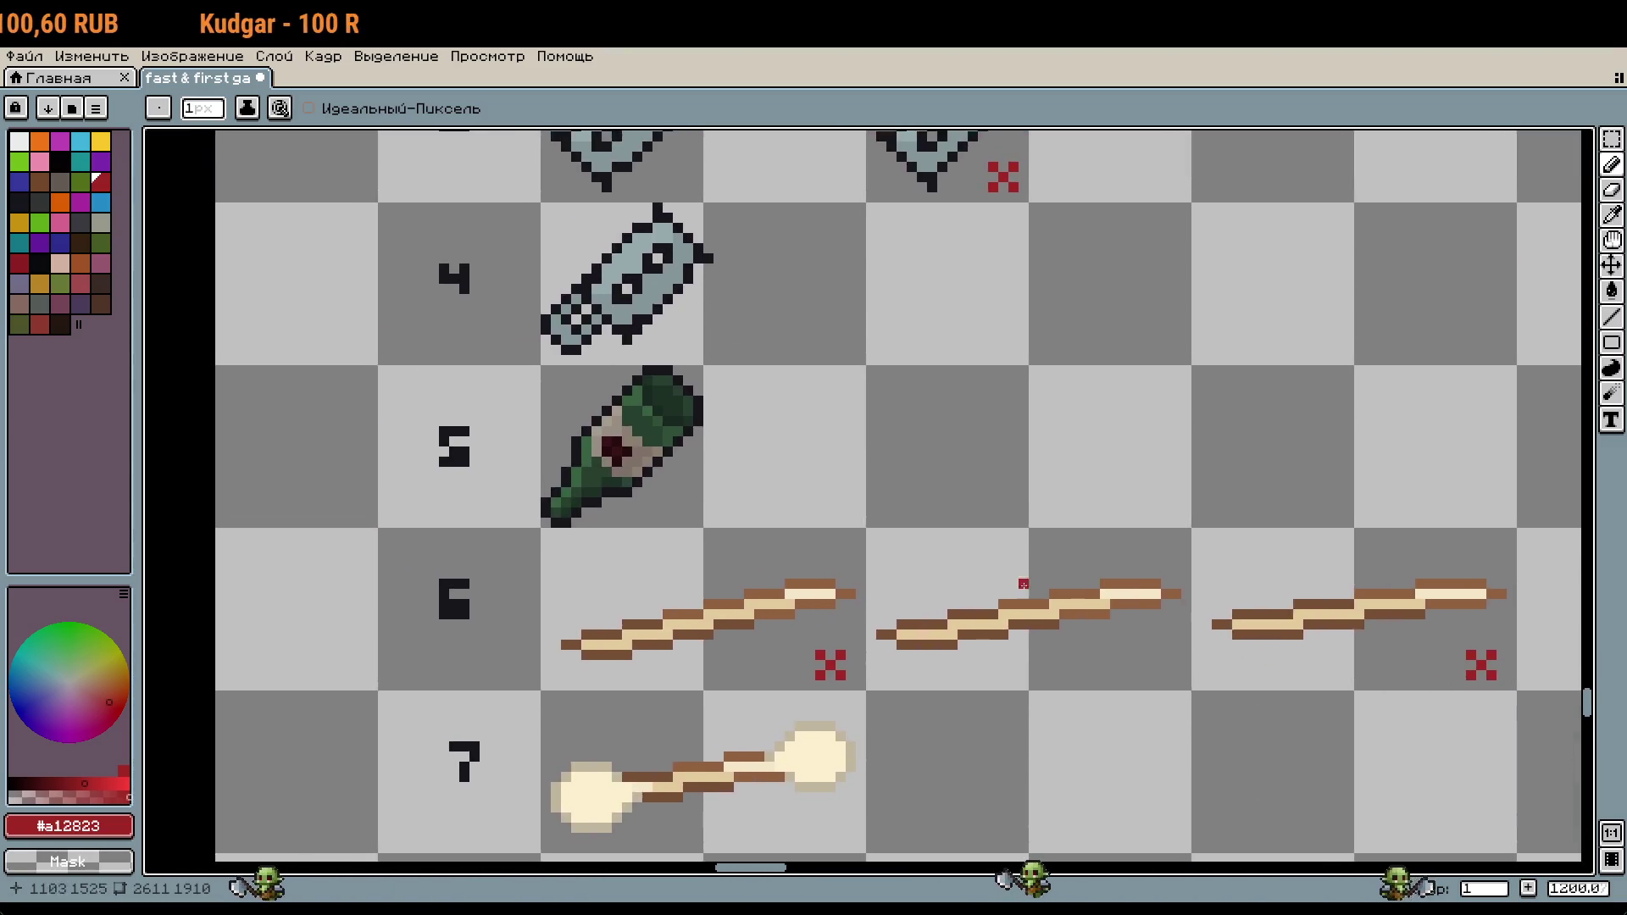
scroll(1005, 565, "down", 2)
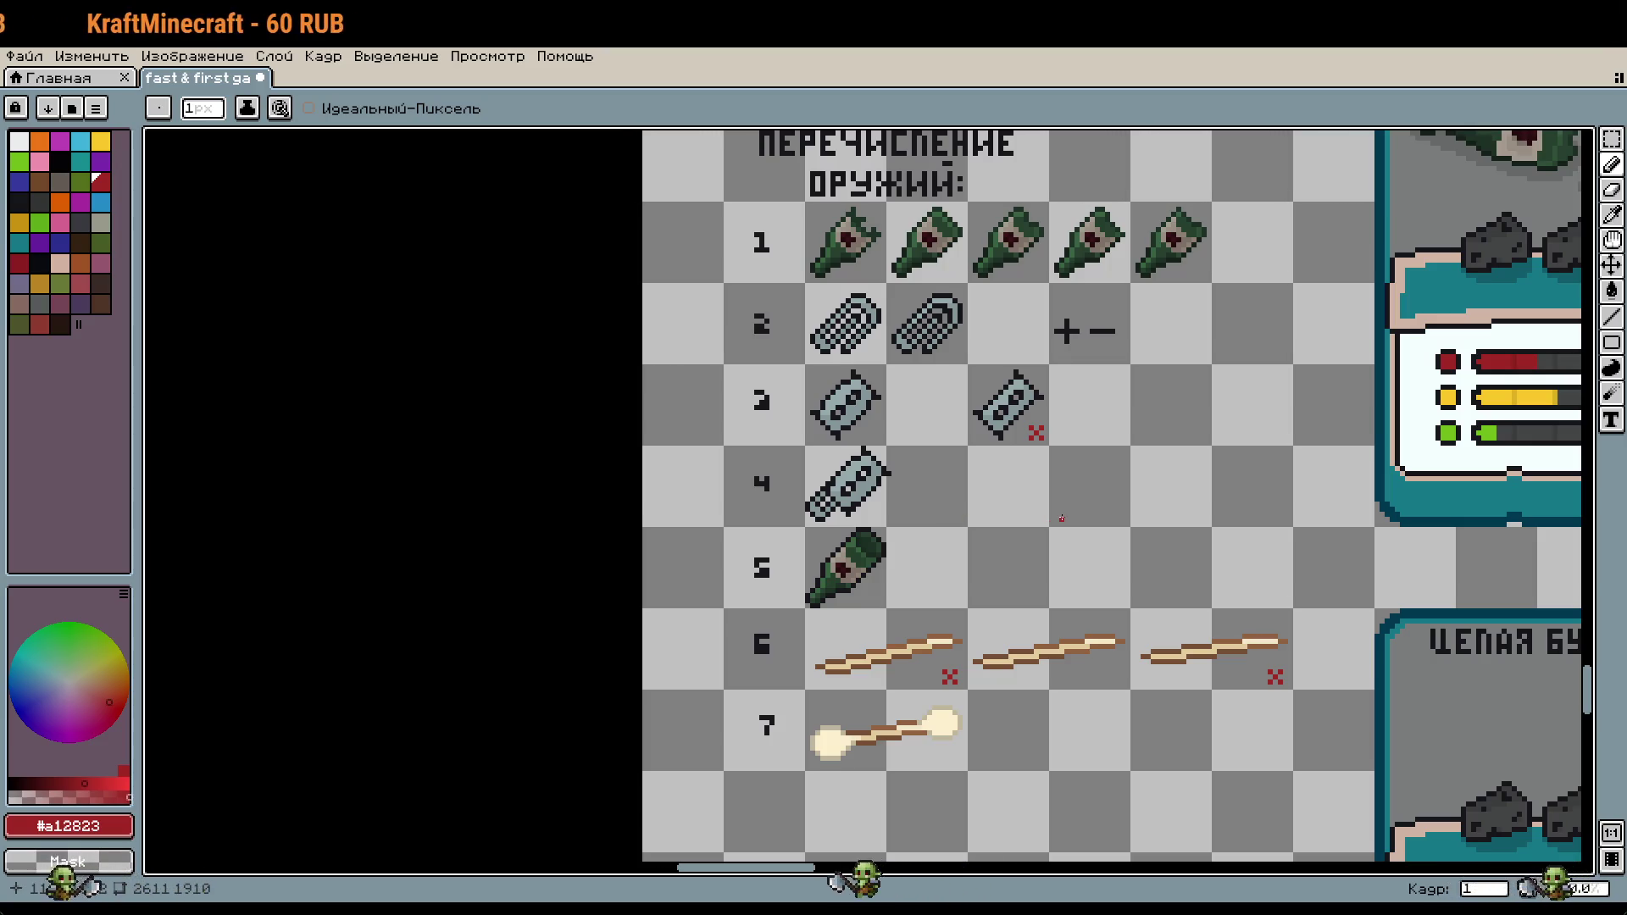
scroll(1153, 494, "down", 1)
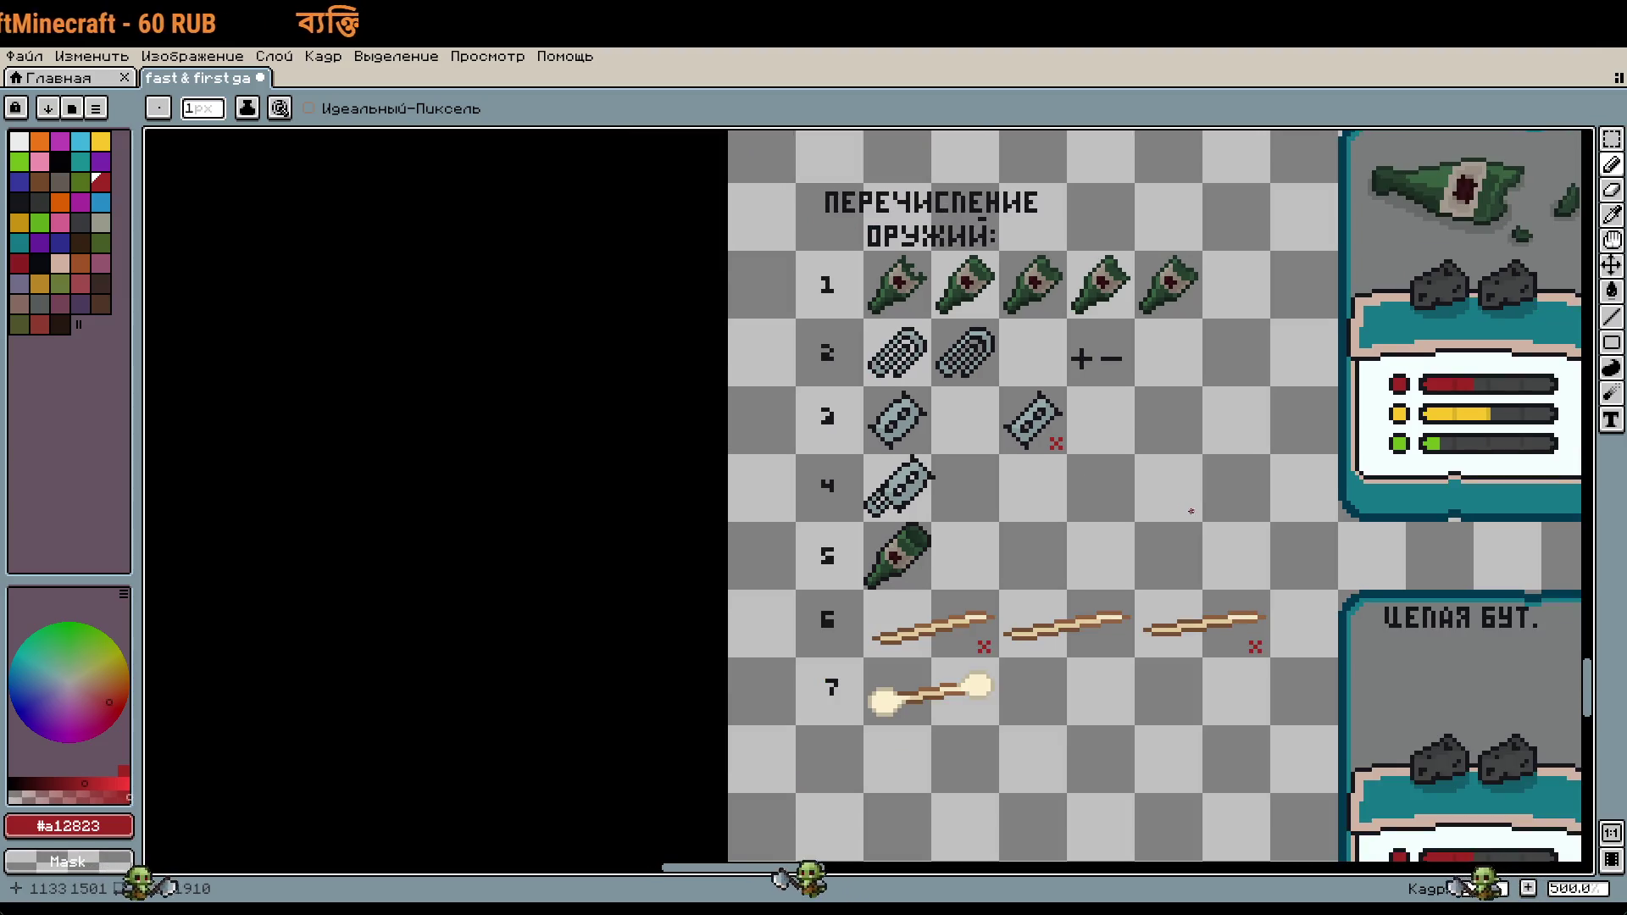
scroll(1131, 468, "down", 1)
scroll(1110, 458, "down", 1)
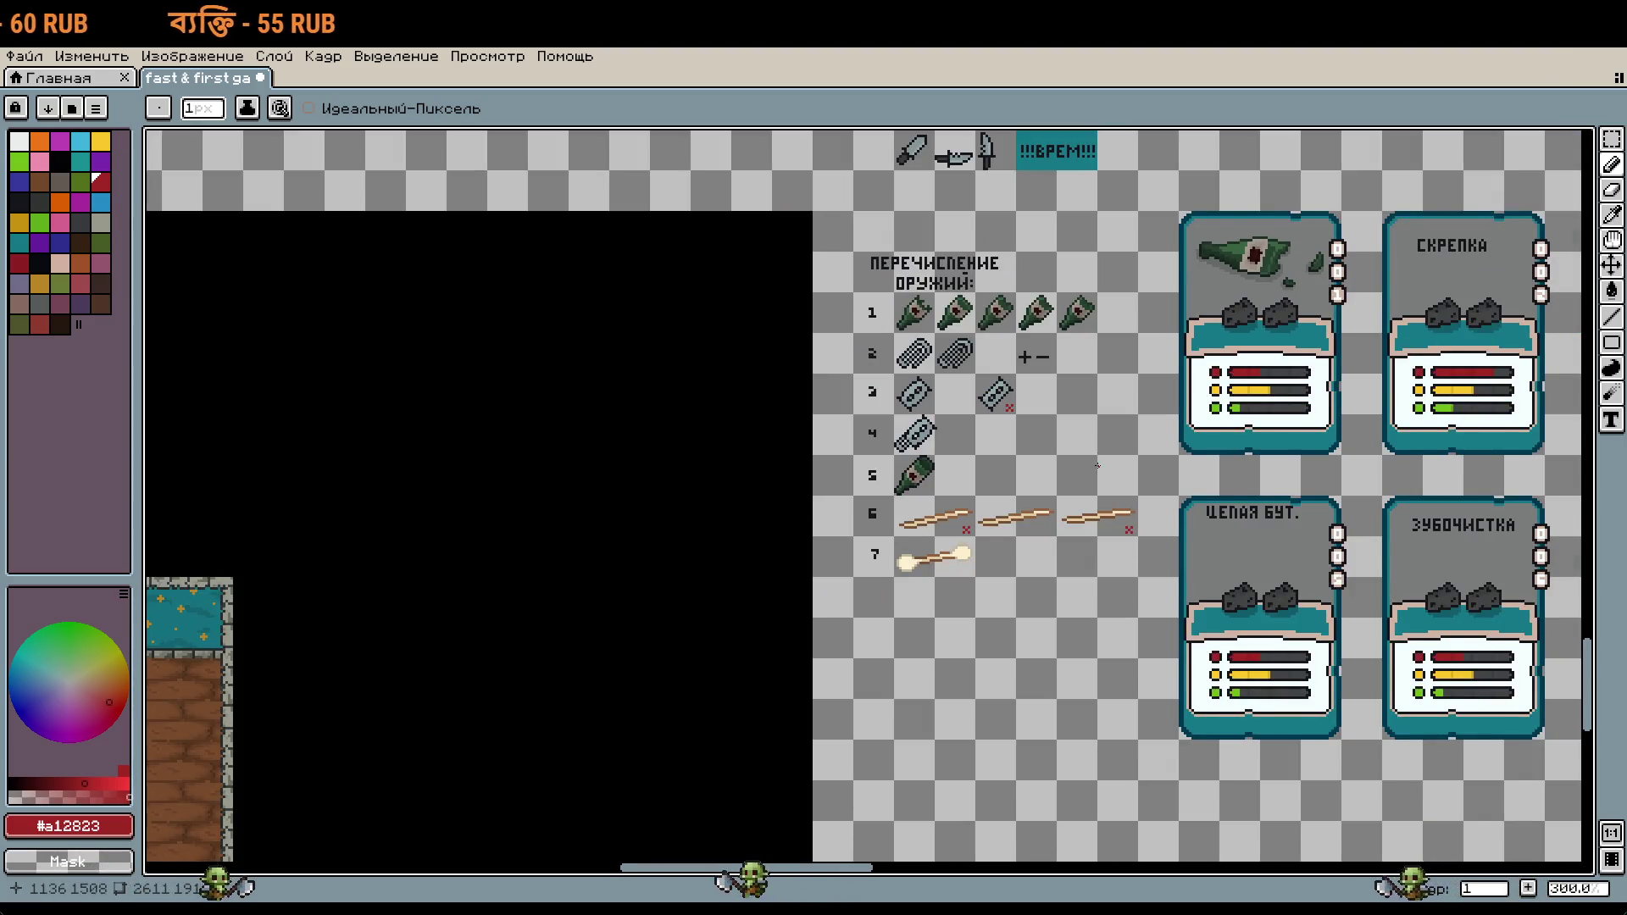
left_click_drag(1096, 465, 1052, 421)
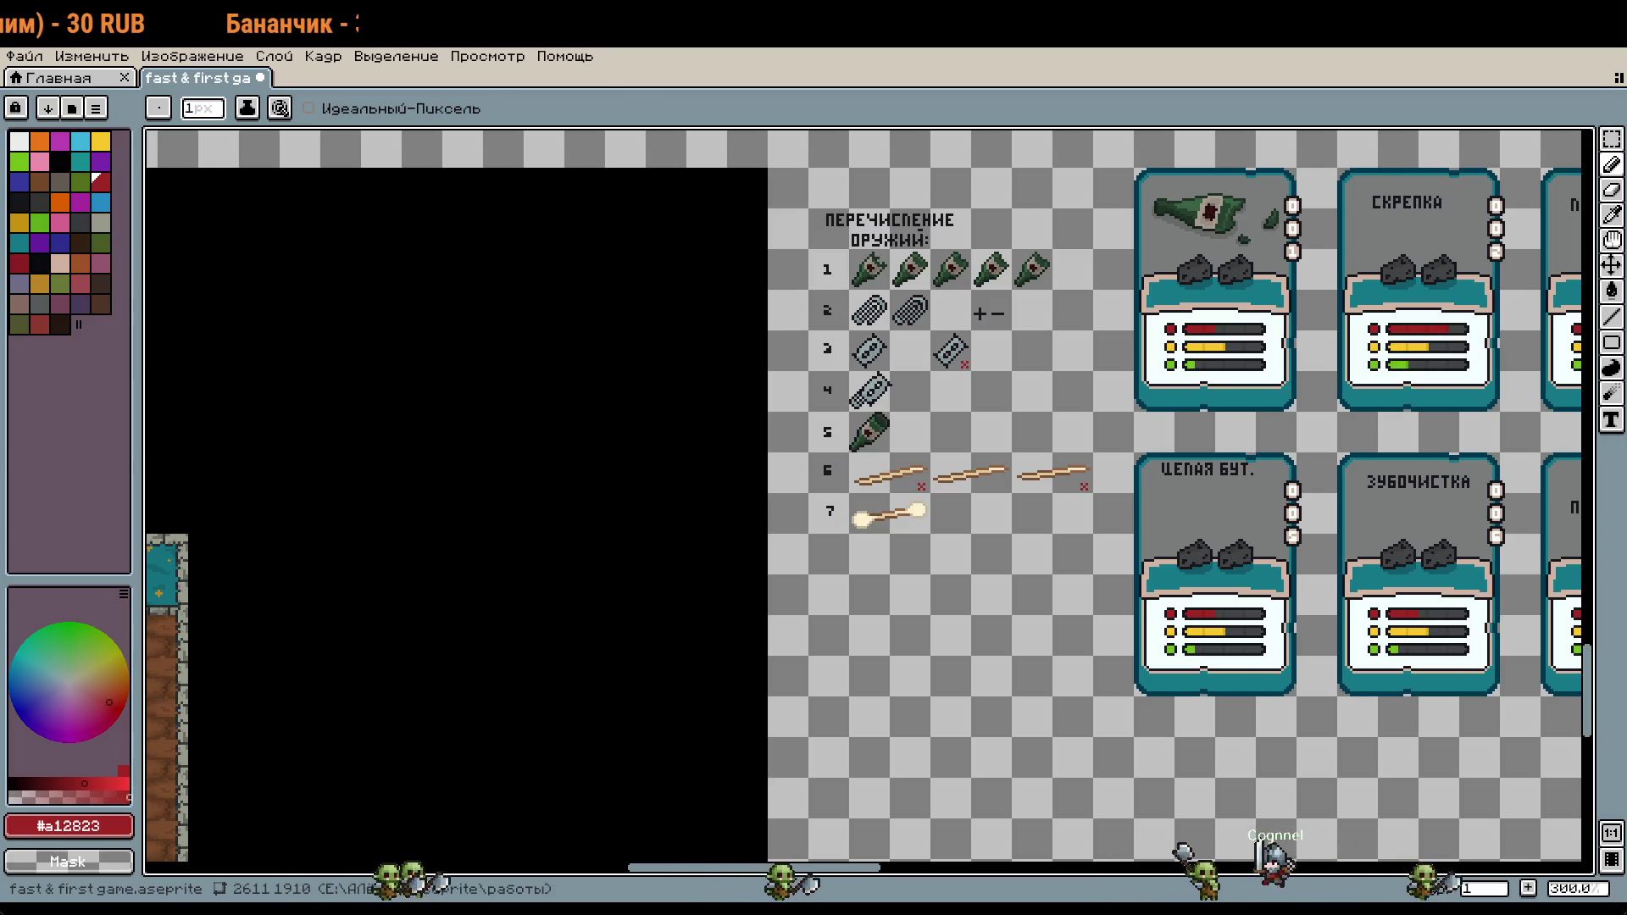
Step: Pan and zoom around the sheet to inspect the rat sprites
scroll(1029, 521, "up", 2)
scroll(1027, 512, "up", 2)
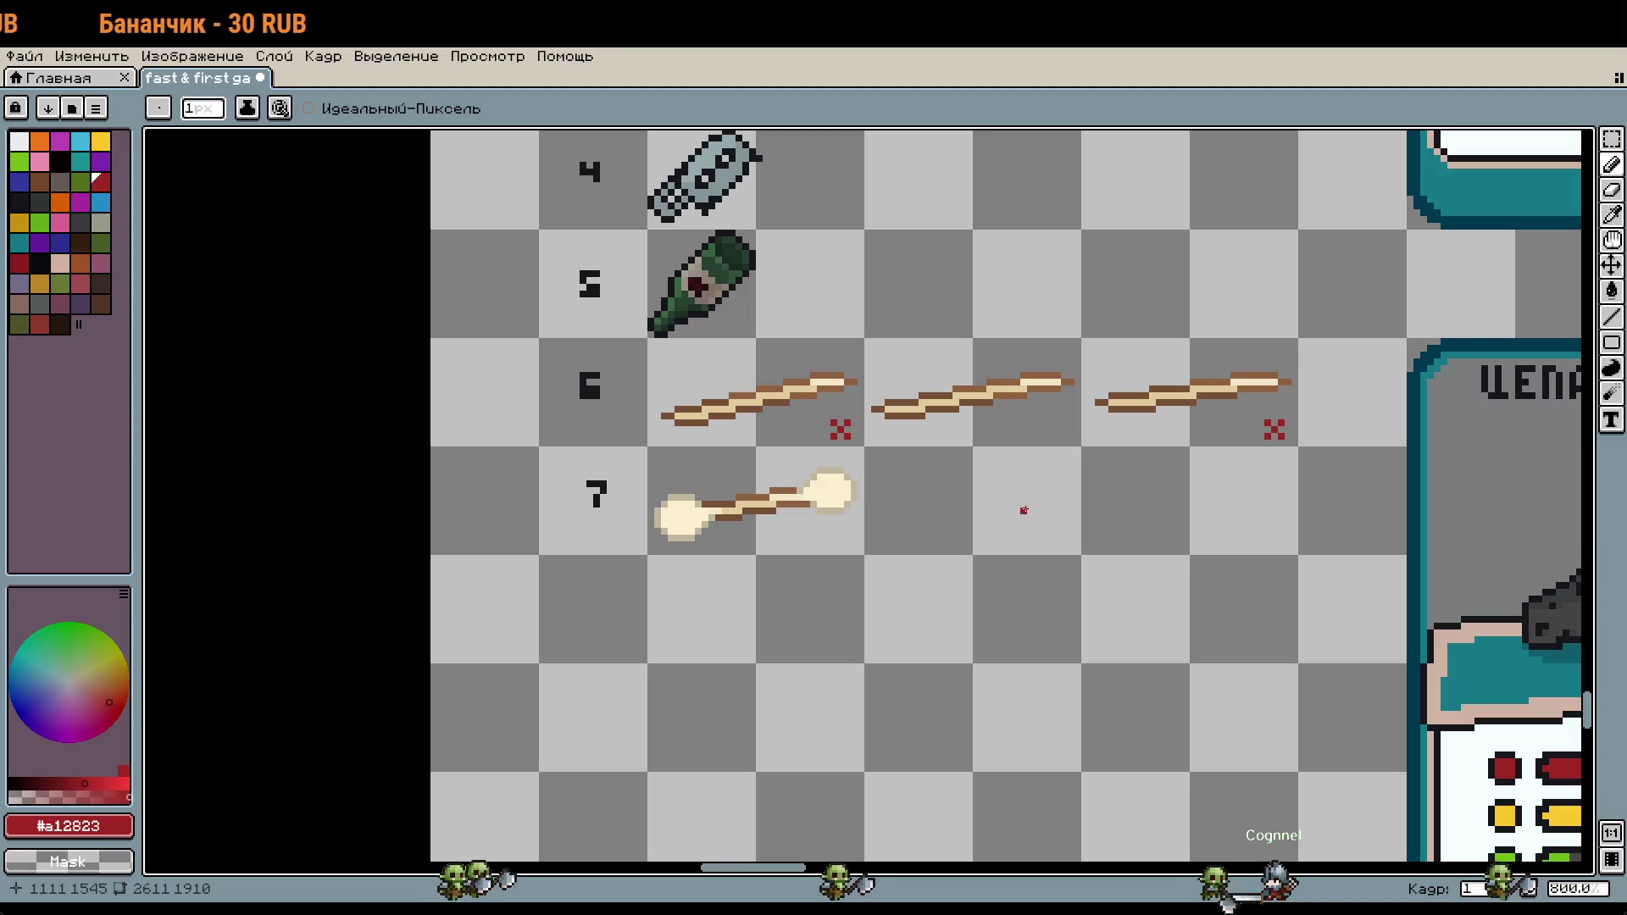
scroll(1037, 529, "down", 3)
left_click_drag(1037, 530, 582, 562)
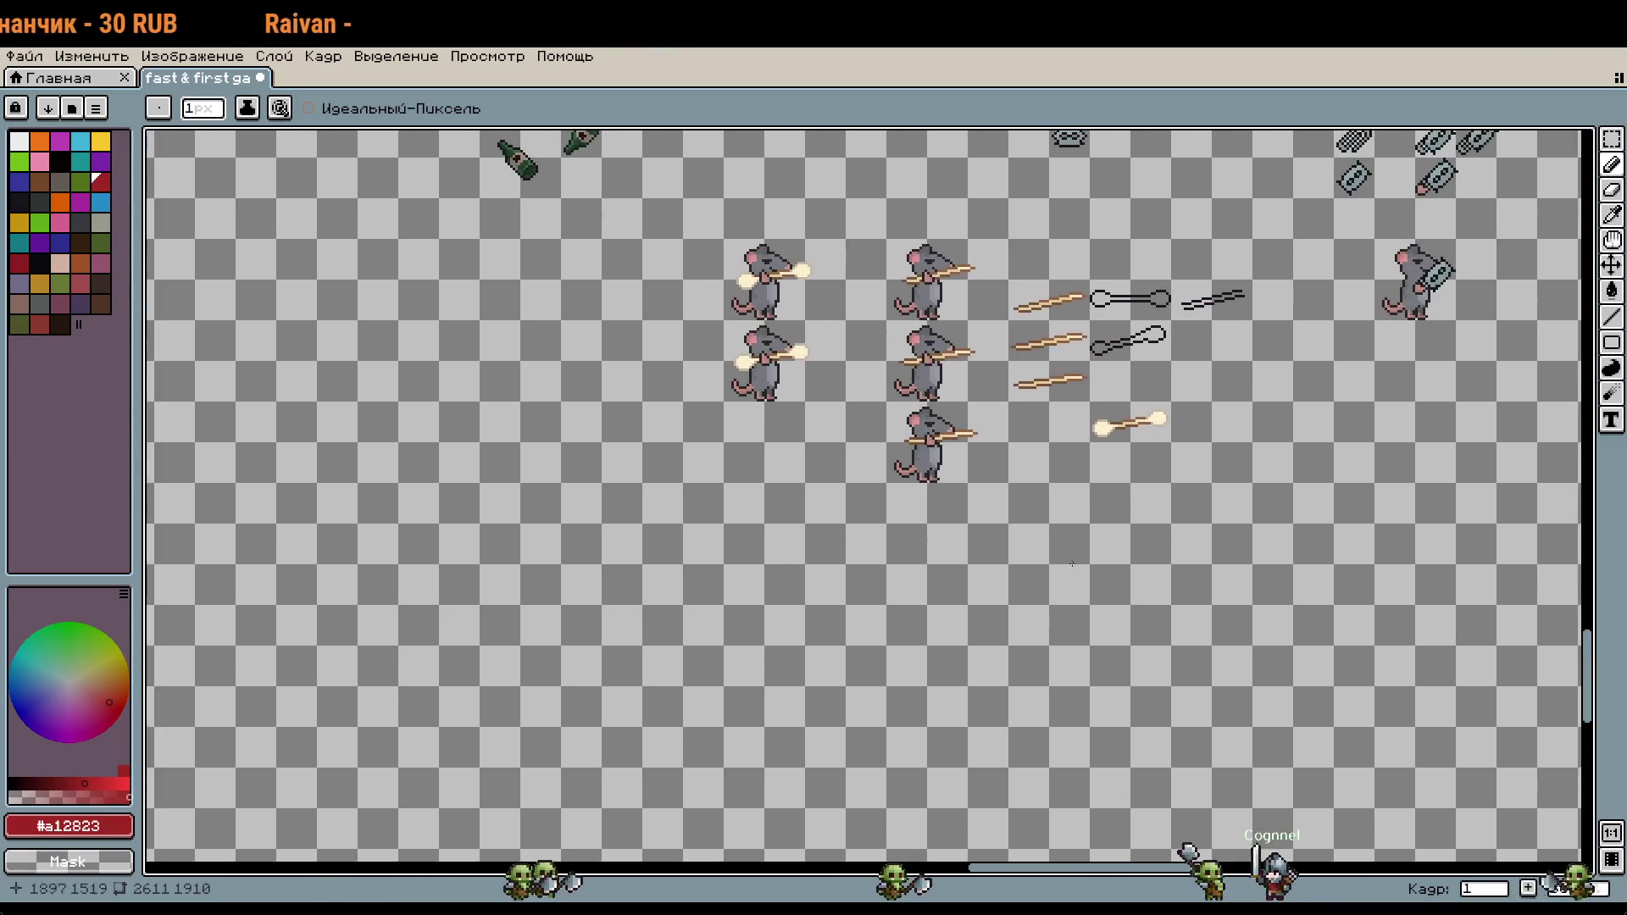
scroll(882, 327, "up", 3)
scroll(881, 327, "up", 1)
scroll(937, 345, "up", 1)
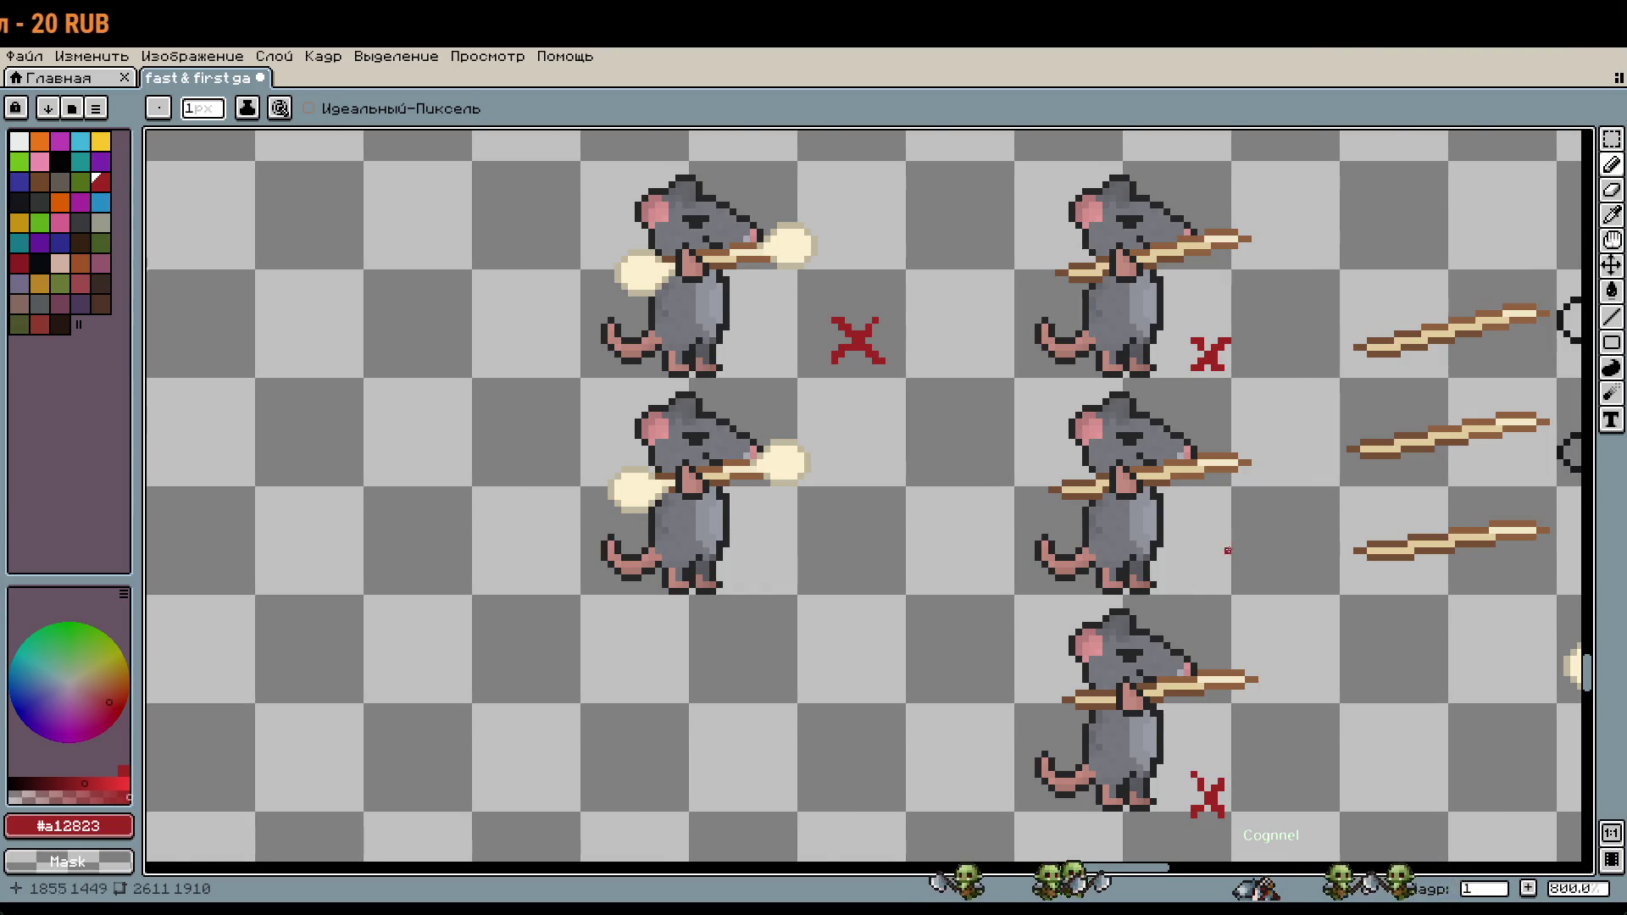
scroll(1213, 563, "down", 2)
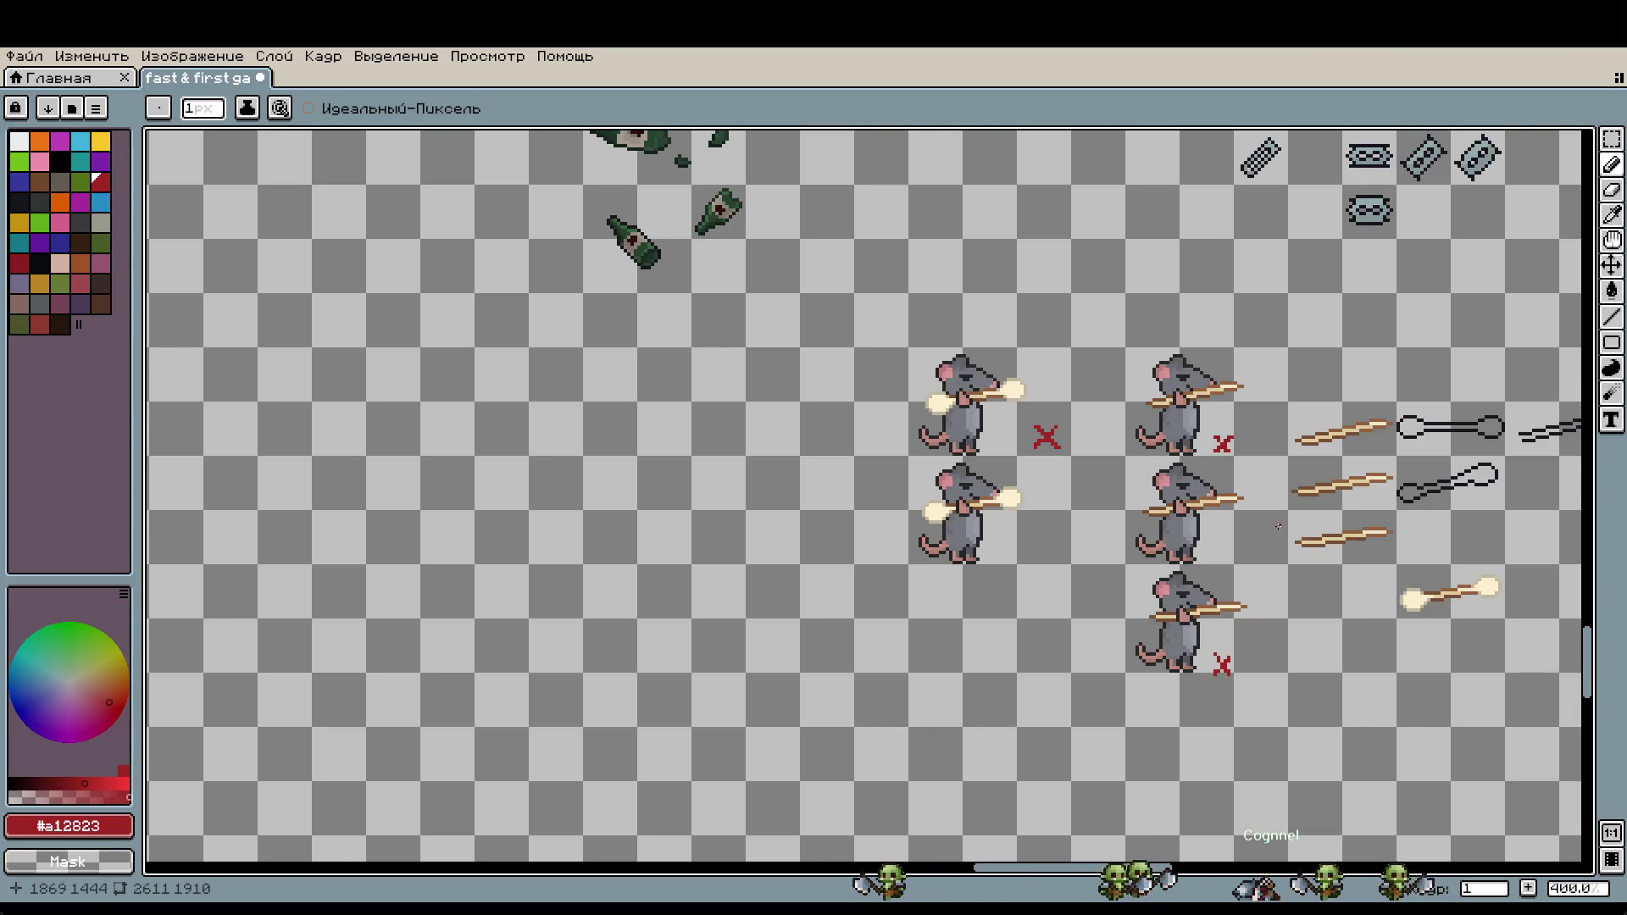
left_click_drag(1270, 525, 1050, 508)
scroll(1011, 484, "down", 1)
left_click_drag(1522, 407, 1254, 432)
scroll(1254, 433, "up", 3)
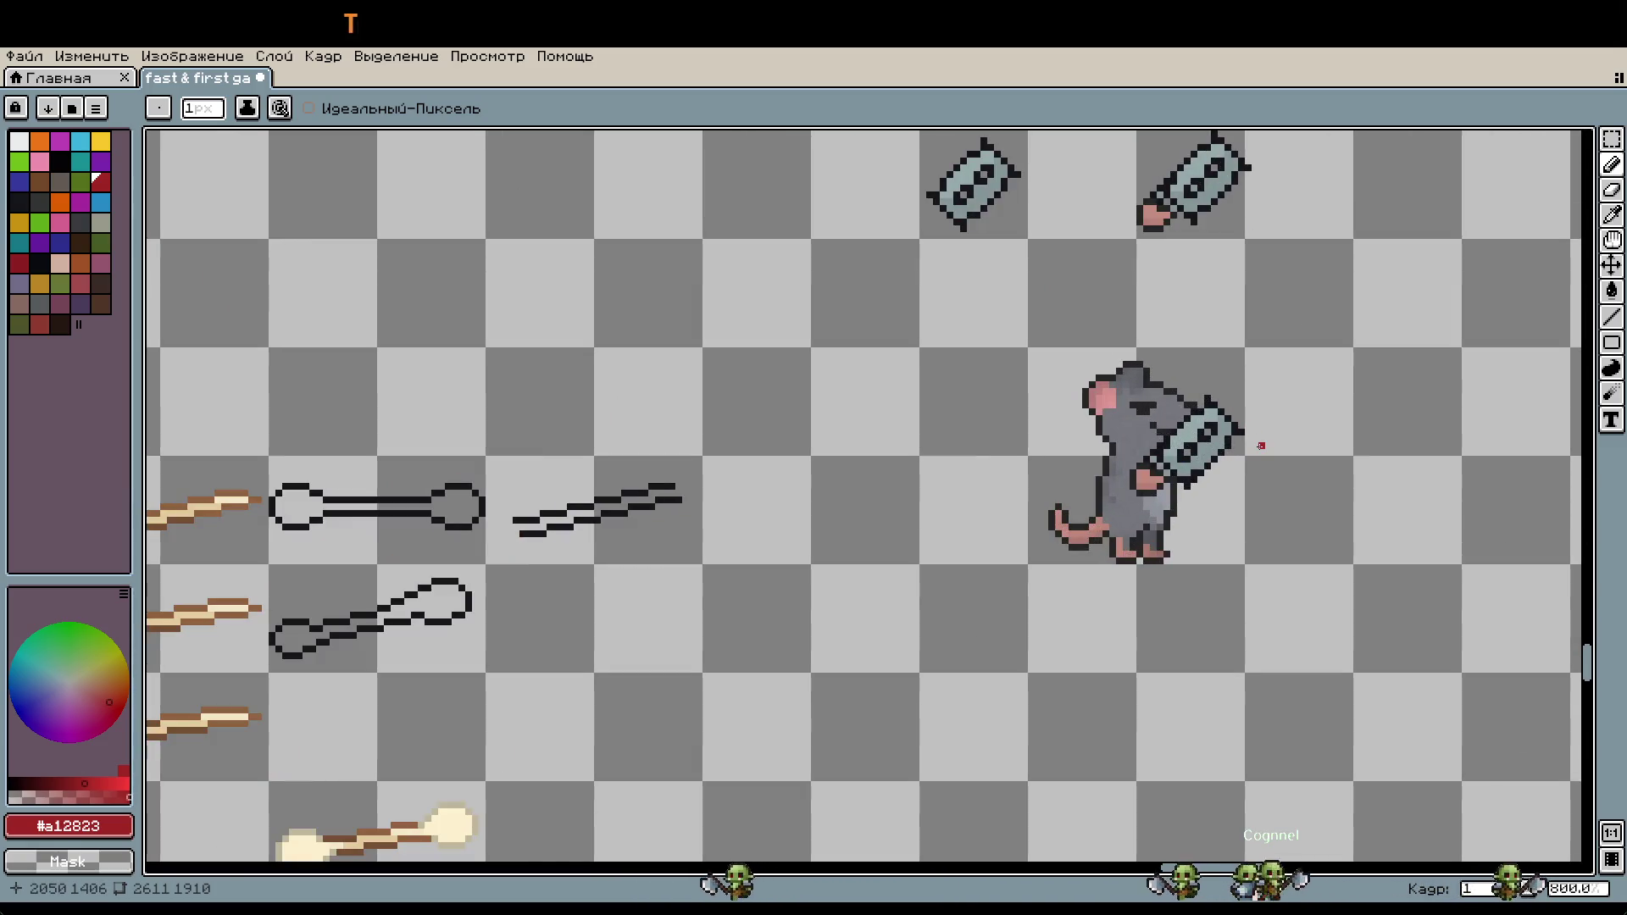
scroll(1214, 466, "down", 1)
scroll(1213, 466, "down", 1)
scroll(1355, 407, "down", 2)
scroll(1468, 359, "down", 1)
scroll(1468, 359, "up", 1)
scroll(1467, 359, "up", 1)
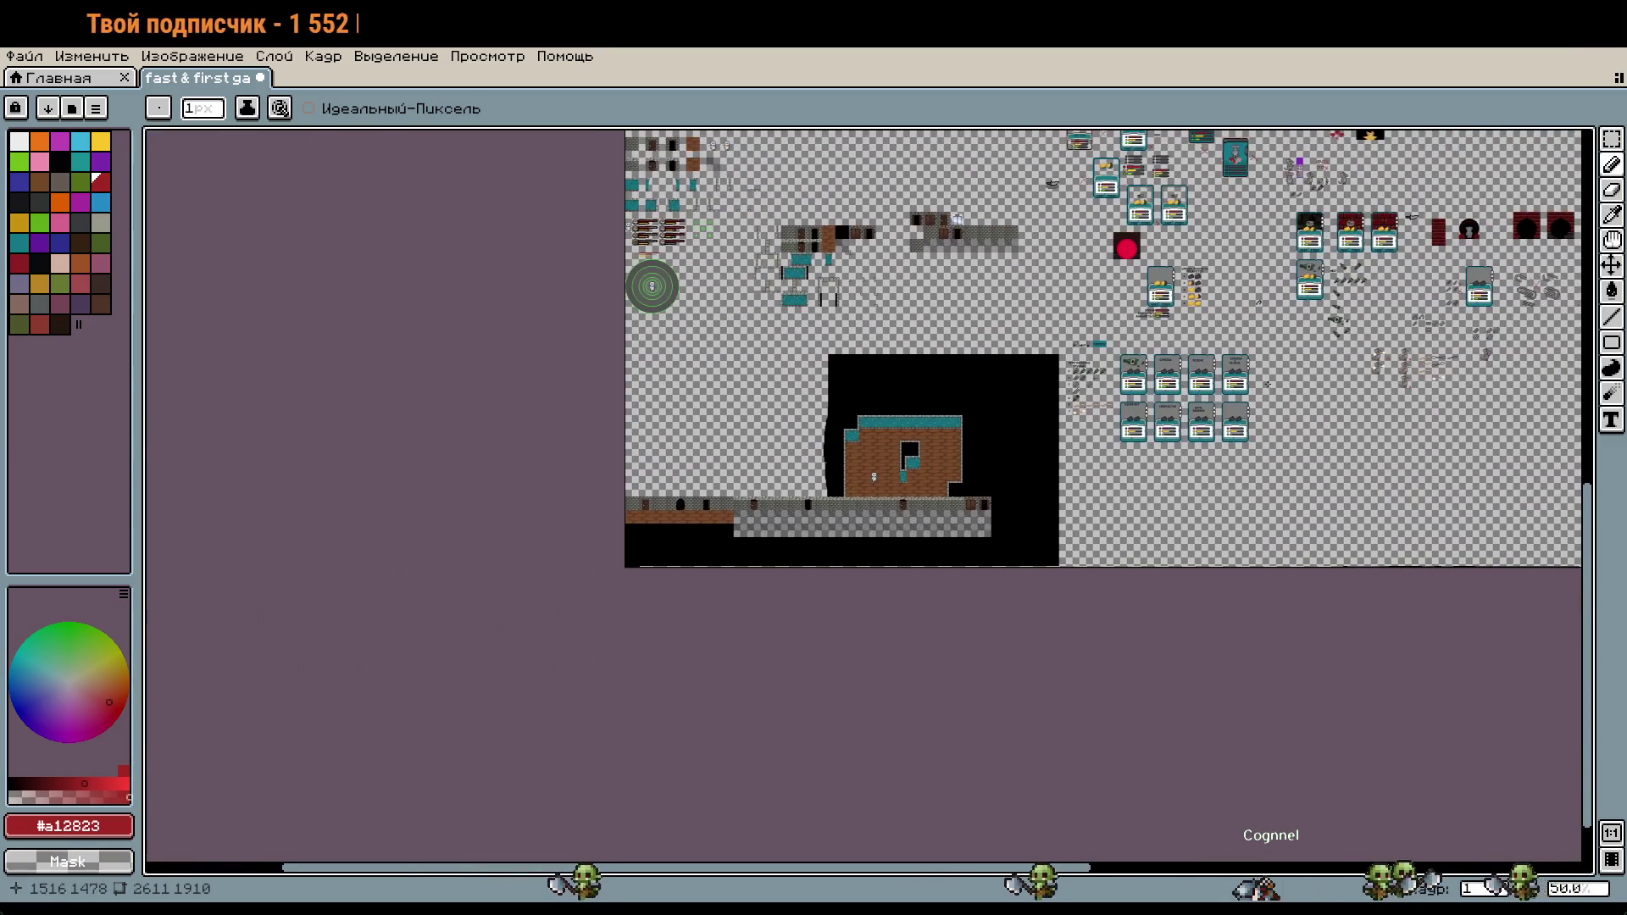
scroll(1242, 377, "up", 2)
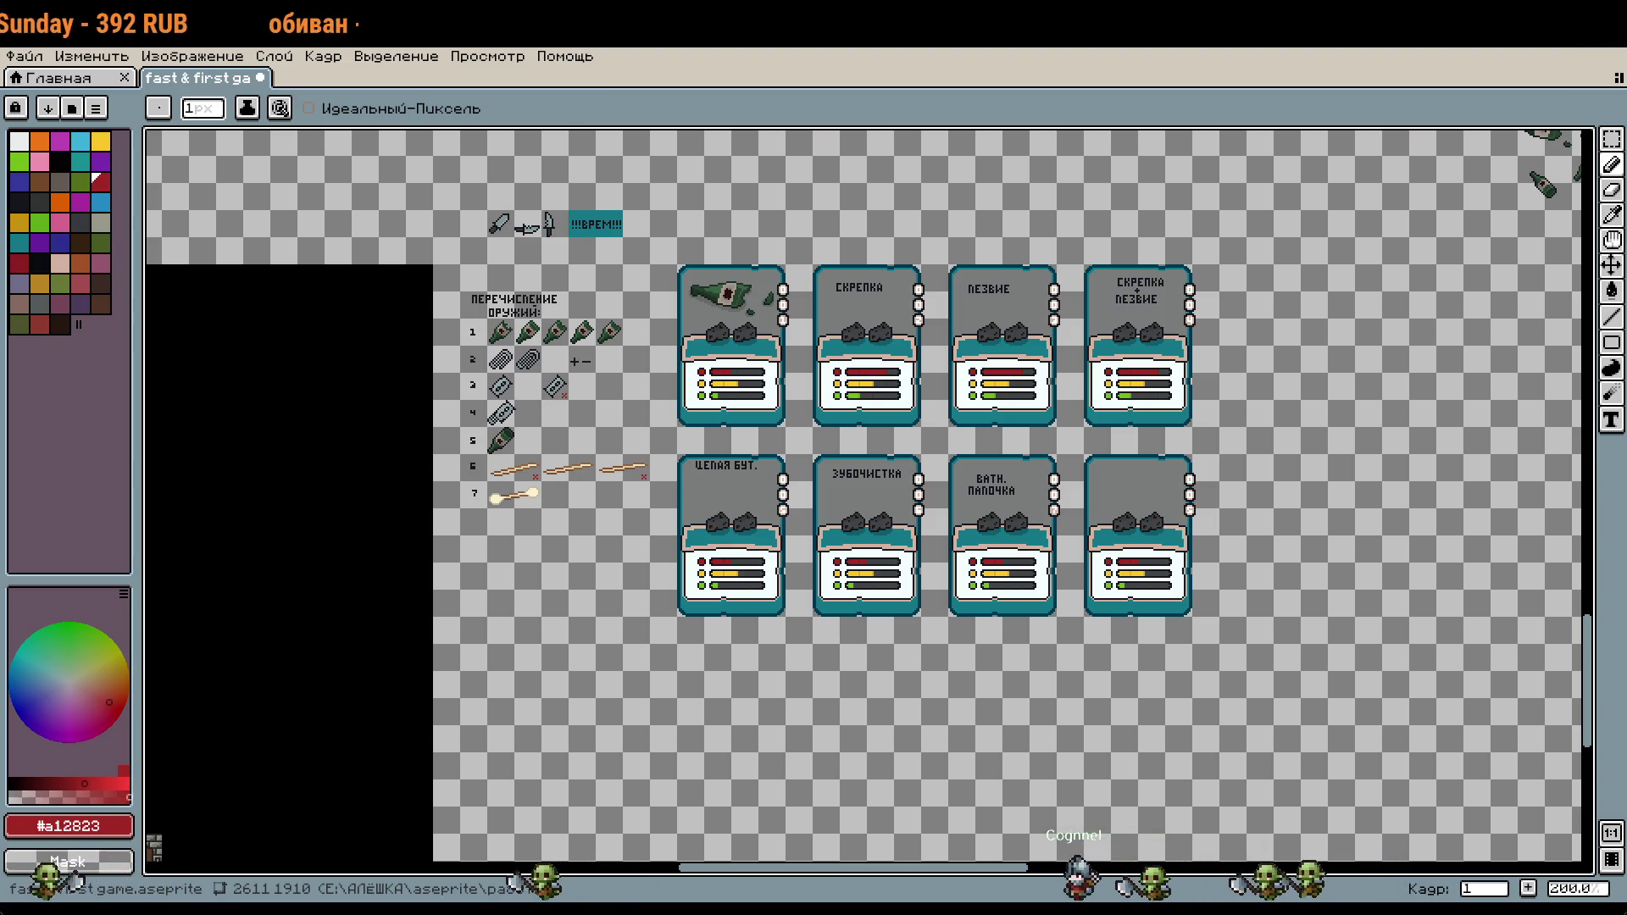
Step: Eyedrop the near-black #16161b from the dumbbell outline and zoom into empty canvas
left_click_drag(1482, 398, 803, 435)
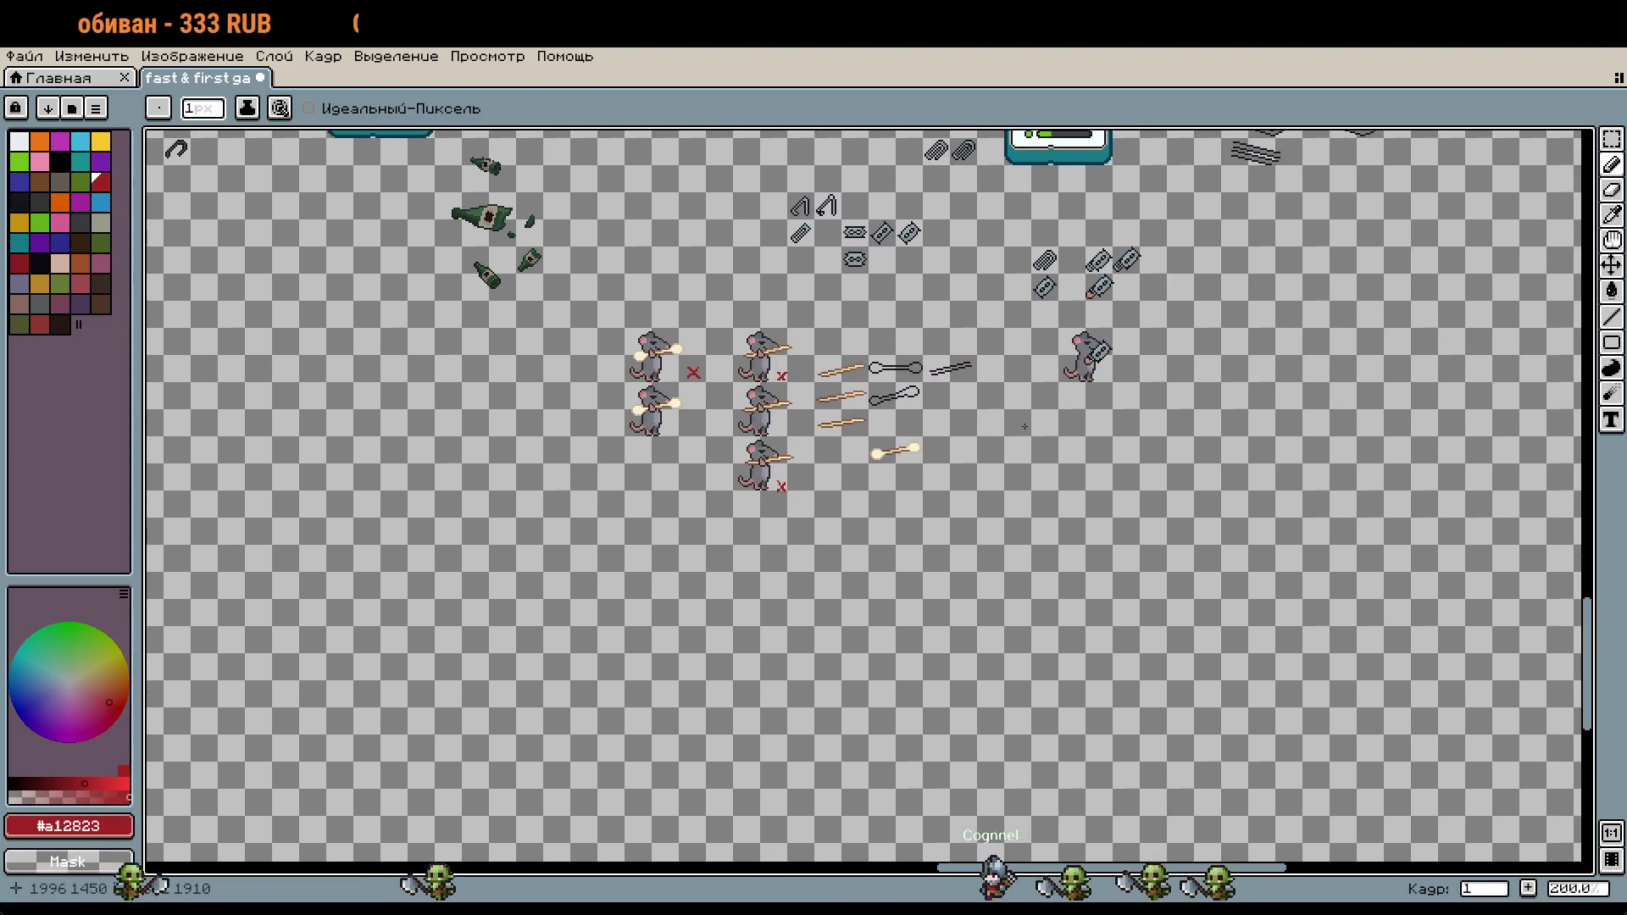
scroll(803, 435, "up", 4)
scroll(839, 373, "up", 5)
scroll(863, 317, "up", 4)
scroll(862, 317, "down", 1)
left_click(861, 330, "alt")
scroll(1031, 472, "down", 1)
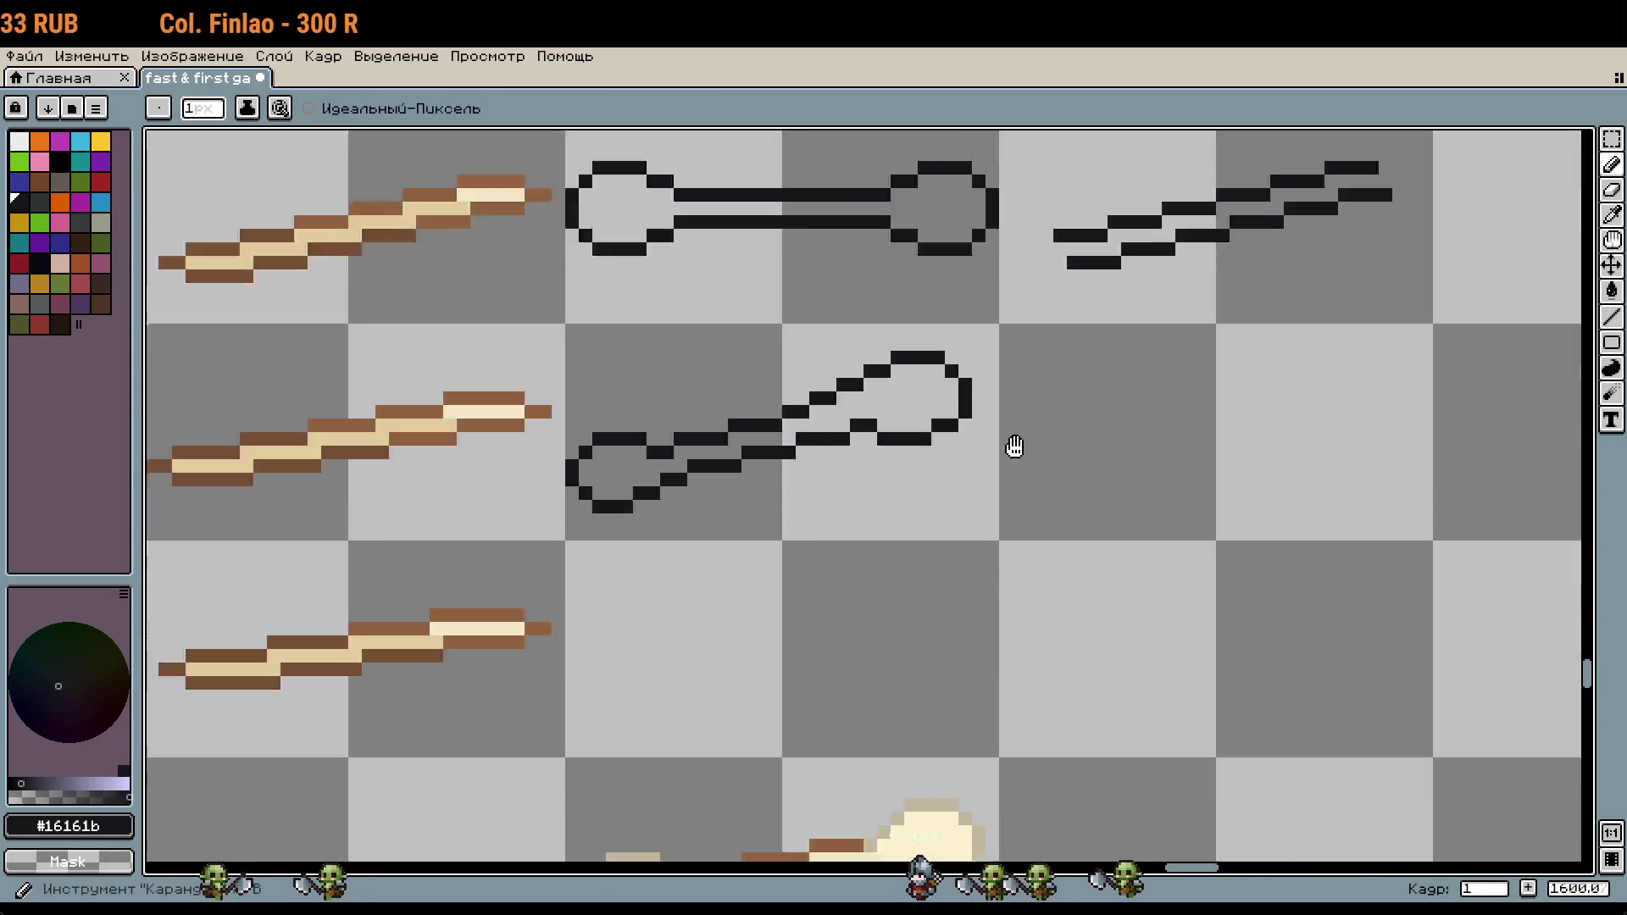
left_click_drag(1059, 564, 1060, 479)
scroll(1060, 480, "up", 1)
scroll(1096, 399, "up", 2)
Step: Draw a small near-black ring outline on the empty canvas
key("i")
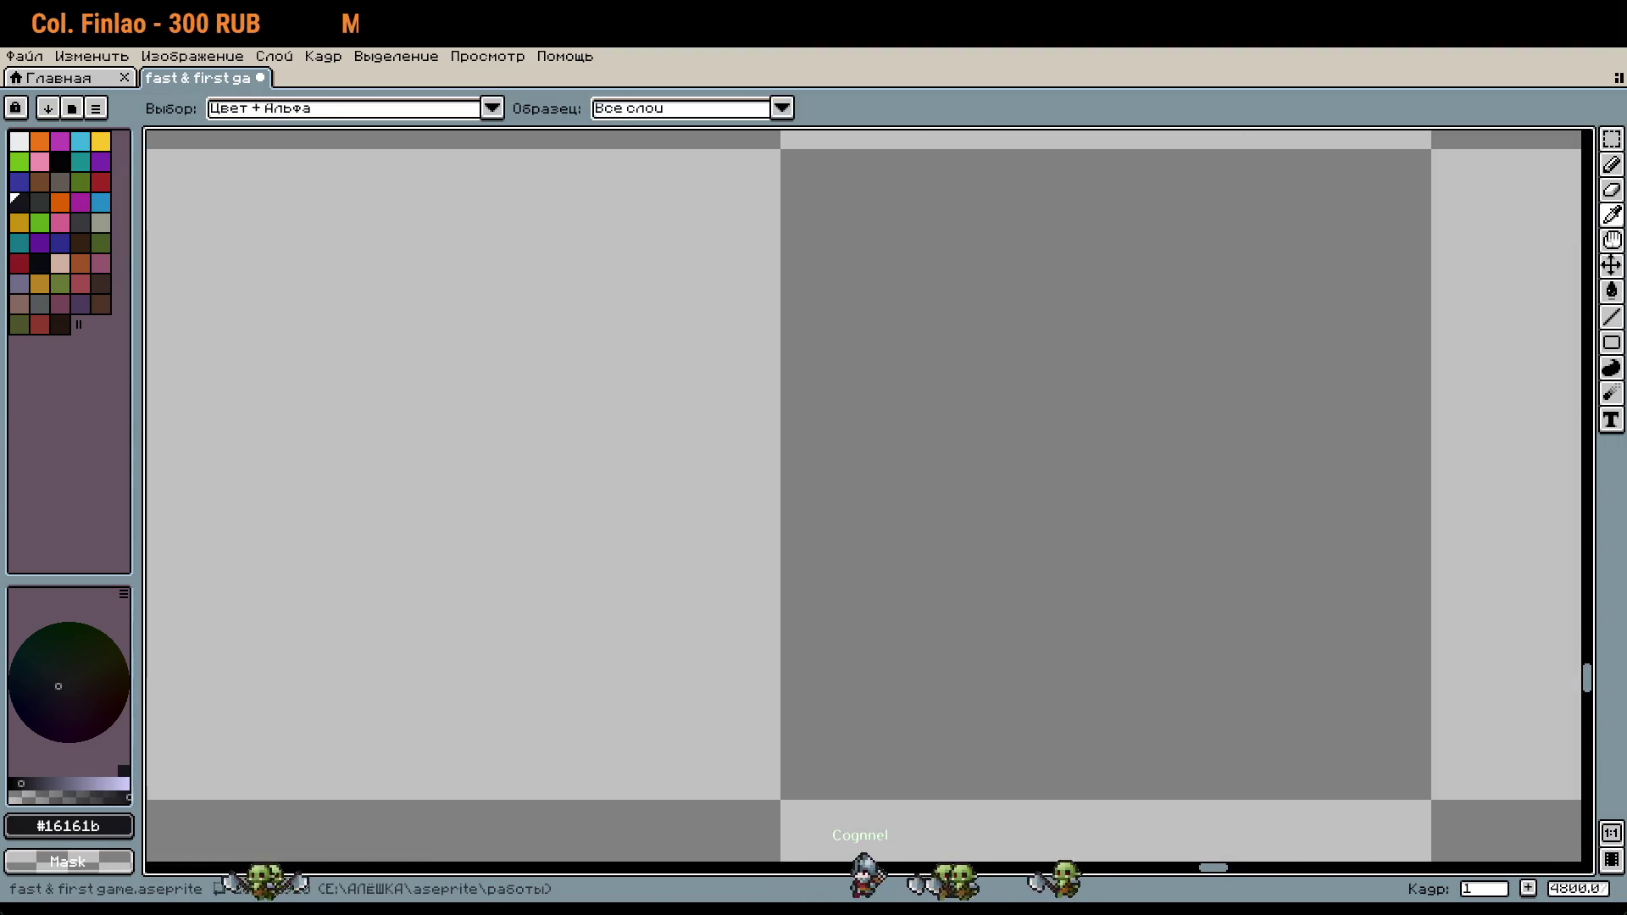
key("b")
left_click_drag(981, 279, 872, 349)
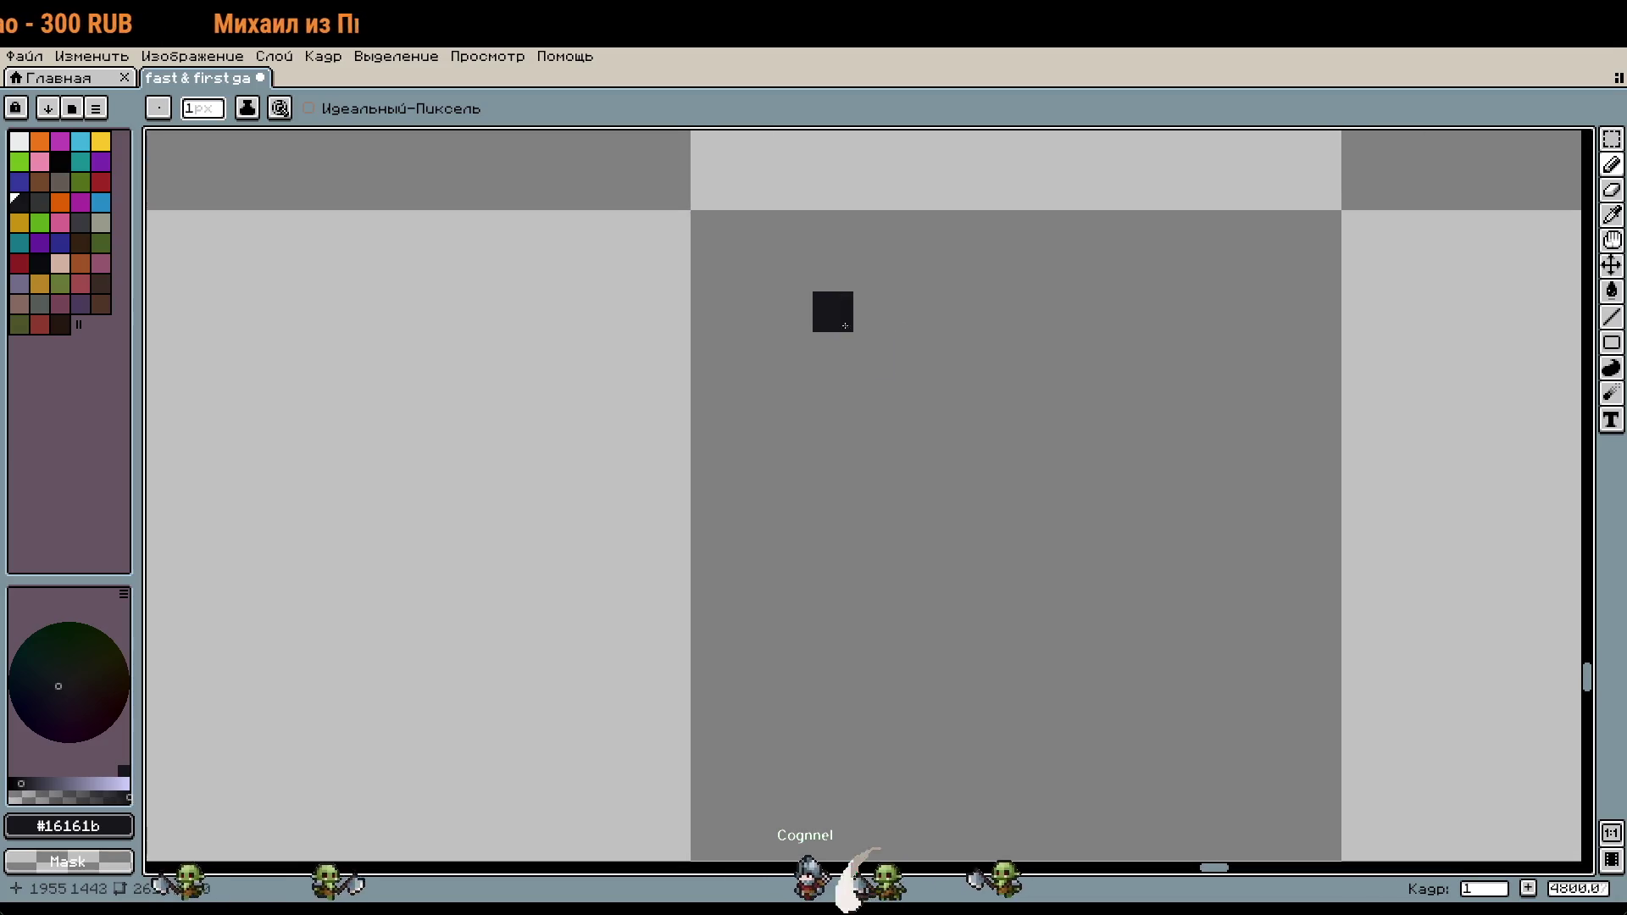
left_click(874, 272)
left_click_drag(792, 311, 792, 352)
left_click_drag(915, 312, 914, 353)
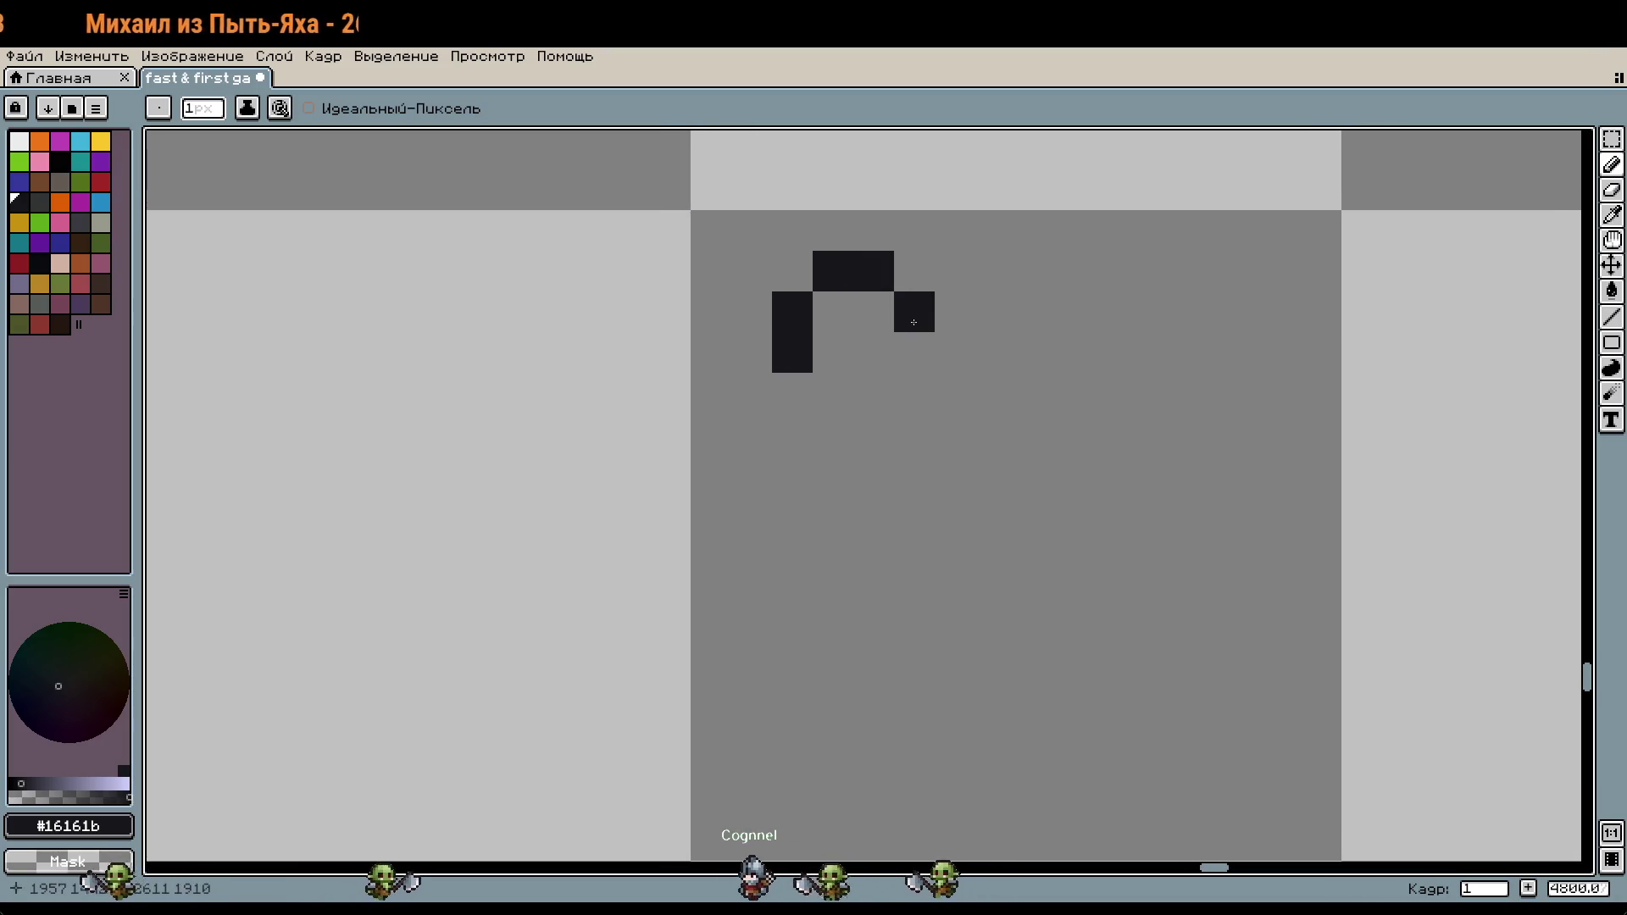
left_click(831, 412)
left_click(873, 393)
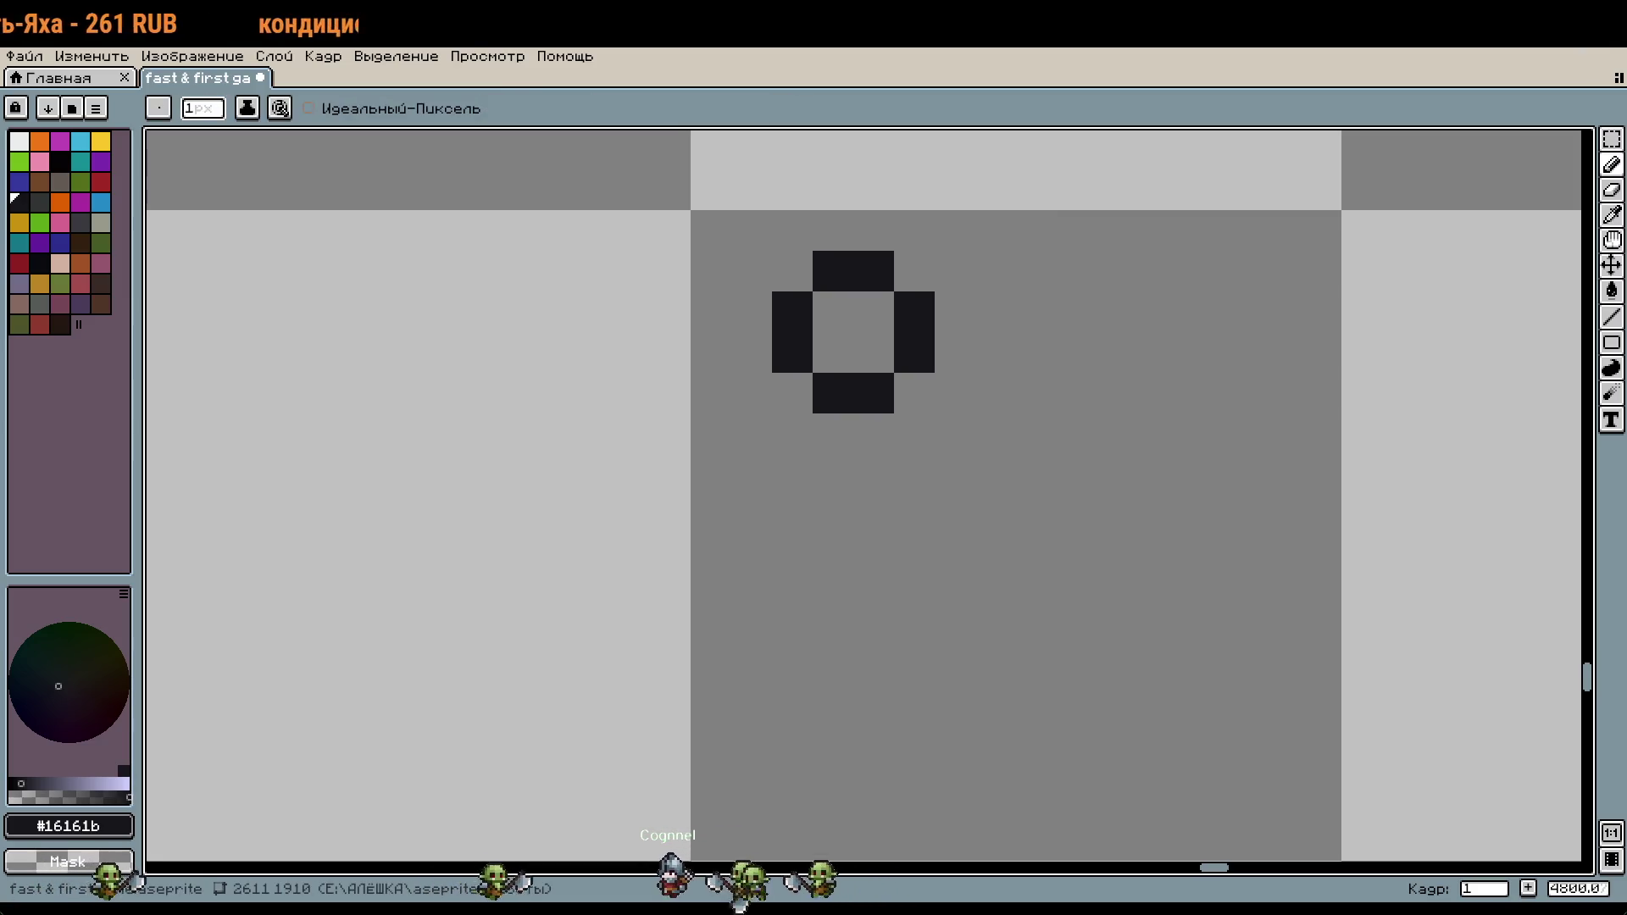
Step: Erase the ring's bottom pixel and extend its left side down into the hook shaft
left_click_drag(1157, 418, 1079, 402)
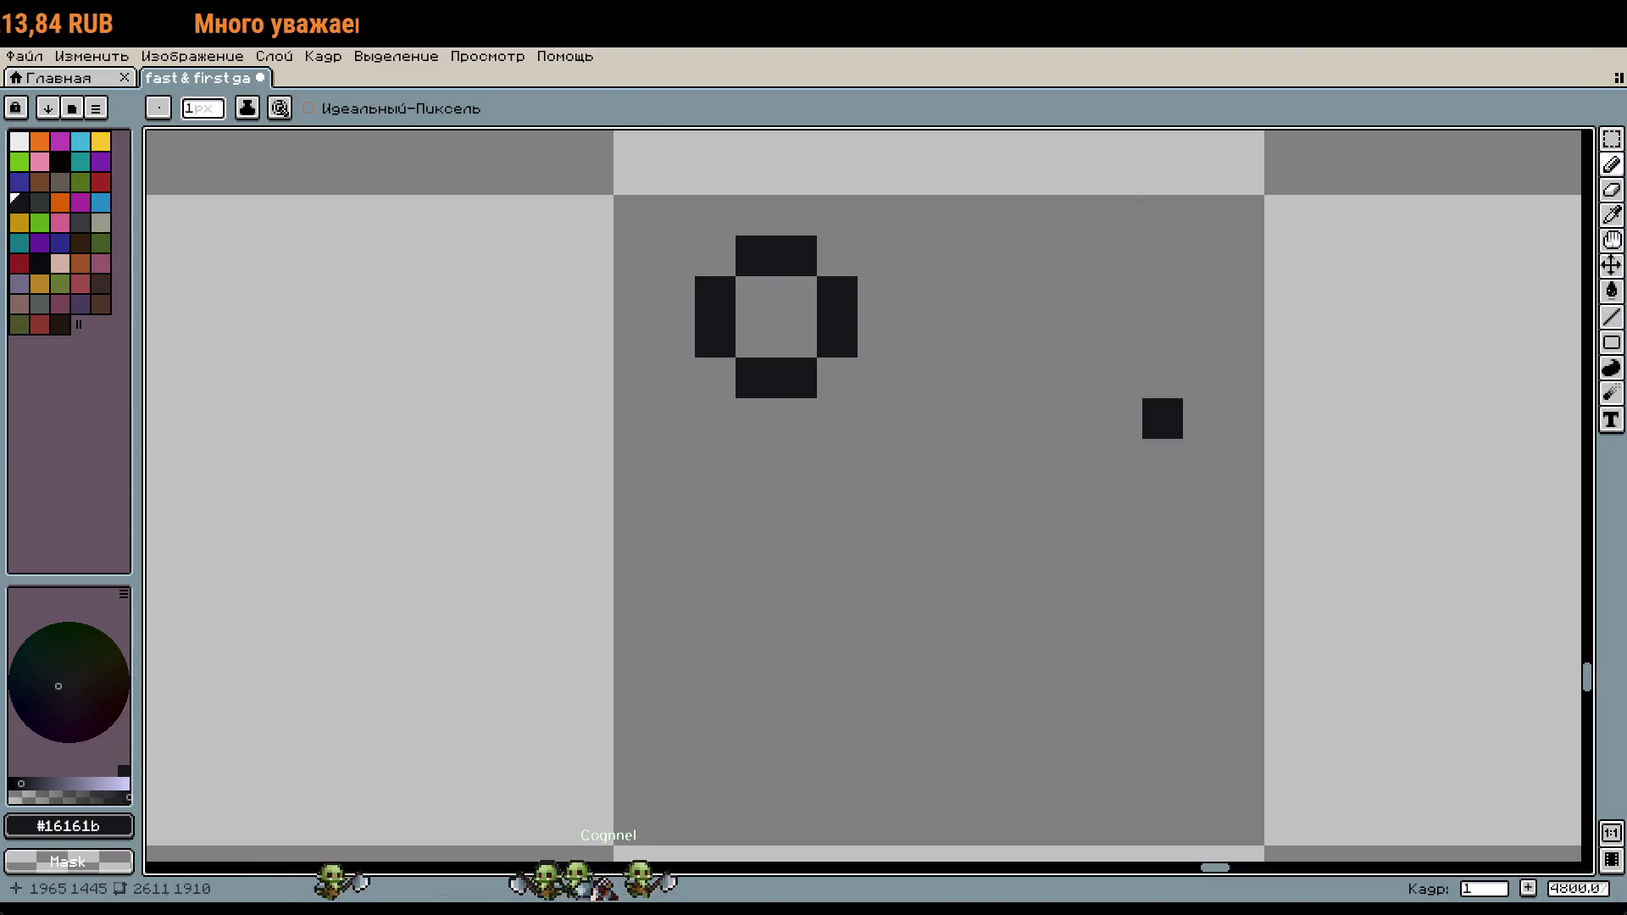
left_click_drag(1123, 418, 1035, 369)
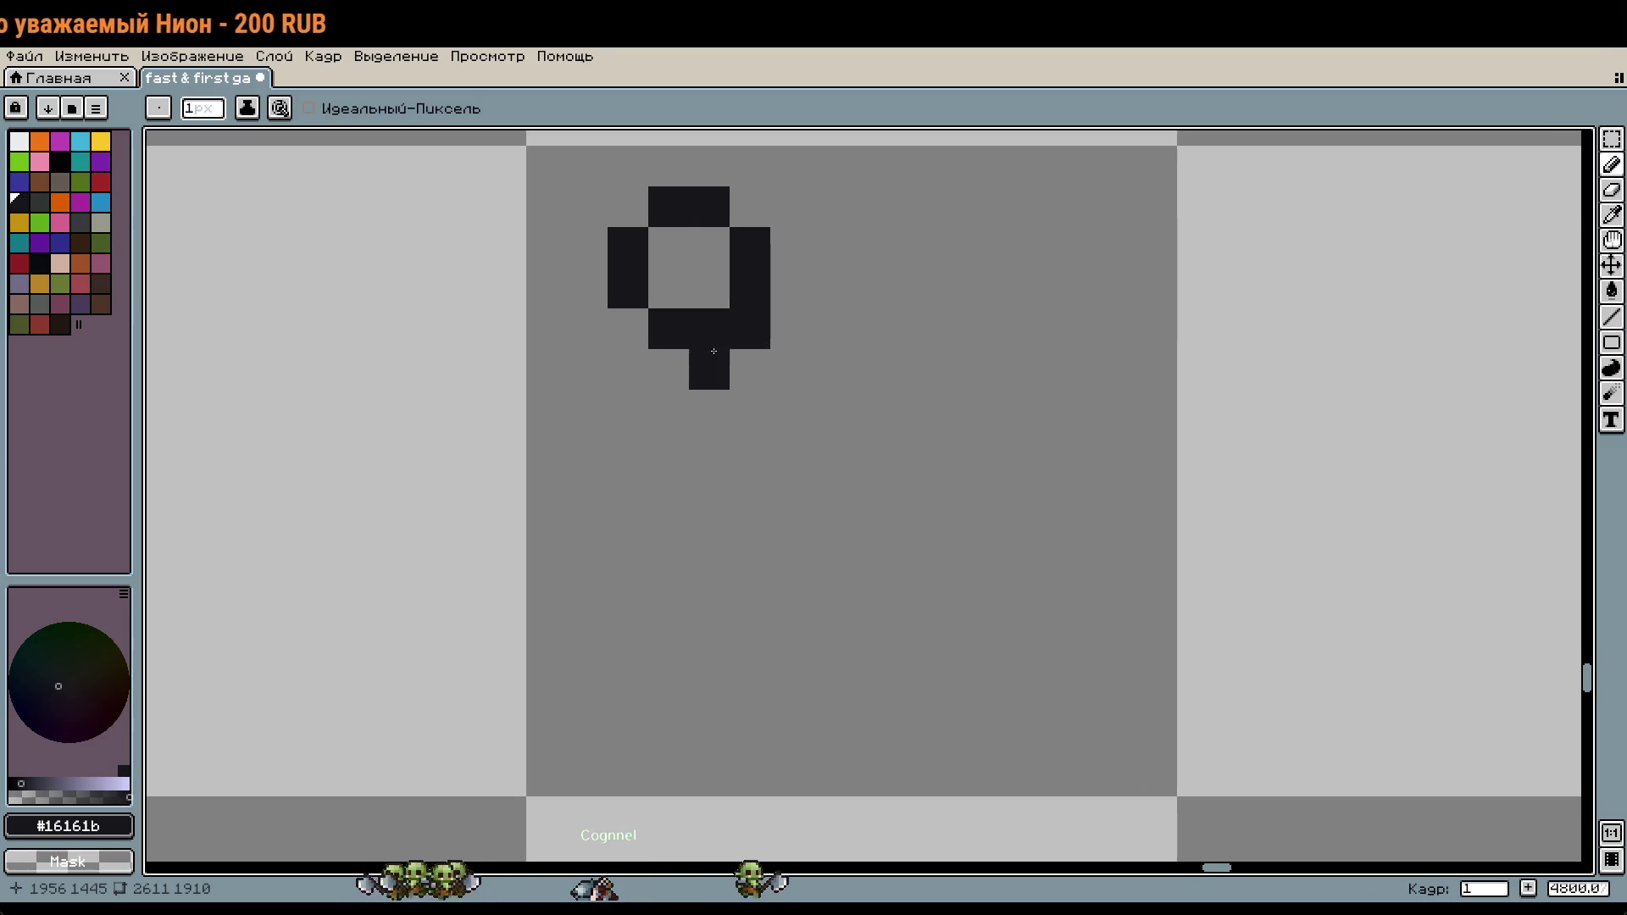
right_click(709, 329)
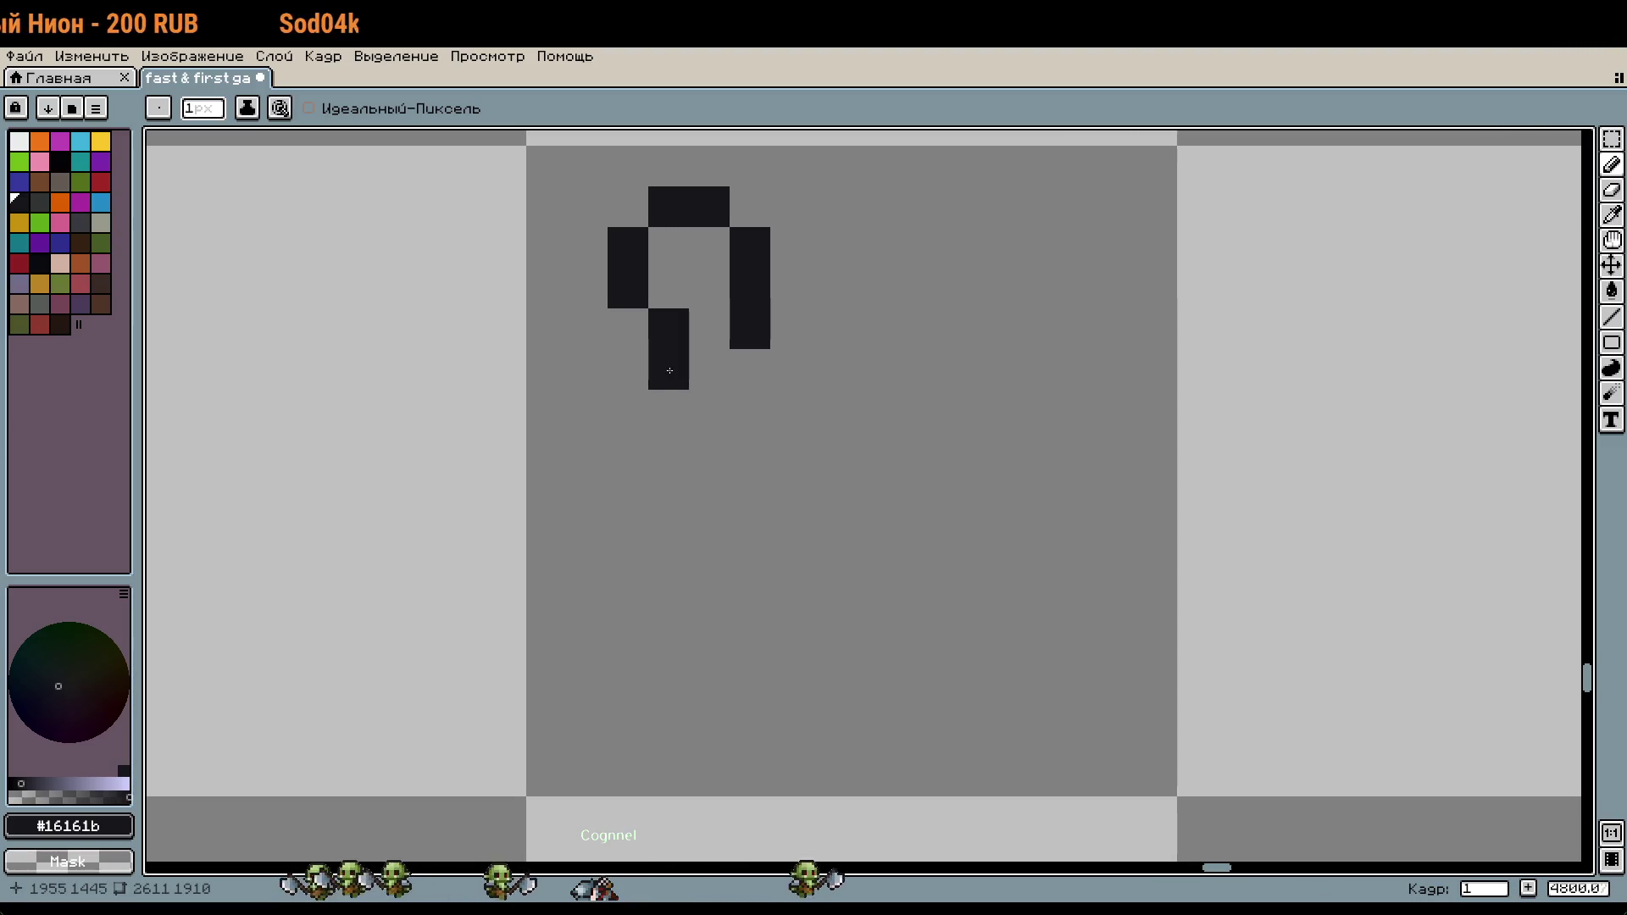
left_click_drag(678, 398, 674, 499)
left_click(641, 410)
left_click_drag(641, 410, 627, 533)
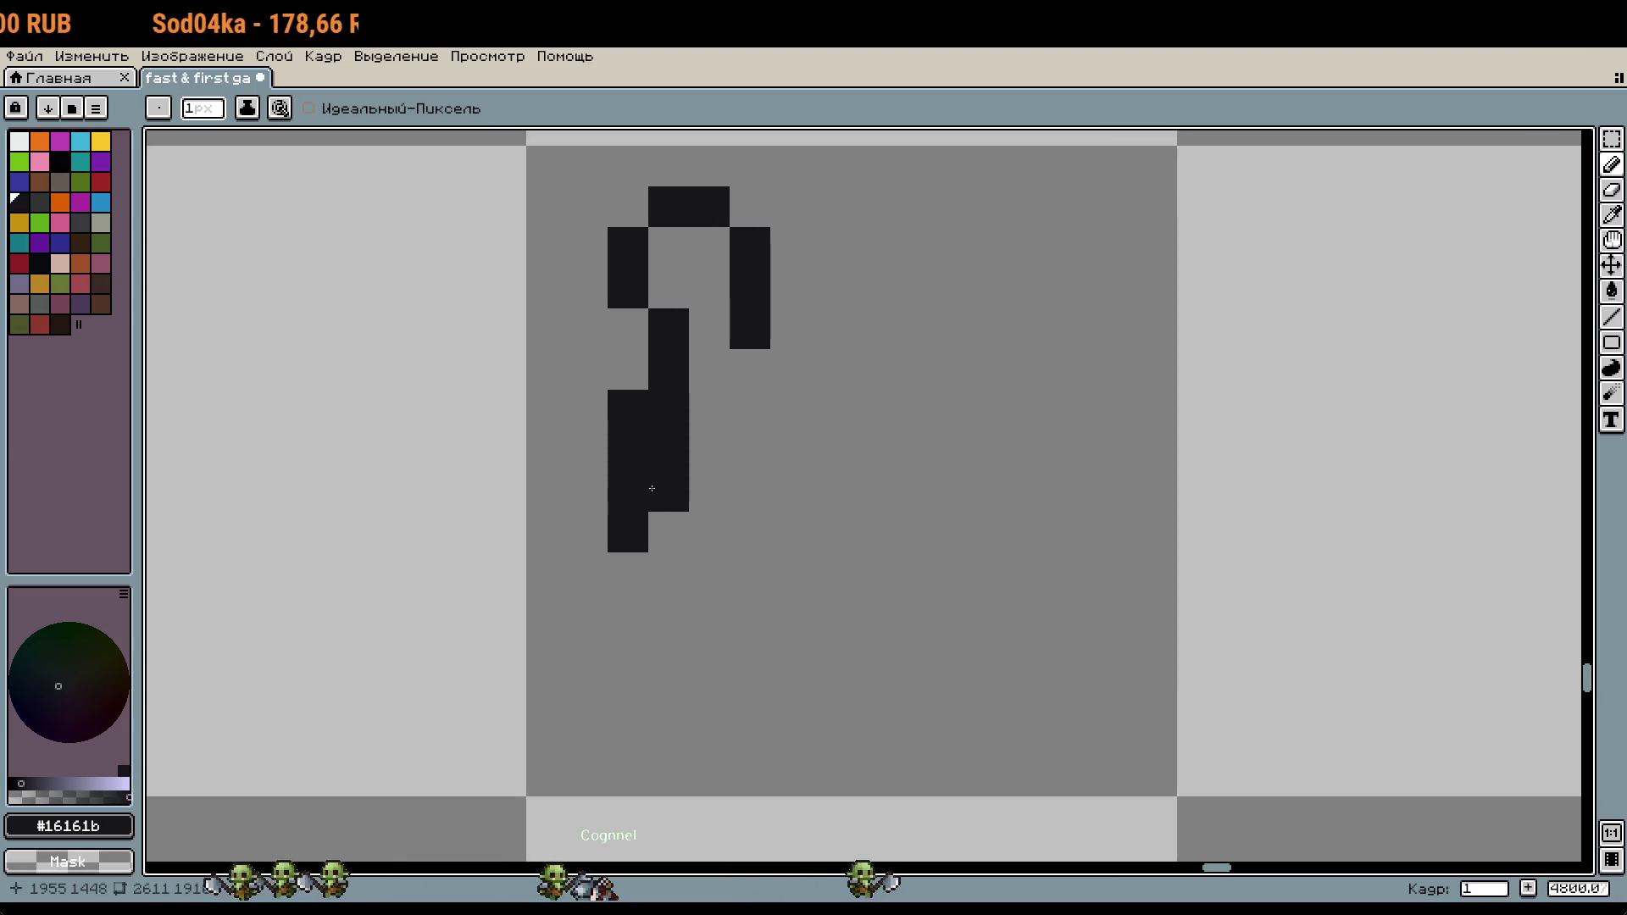
right_click(669, 409)
right_click(668, 450)
right_click(668, 491)
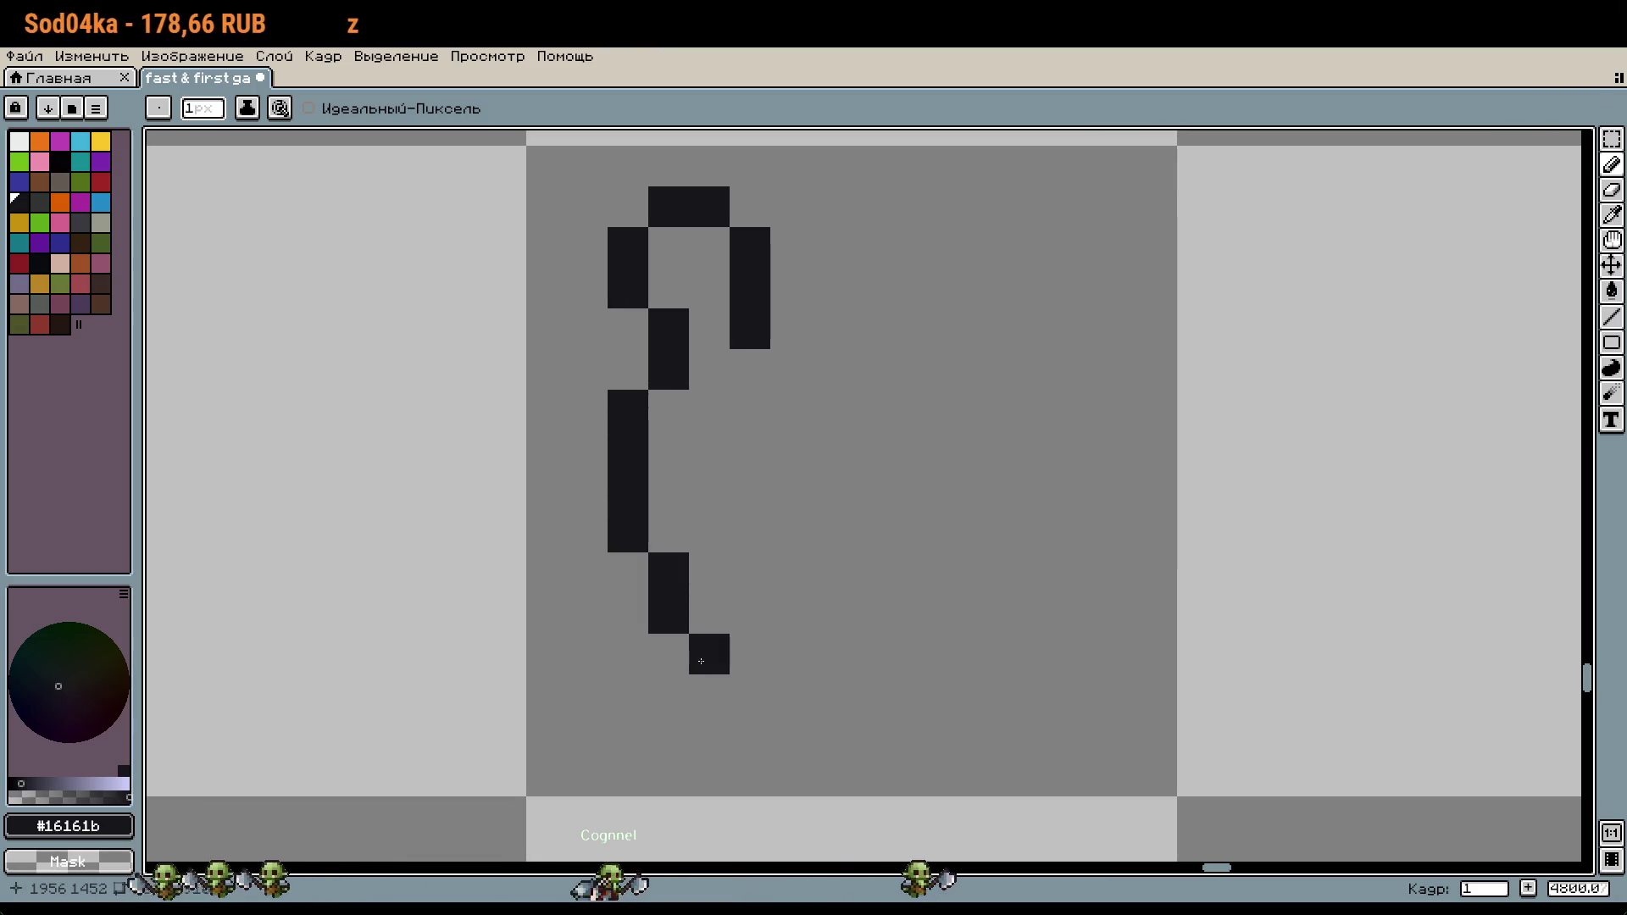
Step: Draw the hook's curved bottom and the right and inner right arms
mouse_move(784, 706)
left_mouse_down()
mouse_move(866, 742)
mouse_move(1086, 659)
mouse_move(1129, 482)
left_mouse_up()
key("ctrl+z")
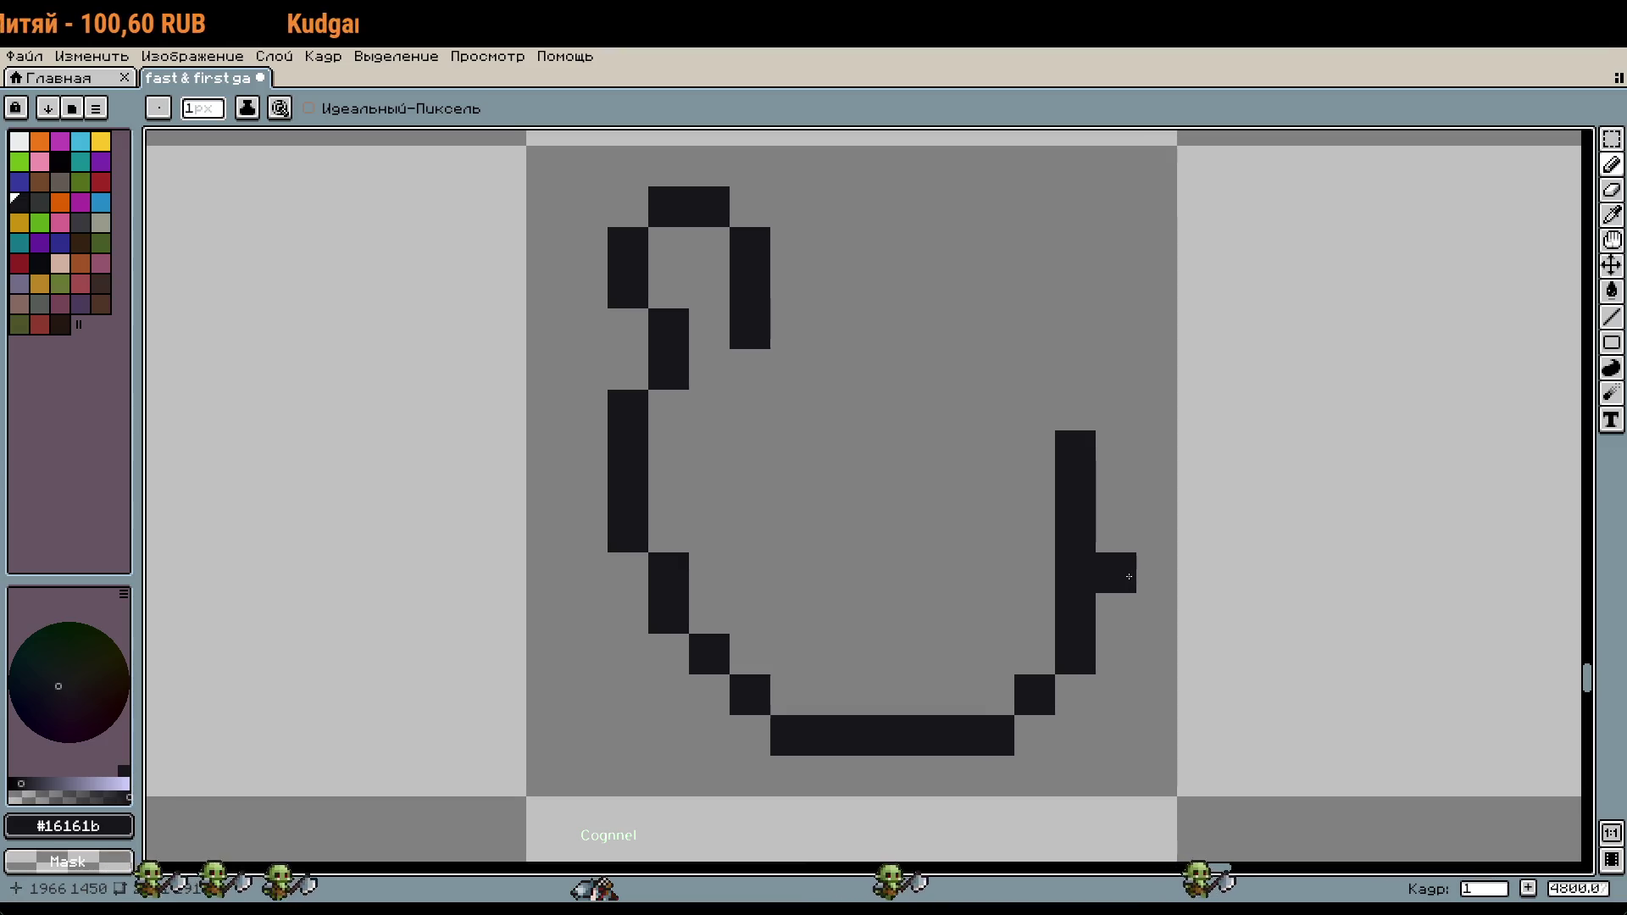
left_click(1074, 425)
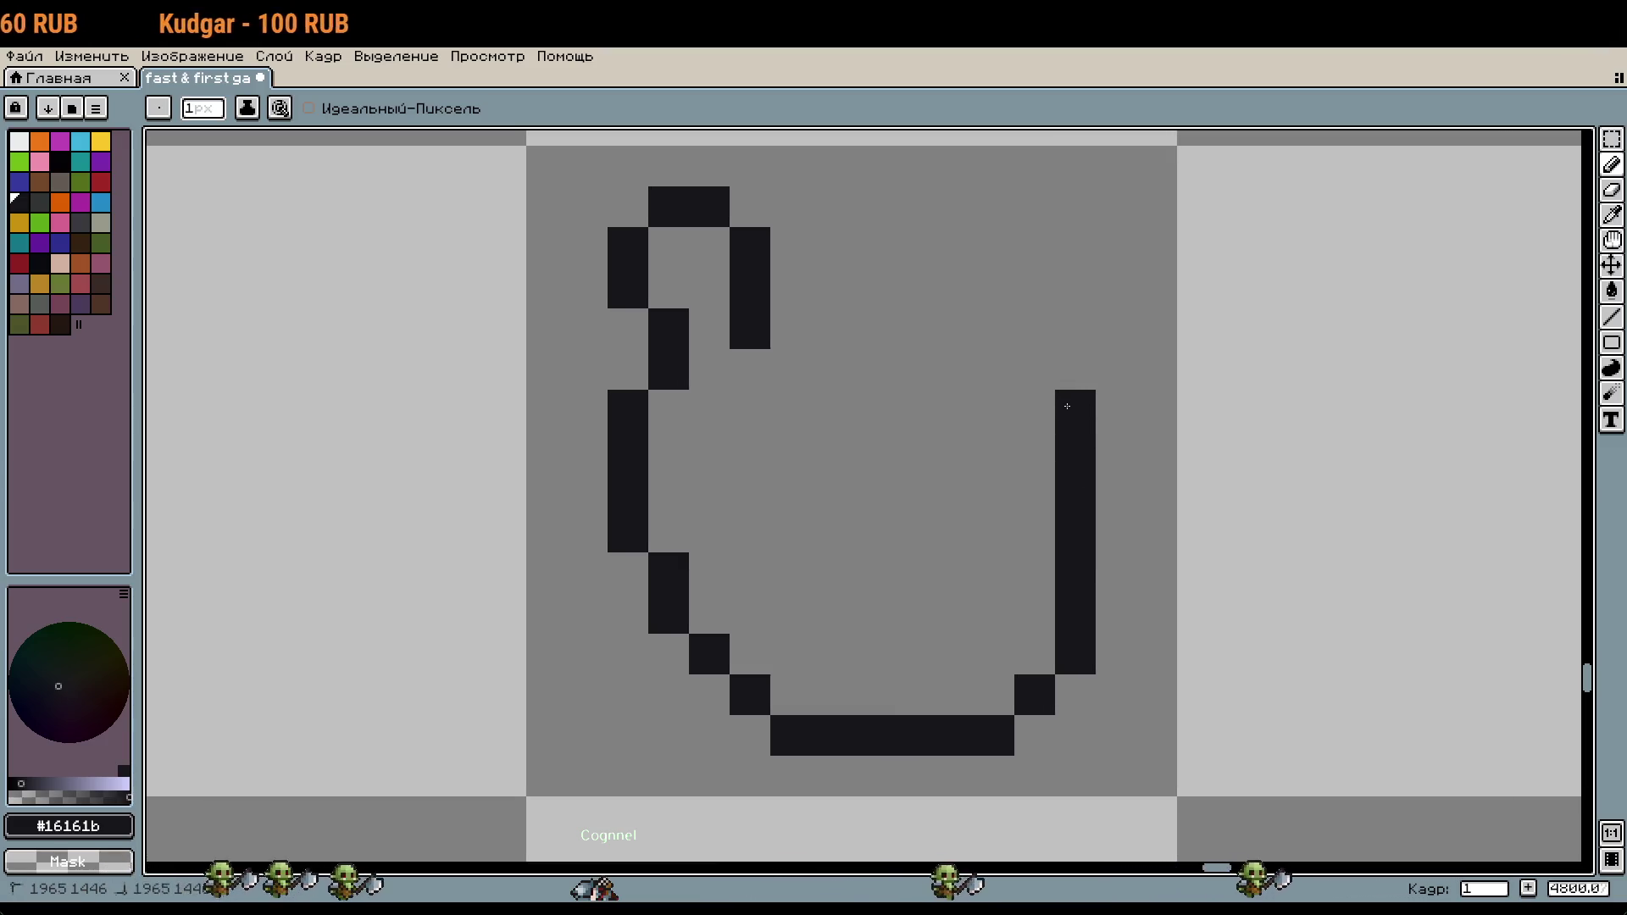
left_click(1033, 369)
left_click(1007, 432)
mouse_move(1007, 433)
left_mouse_down()
mouse_move(992, 592)
mouse_move(956, 652)
mouse_move(843, 646)
mouse_move(749, 573)
mouse_move(759, 377)
left_mouse_up()
scroll(1013, 534, "down", 3)
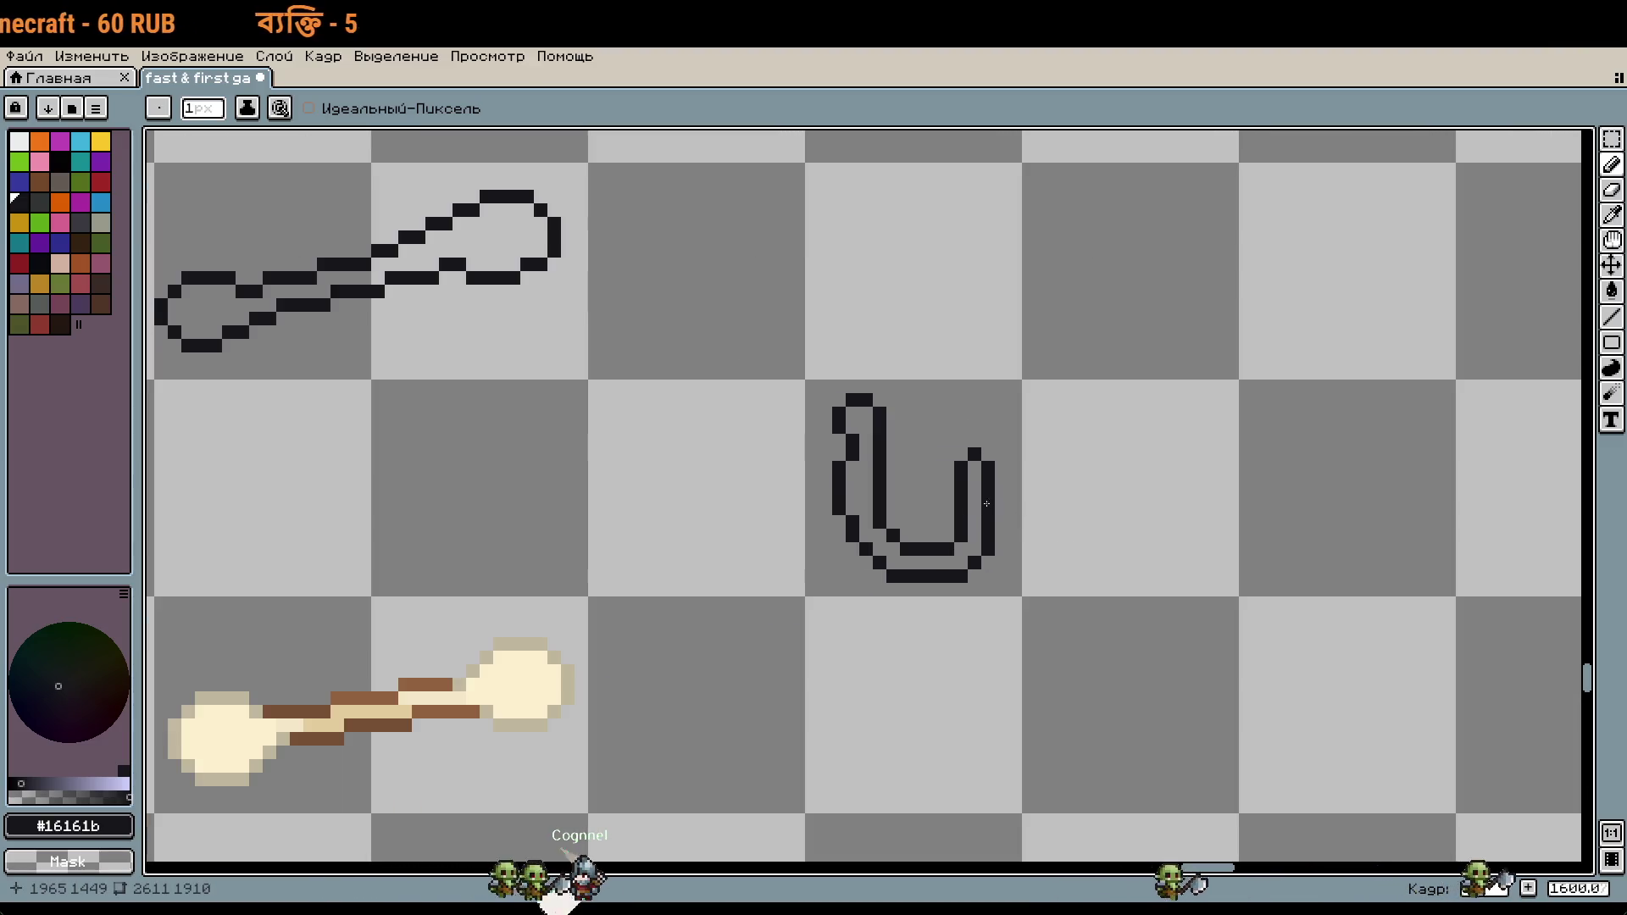
Step: Touch up pixels around the inner arm's top and the loop's top
scroll(1014, 534, "up", 3)
left_click_drag(715, 276, 721, 247)
left_click(674, 197)
right_click(674, 241)
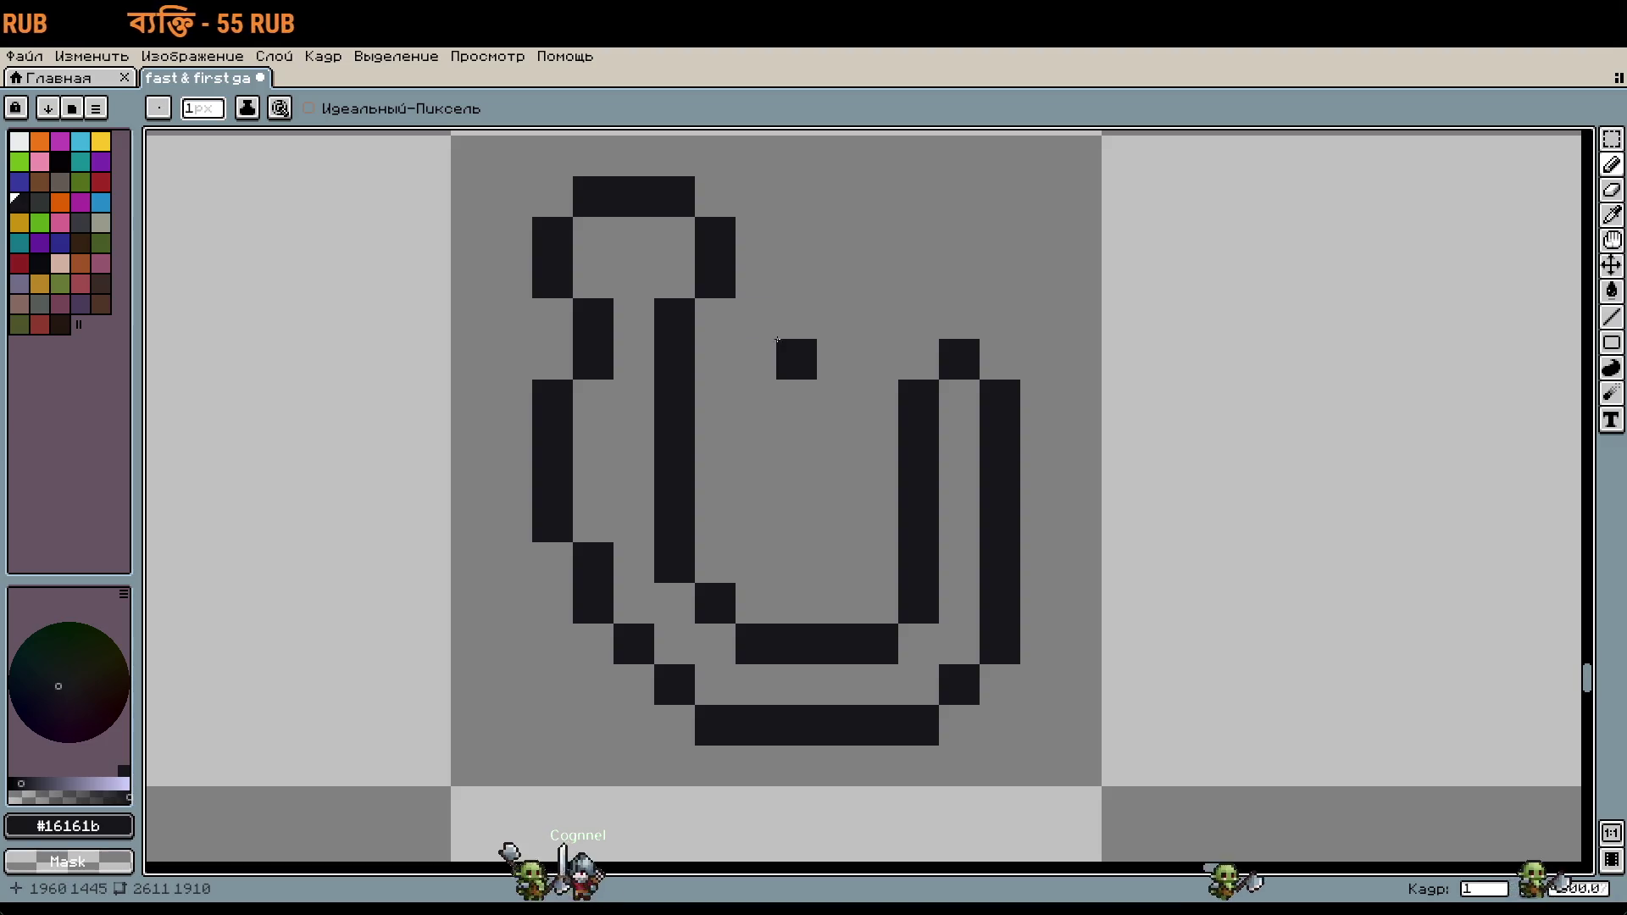
scroll(801, 327, "down", 3)
scroll(801, 327, "up", 3)
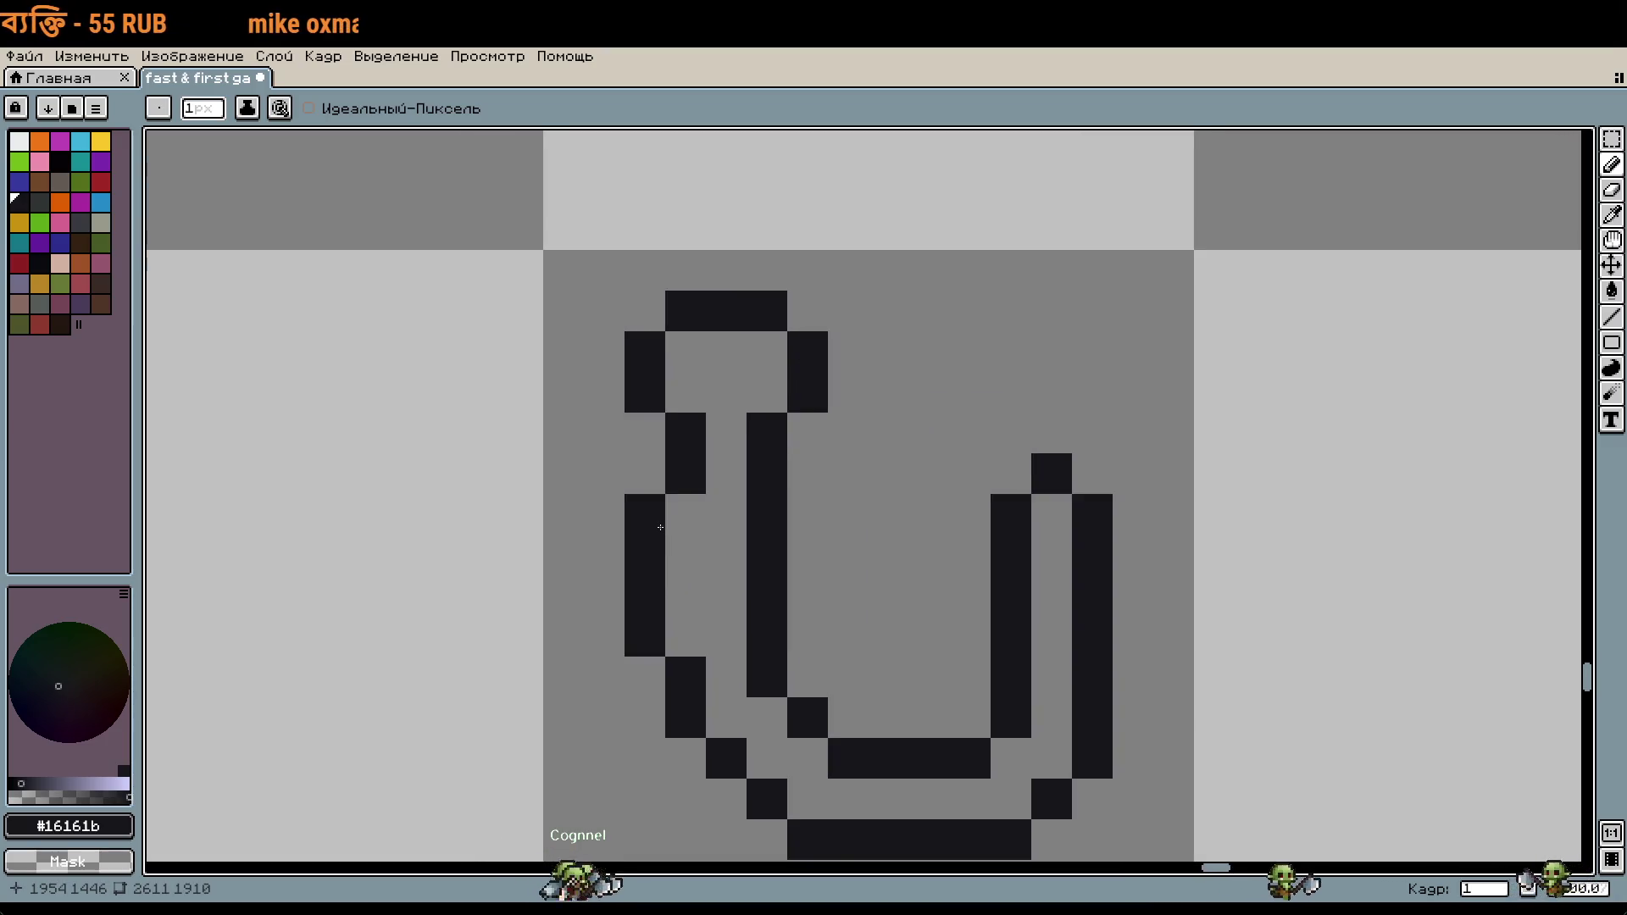
Step: Tidy the left outline and redraw the ends of the loop's middle bar
left_click(686, 514)
right_click(645, 515)
left_click(722, 434)
right_click(726, 432)
left_click(807, 433)
left_click(686, 433)
left_click(645, 433)
scroll(761, 462, "down", 1)
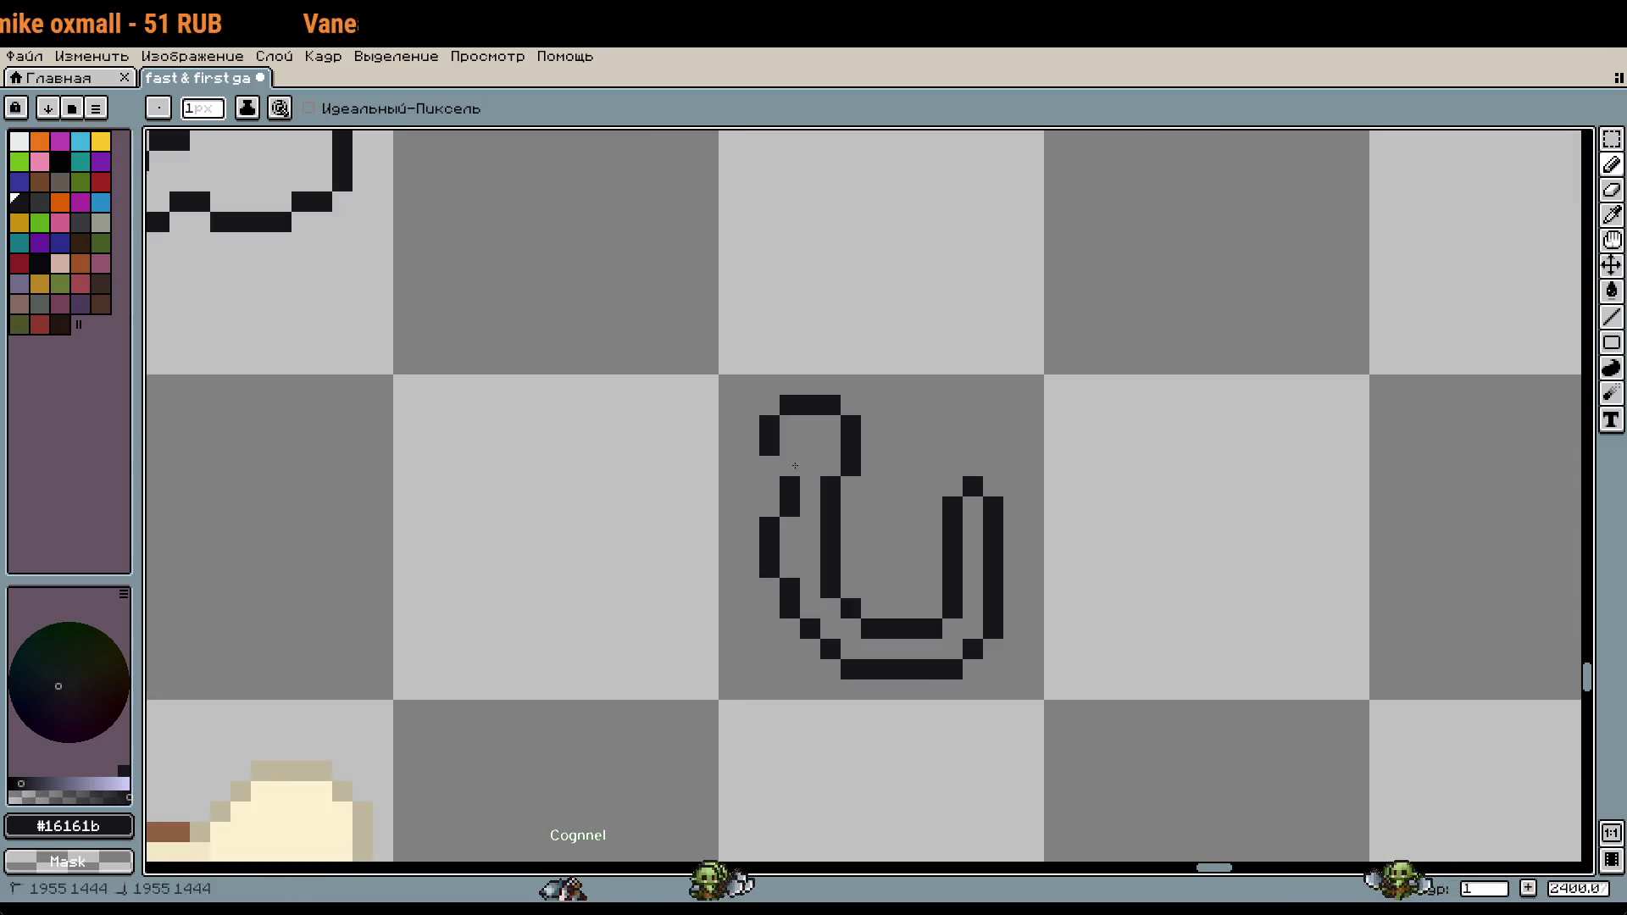
scroll(964, 484, "down", 1)
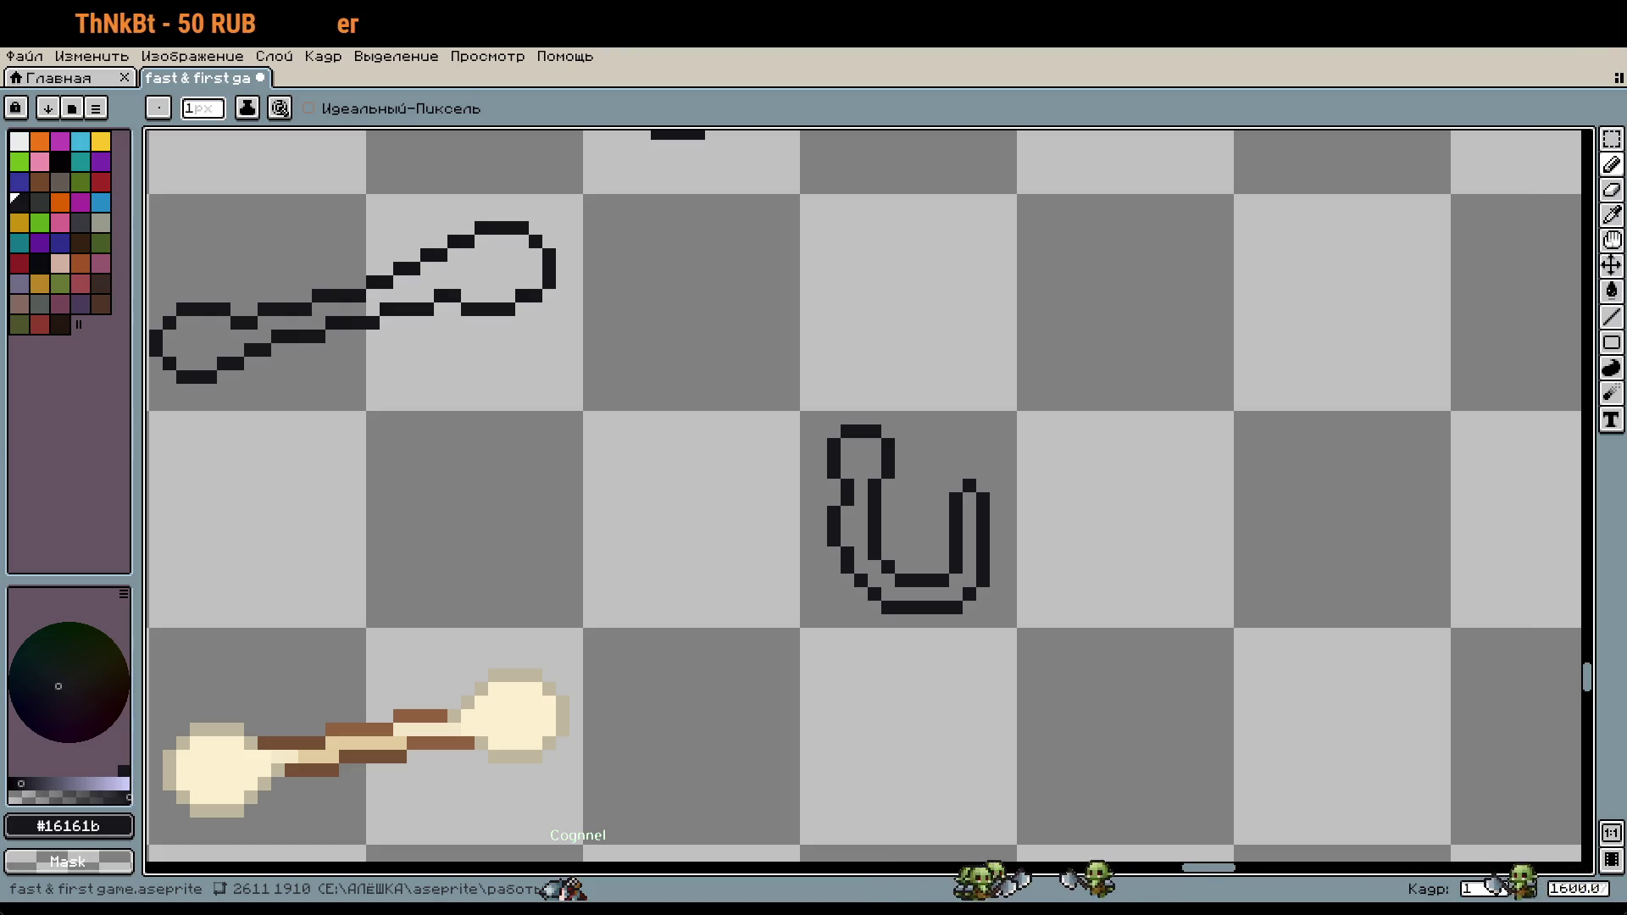
Step: Erase the inner right arm's top and draw a diagonal barb up to the arm
scroll(1008, 508, "up", 2)
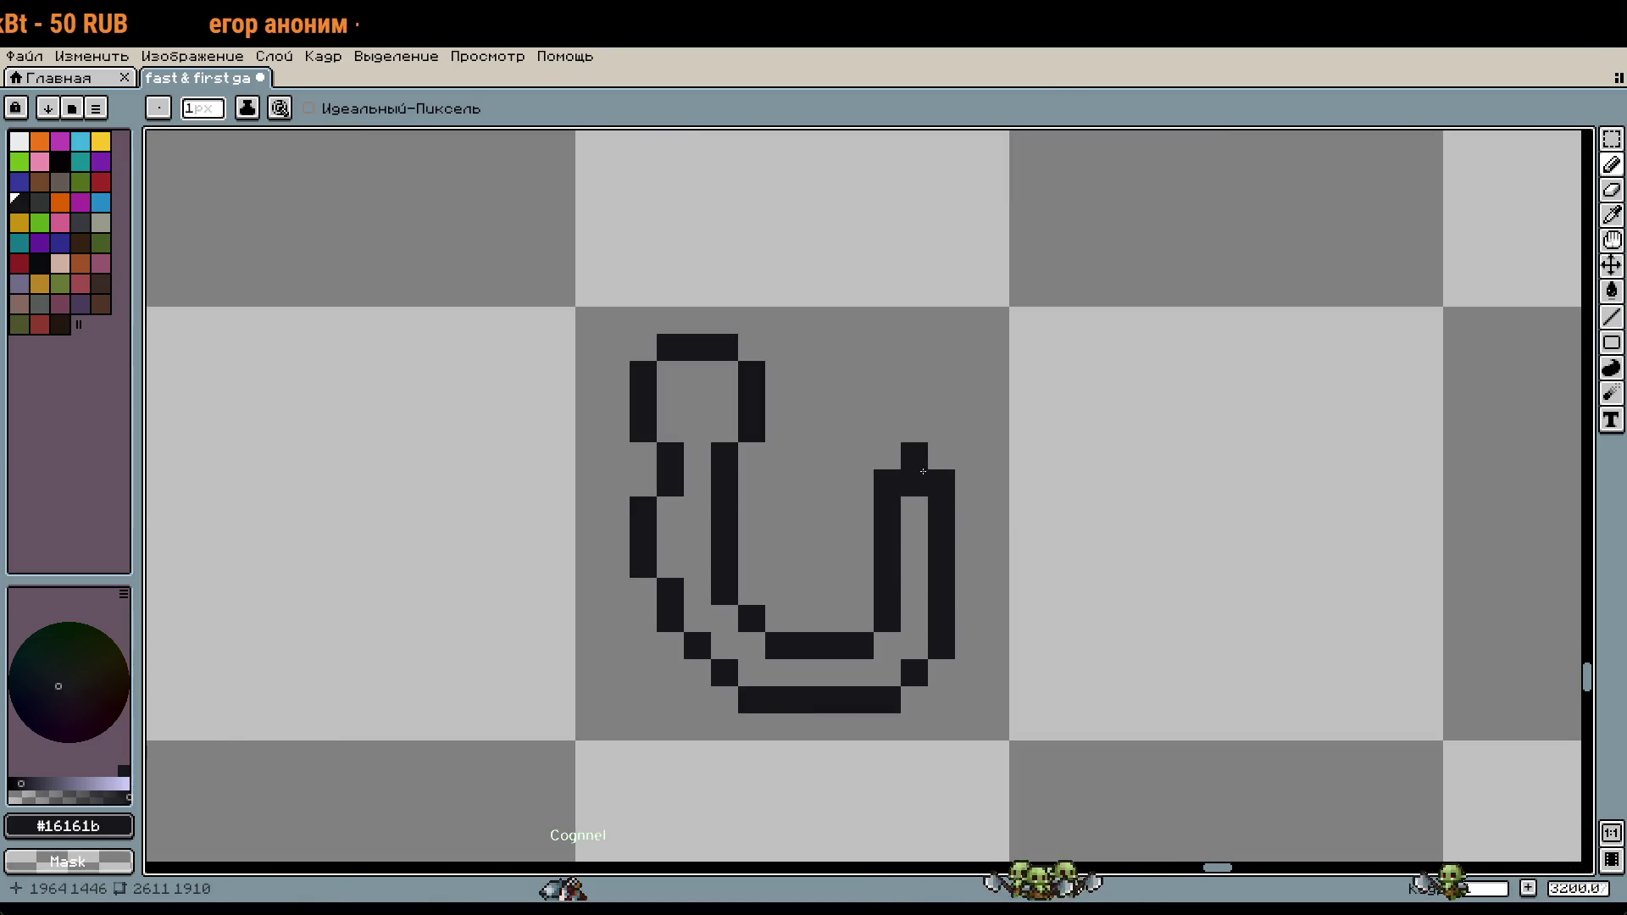
scroll(923, 471, "up", 1)
left_click_drag(881, 568, 924, 487)
left_click(847, 567)
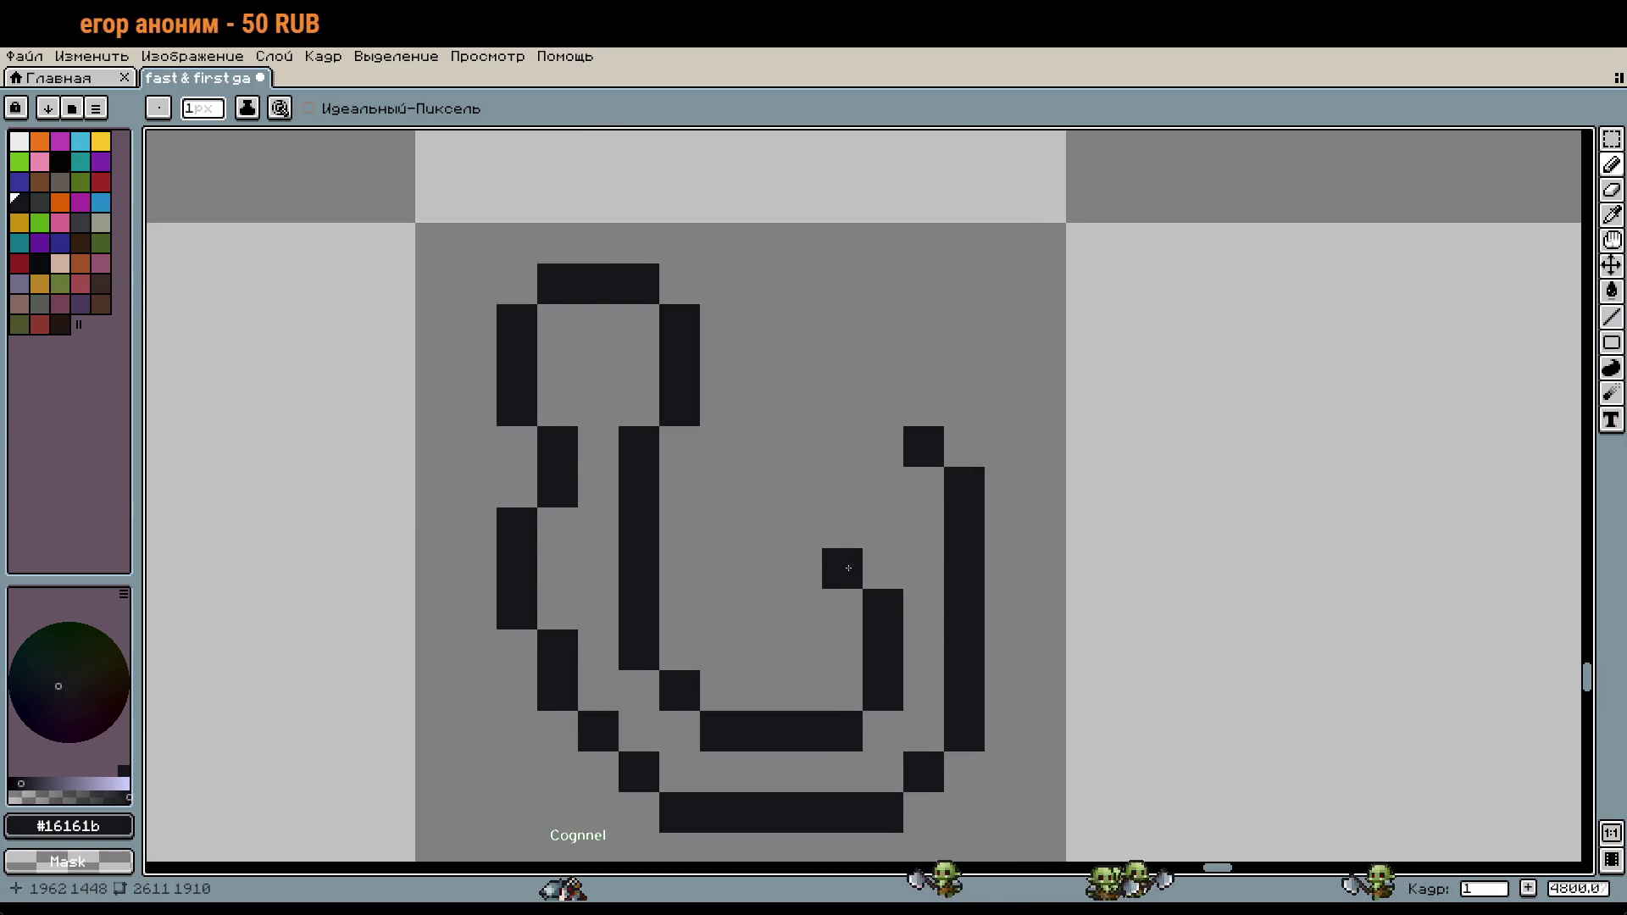
mouse_move(802, 567)
left_mouse_down()
mouse_move(905, 407)
mouse_move(924, 431)
mouse_move(952, 364)
mouse_move(937, 400)
left_mouse_up()
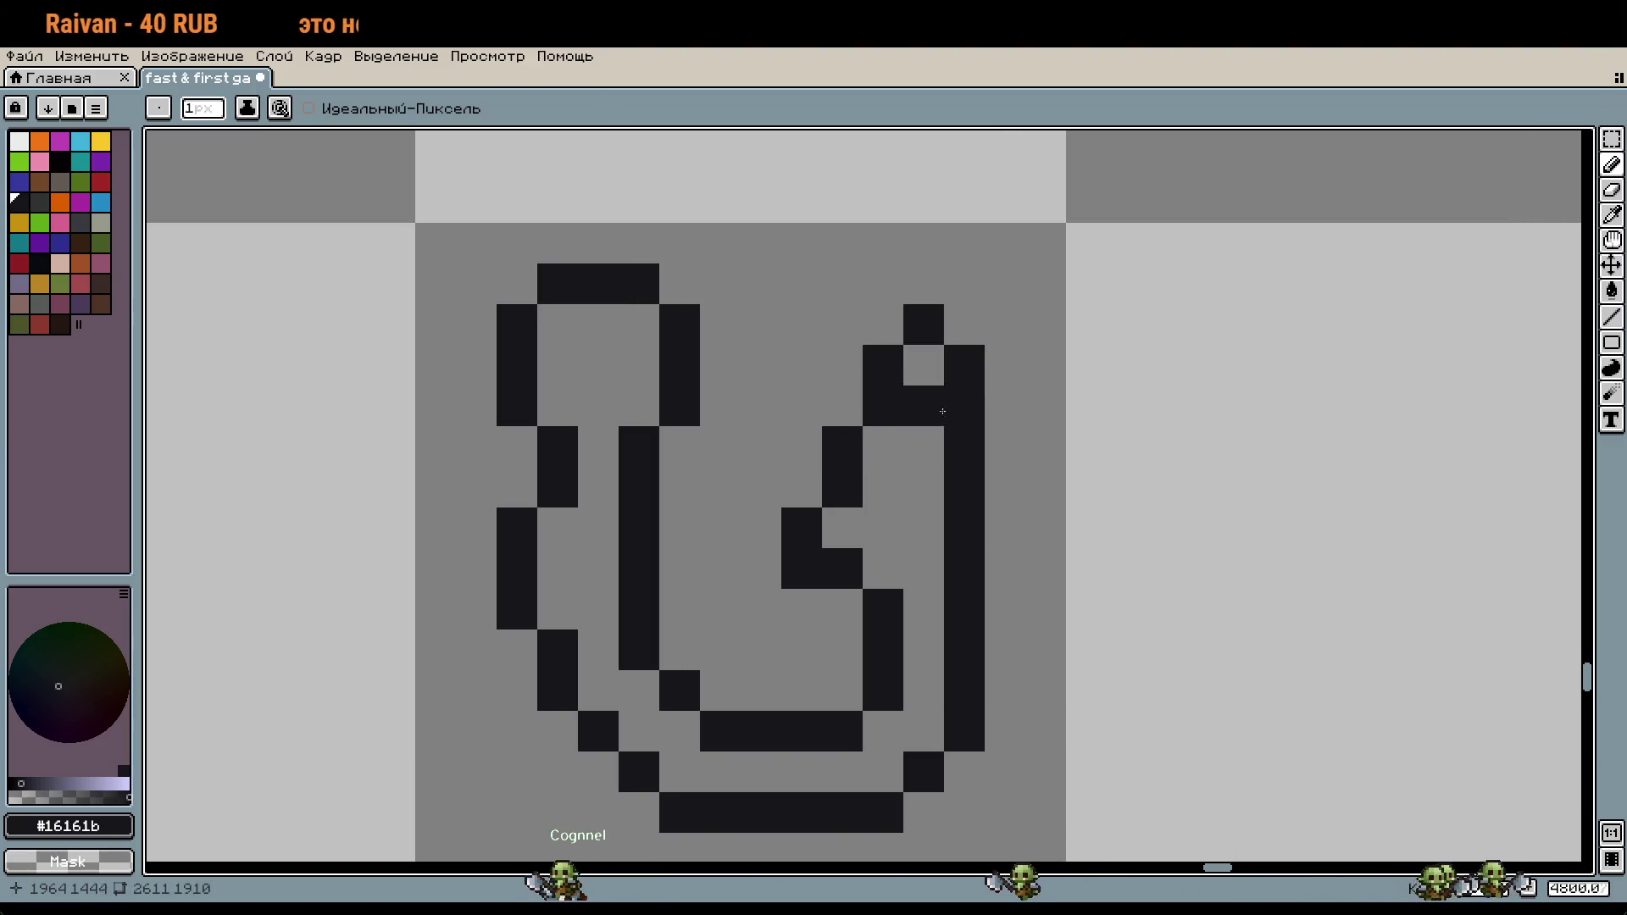
scroll(1000, 449, "down", 1)
scroll(1049, 522, "down", 1)
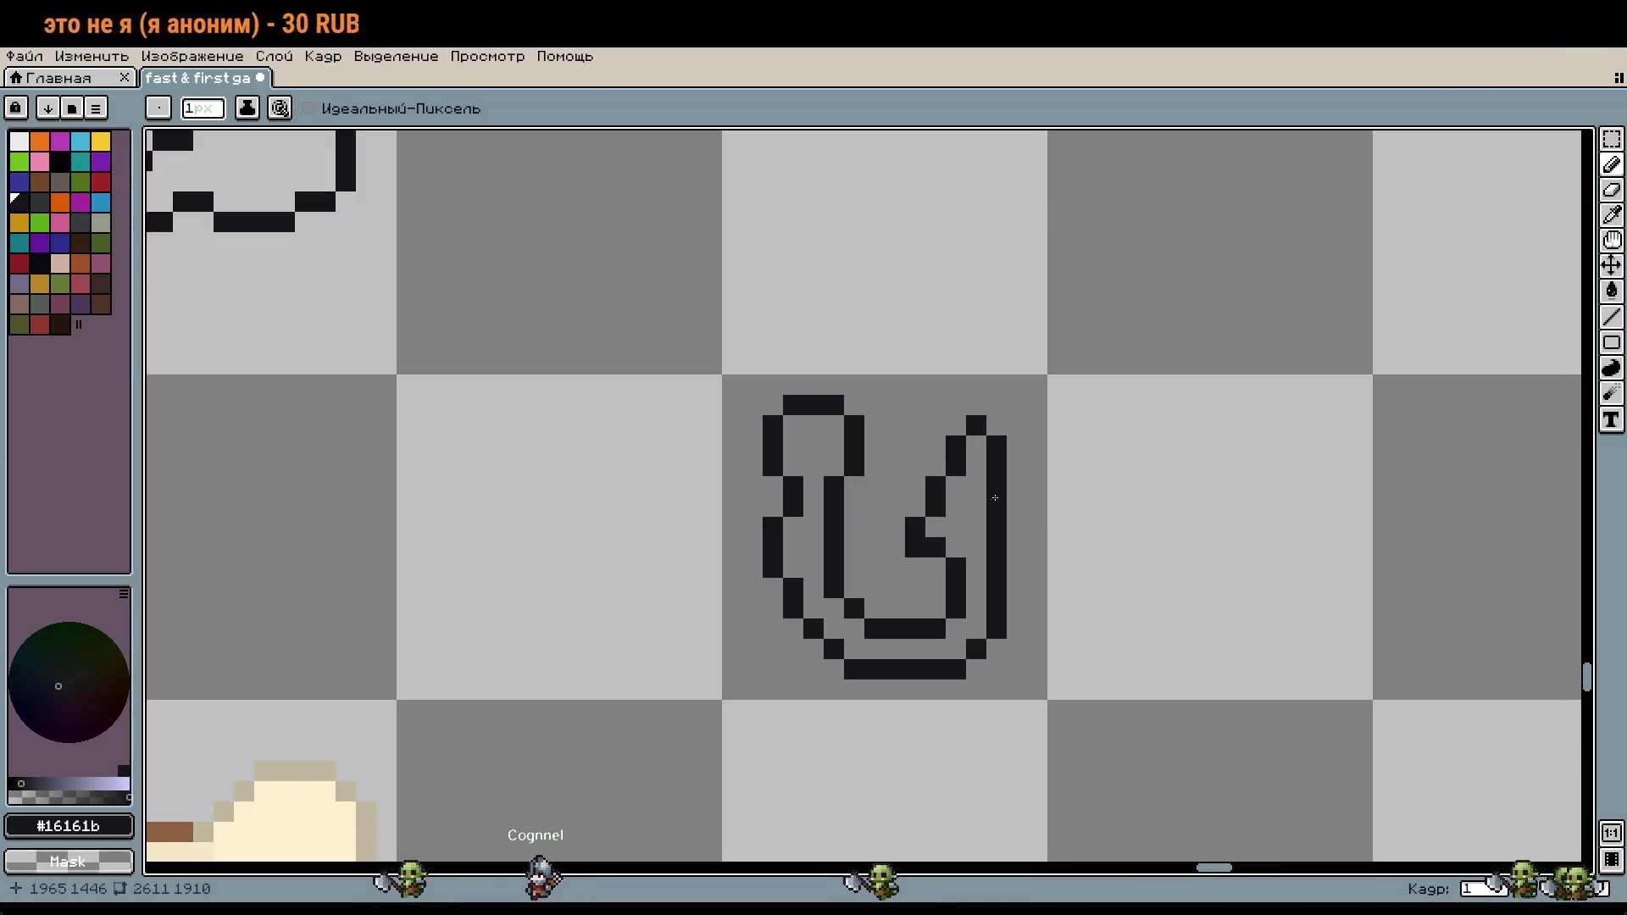
Step: Marquee-select the barb and move it down one pixel
key("m")
left_click_drag(923, 413, 1050, 518)
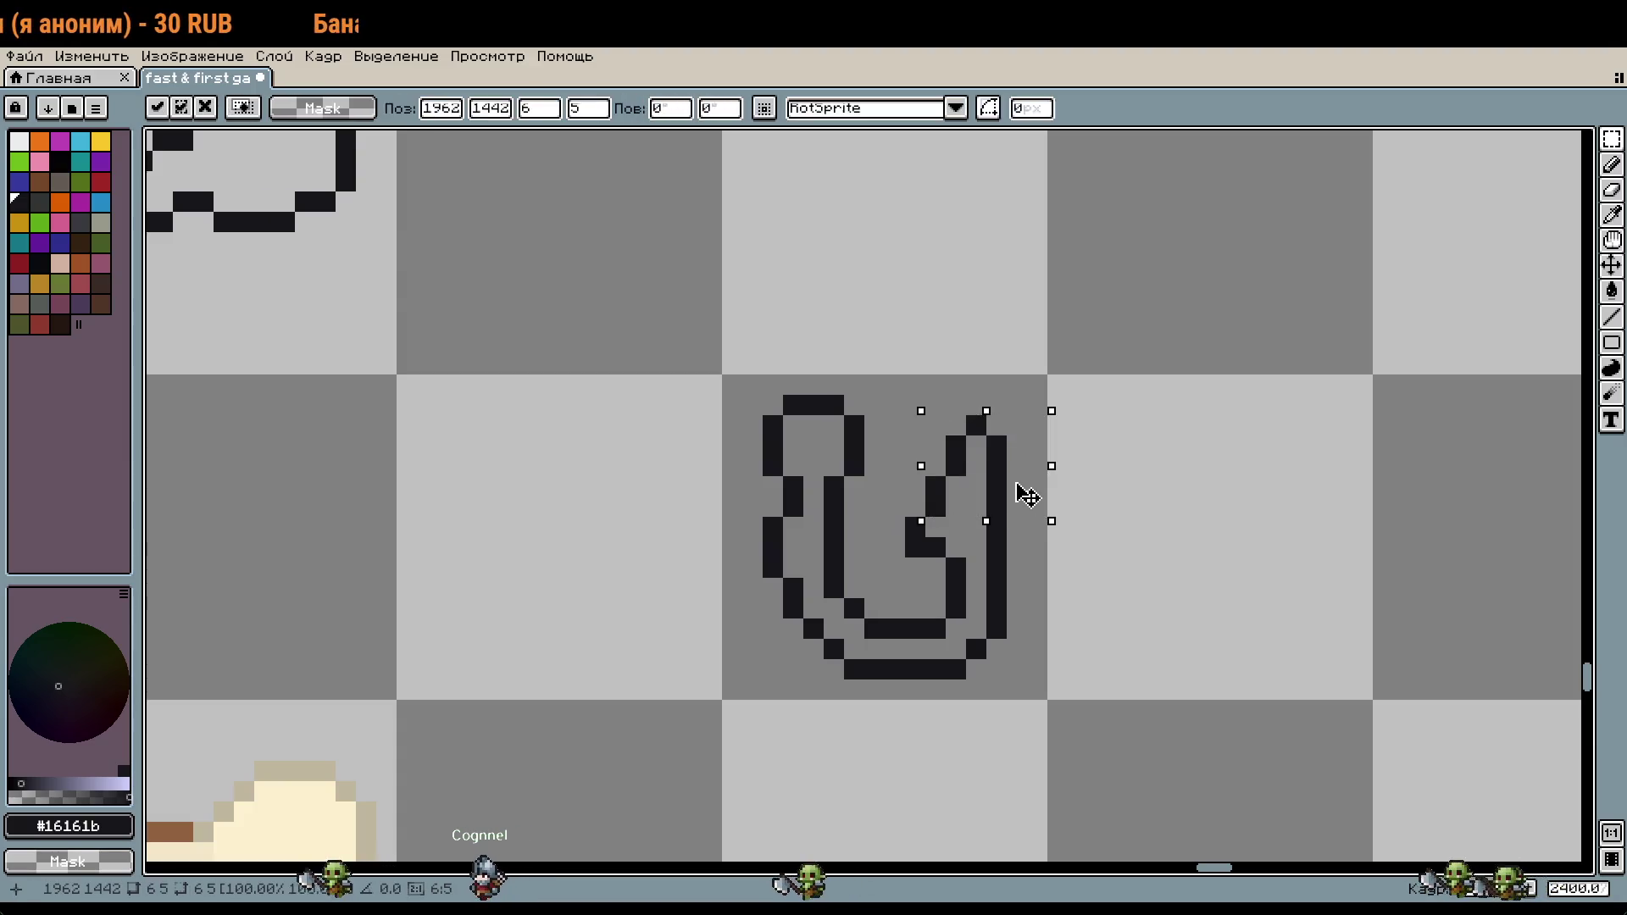
left_click_drag(900, 411, 1072, 540)
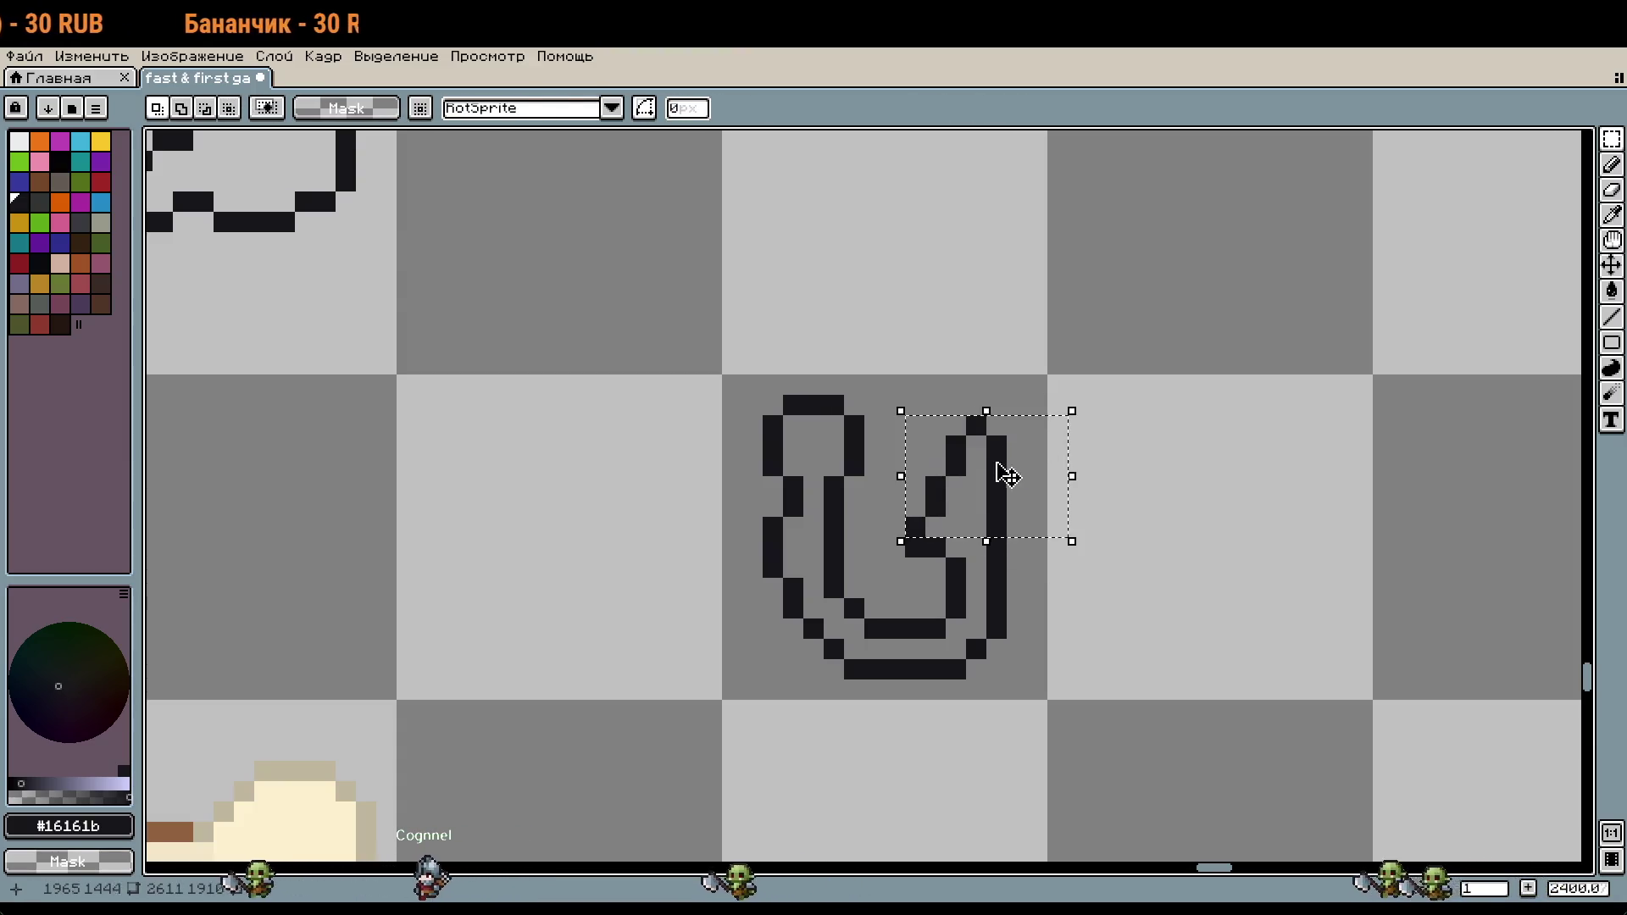
left_click_drag(1008, 474, 1009, 495)
left_click(1158, 526)
scroll(941, 487, "up", 1)
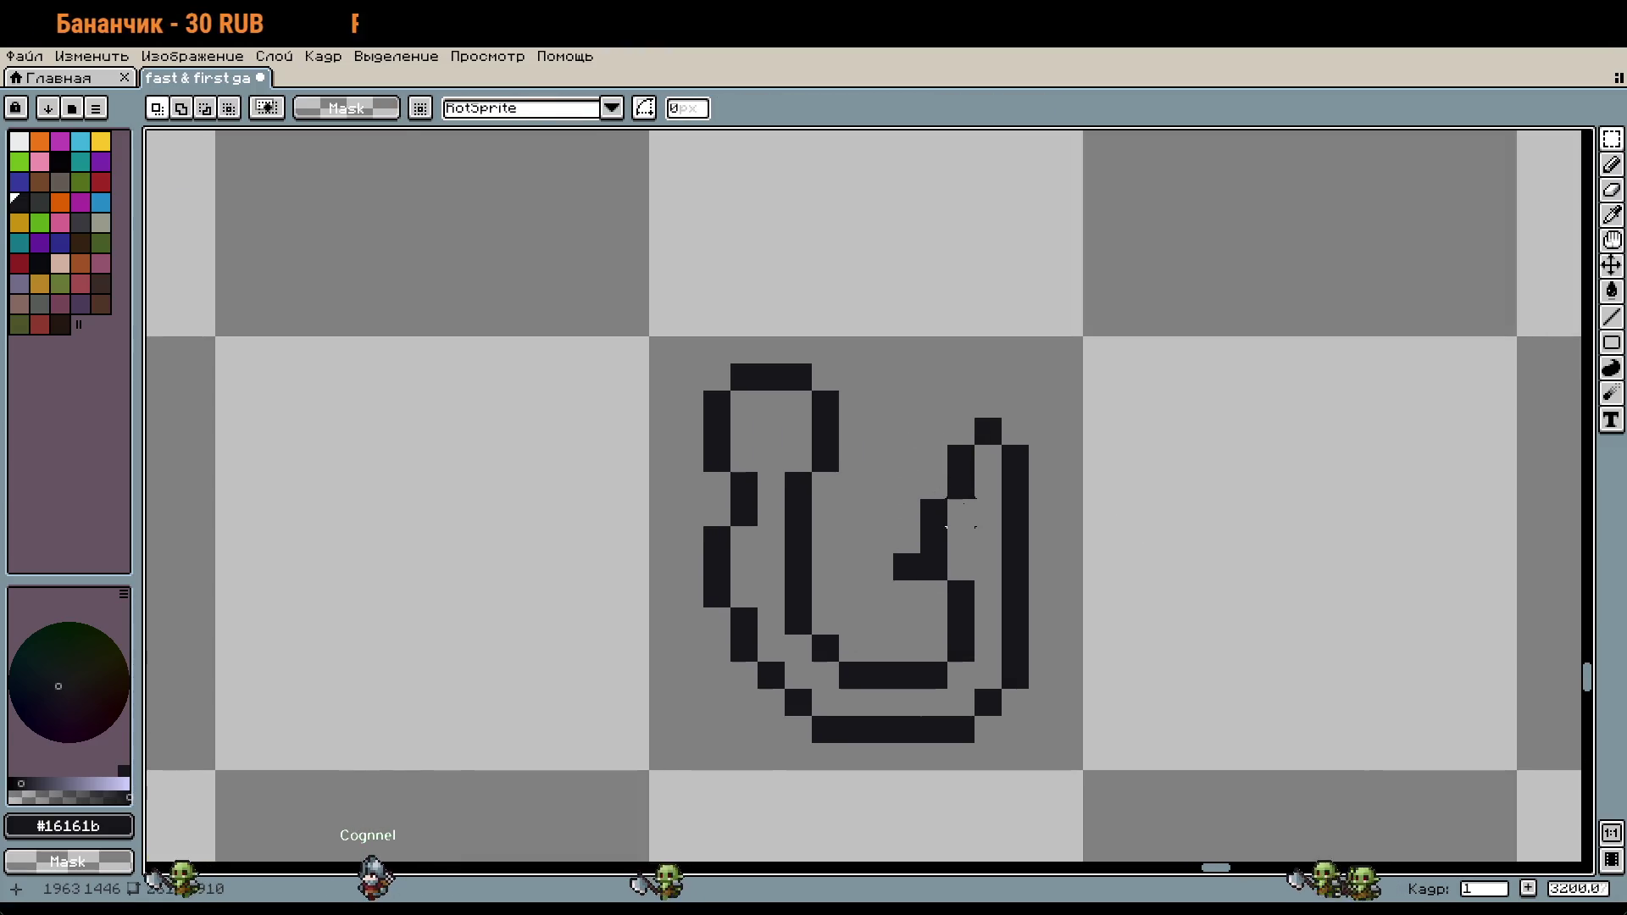
key("b")
Step: Eyedrop the grey from the rat's shield for the hook fill
scroll(1050, 525, "down", 2)
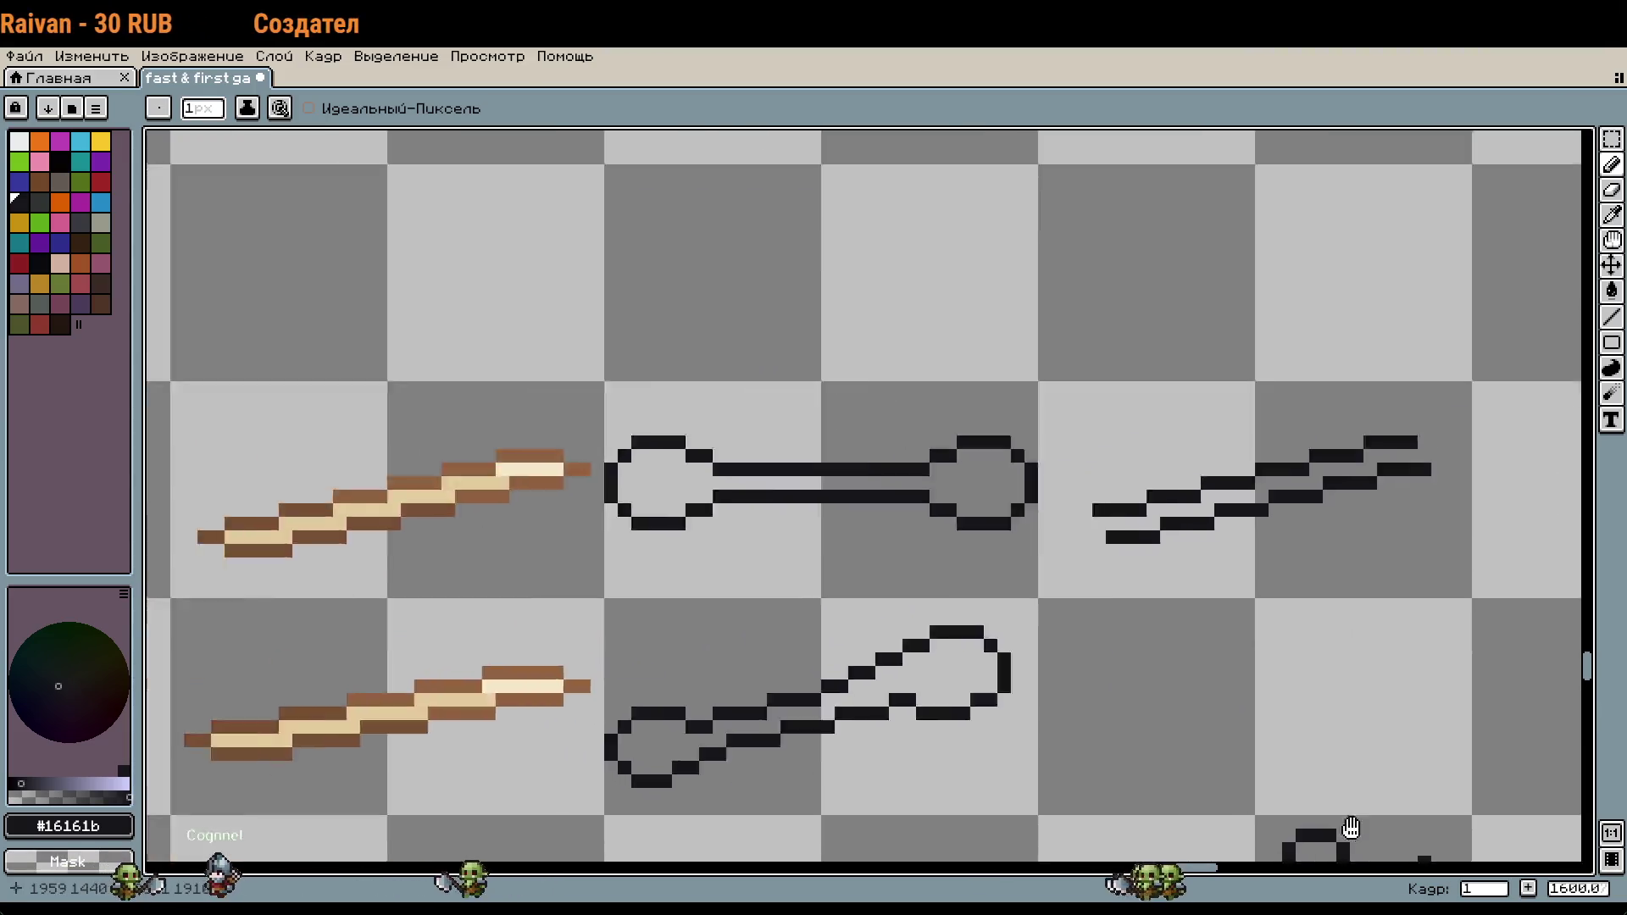
scroll(1129, 638, "down", 1)
scroll(828, 526, "up", 1)
scroll(1146, 502, "up", 1)
key("i")
left_click(1146, 502)
key("b")
scroll(1145, 501, "down", 6)
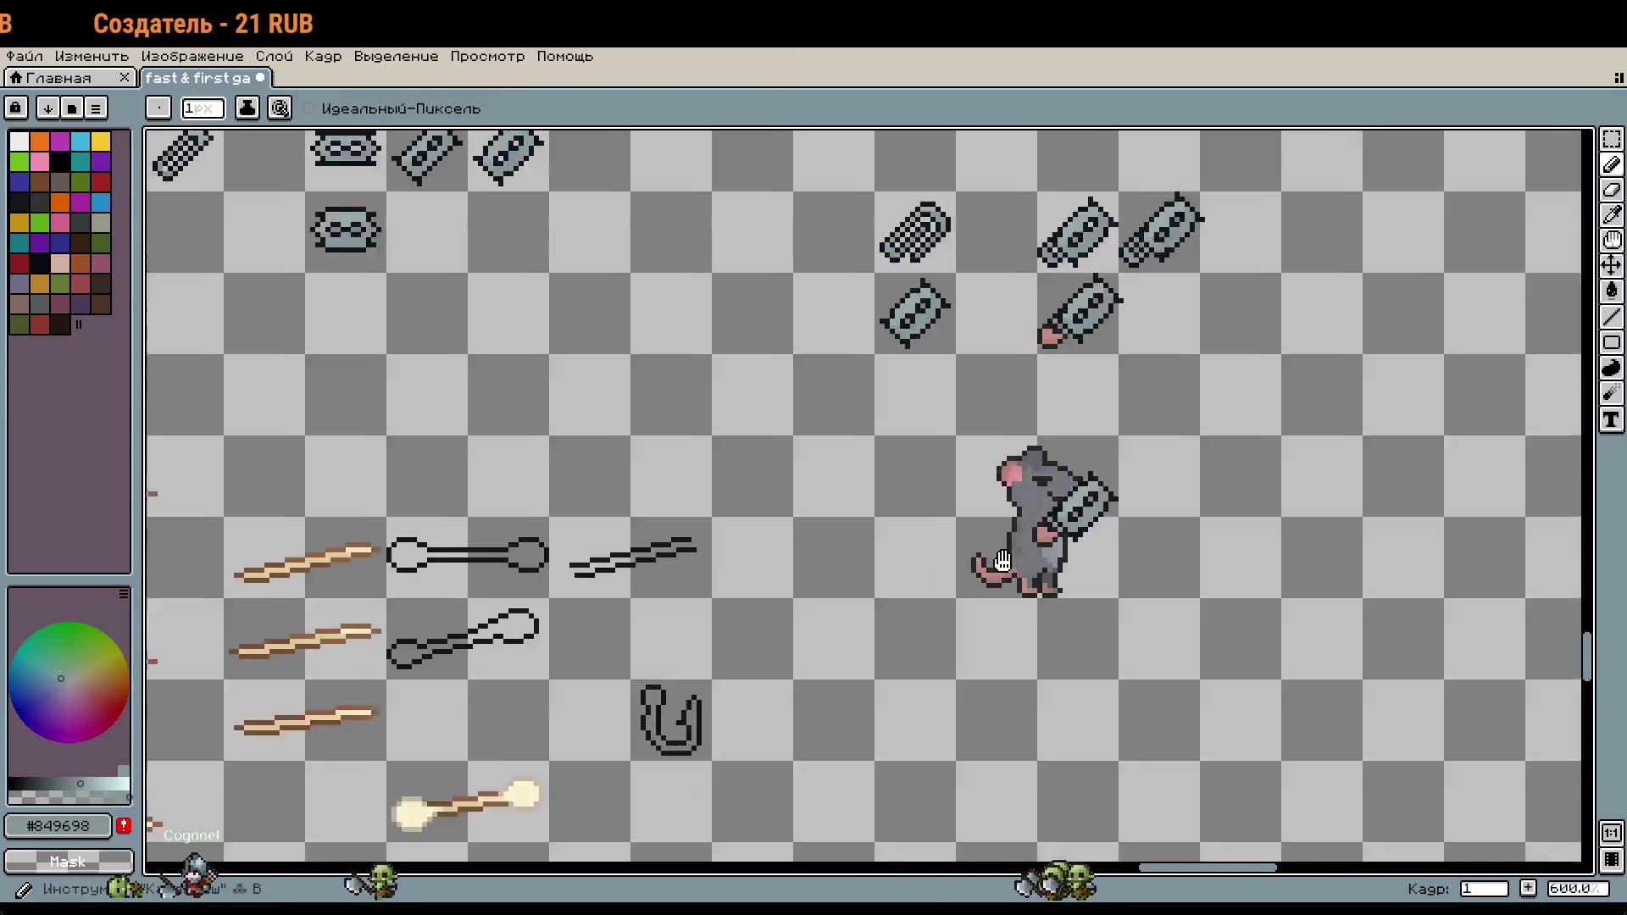
Step: Fill the hook's interior with the pale blue-grey #95a9ab
scroll(1123, 485, "up", 5)
left_click_drag(1122, 485, 831, 640)
key("g")
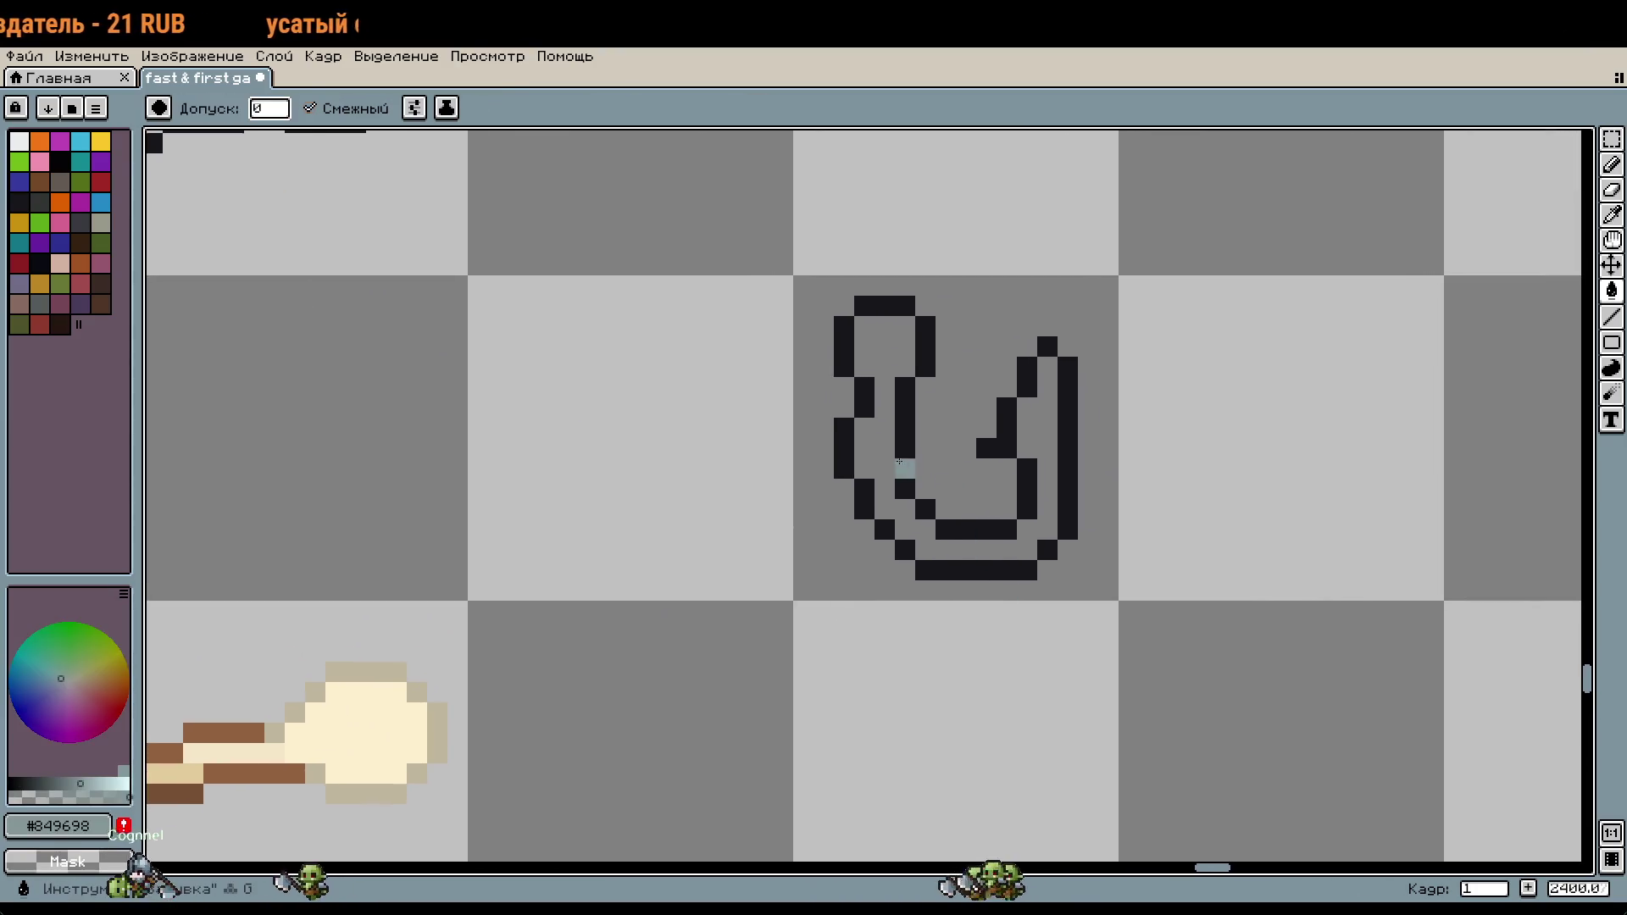
left_click(876, 343)
key("b")
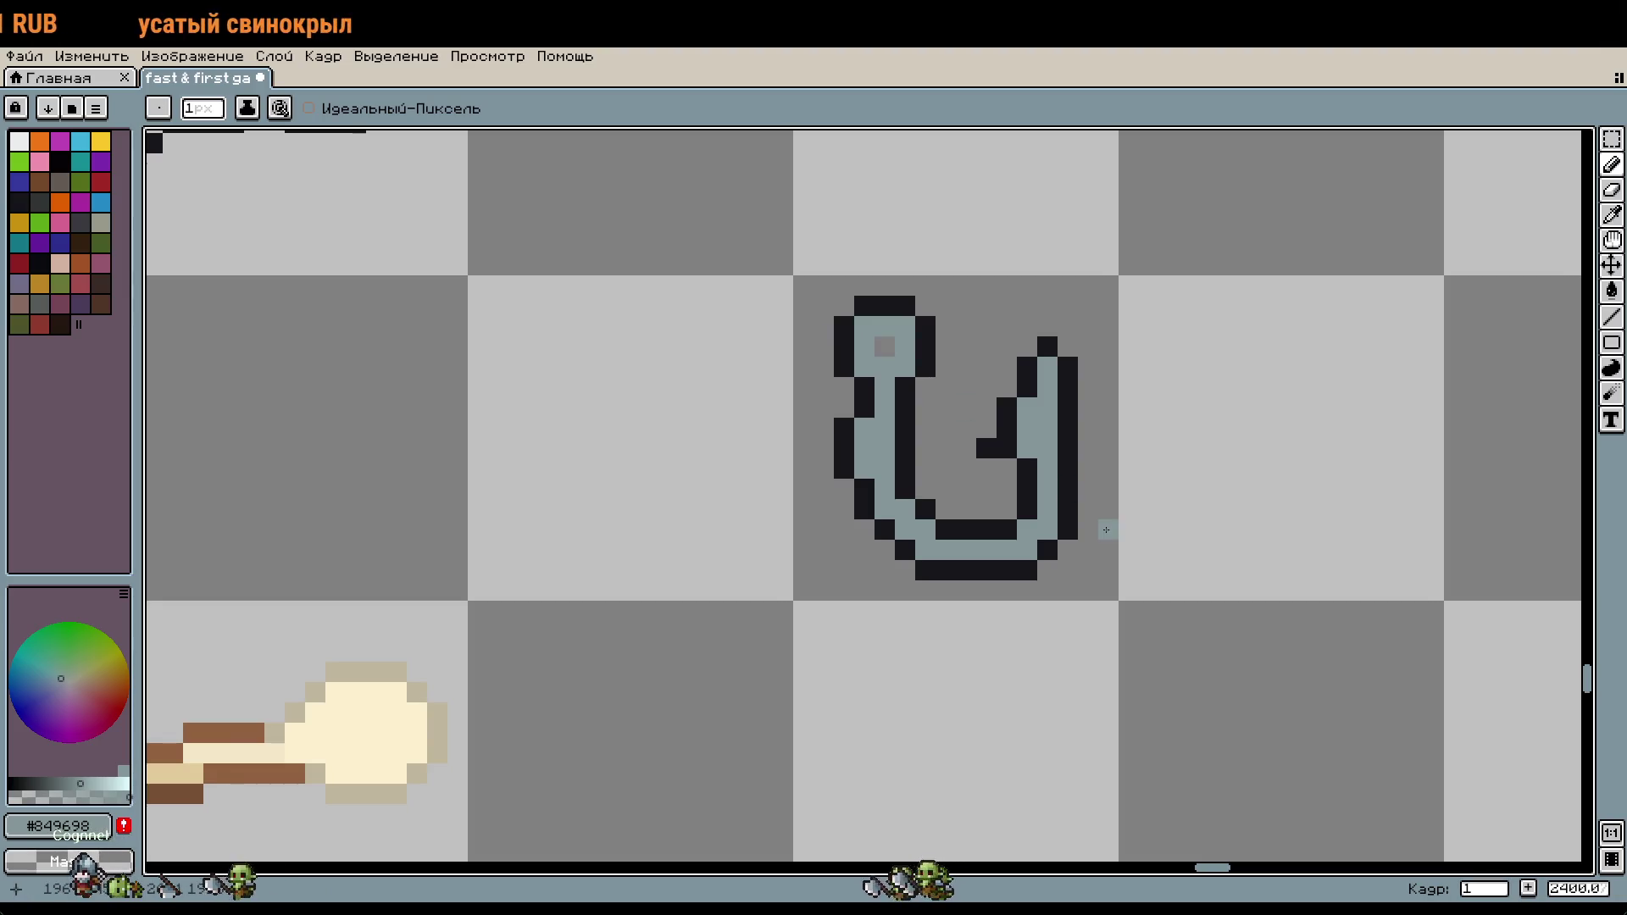
Step: Eyedrop the lighter grey from the rat's shield for highlights
left_click_drag(1102, 526, 562, 747)
scroll(914, 587, "down", 3)
scroll(1197, 294, "up", 4)
key("i")
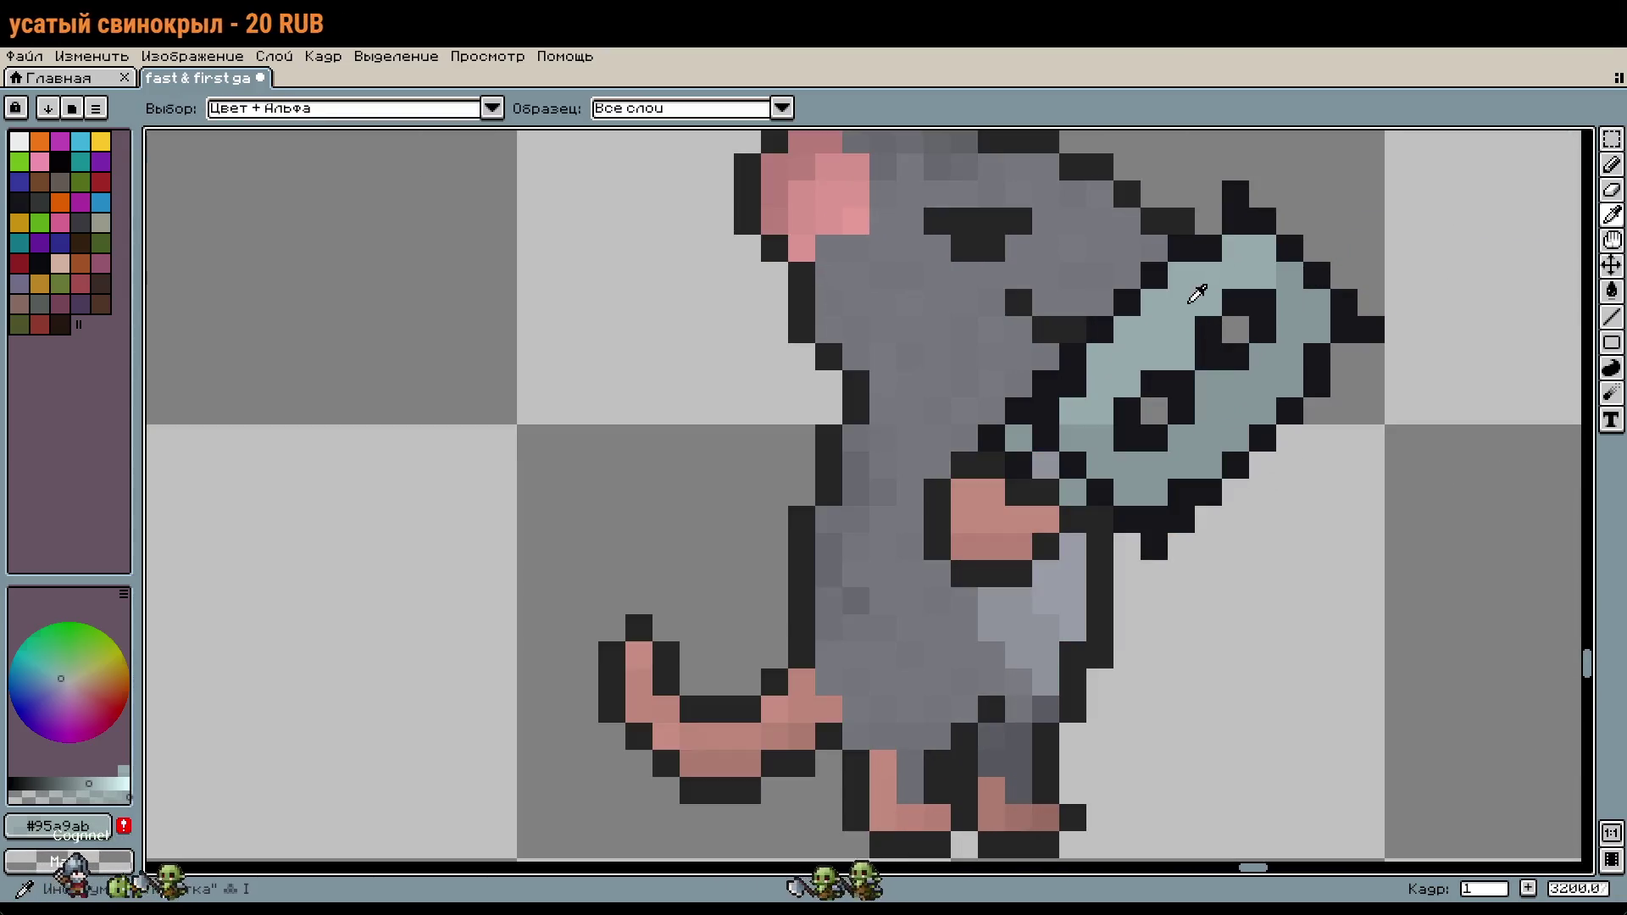
left_click(1197, 294)
key("b")
scroll(1197, 294, "down", 4)
scroll(869, 464, "up", 1)
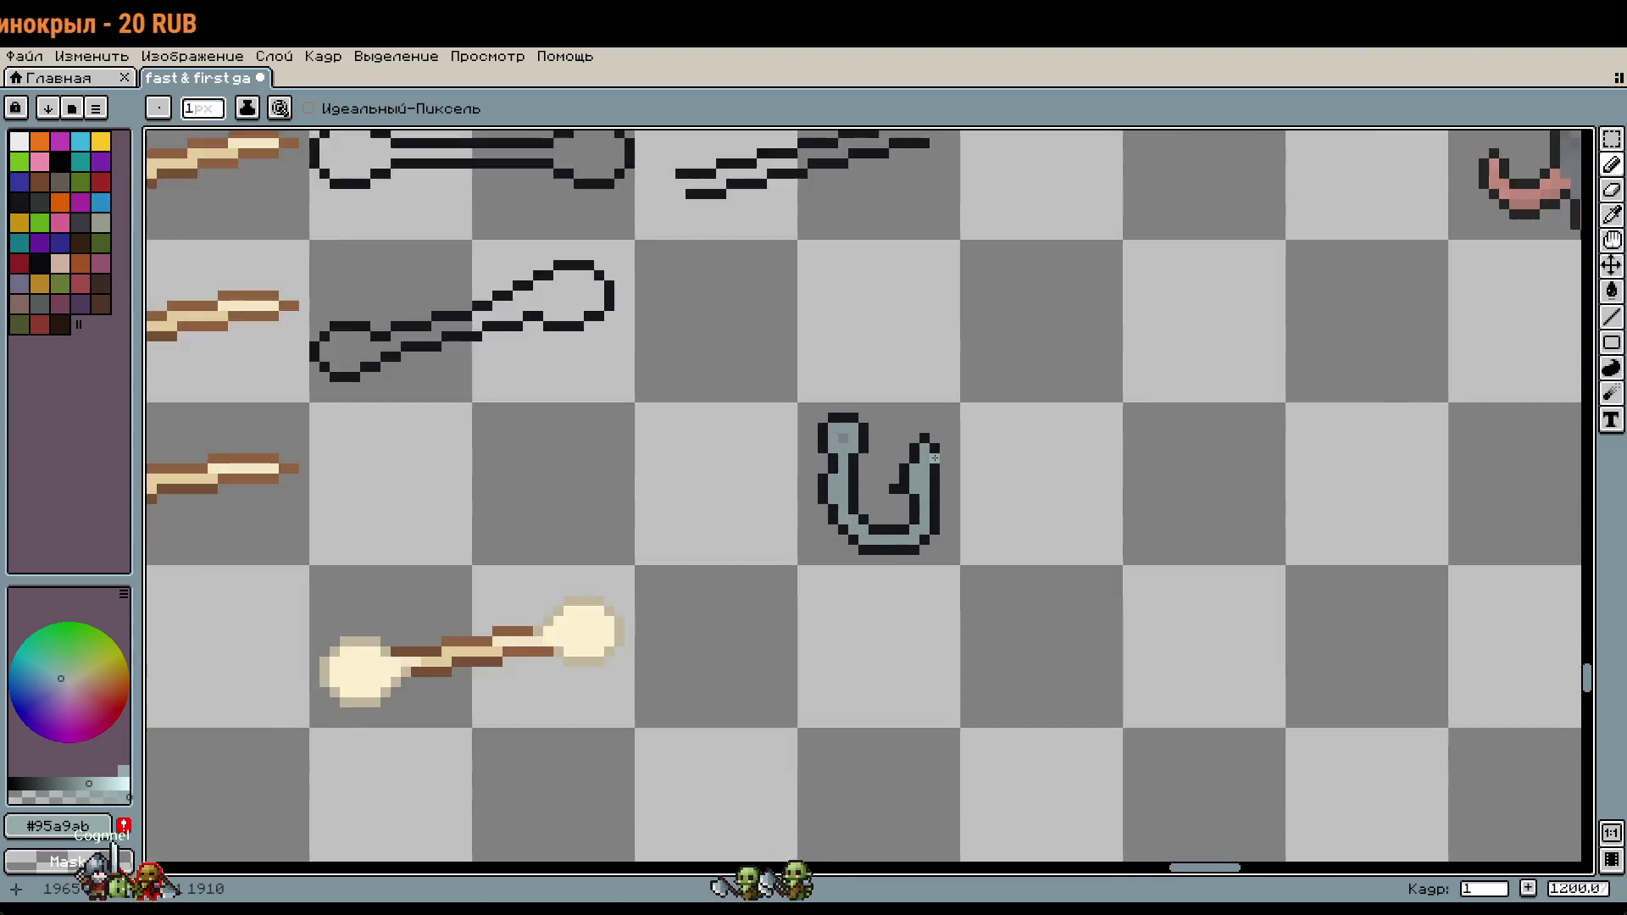
scroll(881, 466, "up", 2)
scroll(977, 470, "up", 1)
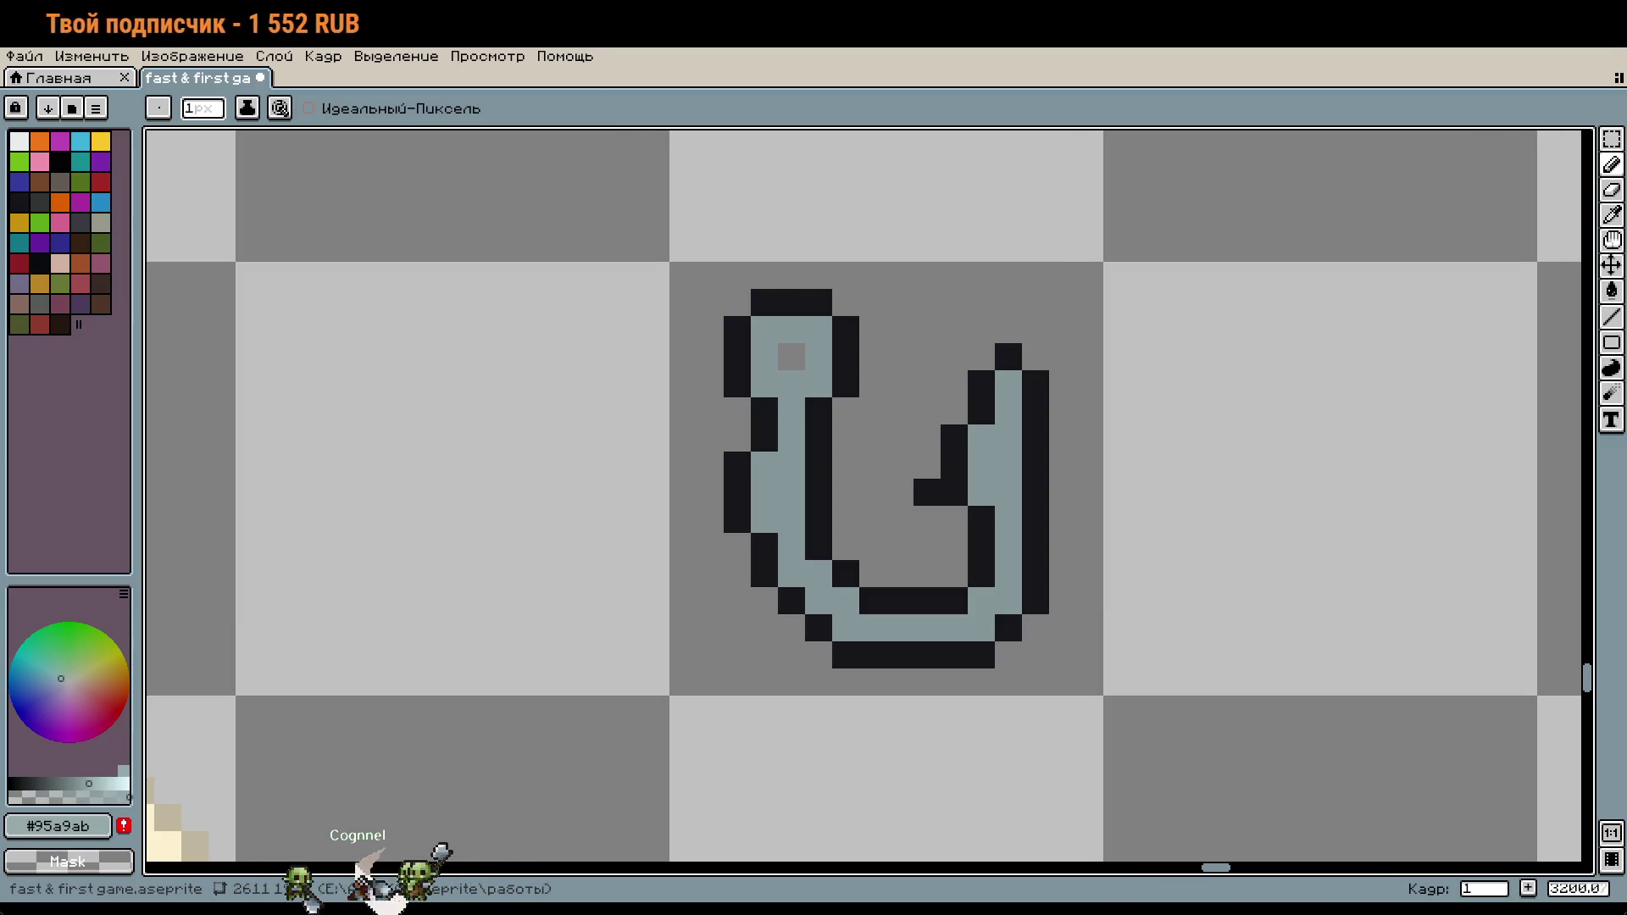
Step: Sample the dark outline colour from the hook and zoom back out
scroll(949, 373, "down", 1)
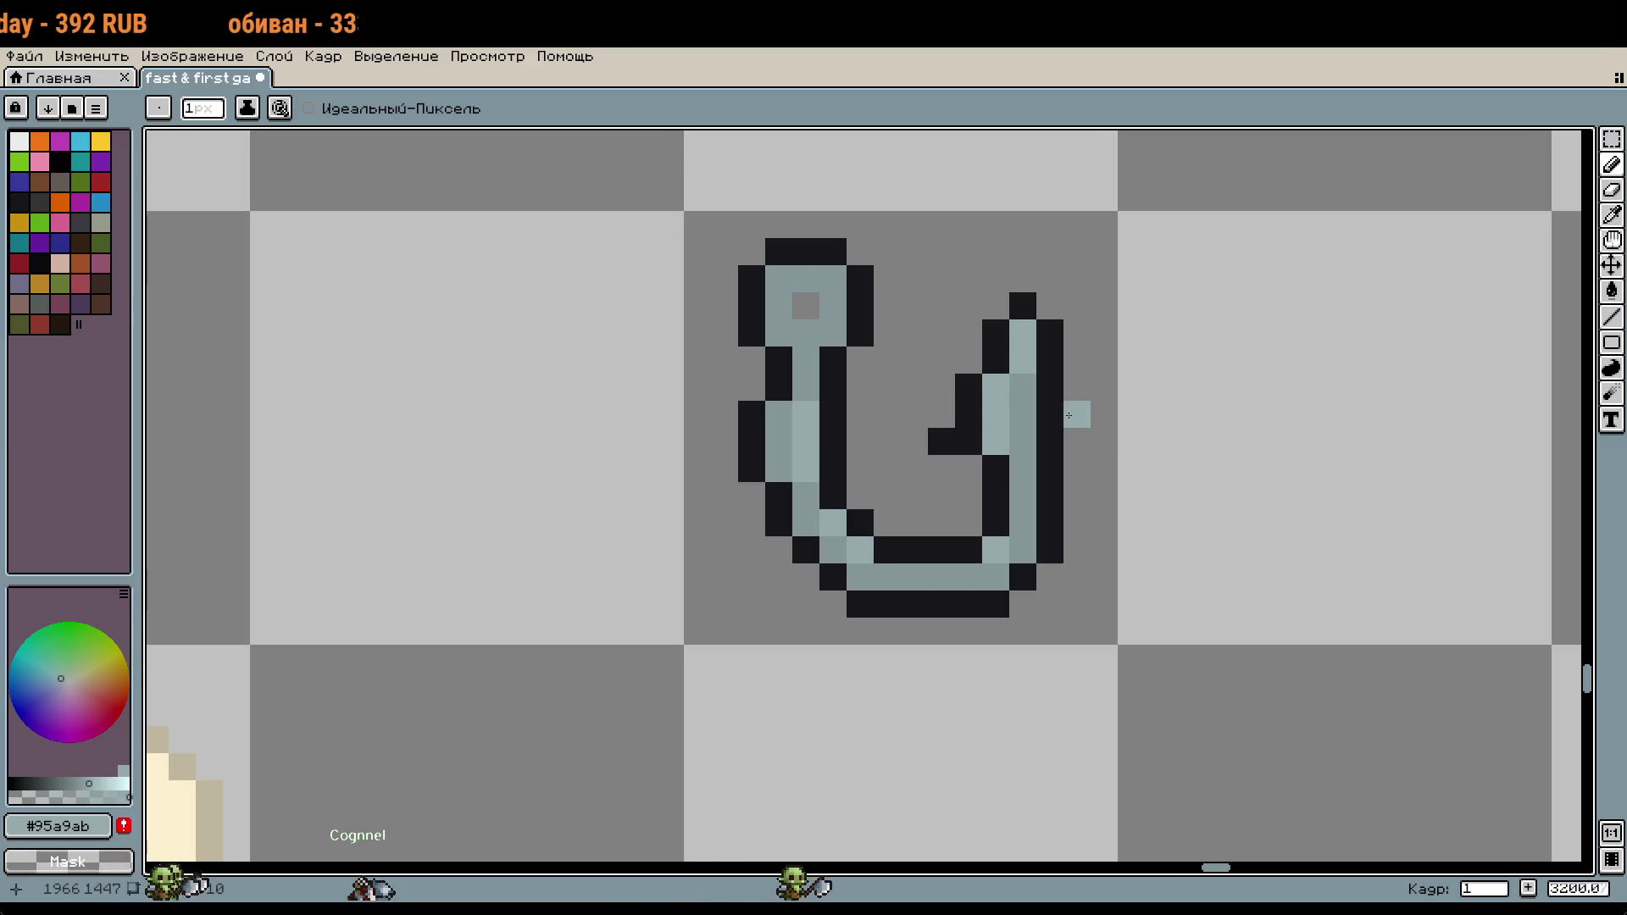
left_click(863, 292, "alt")
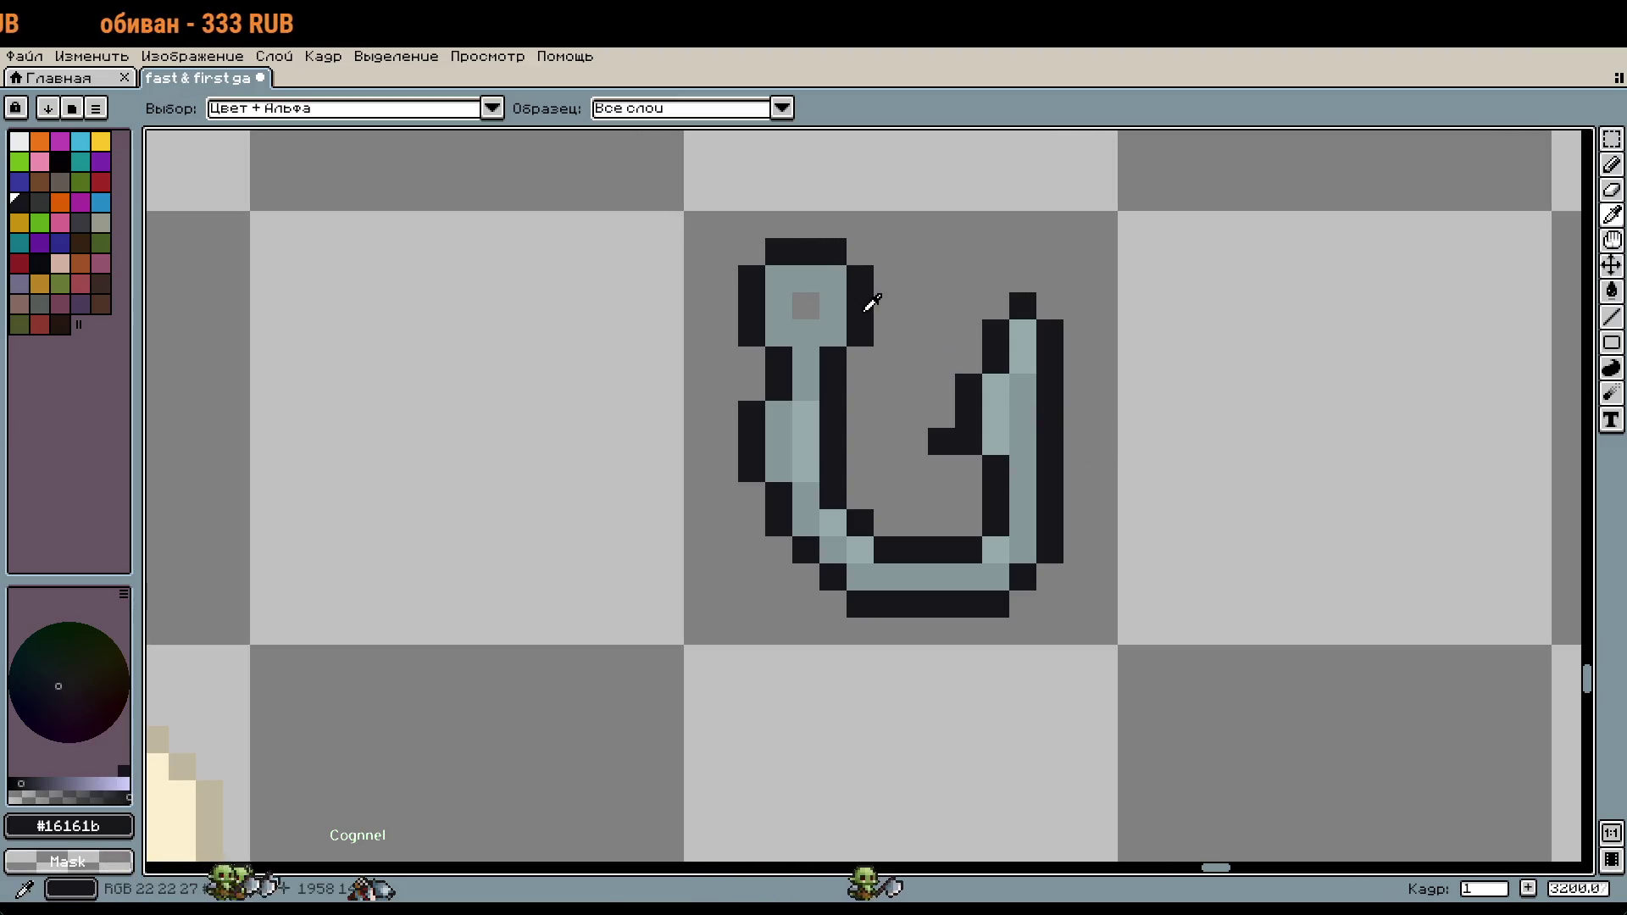
scroll(1016, 423, "down", 1)
scroll(1072, 466, "up", 1)
scroll(1076, 467, "down", 2)
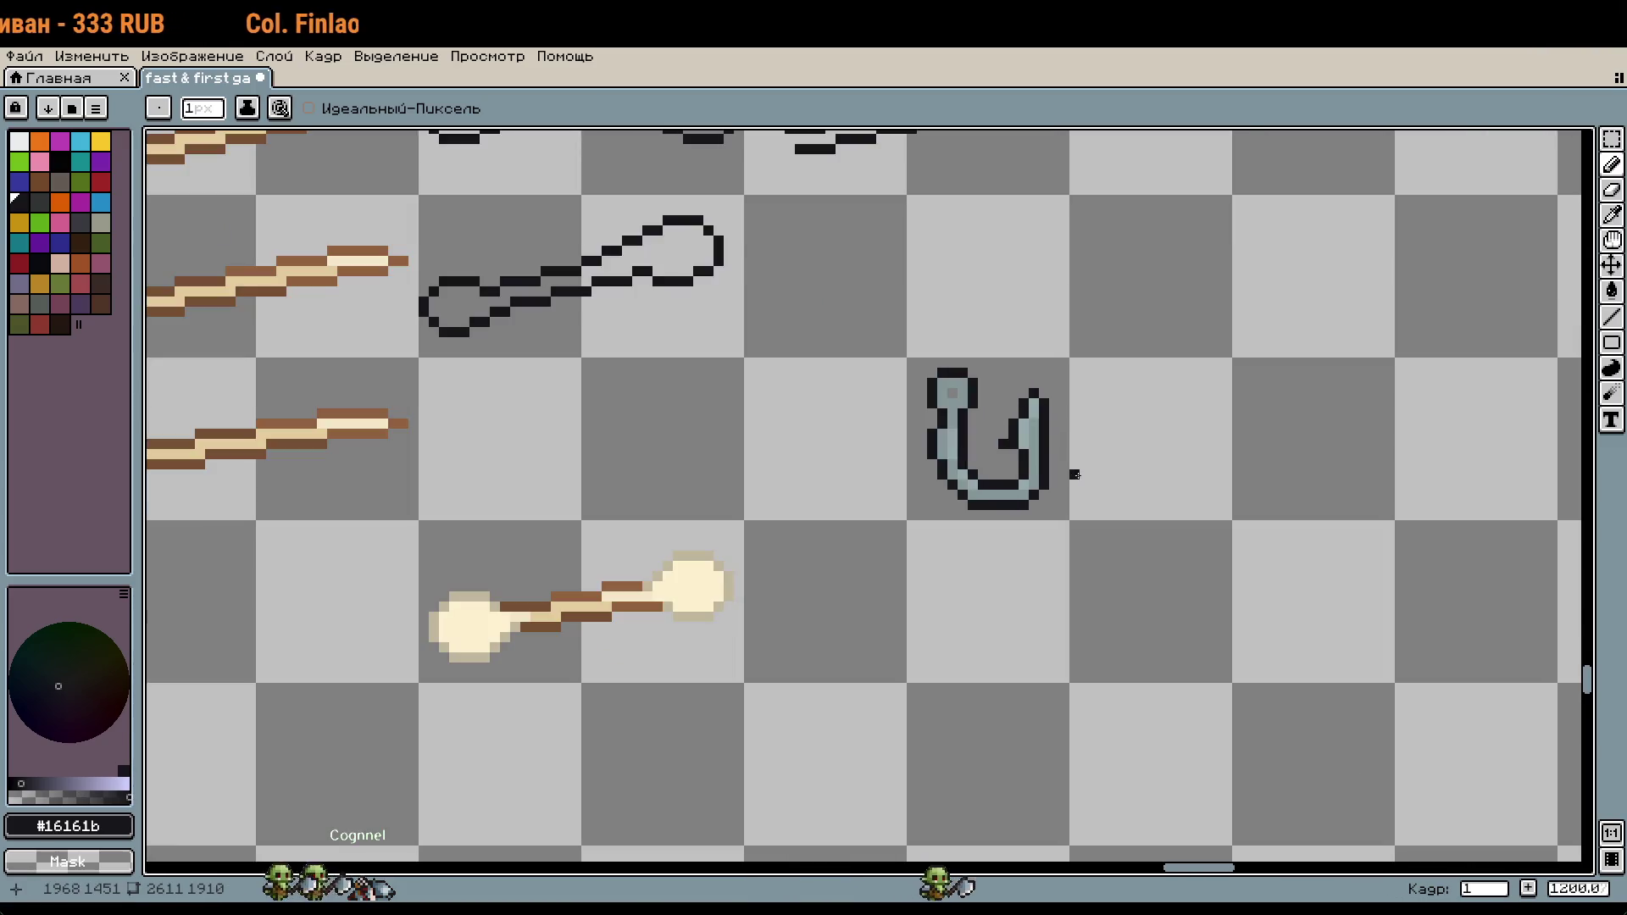
scroll(1079, 465, "down", 2)
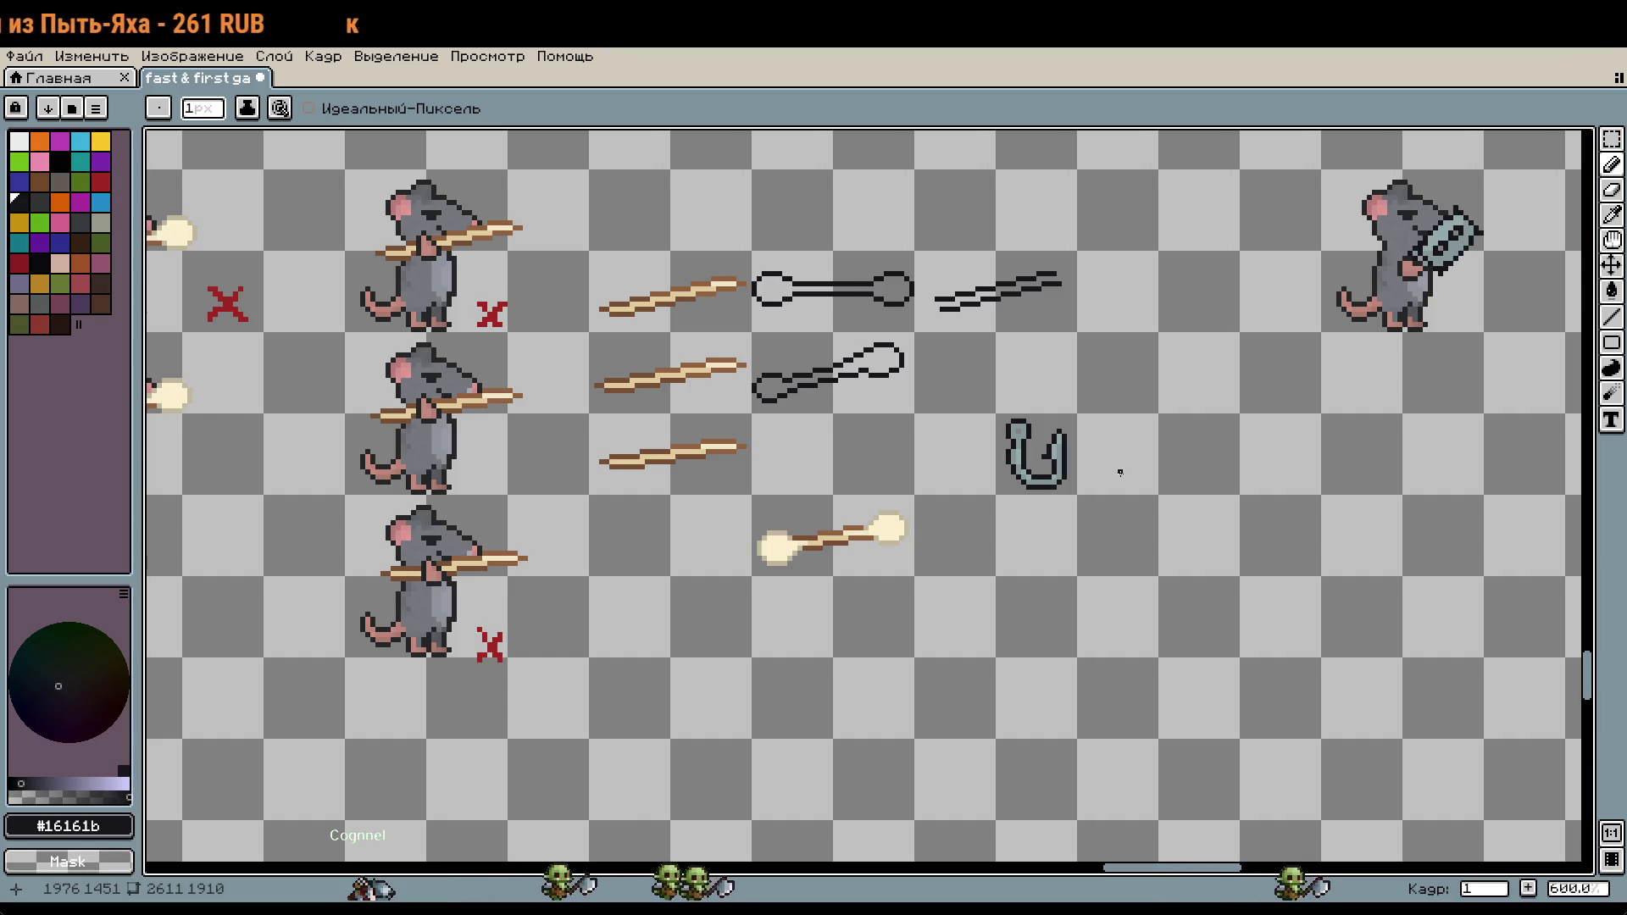
Step: Marquee-select the hook, try a 45-degree rotation, then undo it
key("m")
left_click_drag(992, 409, 1081, 499)
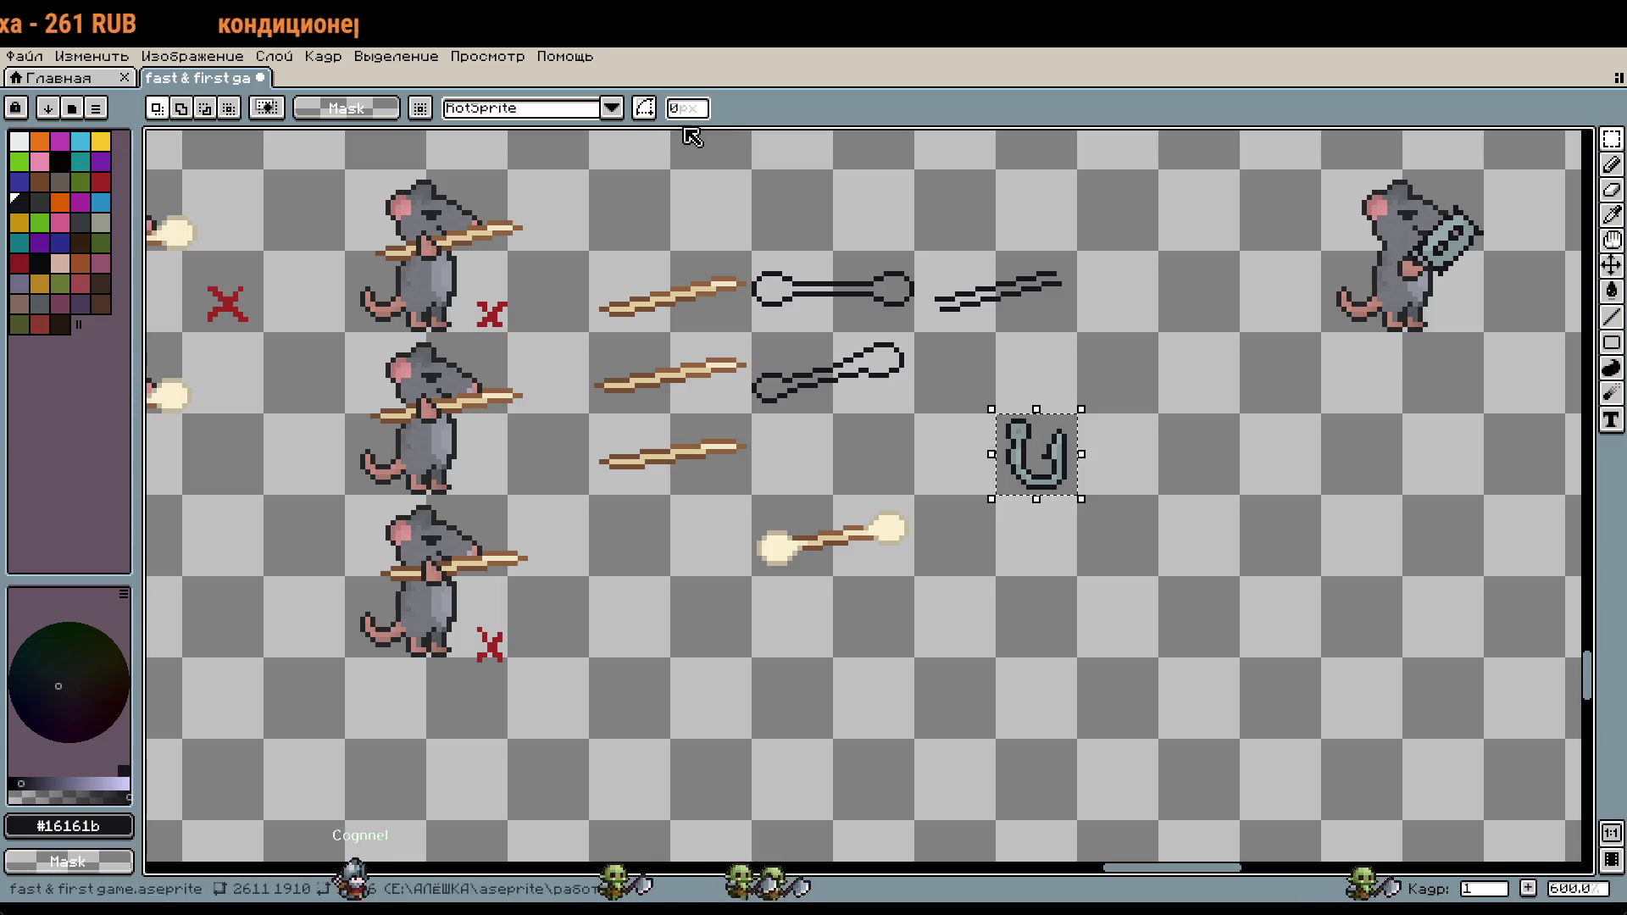
left_click(1053, 441)
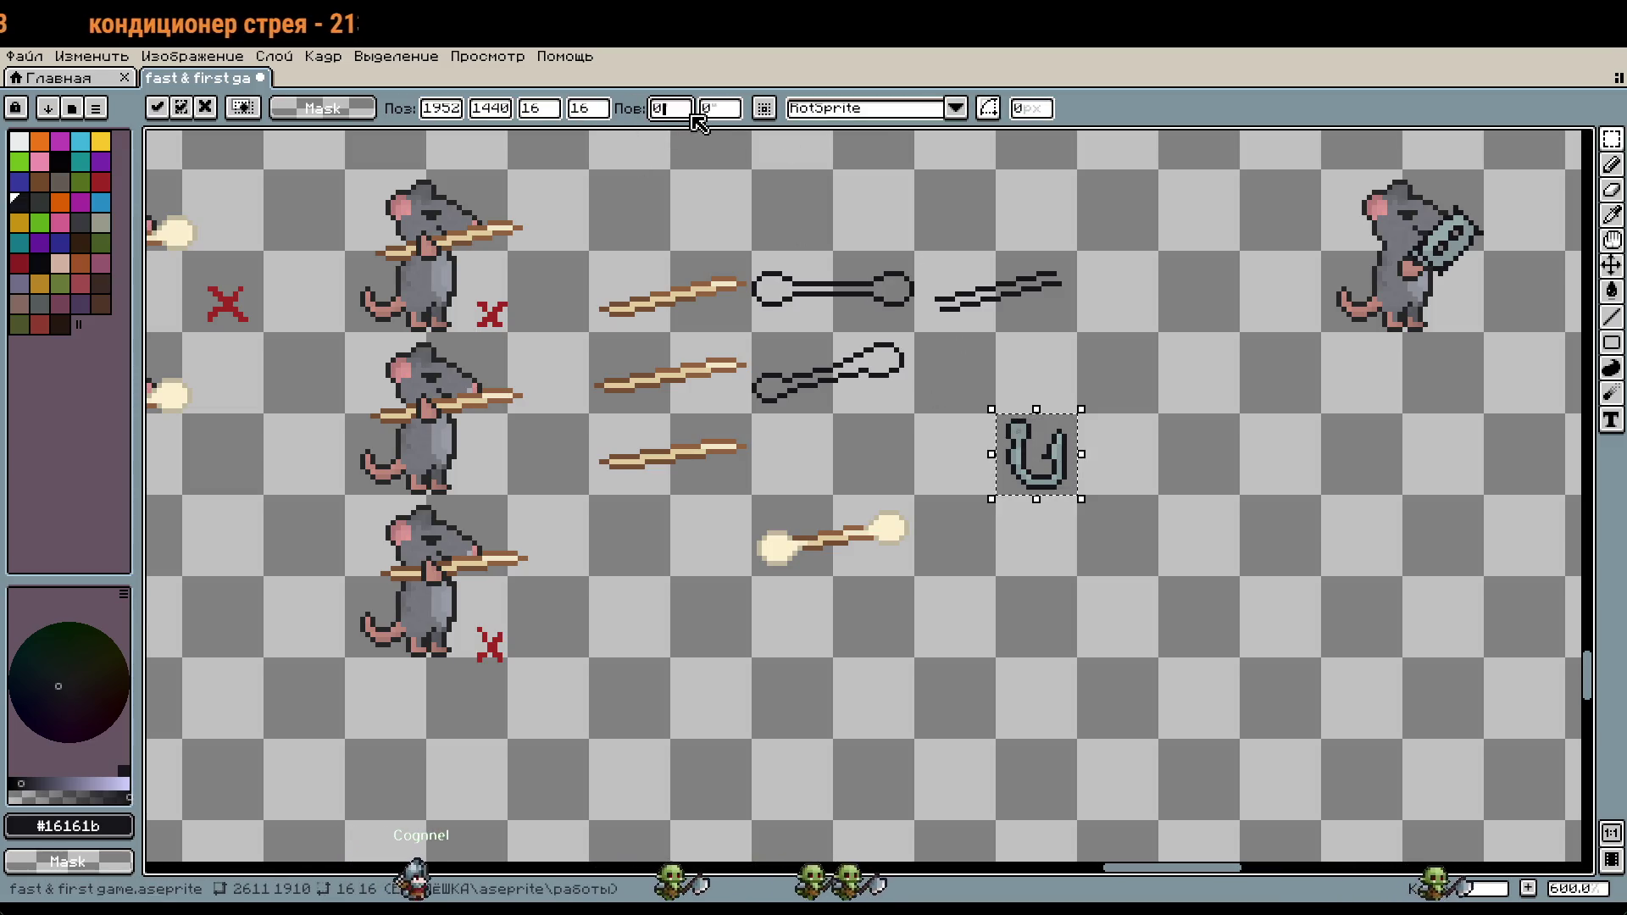
type("45")
key("Return")
key("Return")
left_click(1292, 538)
scroll(1059, 440, "up", 5)
key("ctrl+z")
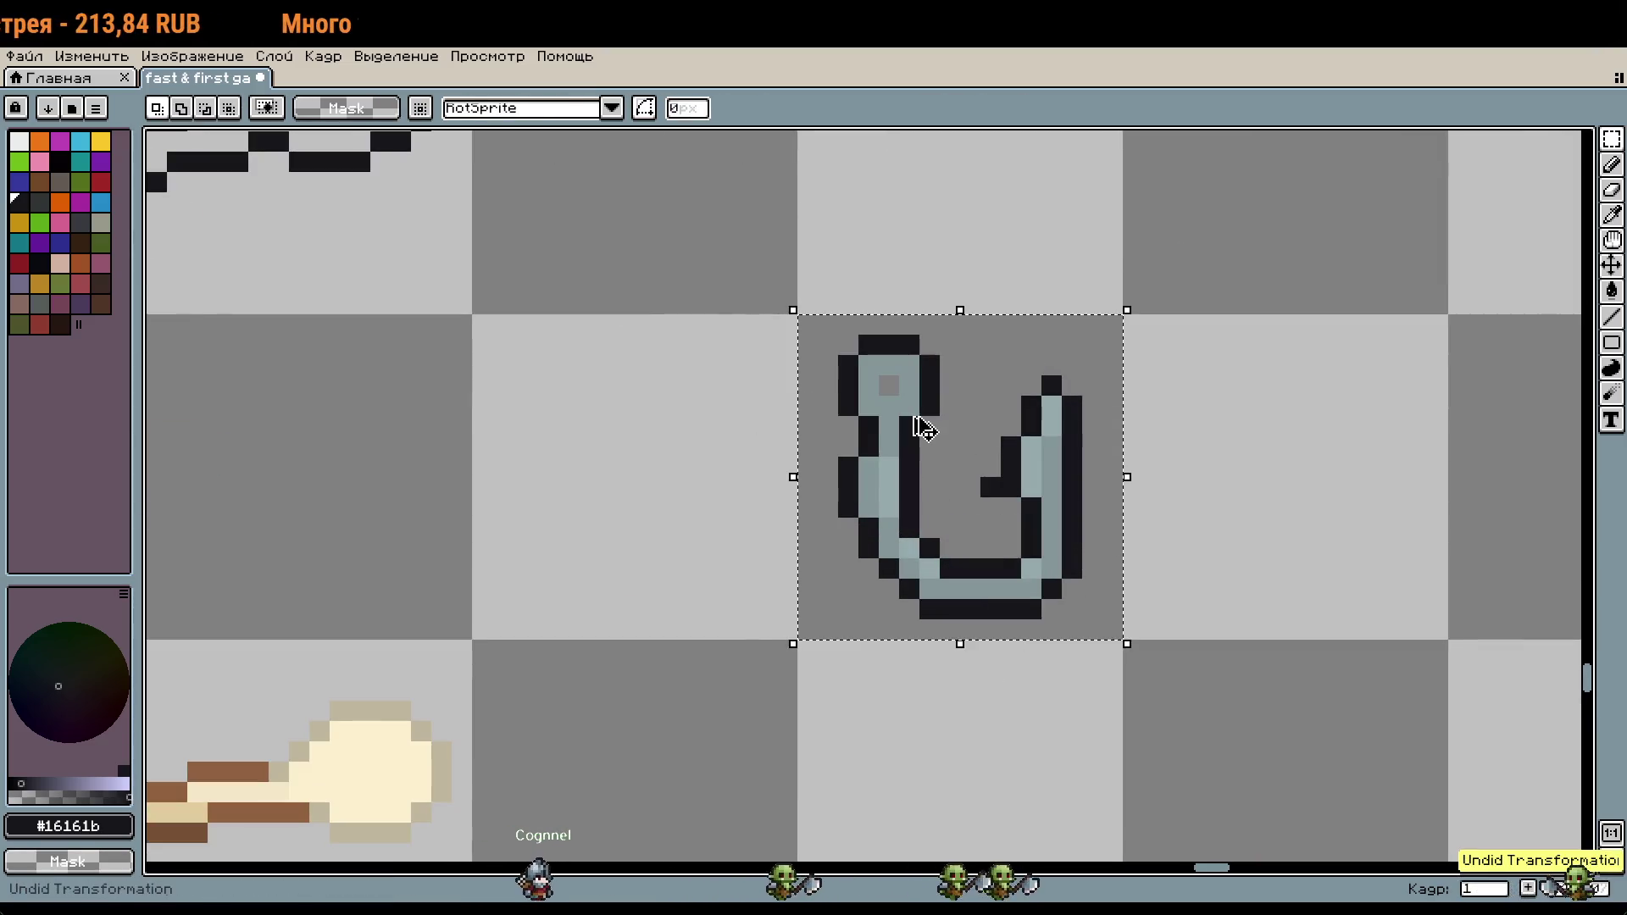
Step: Rotate the selected grey hook 30 degrees and commit the transform
left_click(961, 470)
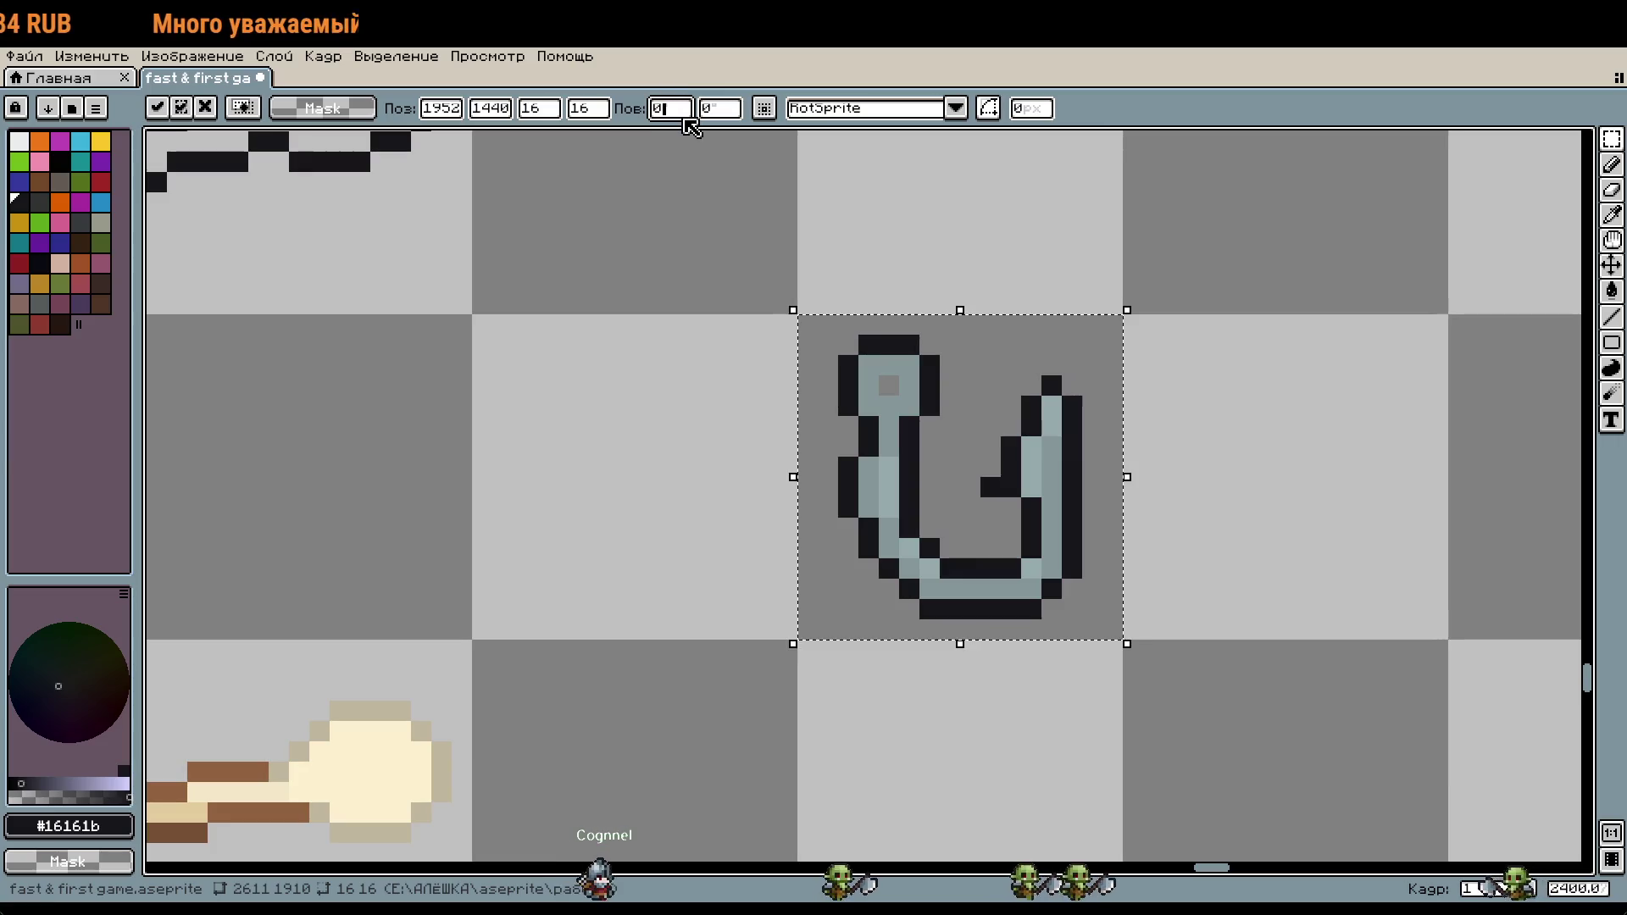
left_click(682, 113)
type("30")
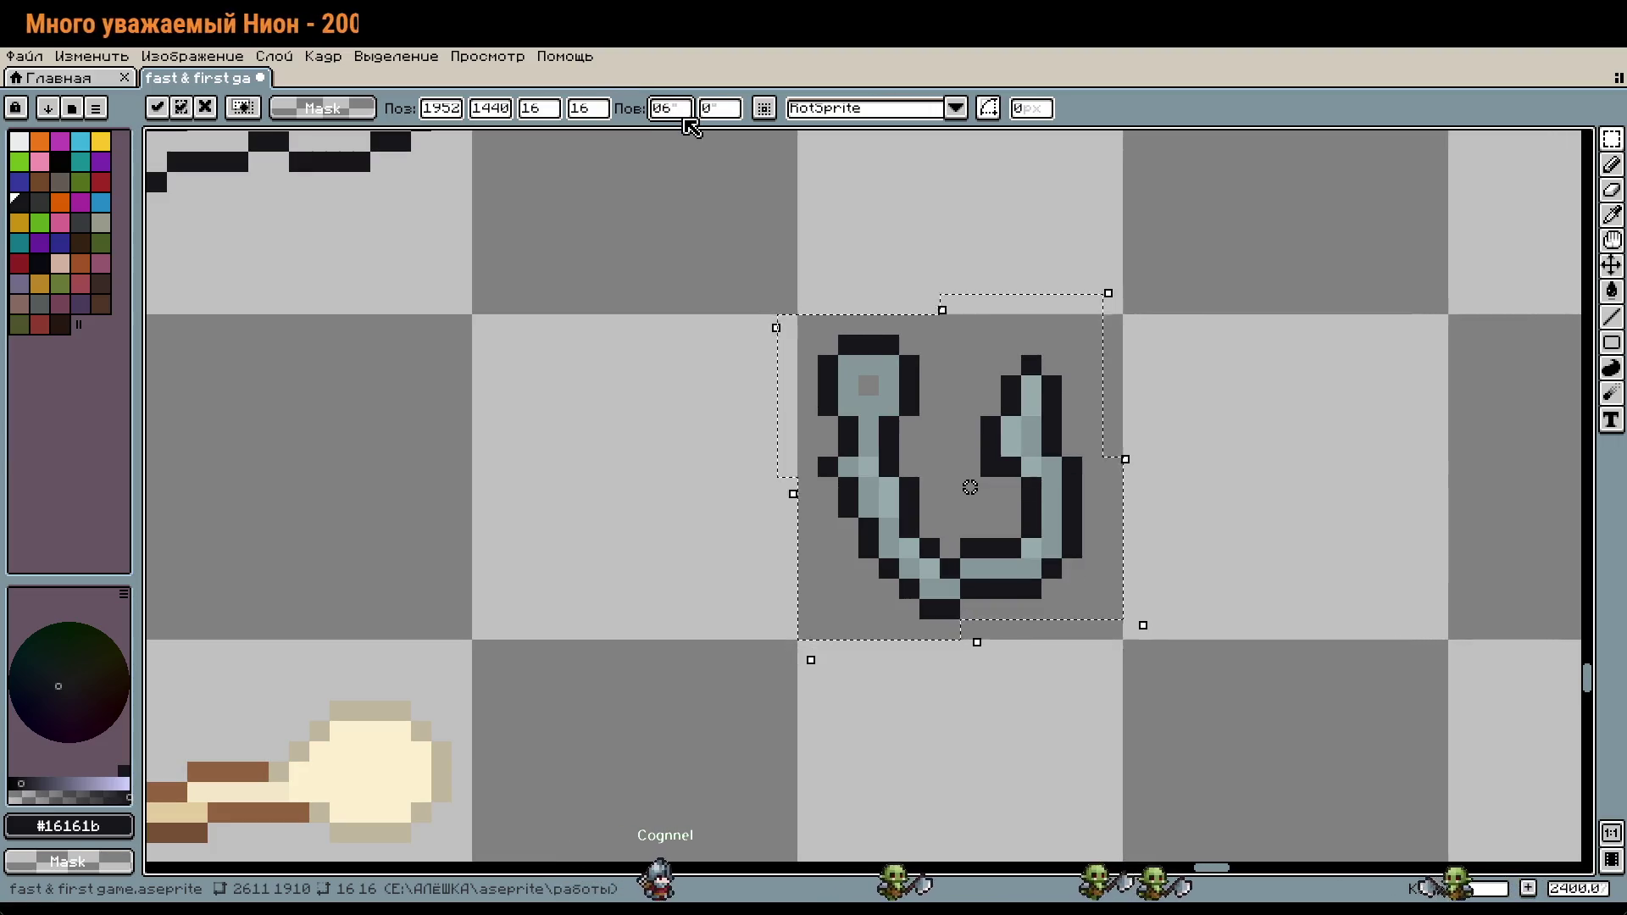
left_click(701, 504)
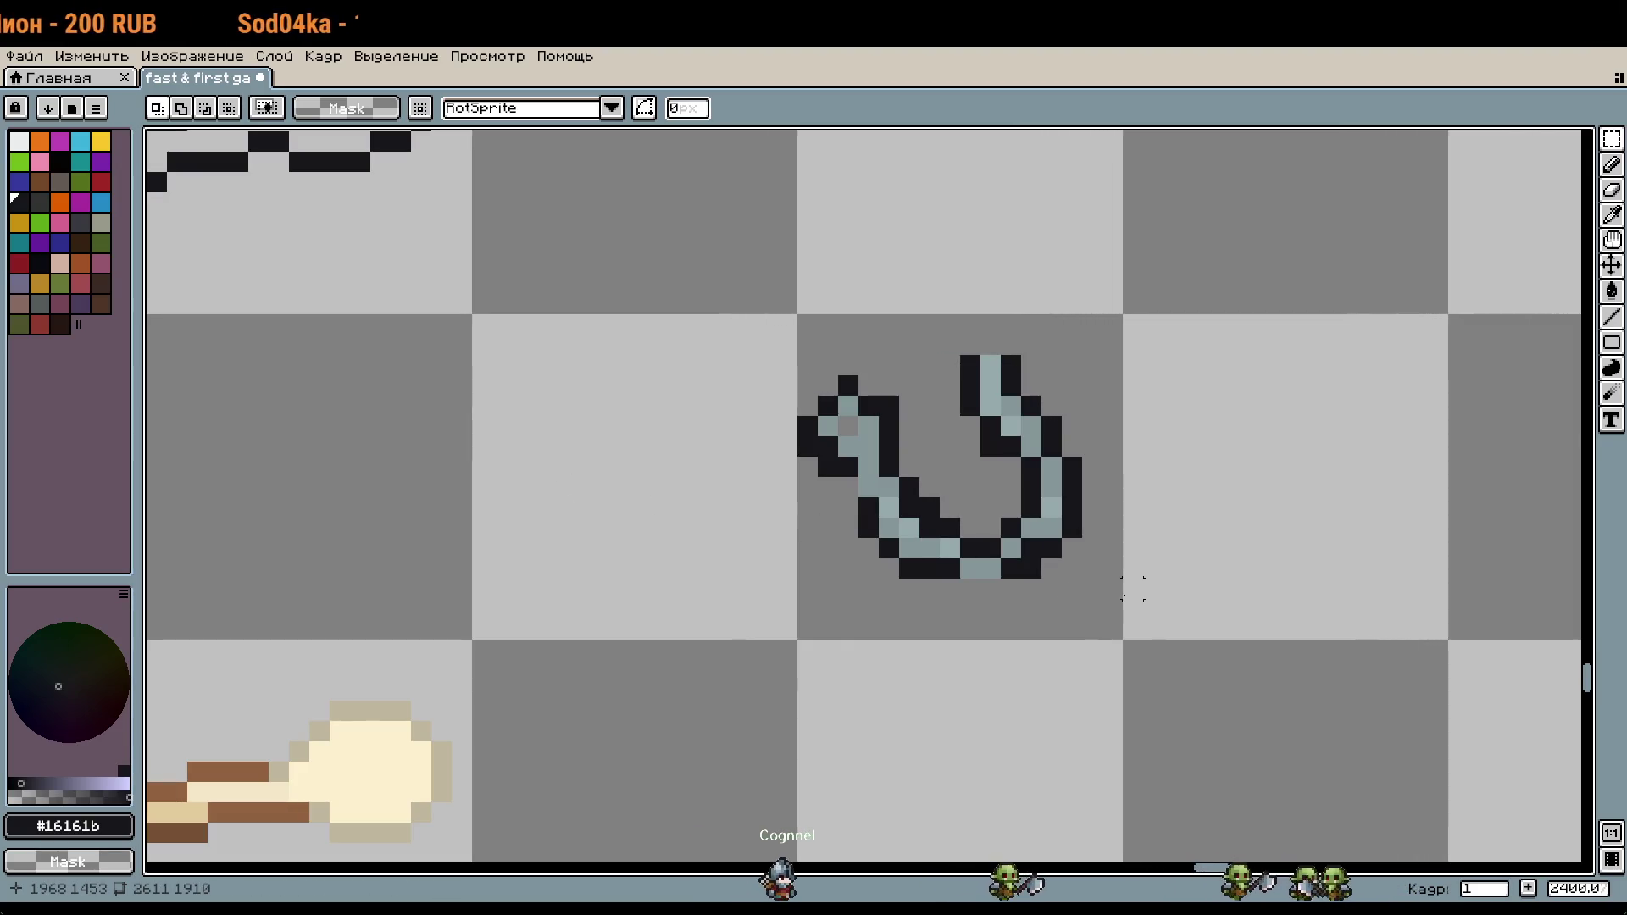
Step: Erase the tilted hook's area and place a first dark pencil pixel on the empty space
left_click_drag(774, 332, 1125, 640)
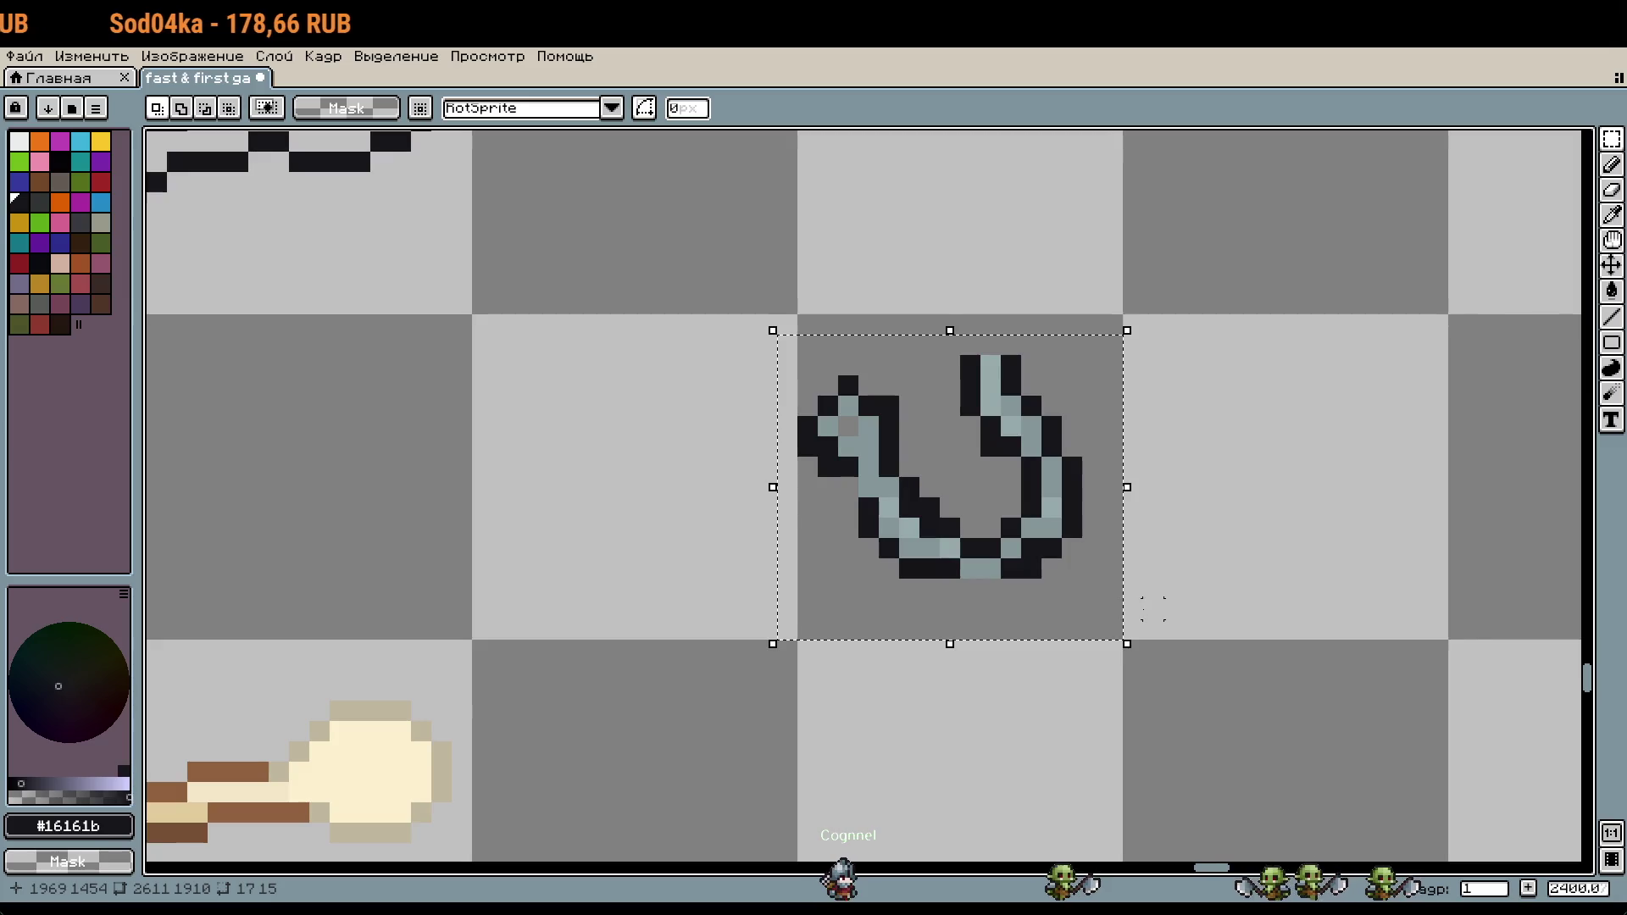
key("Delete")
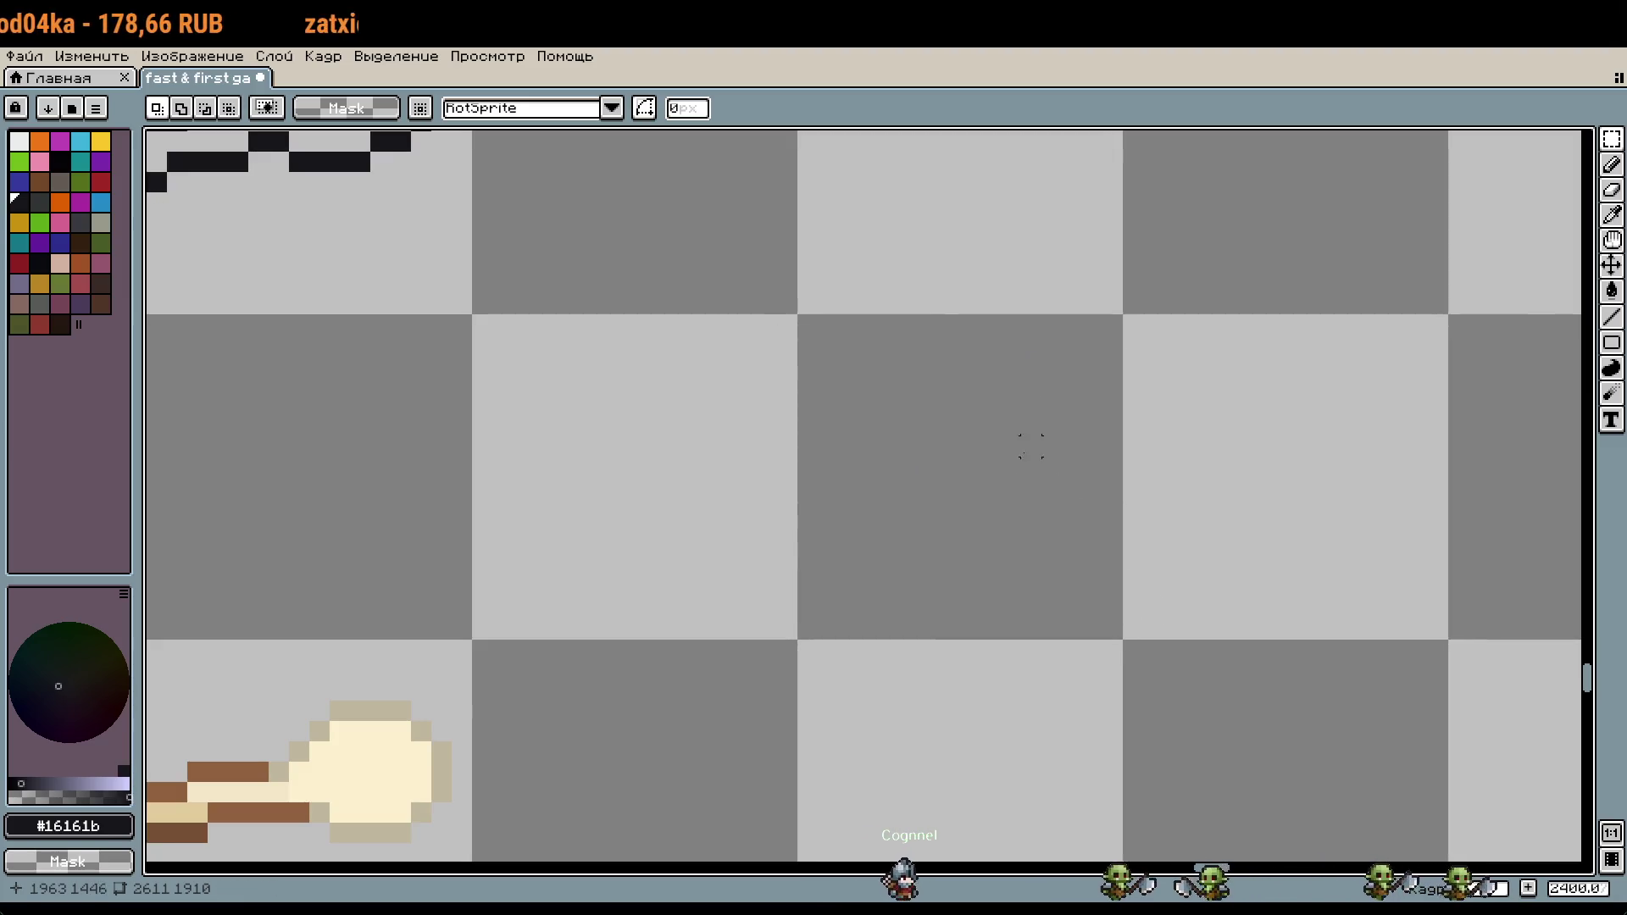
key("b")
left_click(849, 411)
scroll(849, 411, "up", 1)
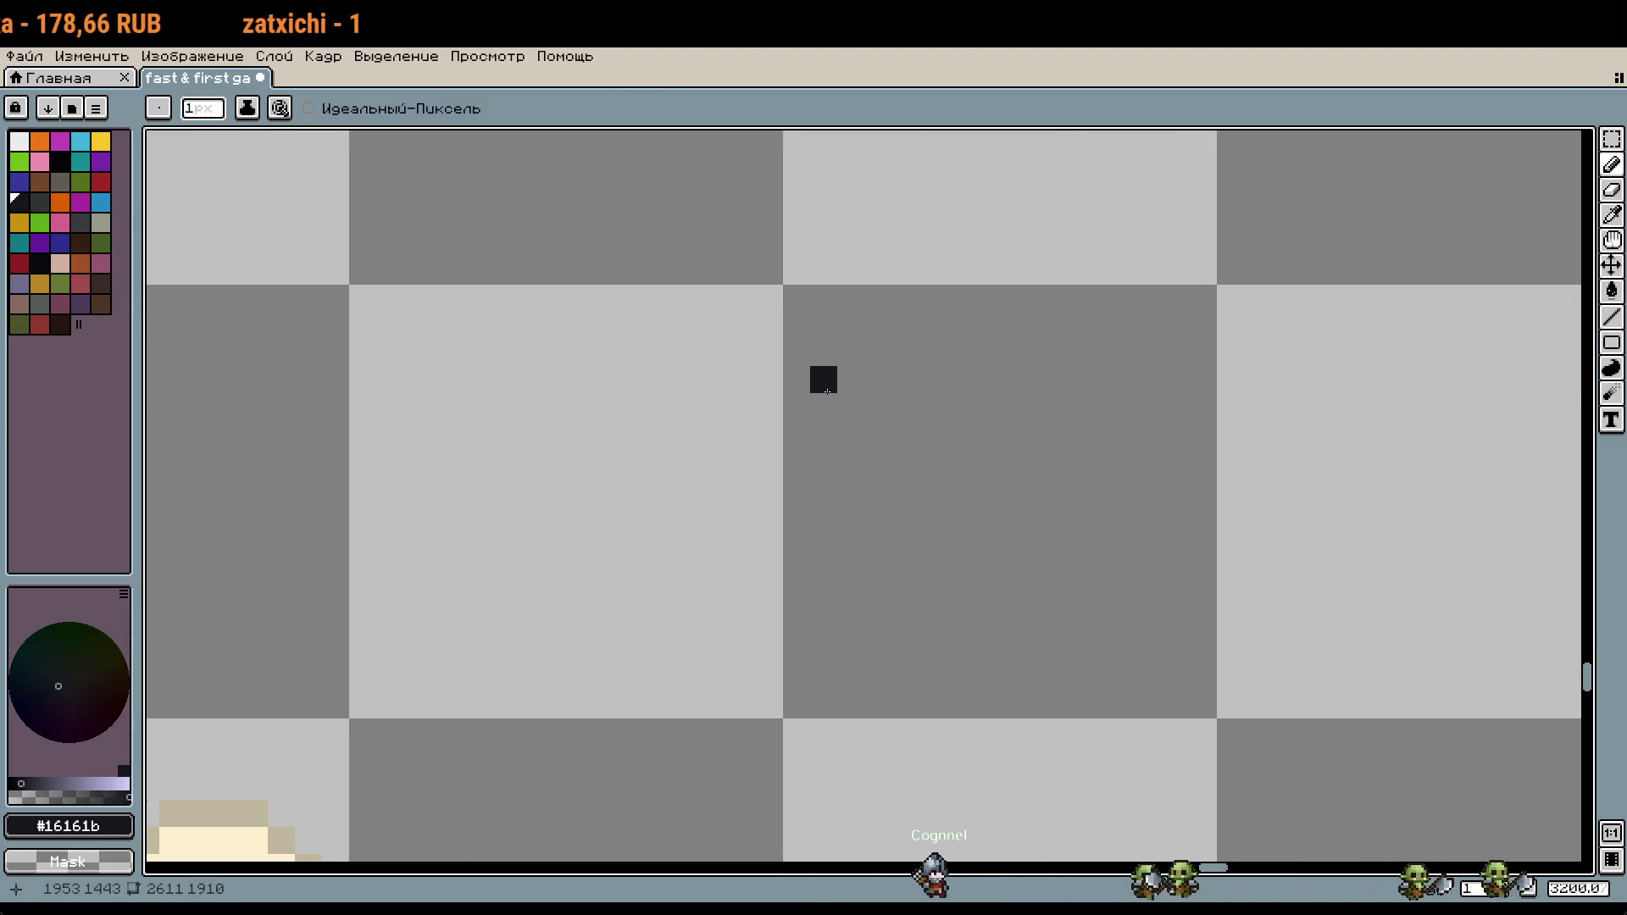
Step: Undo the stray dark pixels to restore the tilted hook, then start a pixel beside it
left_click(886, 361)
left_click(850, 433)
left_click(881, 465)
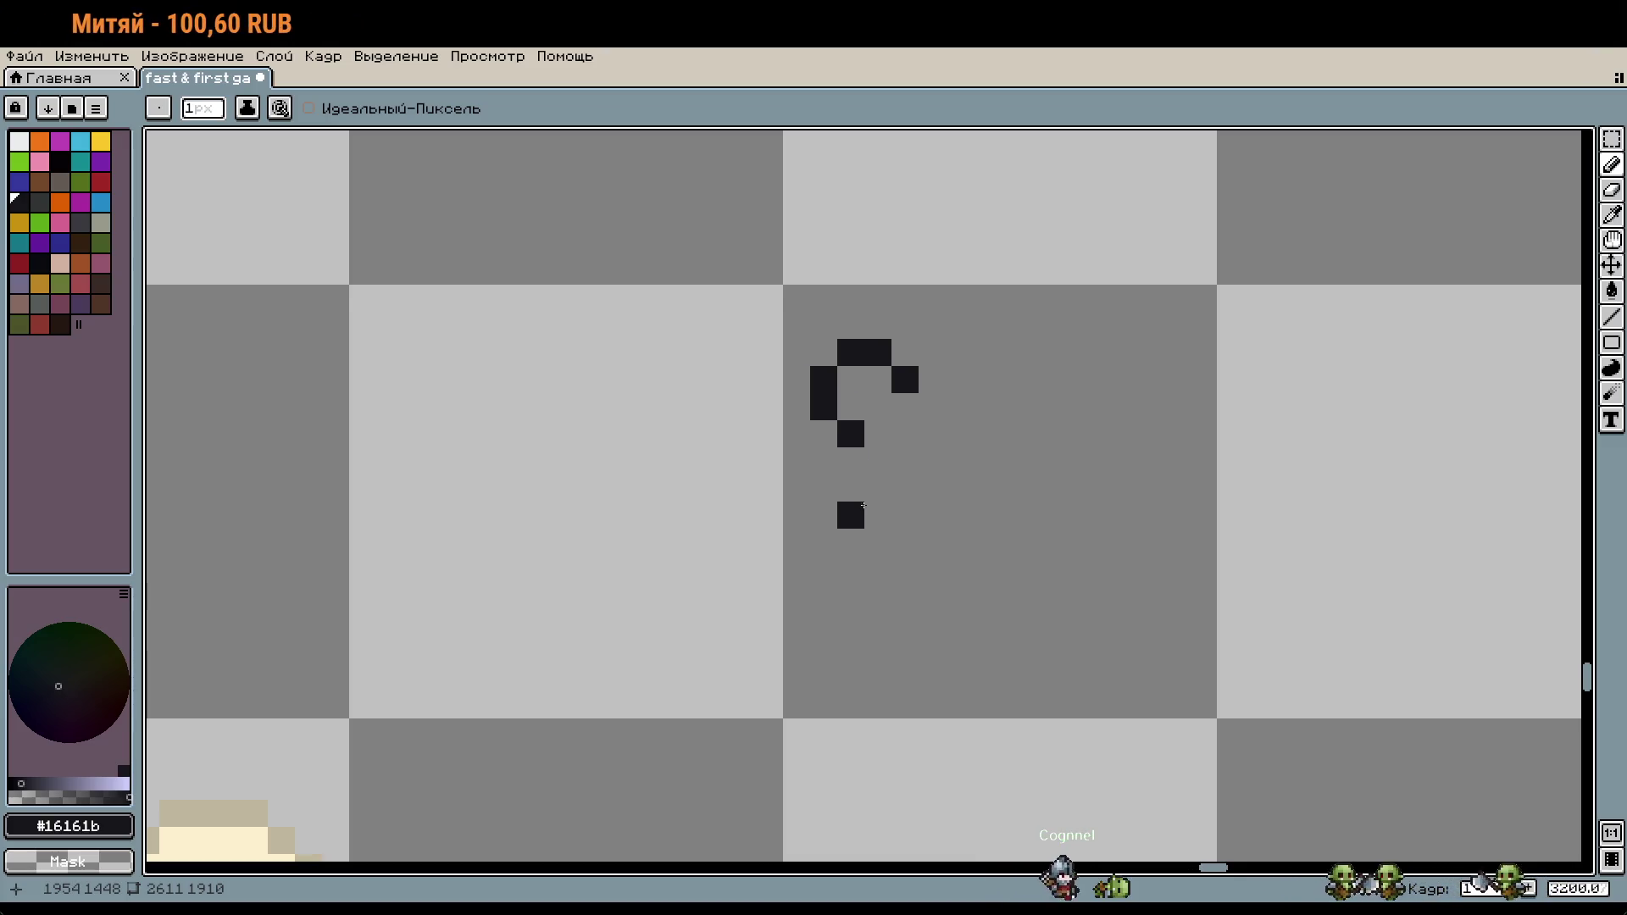
key("ctrl+z")
key("ctrl+z")
key("ctrl+z")
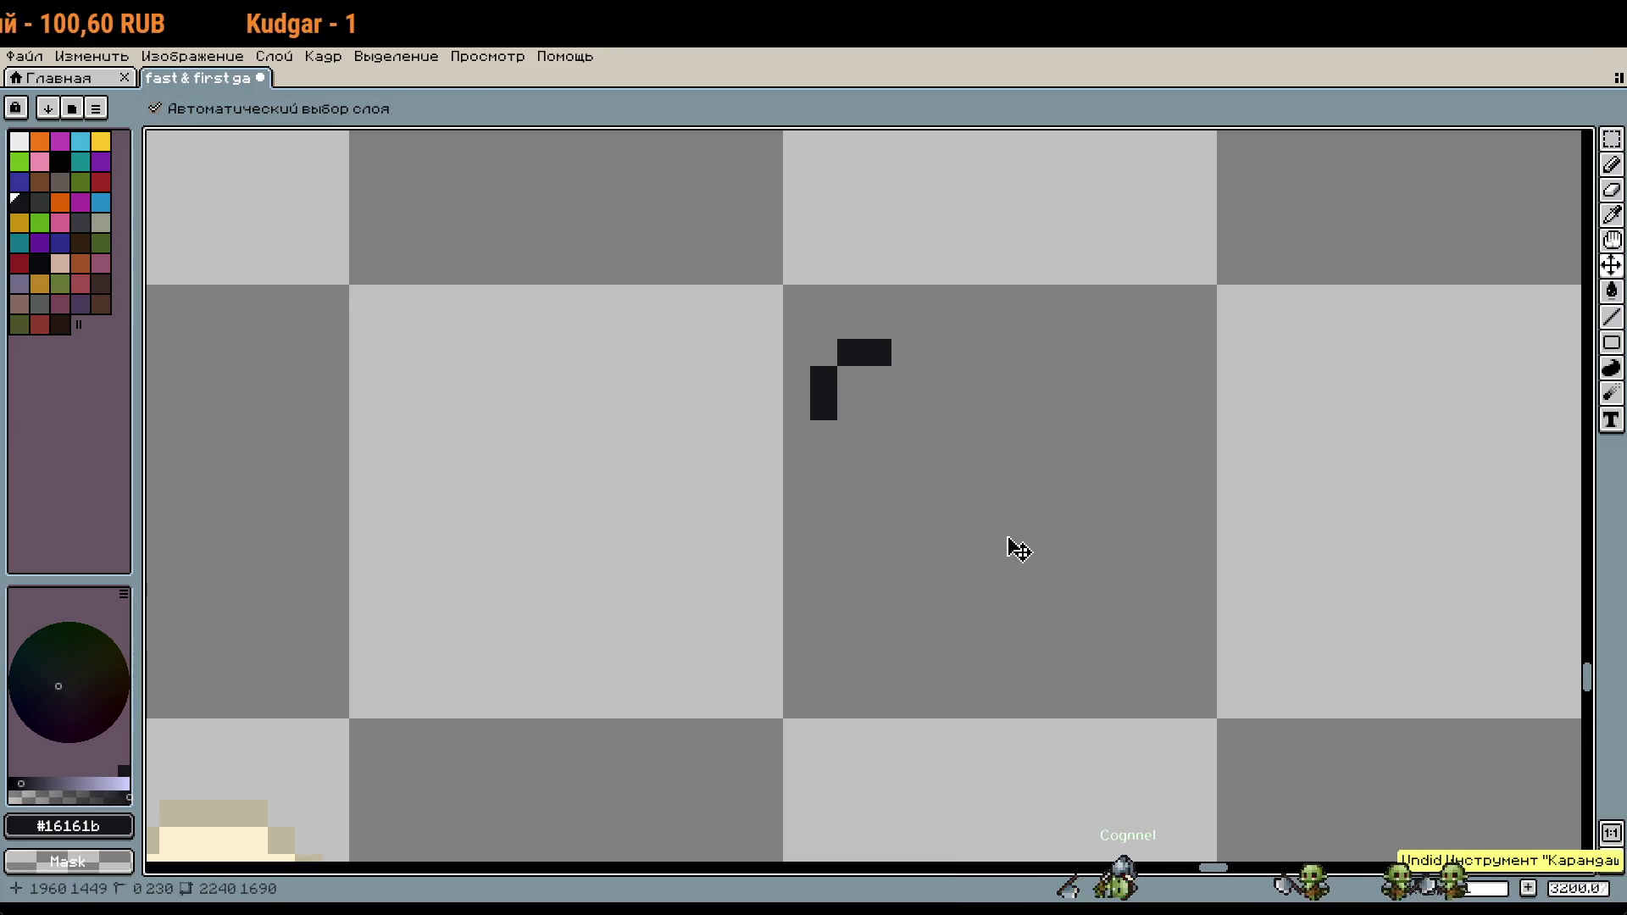
mouse_move(1234, 555)
left_mouse_down()
mouse_move(929, 525)
mouse_move(835, 485)
left_mouse_up()
key("m")
key("b")
left_click(836, 486)
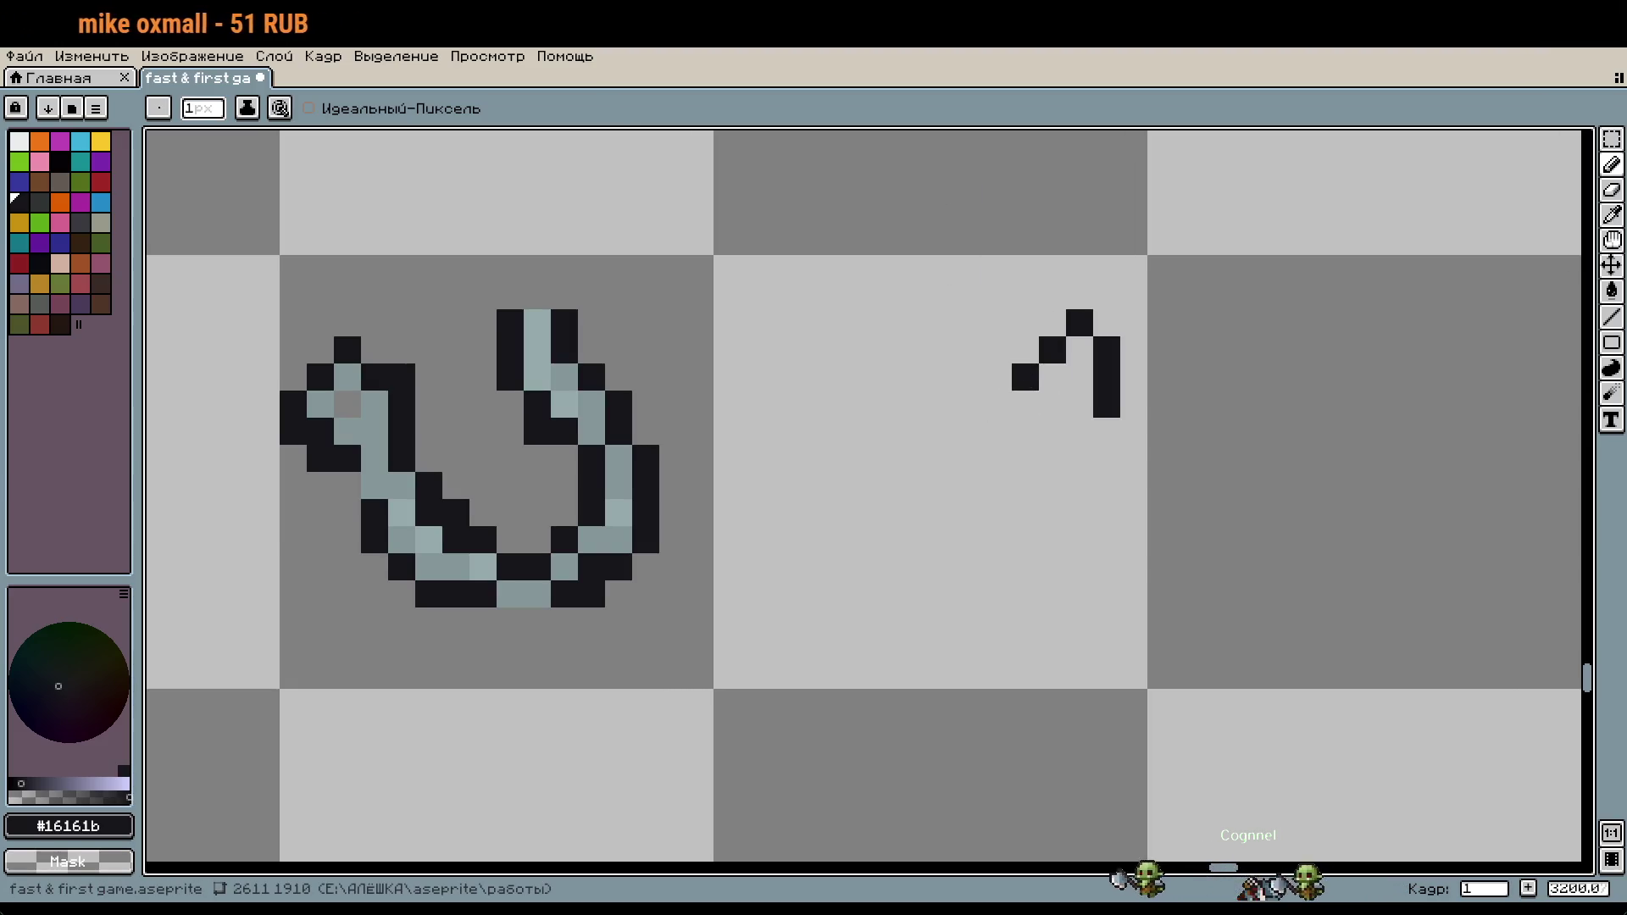
Step: Draw the new outline's vertical right side and a dark block at its top-left
left_click_drag(1100, 586, 1127, 614)
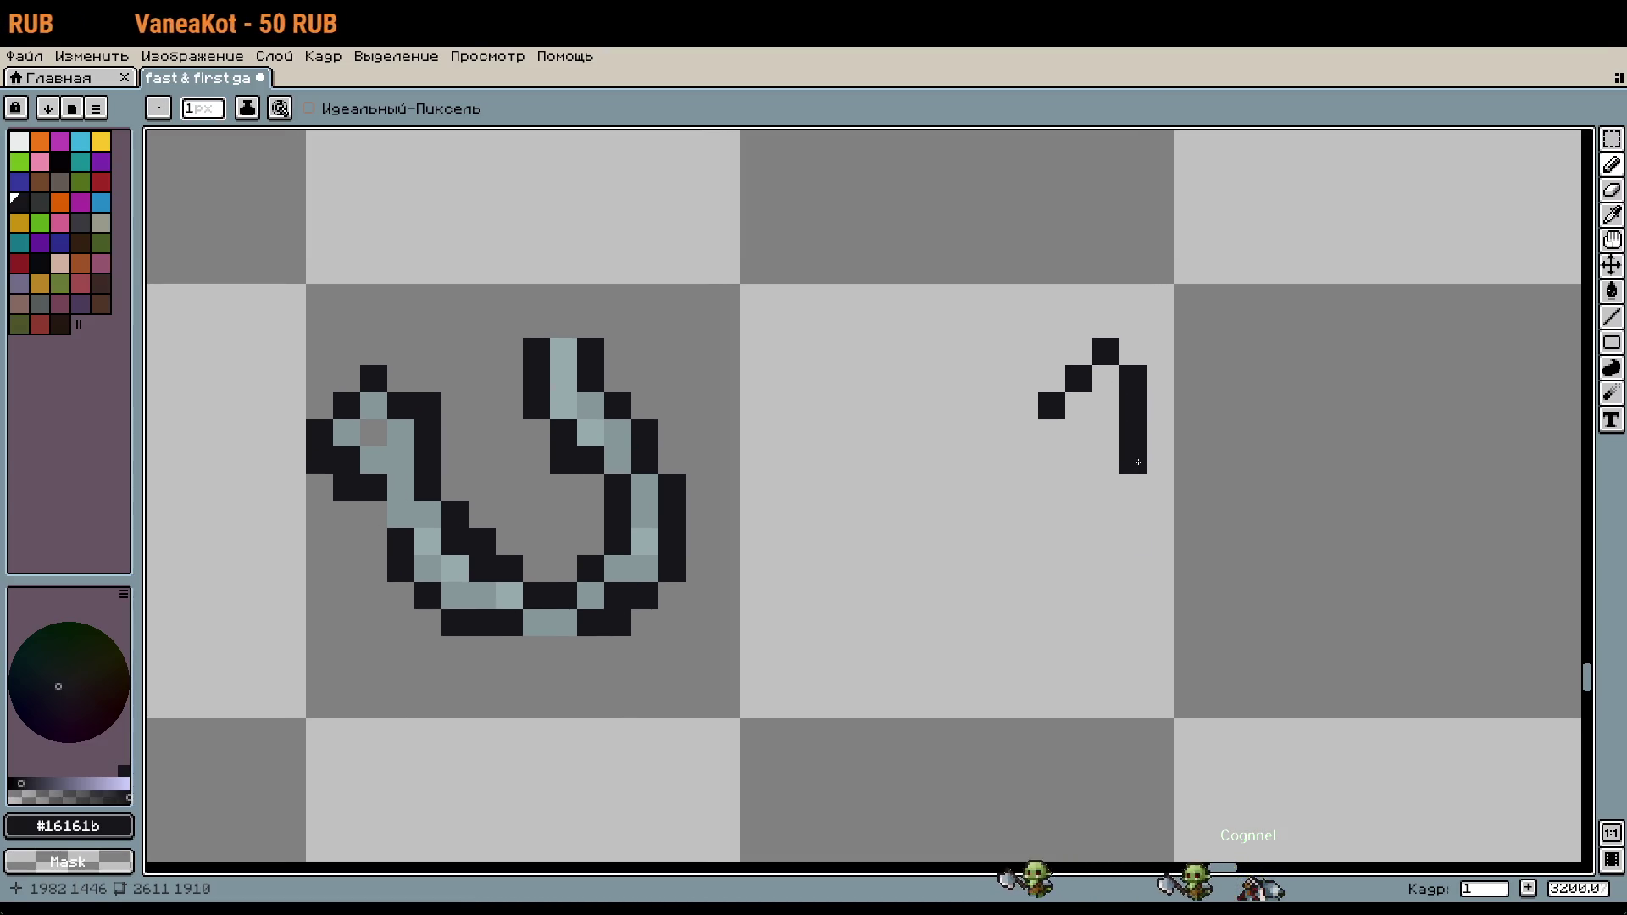
key("ctrl+z")
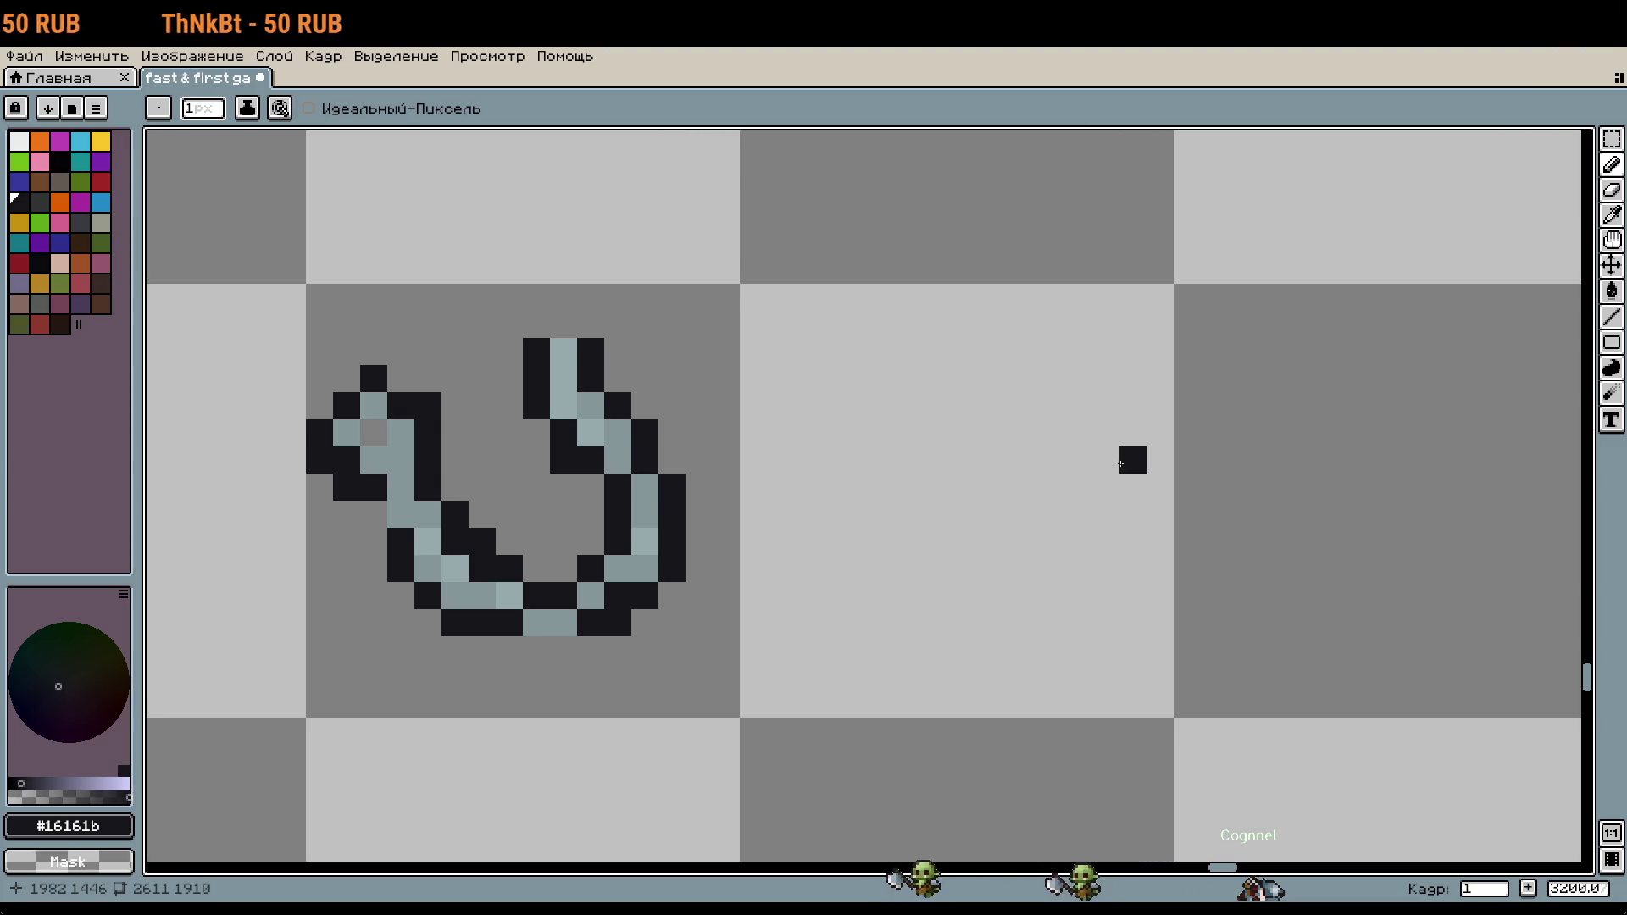
left_click_drag(1125, 441, 1131, 572)
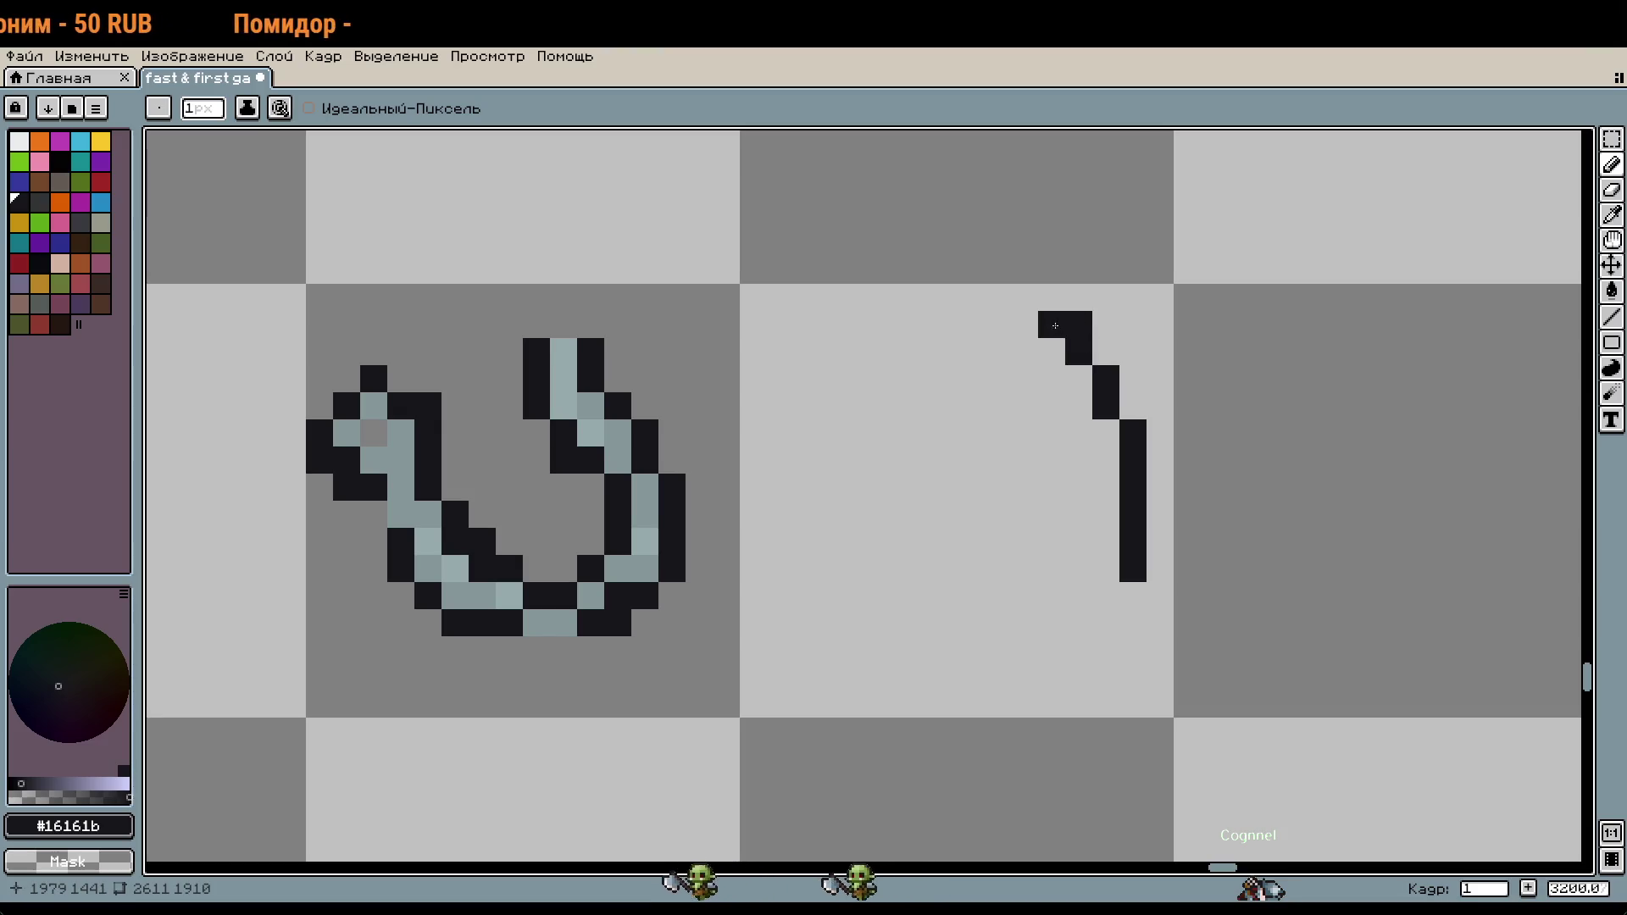
left_click_drag(1025, 406, 1024, 325)
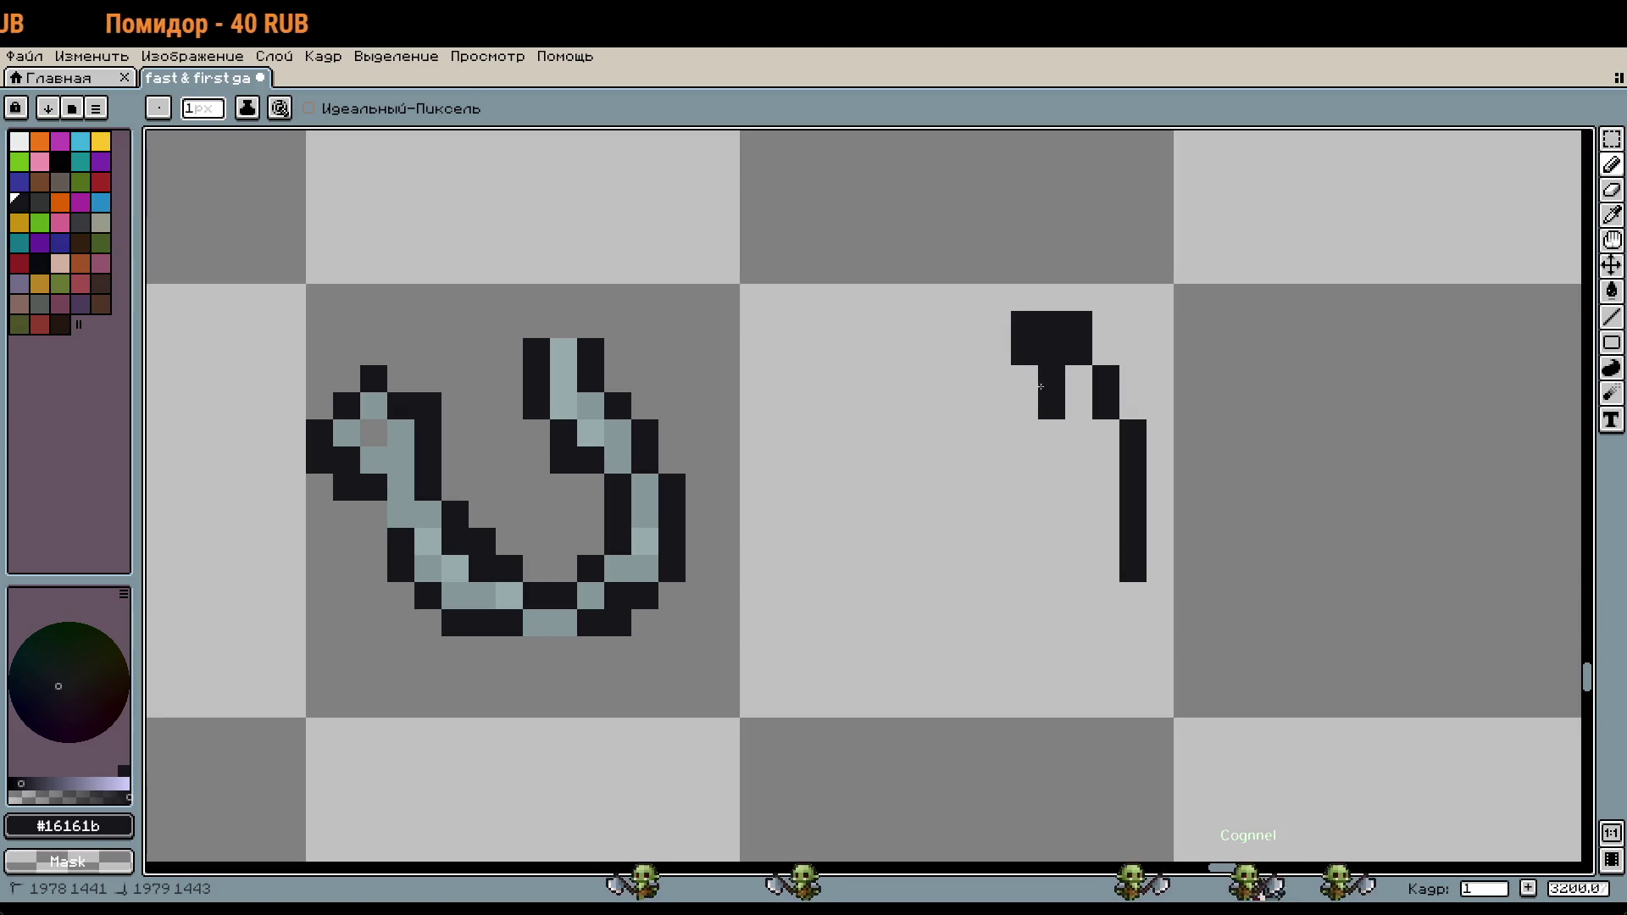
right_click(1051, 352)
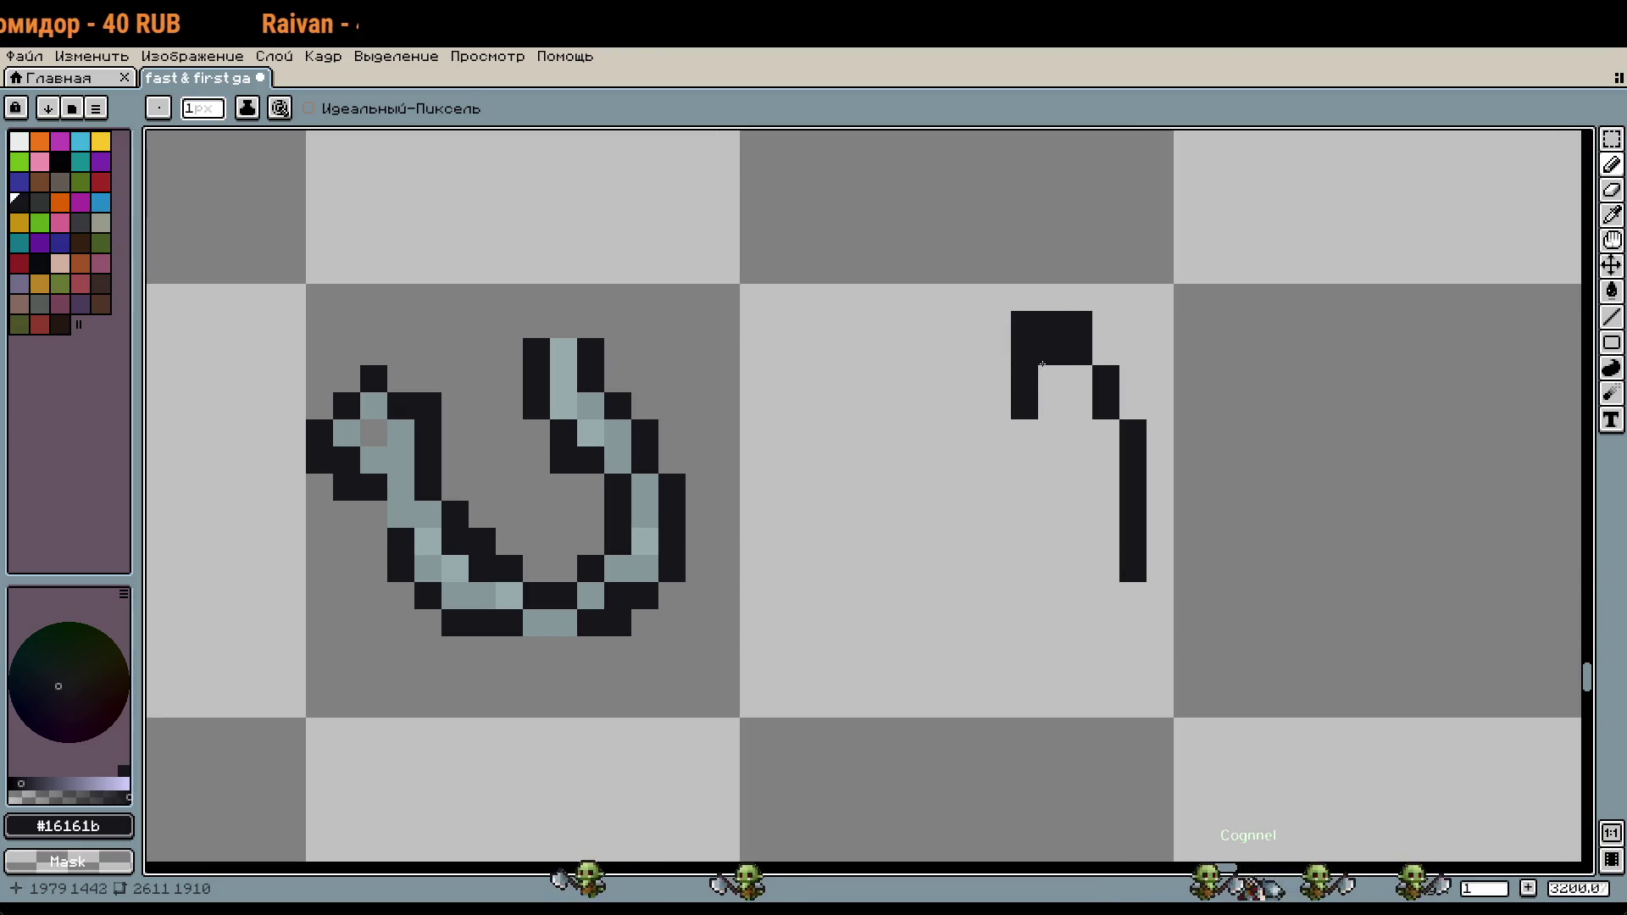
Step: Build the outline's left side, a short bottom L, a right column and the bottom line
left_click(996, 432)
right_click(997, 433)
left_click(997, 406)
left_click(998, 433)
left_click(969, 462)
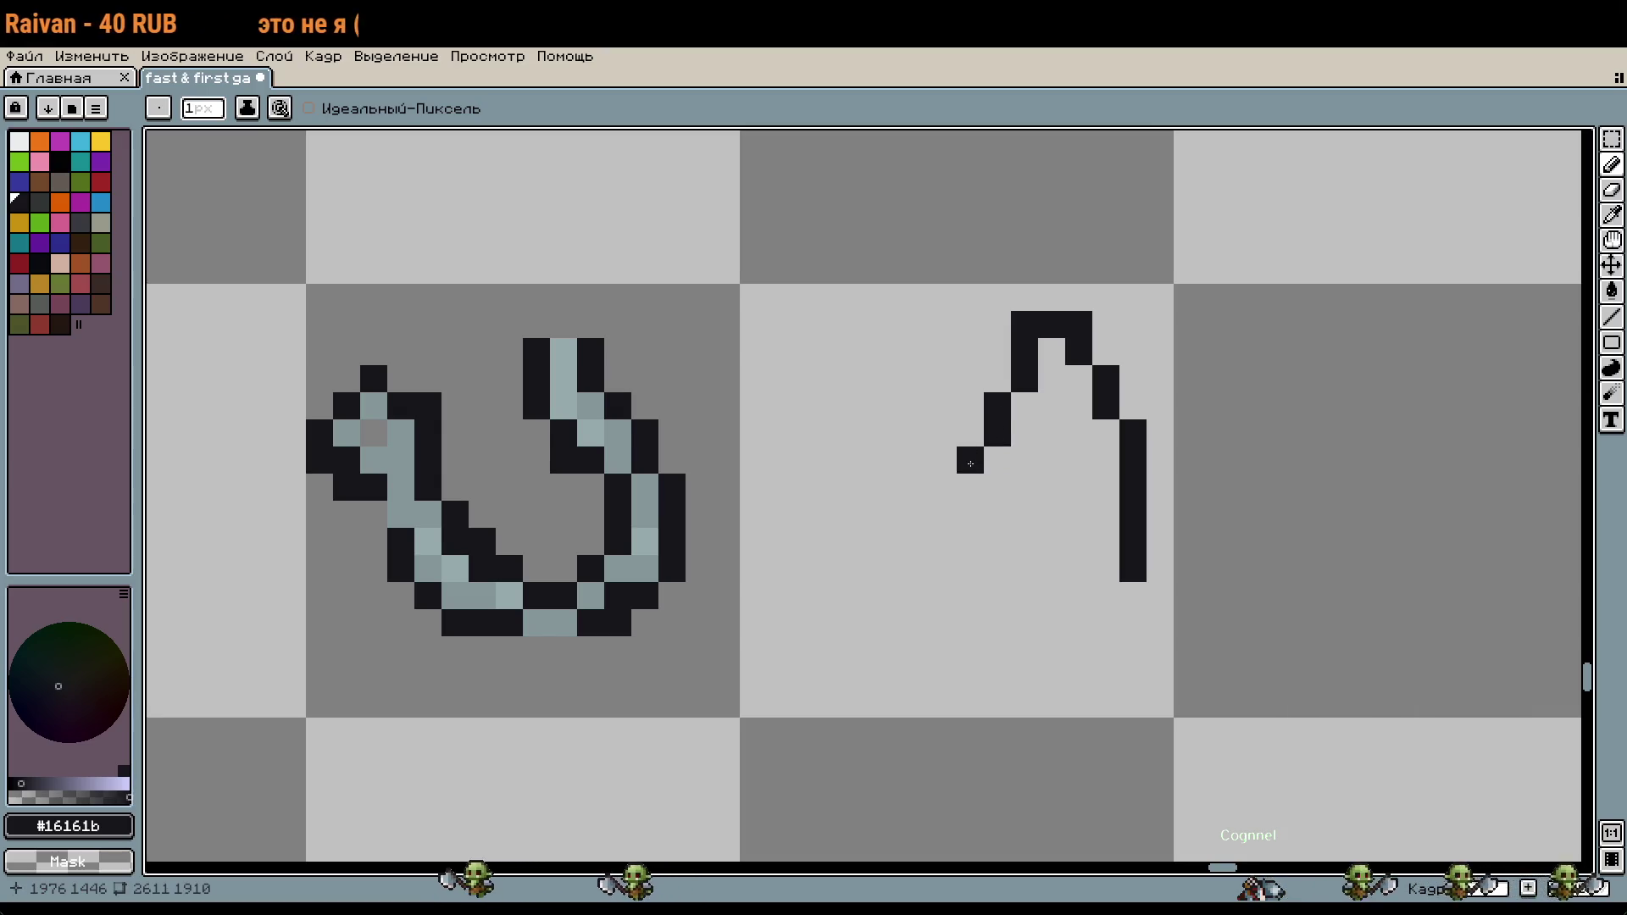
left_click_drag(970, 487, 1043, 466)
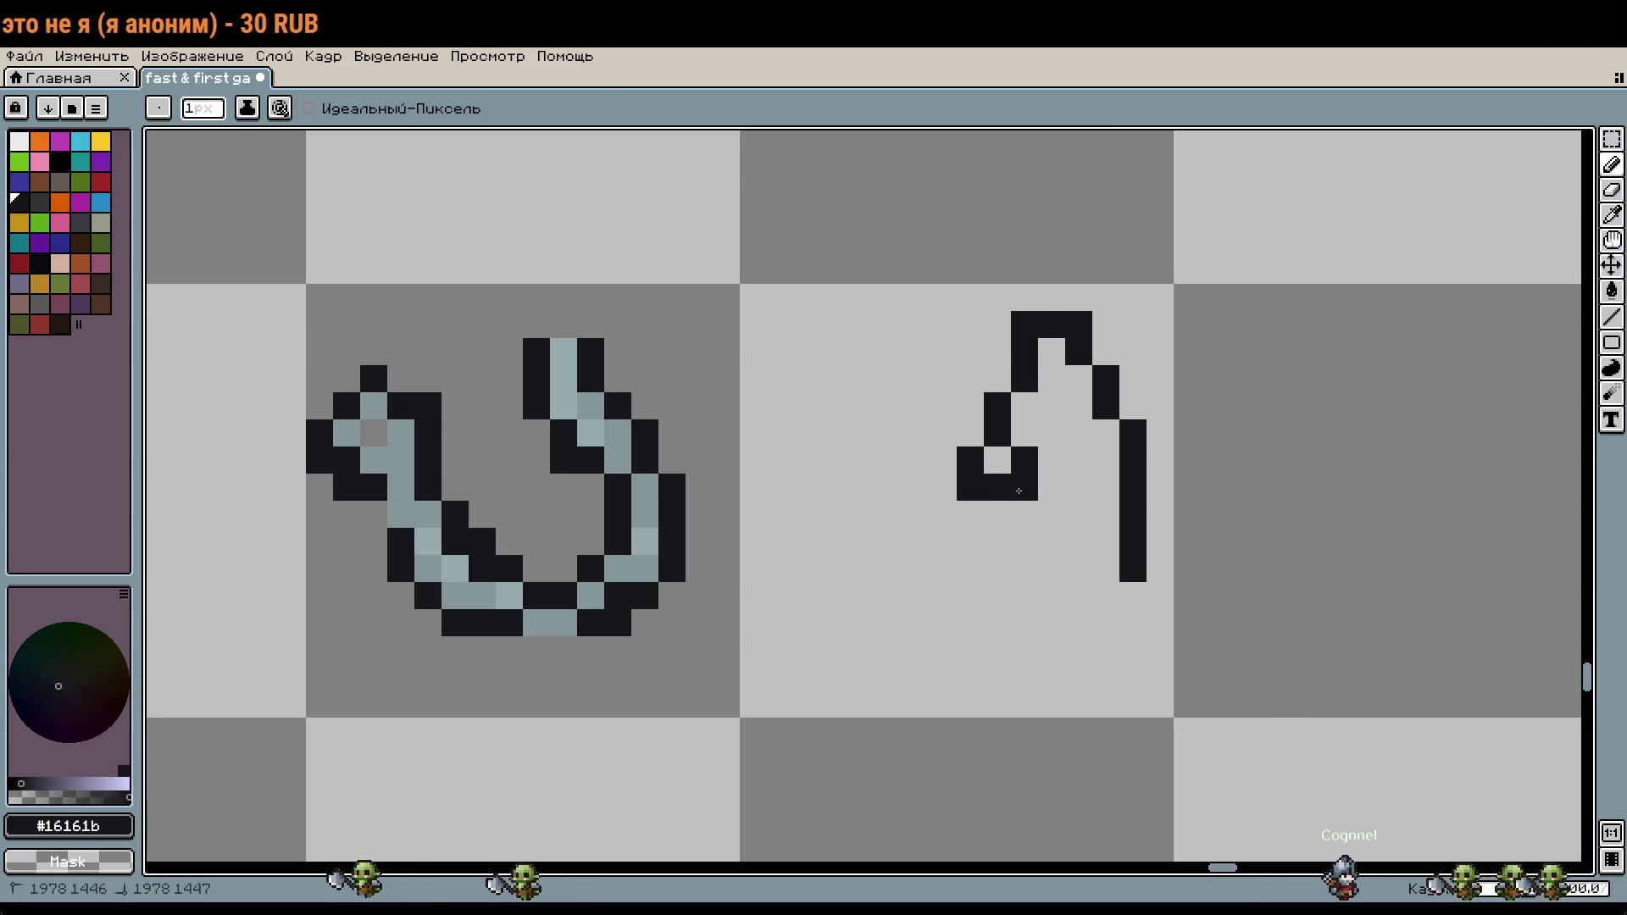
left_click(1052, 592)
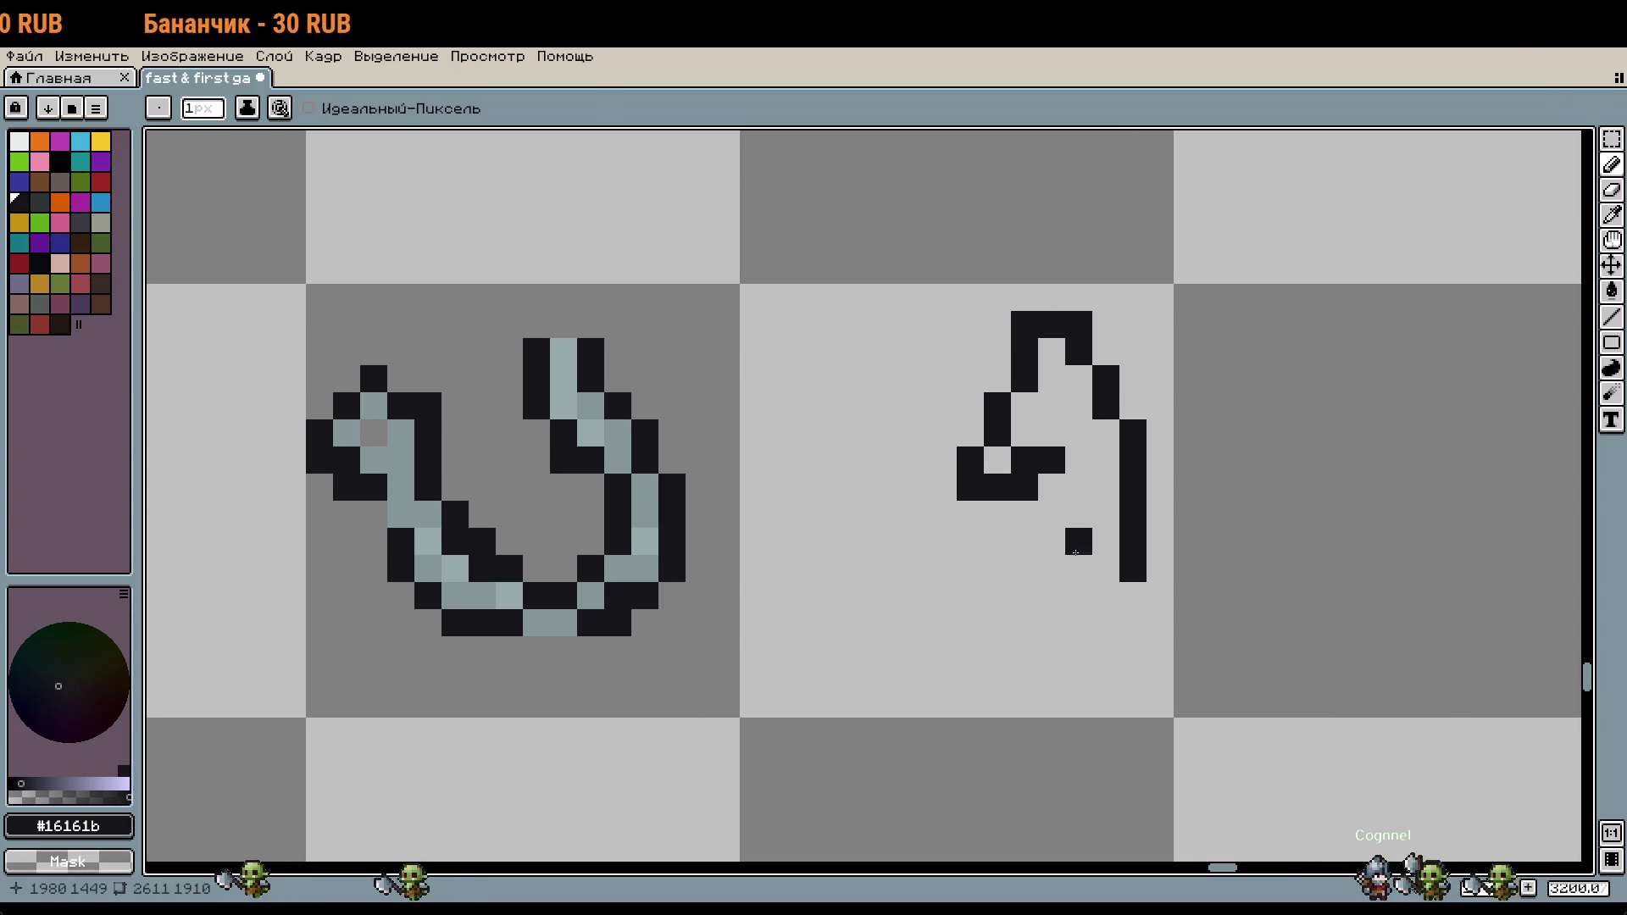
left_click_drag(1069, 487, 1074, 515)
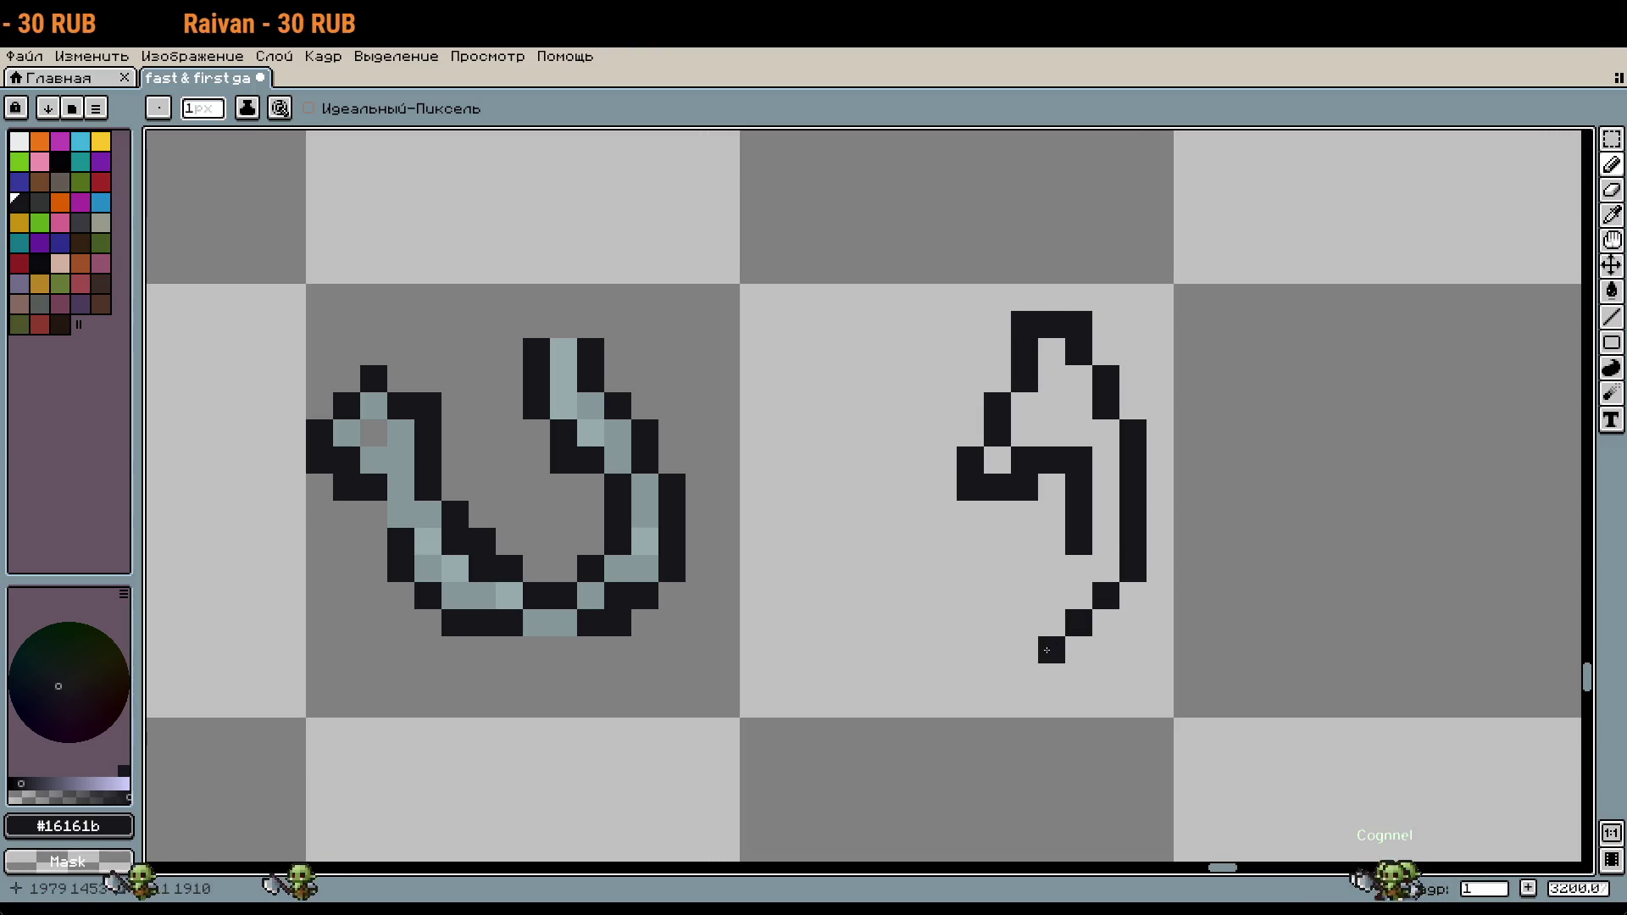
left_click_drag(1025, 676, 935, 675)
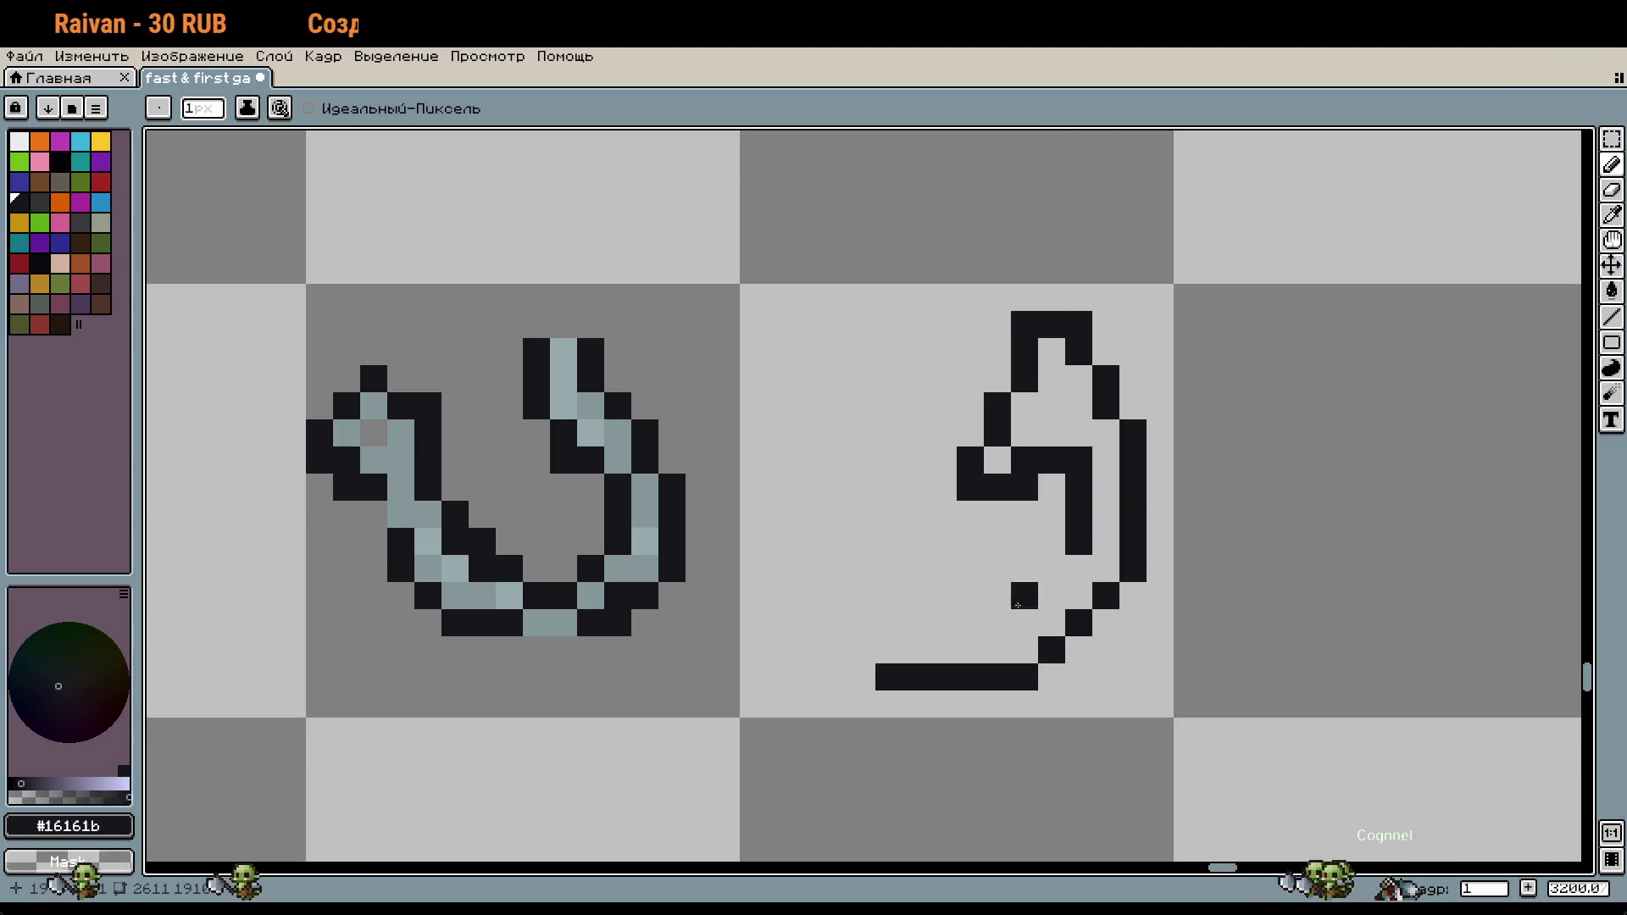
Step: Reshape the lower-left curve and draw the tall left arm of the outline
key("ctrl+z")
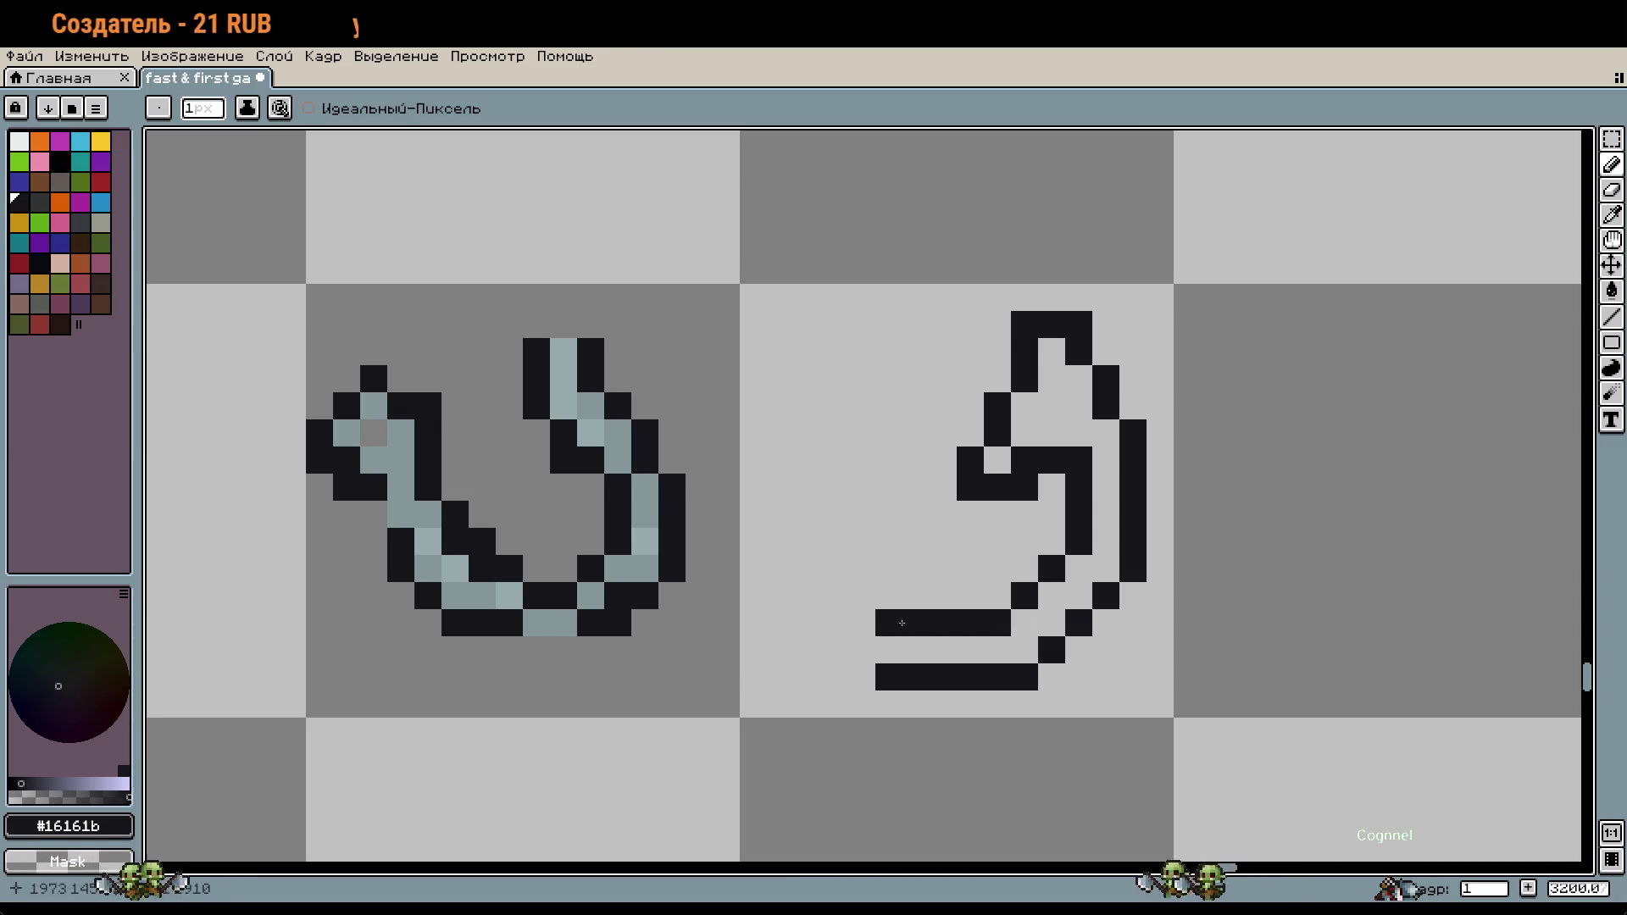
right_click(834, 623)
right_click(862, 649)
left_click(862, 677)
left_click(834, 650)
left_click(889, 623)
left_click_drag(805, 625, 795, 583)
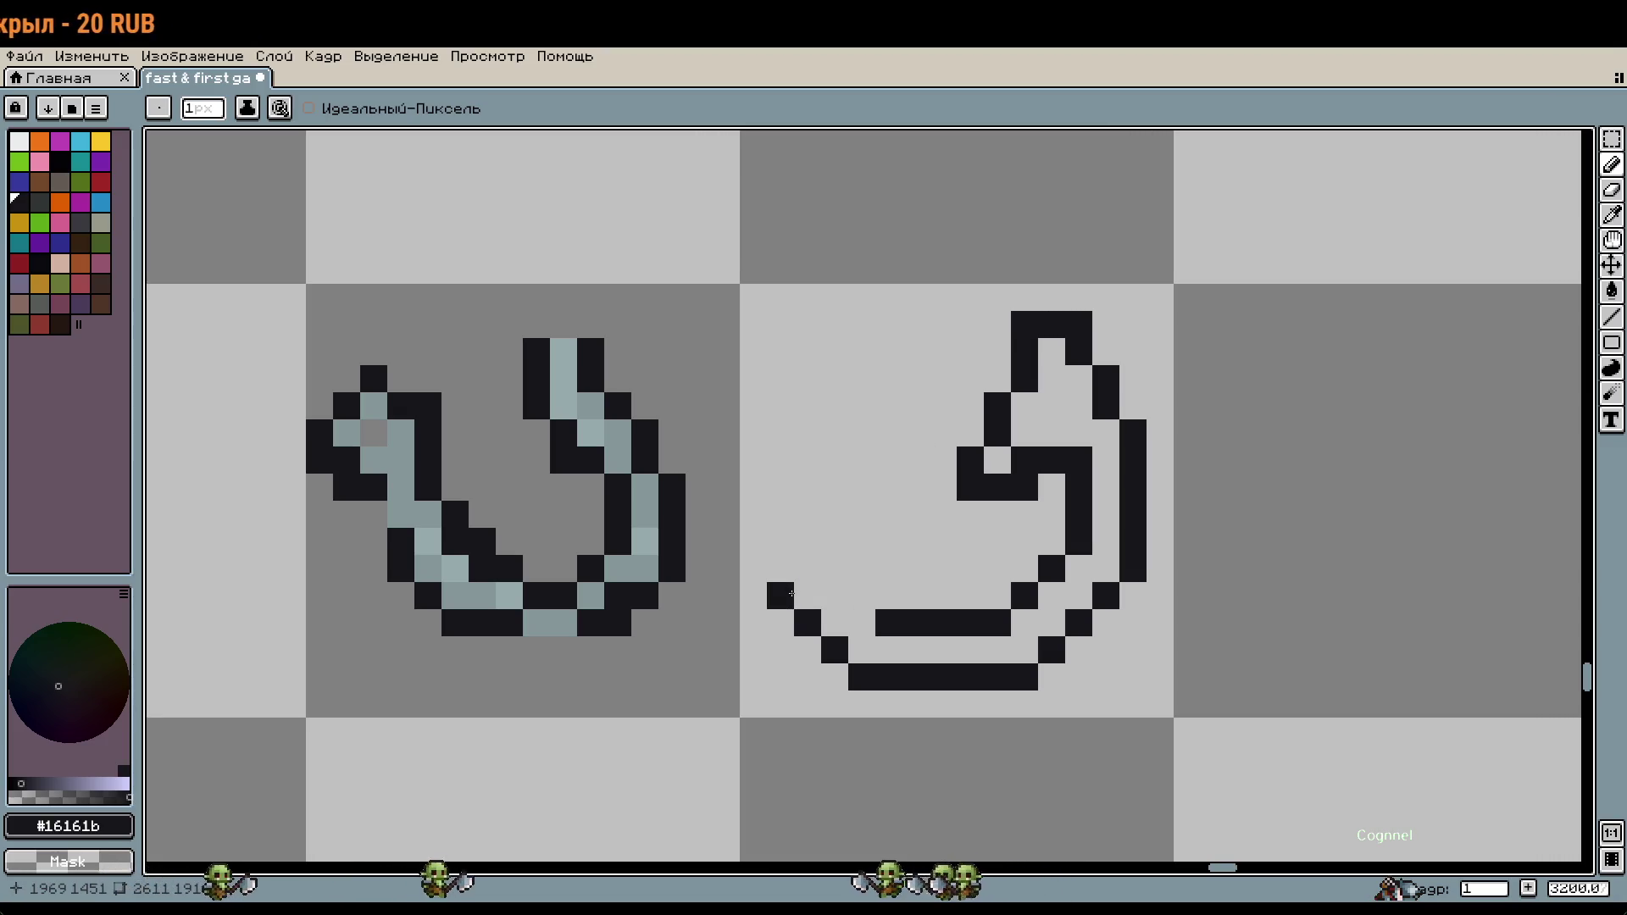
left_click(783, 565)
mouse_move(784, 564)
left_mouse_down()
mouse_move(787, 370)
mouse_move(801, 371)
left_mouse_up()
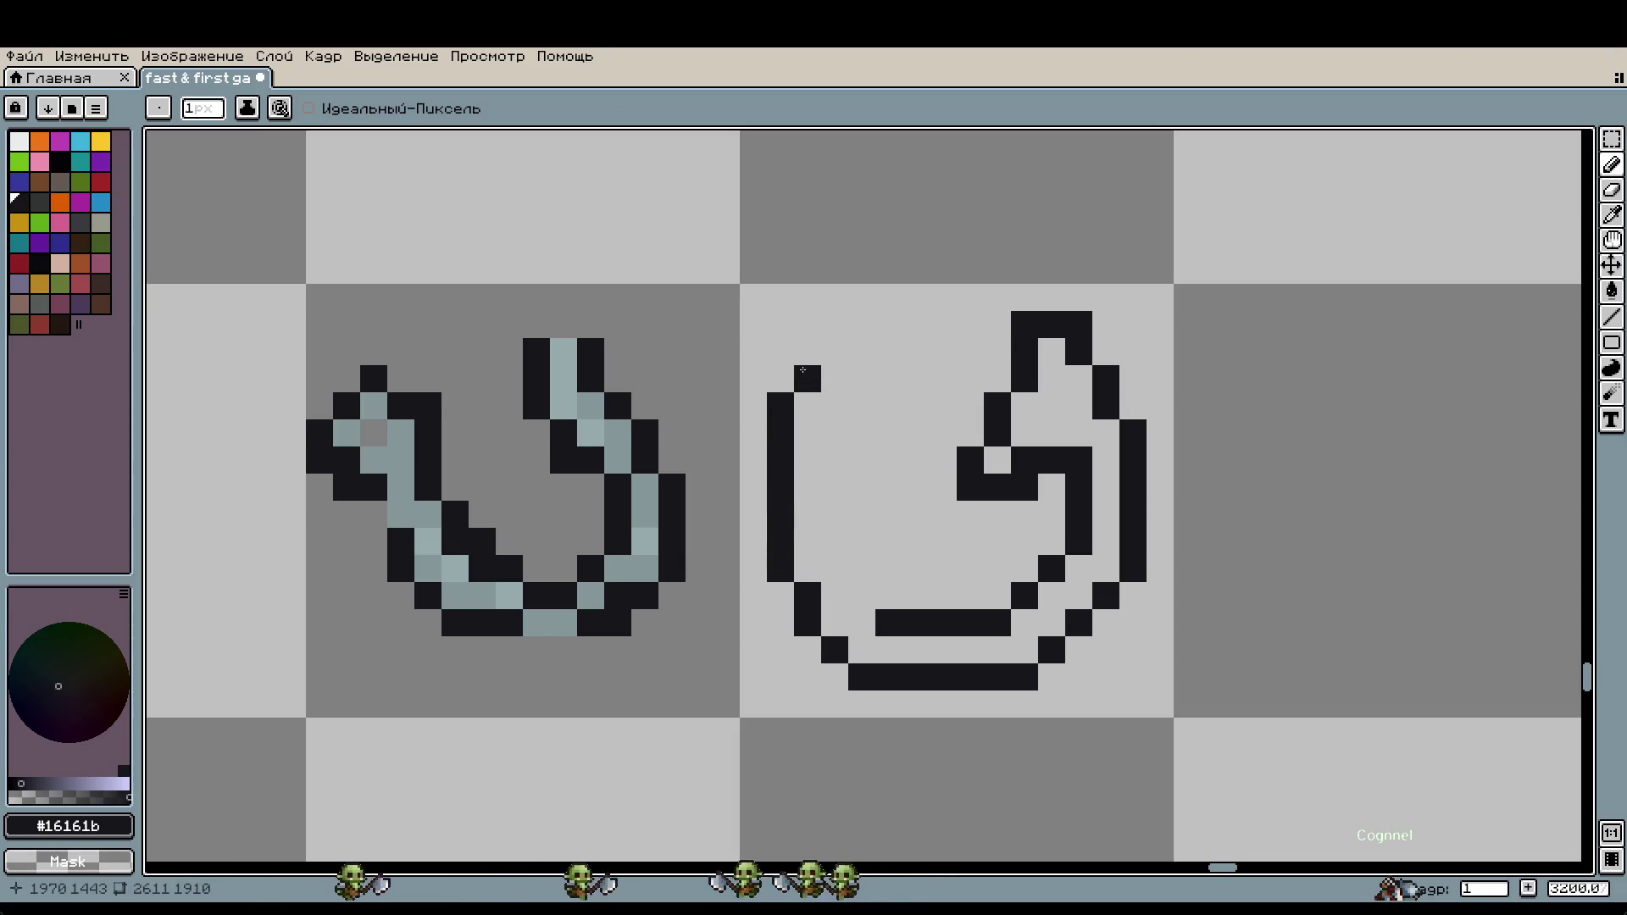
Step: Redo the left column's top and draw an inner line up from the bottom
key("ctrl+z")
mouse_move(783, 564)
left_mouse_down()
mouse_move(826, 395)
mouse_move(820, 323)
mouse_move(878, 389)
left_mouse_up()
key("ctrl+z")
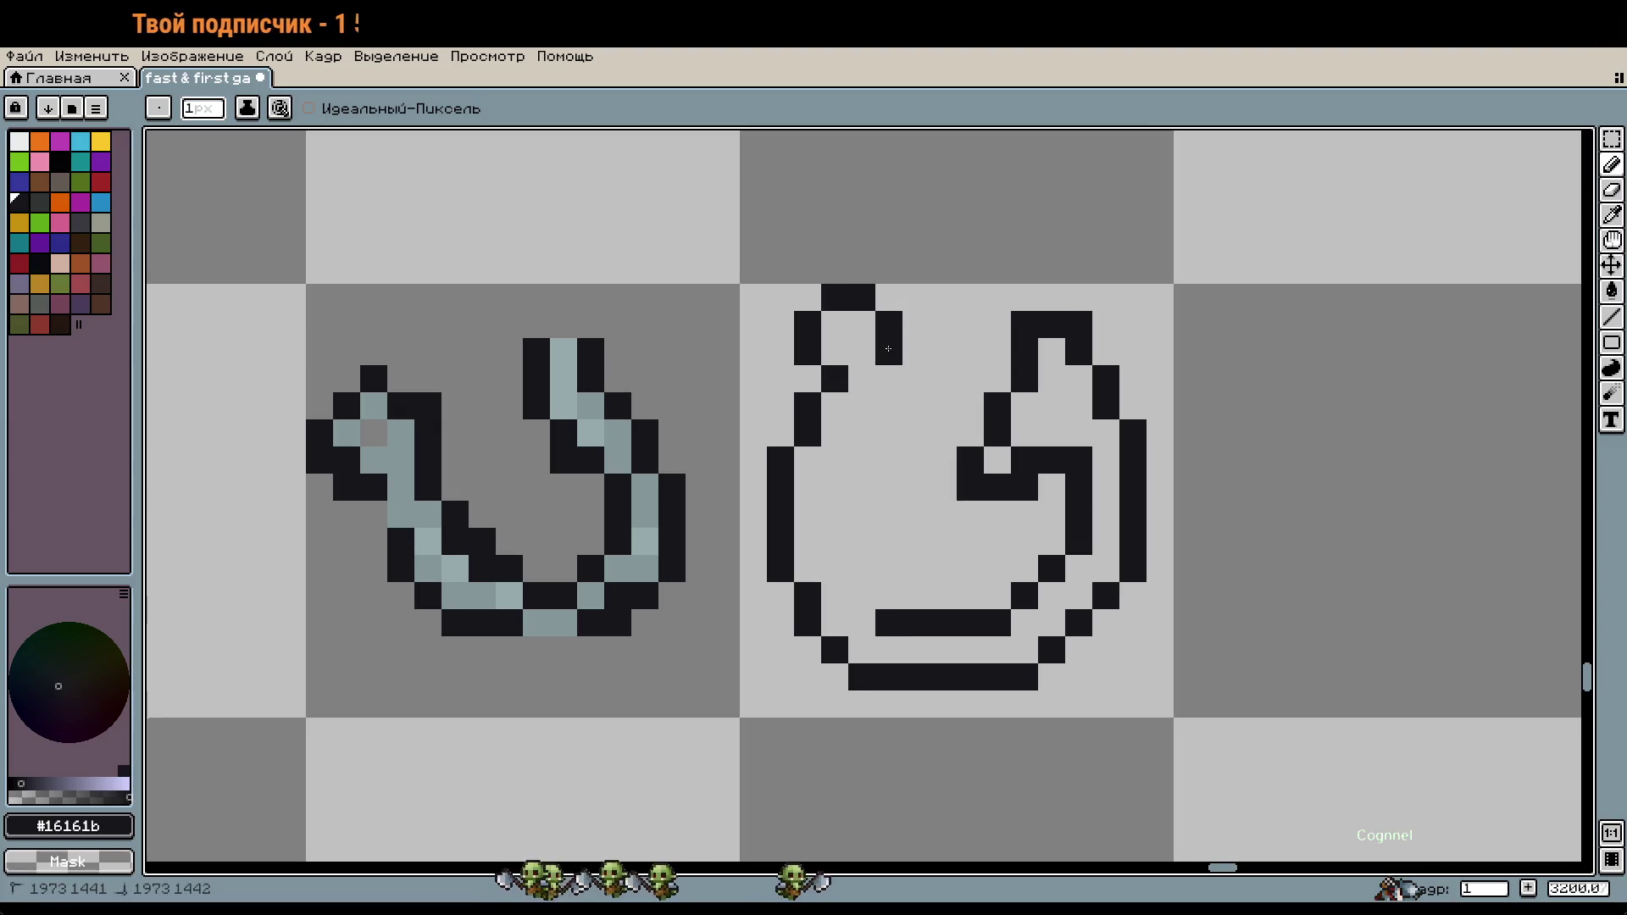
right_click(878, 388)
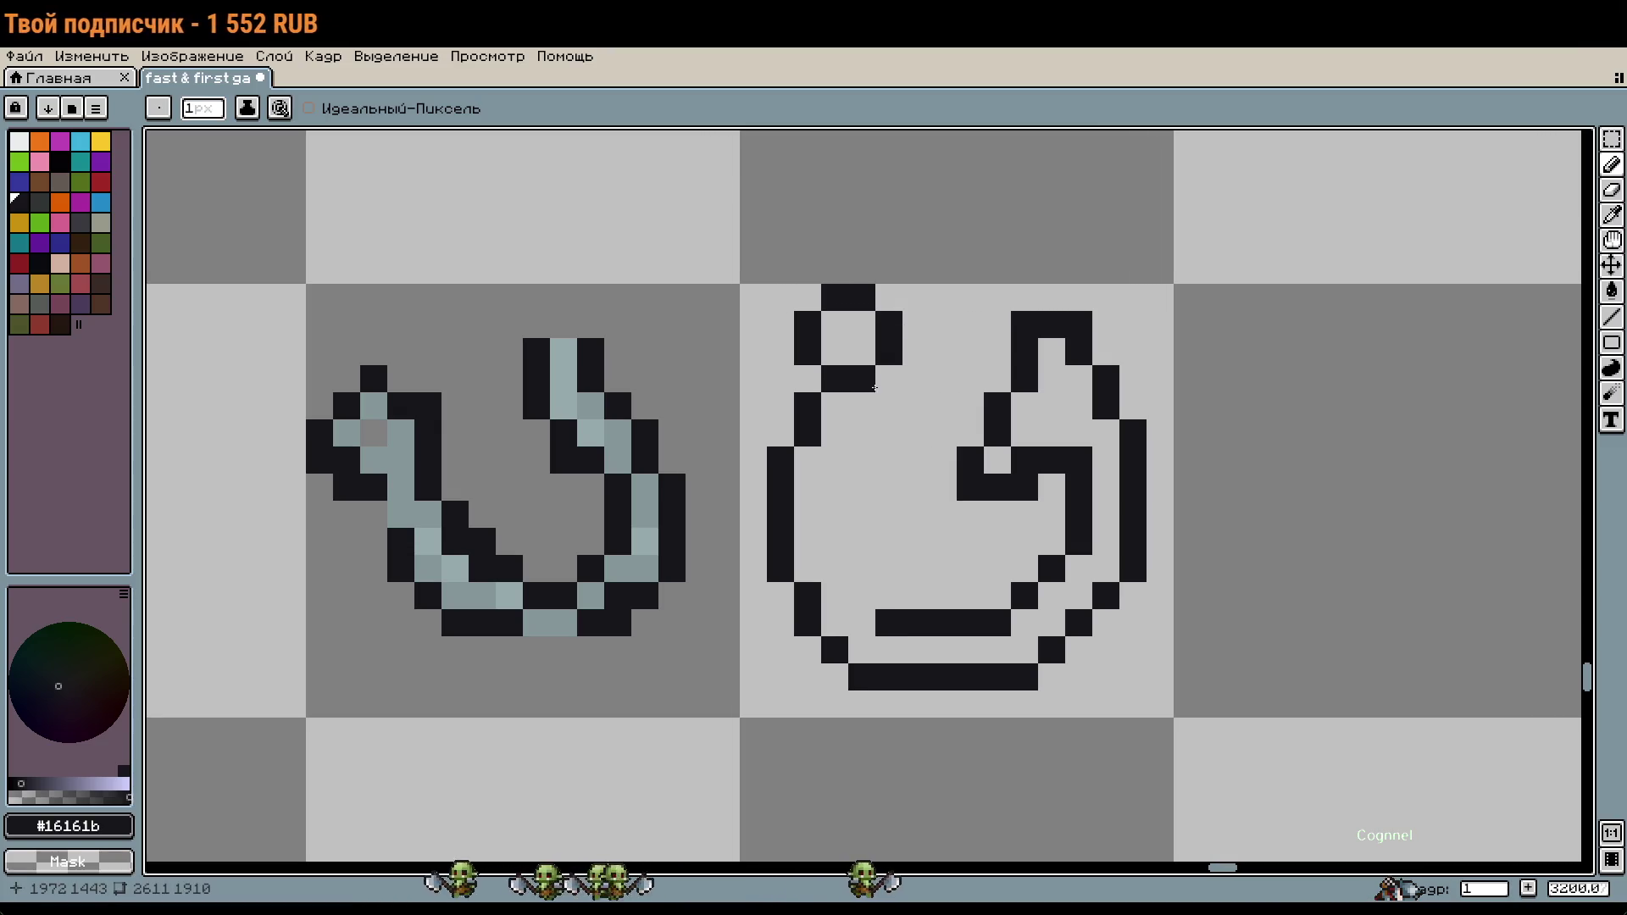
left_click(879, 592)
left_click_drag(879, 592, 859, 531)
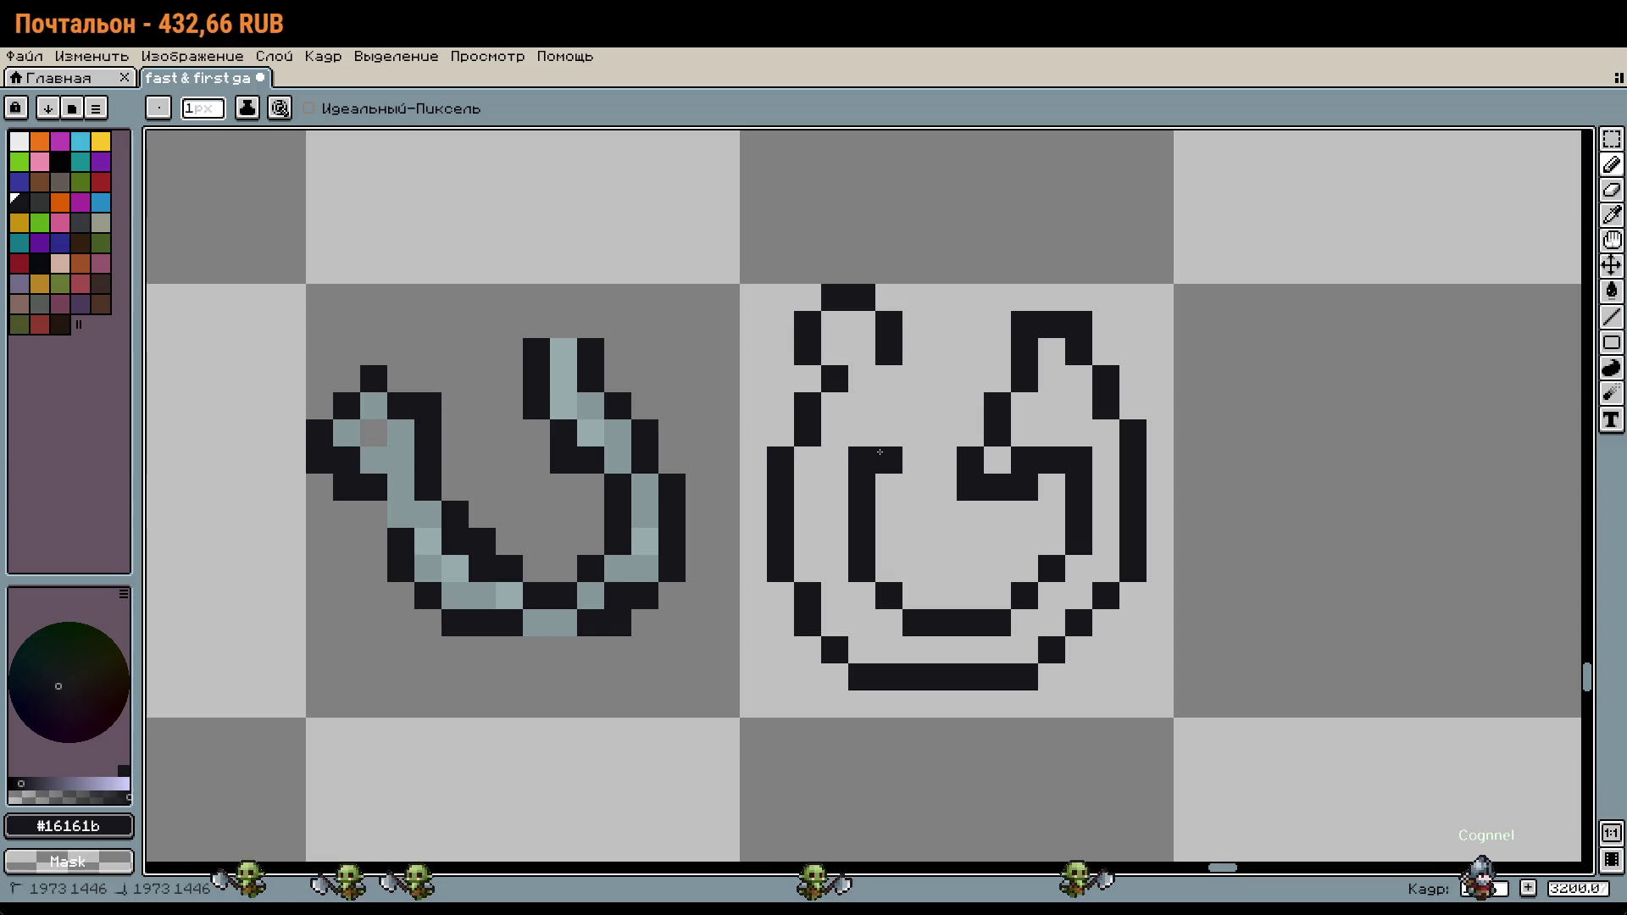
Step: Join the top columns into a small ring and add a pixel below its left side
left_click_drag(888, 368, 861, 473)
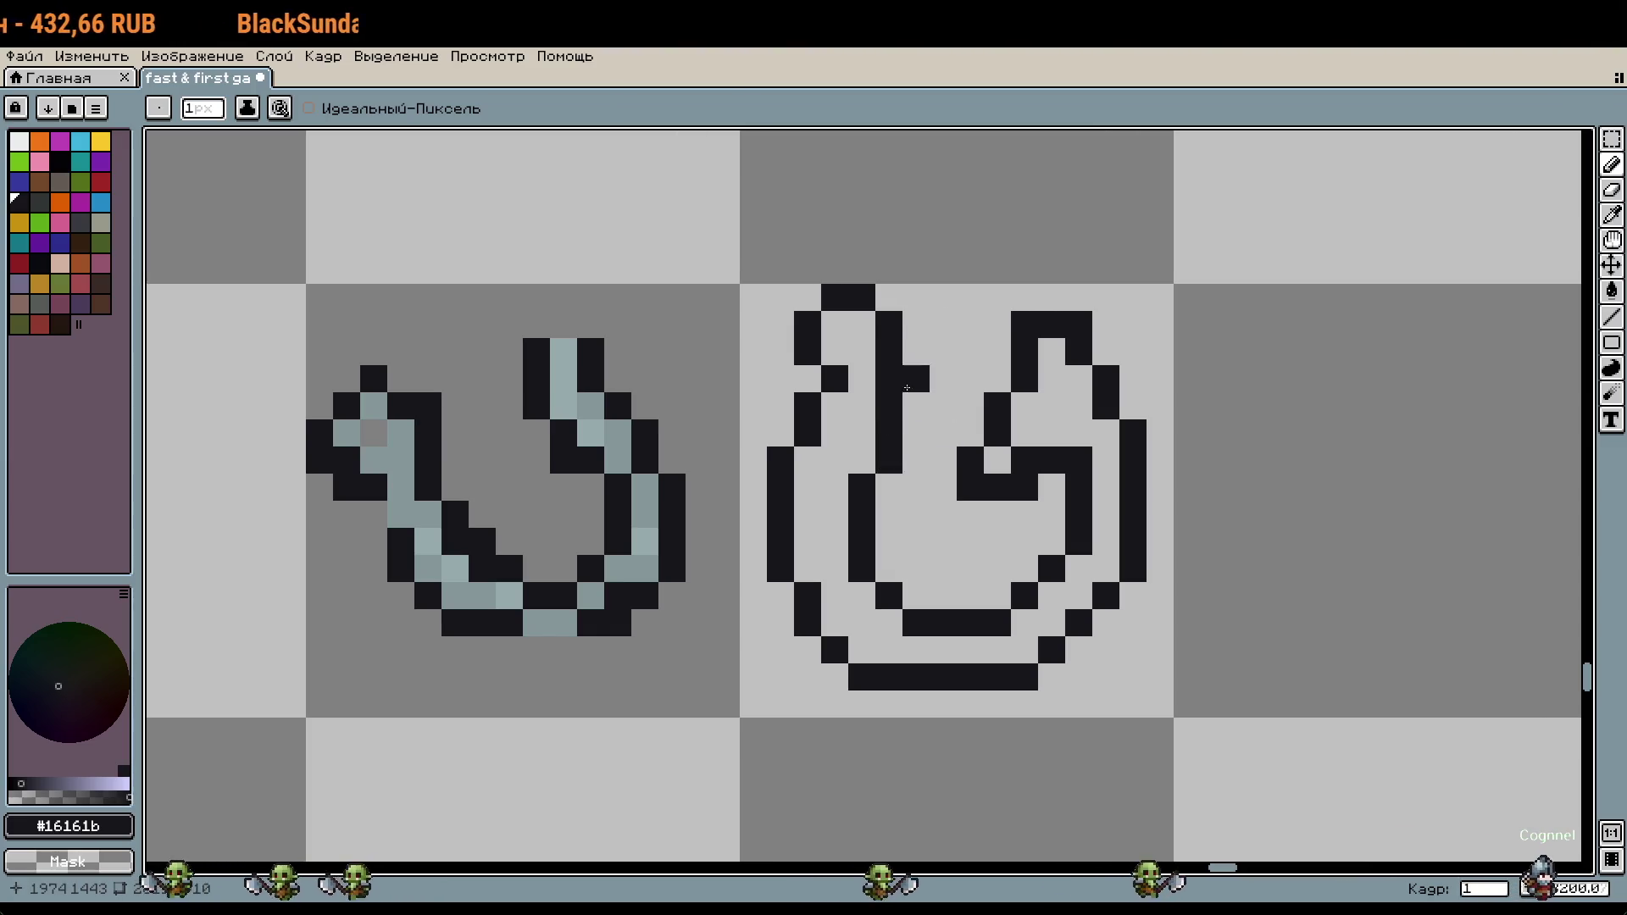
left_click_drag(889, 298, 885, 385)
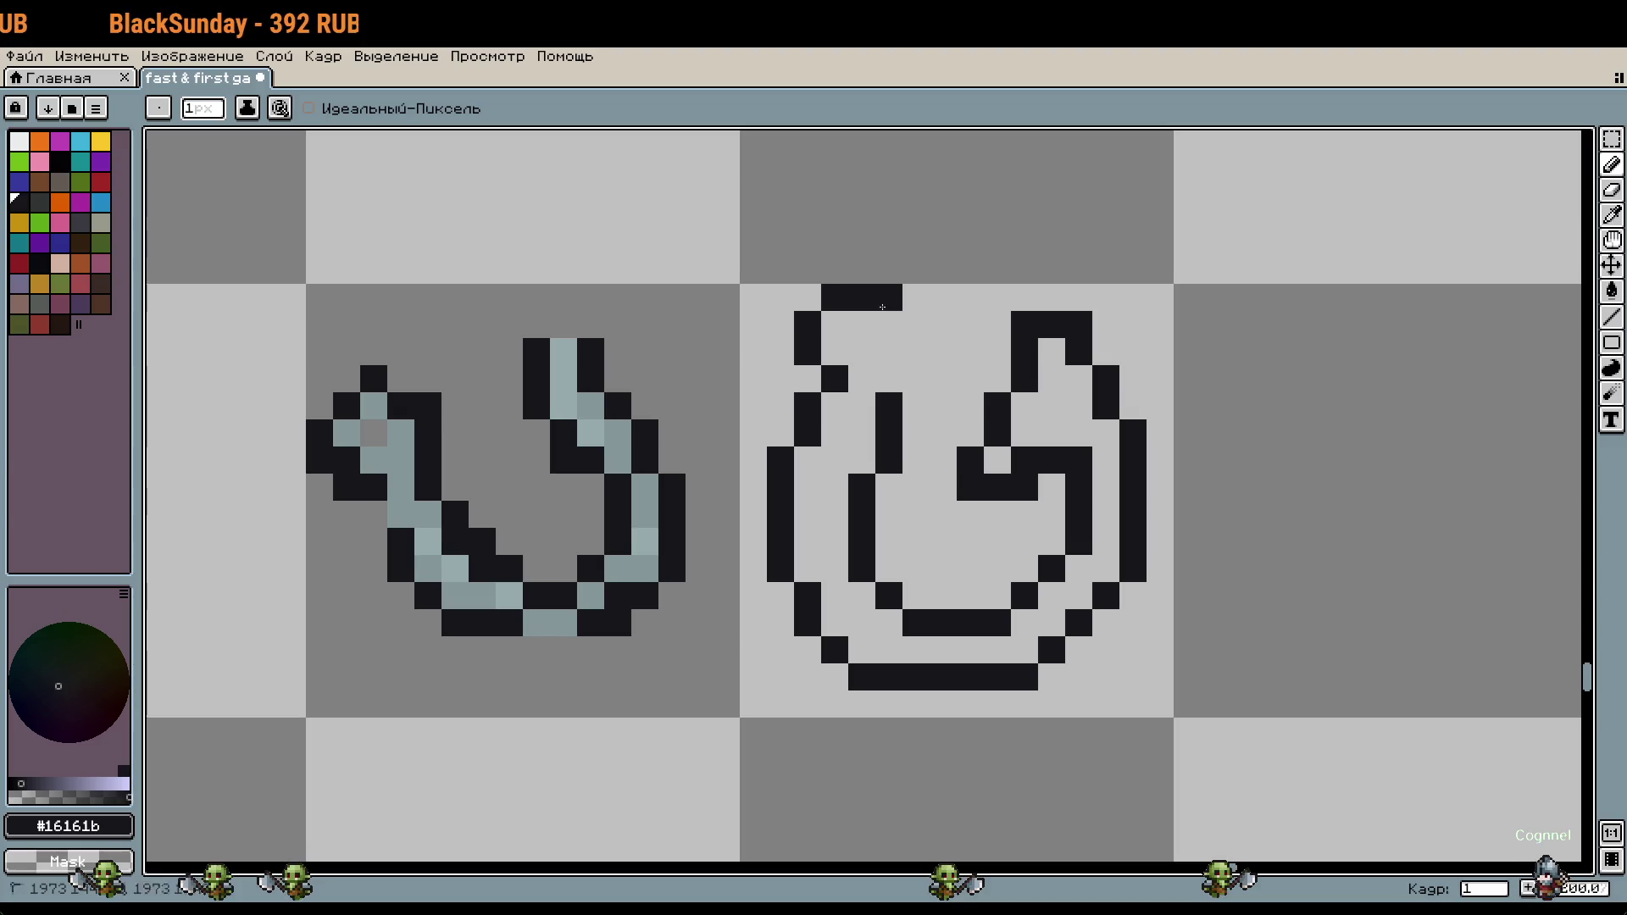
scroll(886, 385, "down", 2)
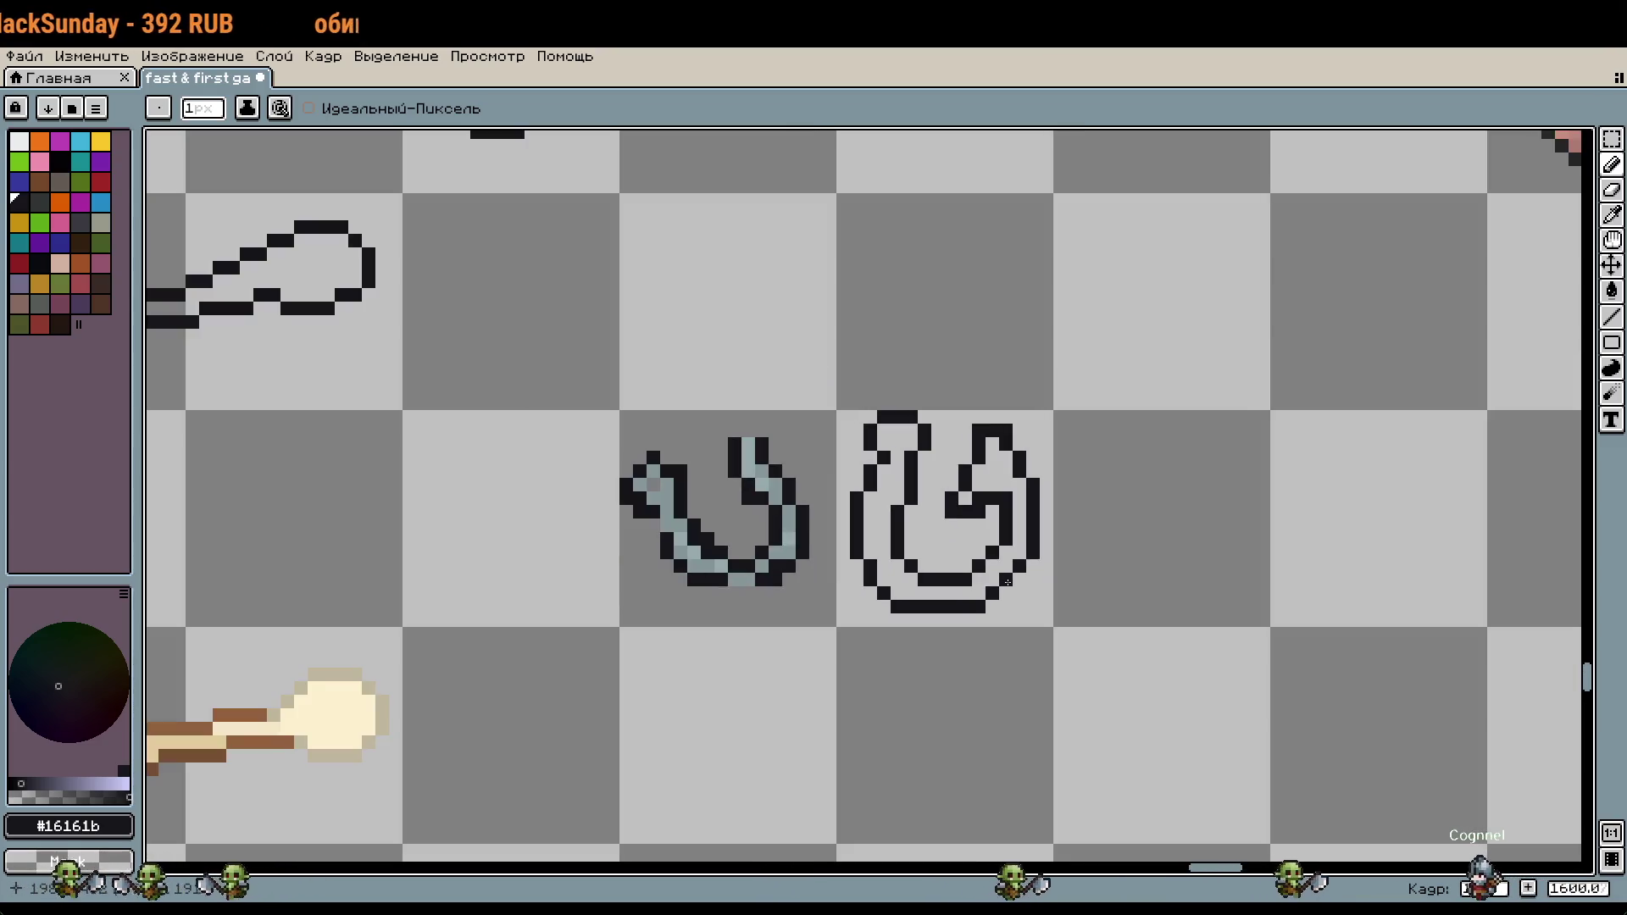
scroll(927, 508, "up", 2)
left_click(927, 509)
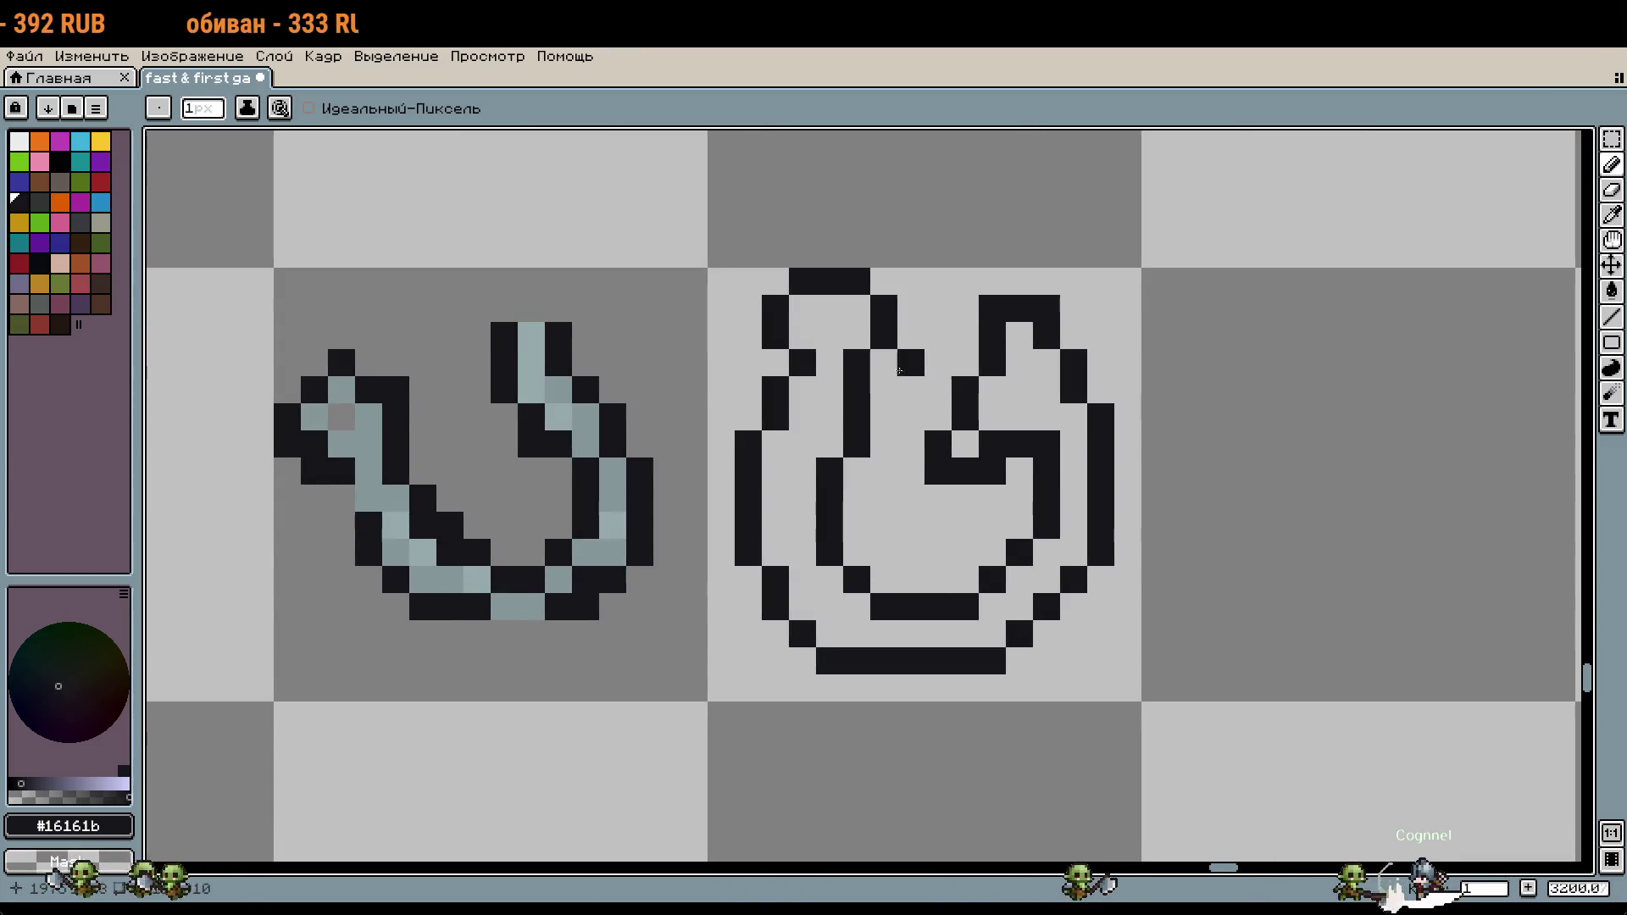
Step: Tidy the right hook's outline, adjusting a stroke column and adding a black pixel
key("m")
mouse_move(883, 280)
left_mouse_down()
mouse_move(856, 541)
mouse_move(852, 500)
mouse_move(826, 584)
mouse_move(788, 456)
left_mouse_up()
key("ctrl+d")
key("ctrl+d")
key("ctrl+d")
scroll(853, 552, "up", 1)
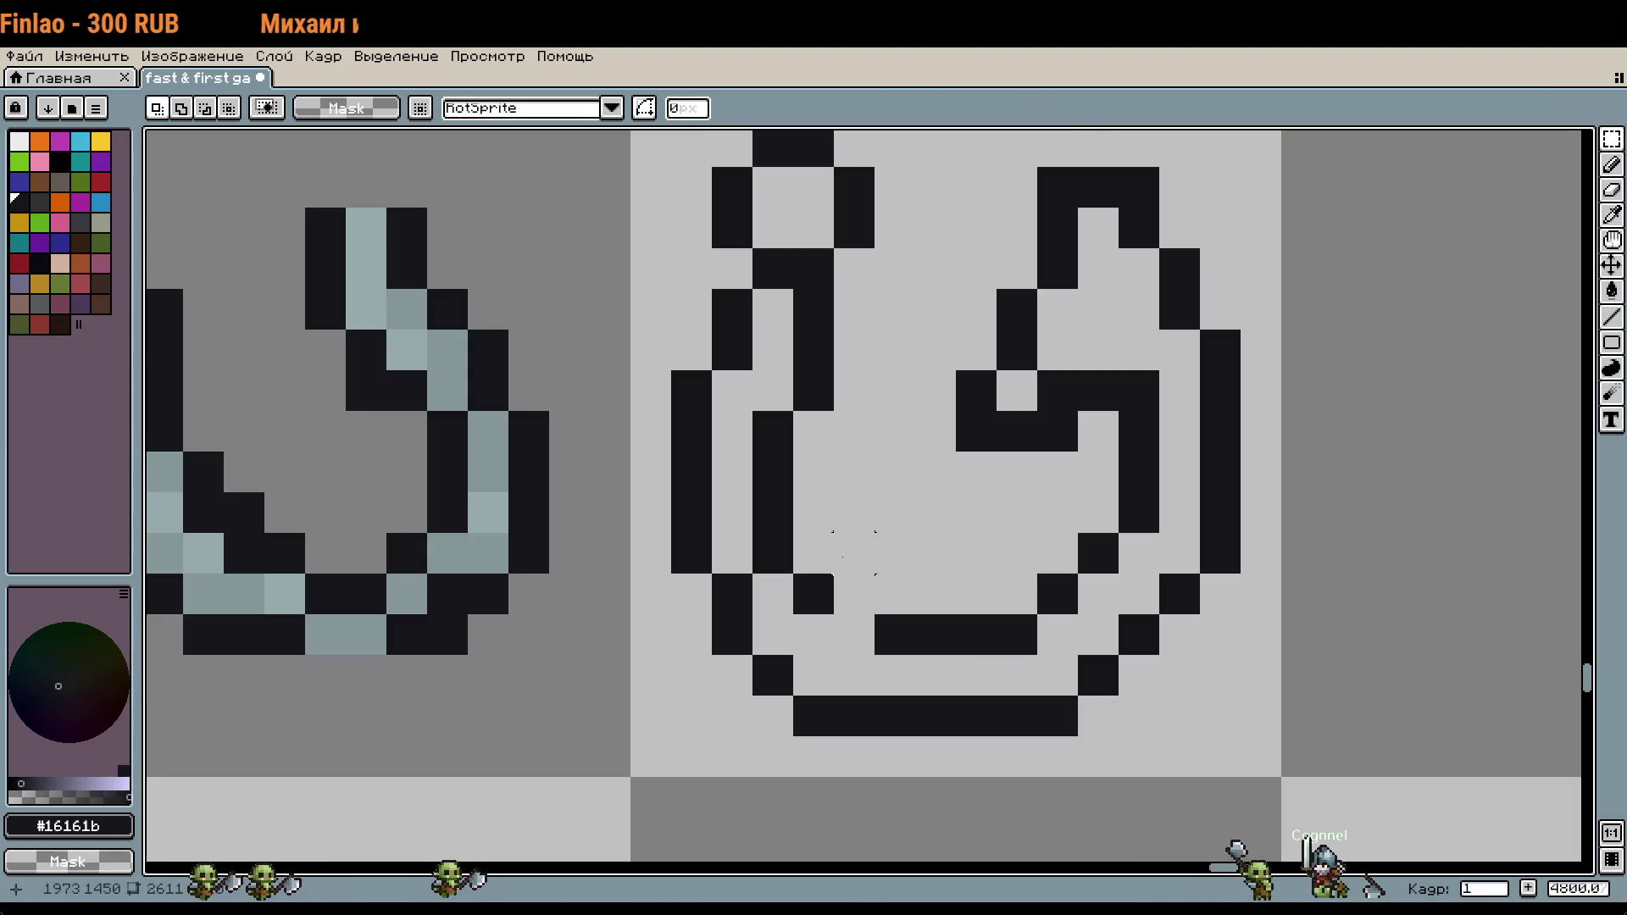
key("b")
key("ctrl+z")
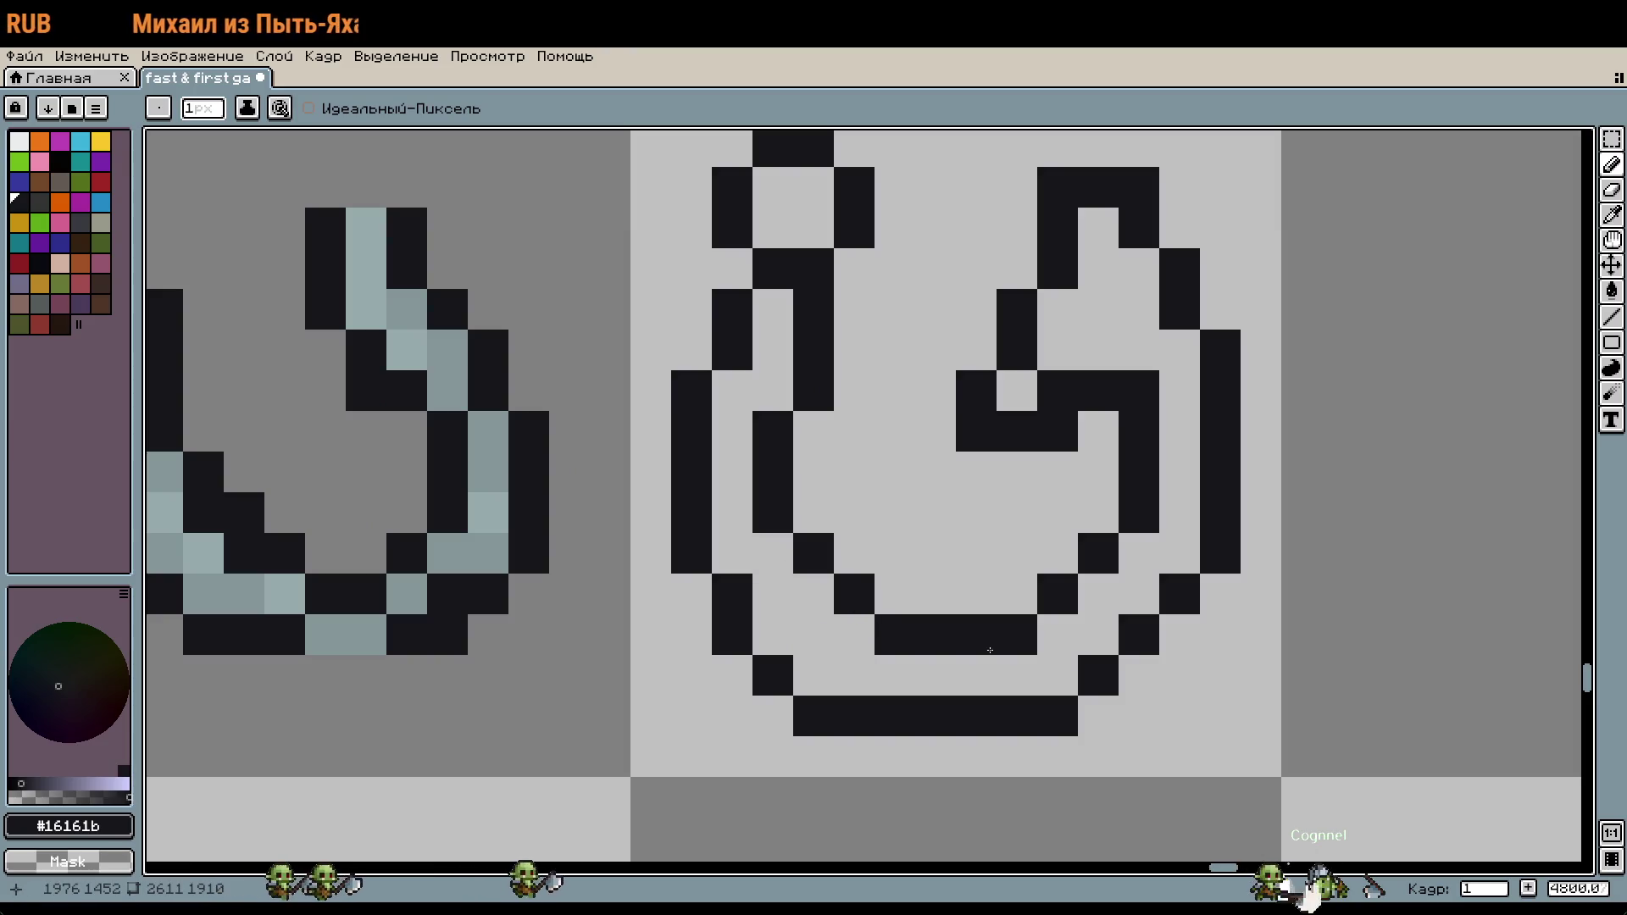
scroll(1220, 669, "down", 3)
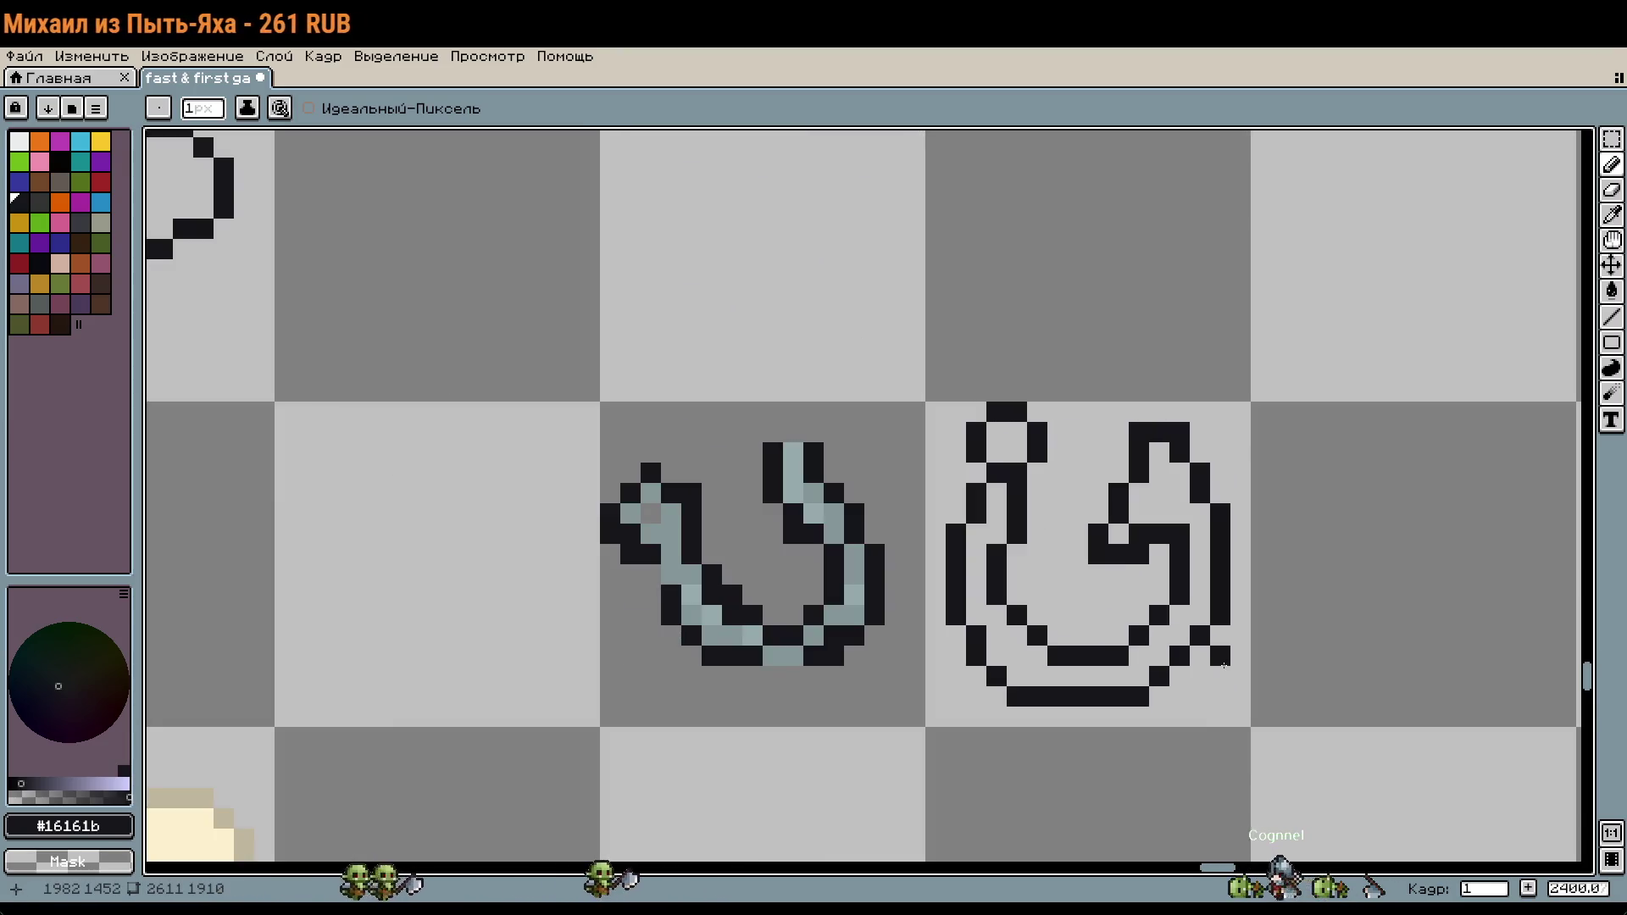
scroll(1017, 529, "up", 1)
key("m")
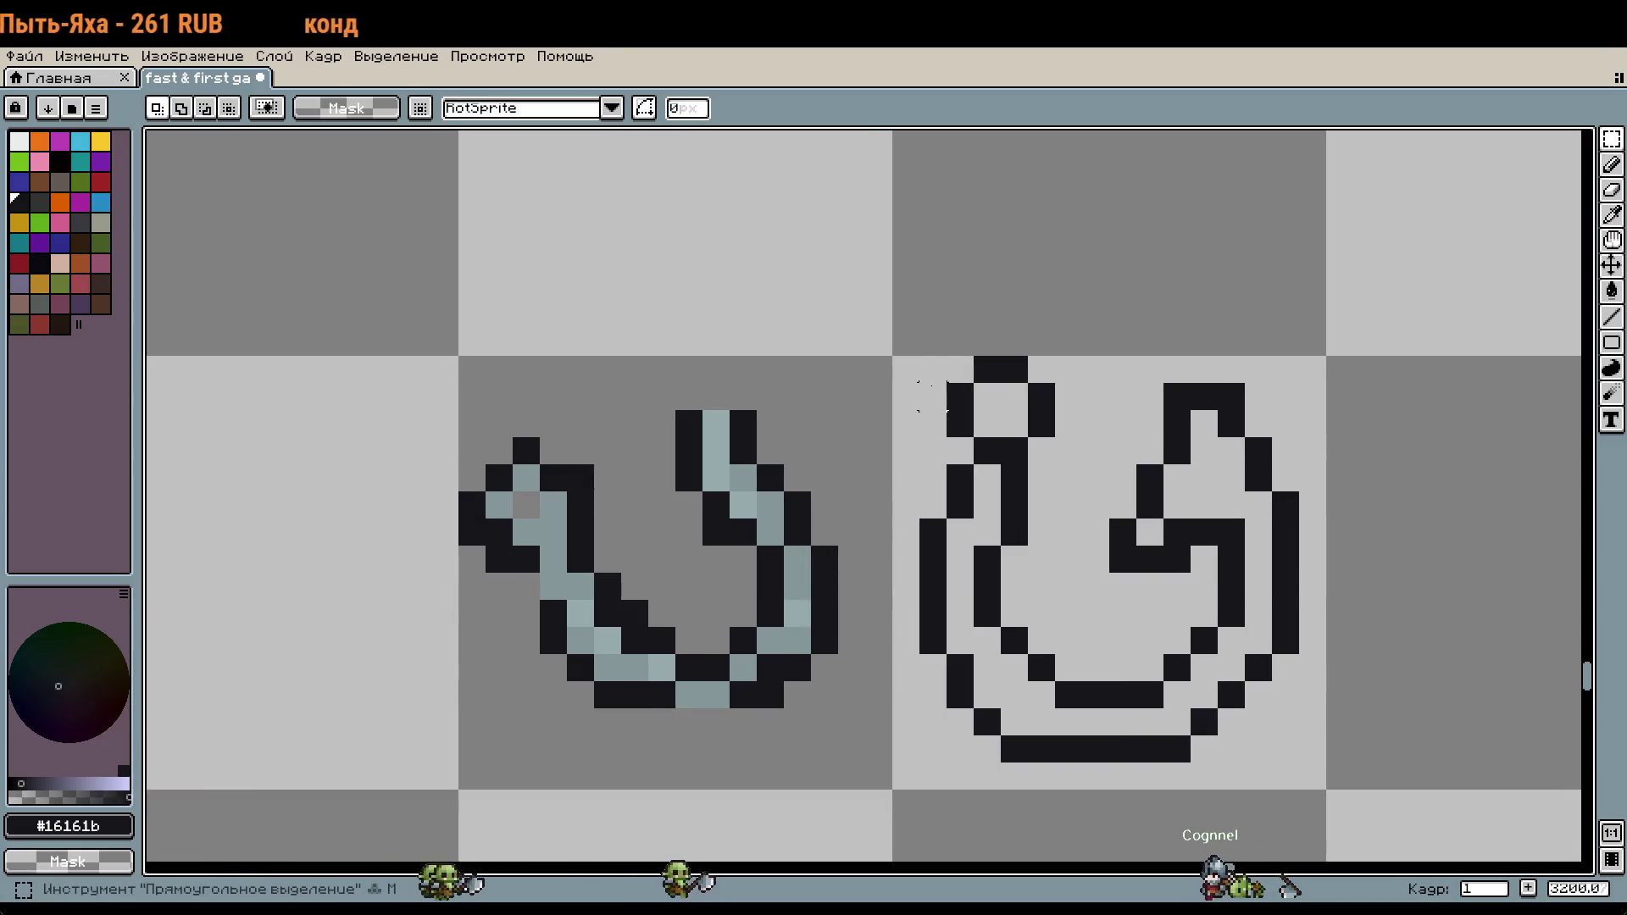
left_click_drag(892, 356, 1085, 577)
key("b")
key("ctrl+d")
scroll(1004, 510, "up", 2)
left_click(875, 501)
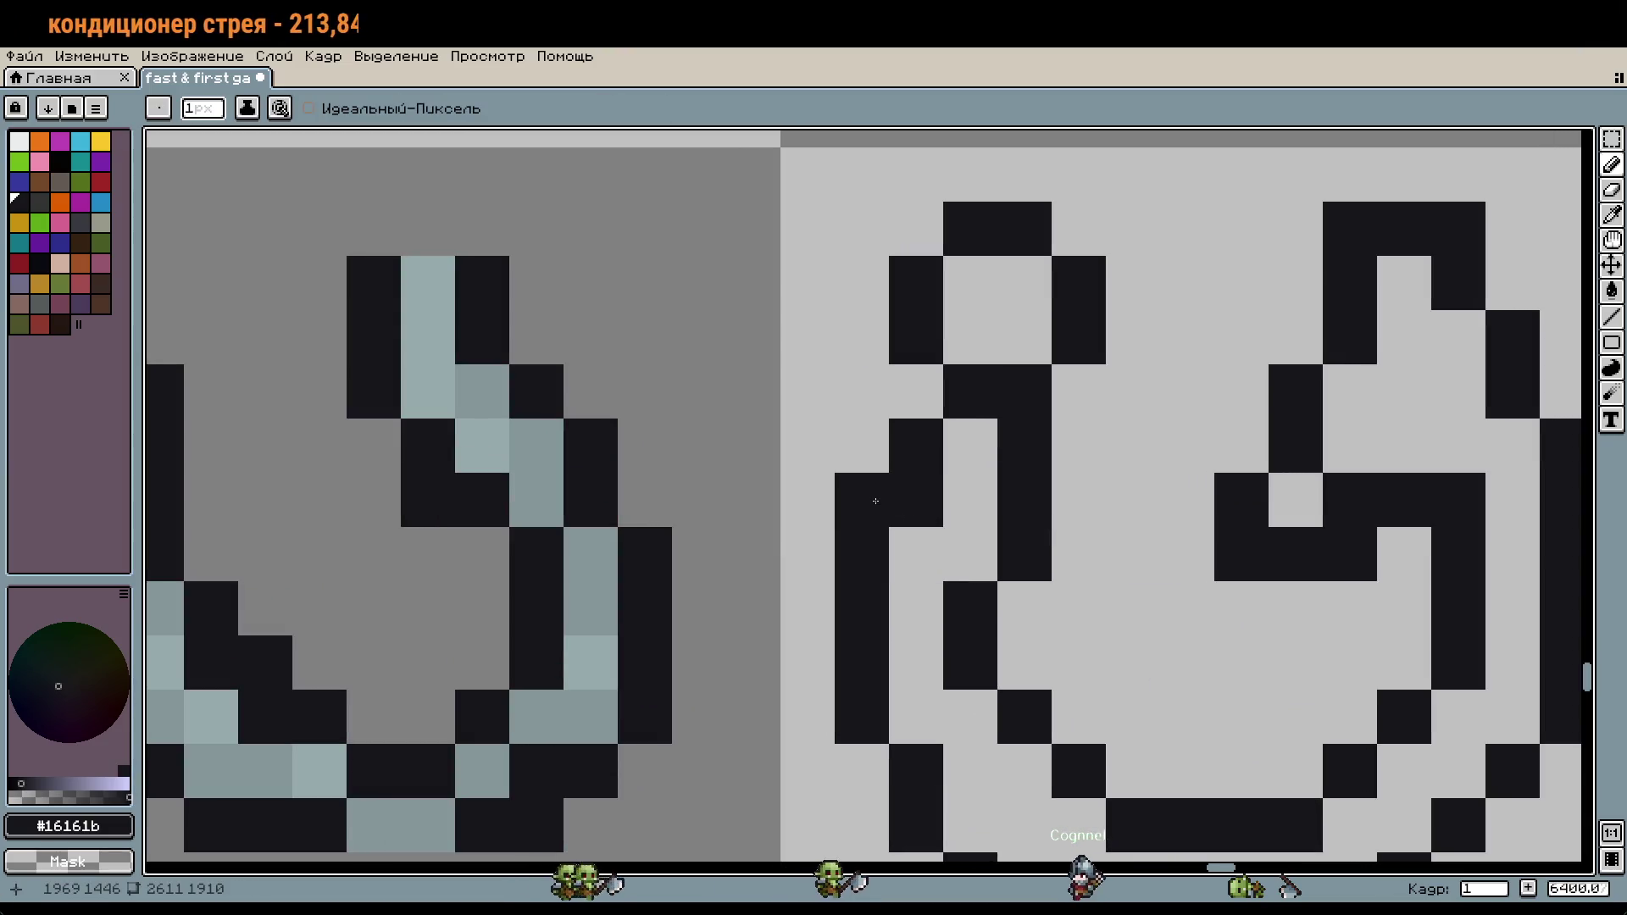
scroll(1143, 507, "down", 3)
Step: Fill the right hook's interior with grey-blue #849698 picked from the left hook
key("i")
left_click(778, 508)
key("g")
left_click(894, 493)
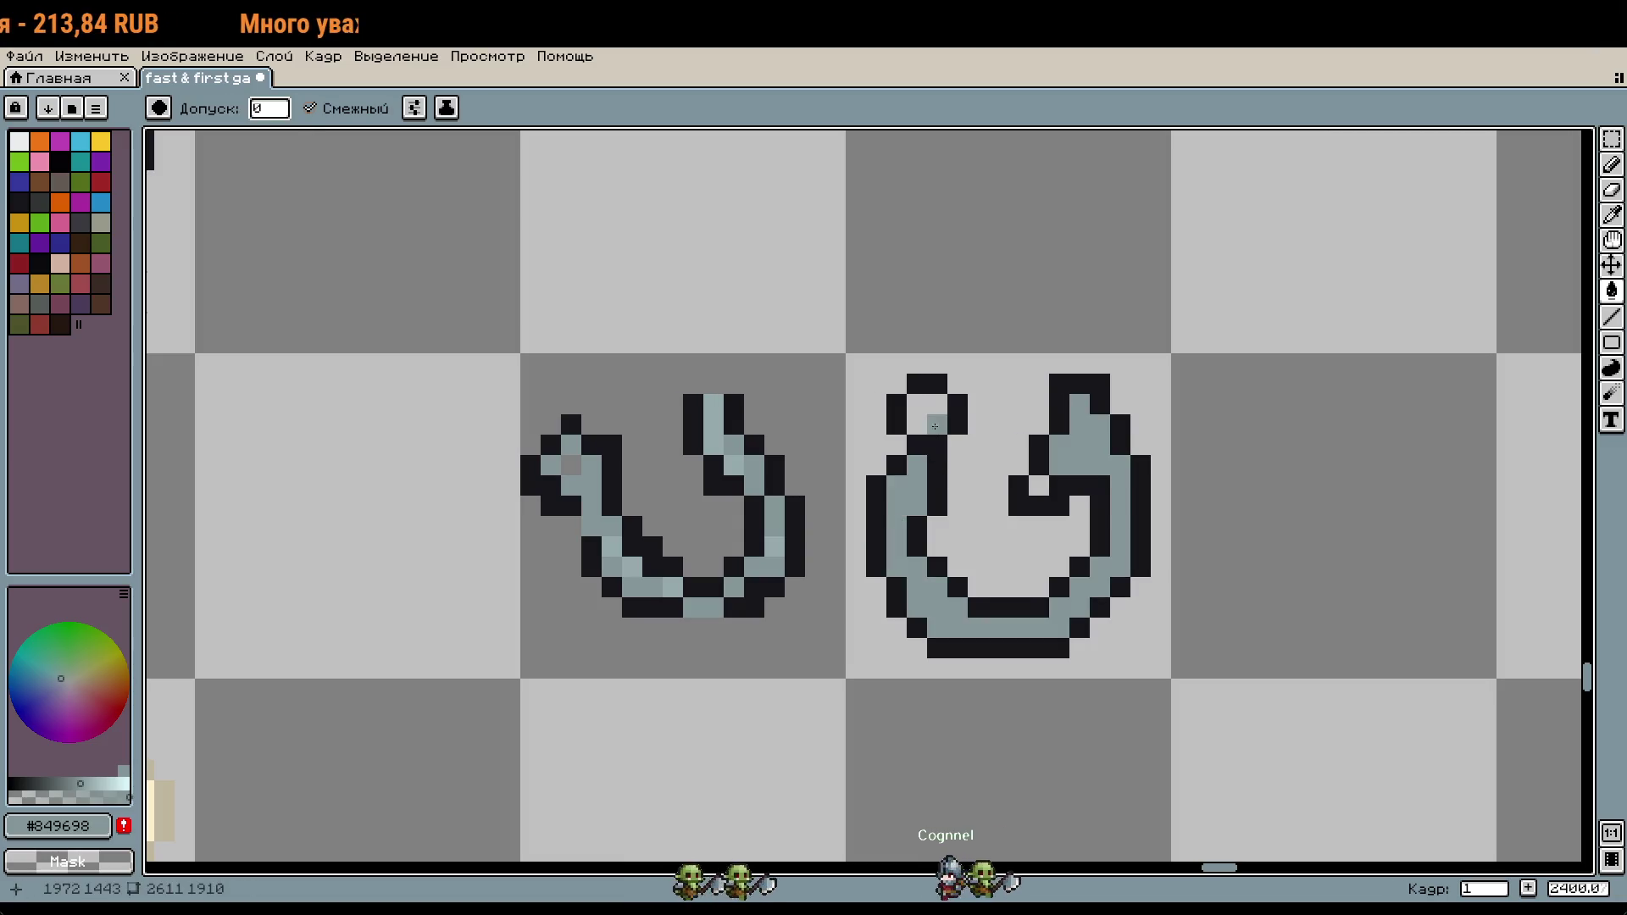
Step: Paint lighter #95a9ab highlight pixels along the right hook
key("i")
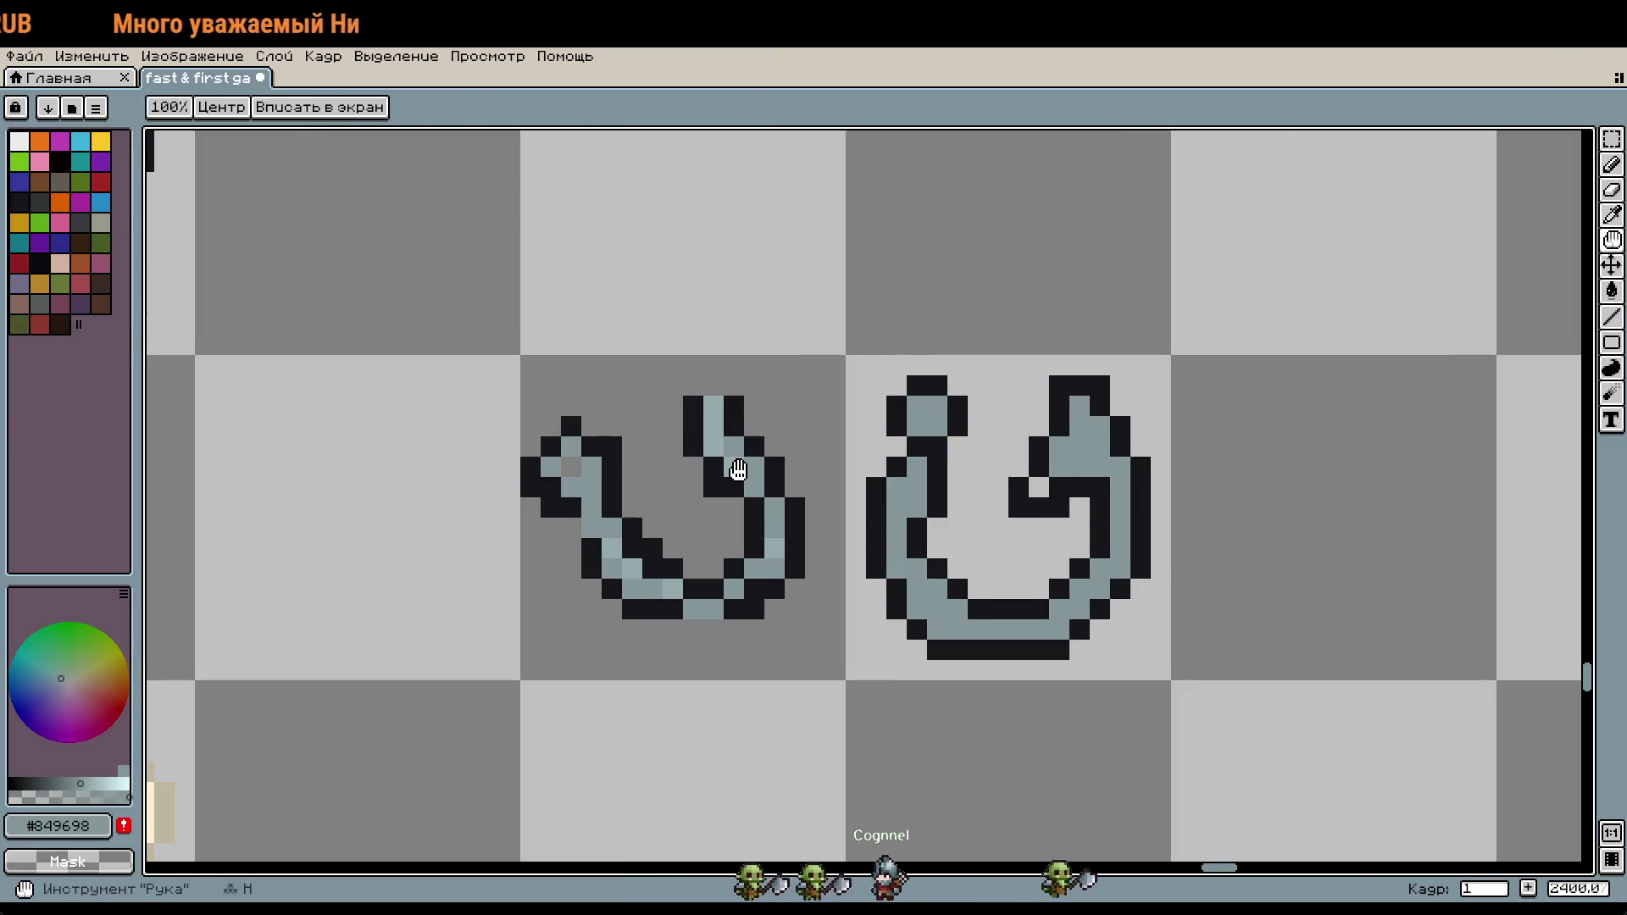
left_click(743, 466)
key("b")
scroll(1047, 449, "up", 3)
left_click_drag(1113, 442, 1073, 483)
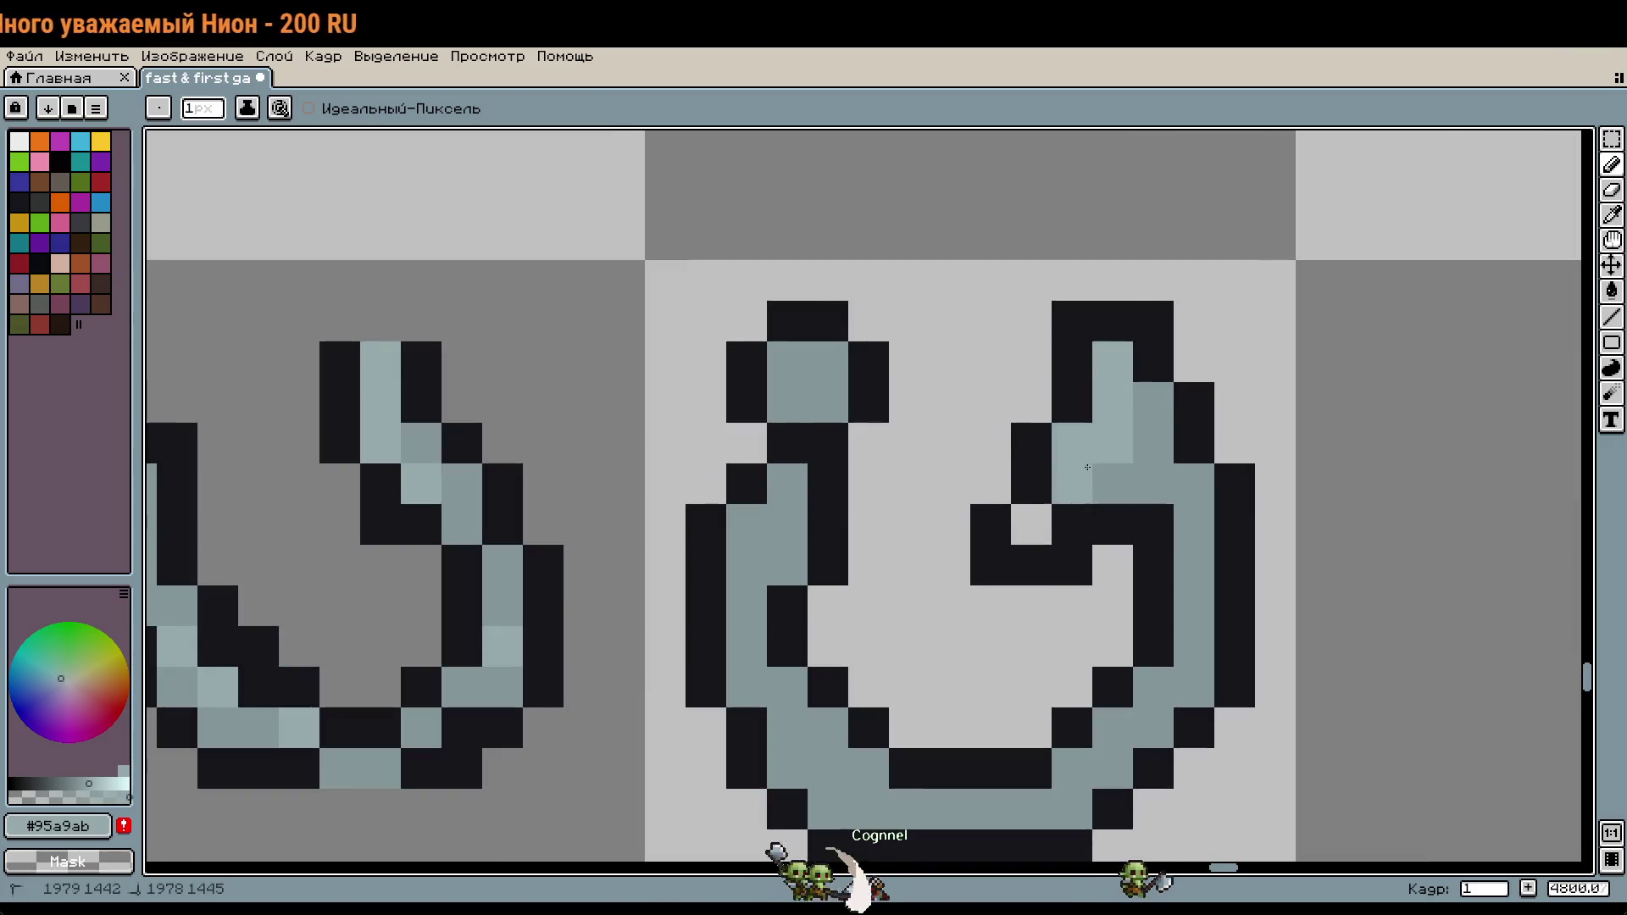
left_click(1011, 529)
scroll(1210, 448, "down", 6)
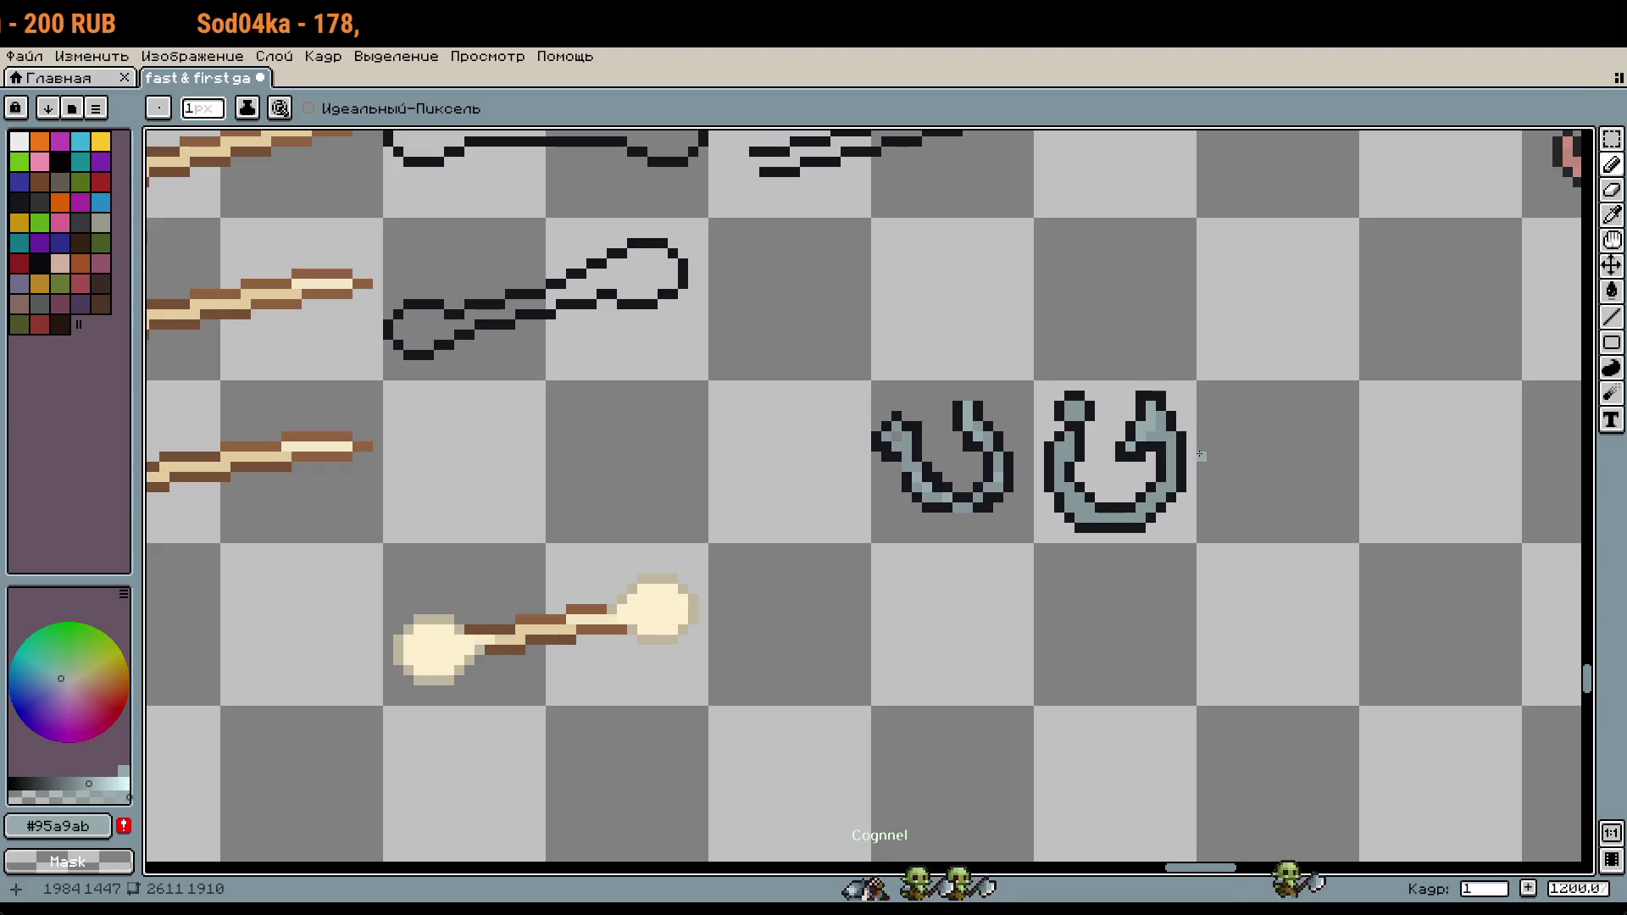
Step: Marquee-select both shaded hooks and delete them from the sheet
scroll(1201, 455, "up", 1)
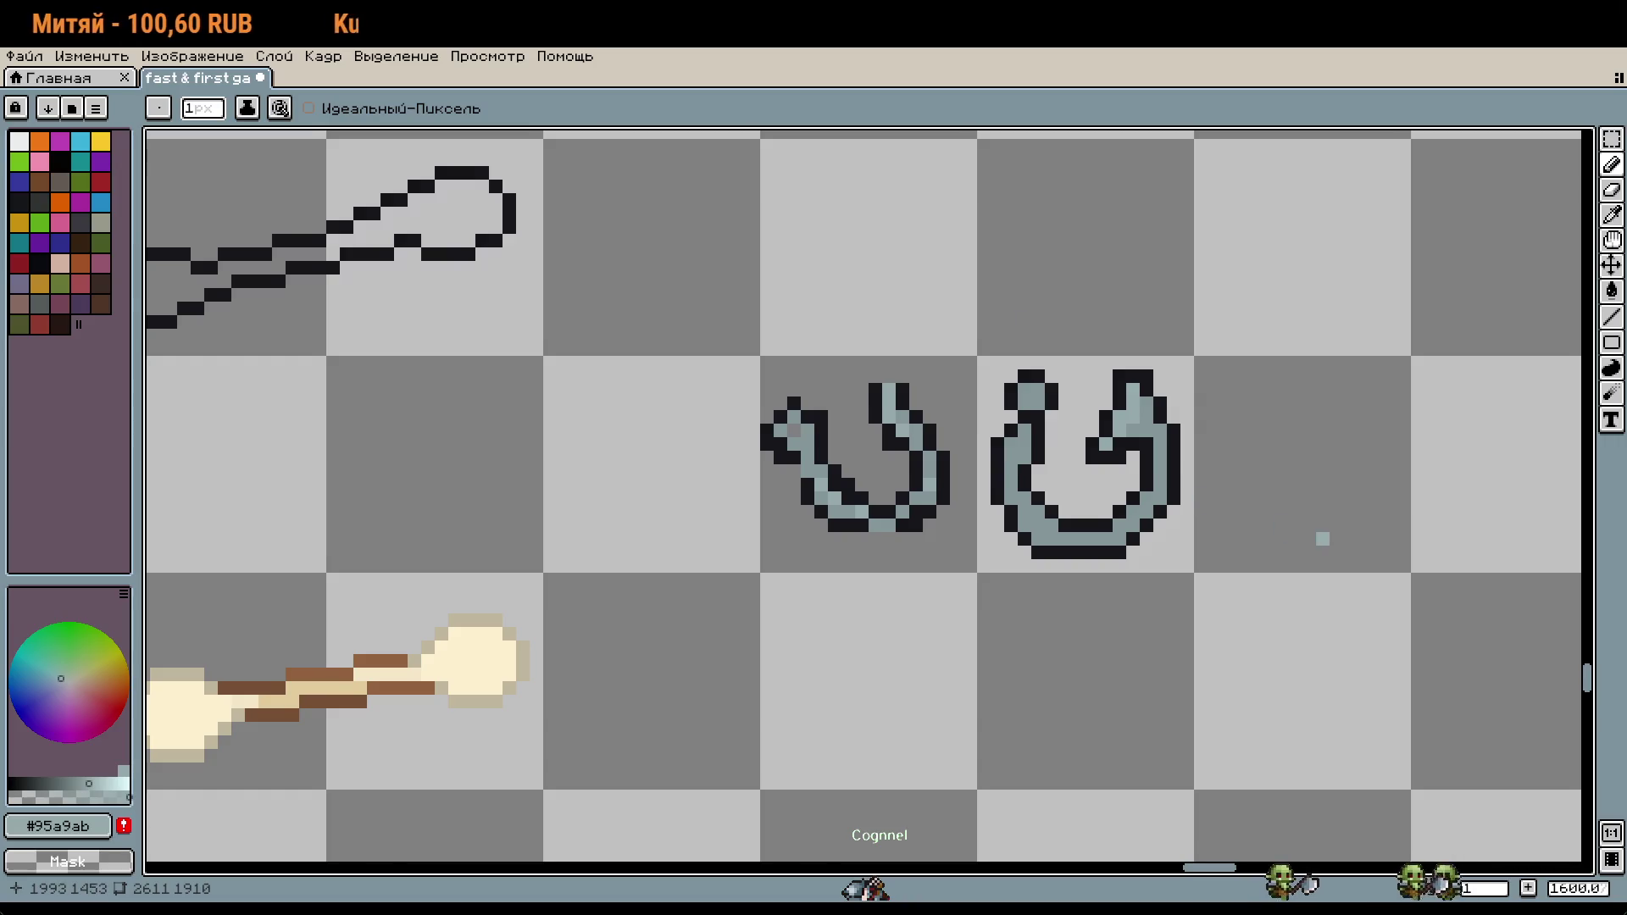
scroll(1294, 539, "left", 2)
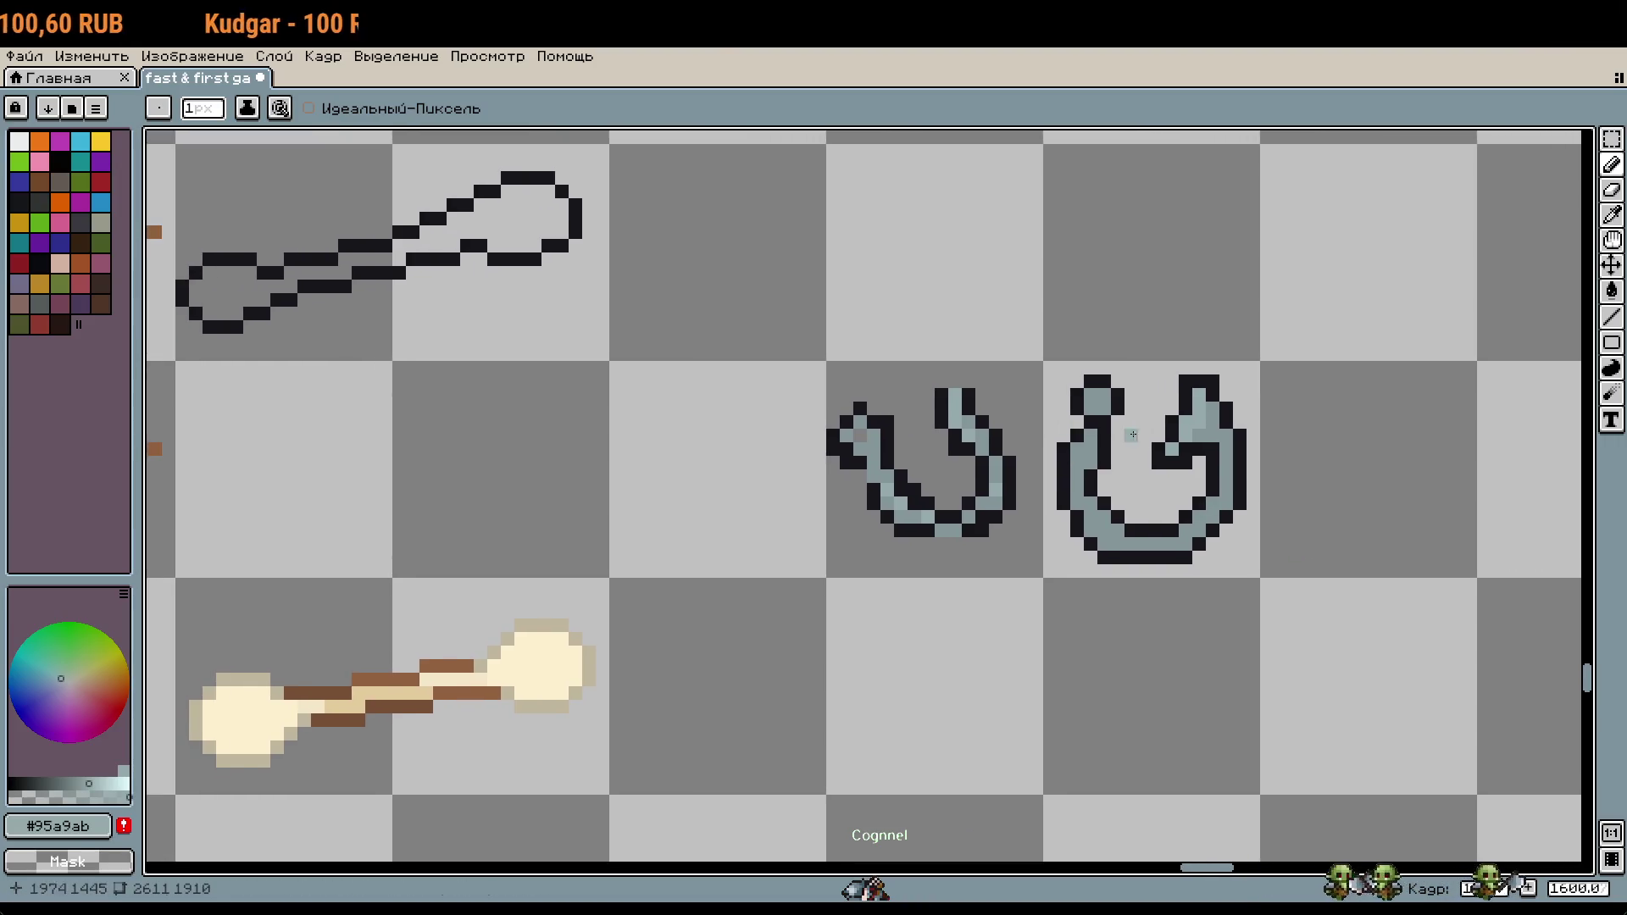
key("m")
mouse_move(835, 373)
left_mouse_down()
mouse_move(1143, 472)
mouse_move(950, 460)
left_mouse_up()
key("Delete")
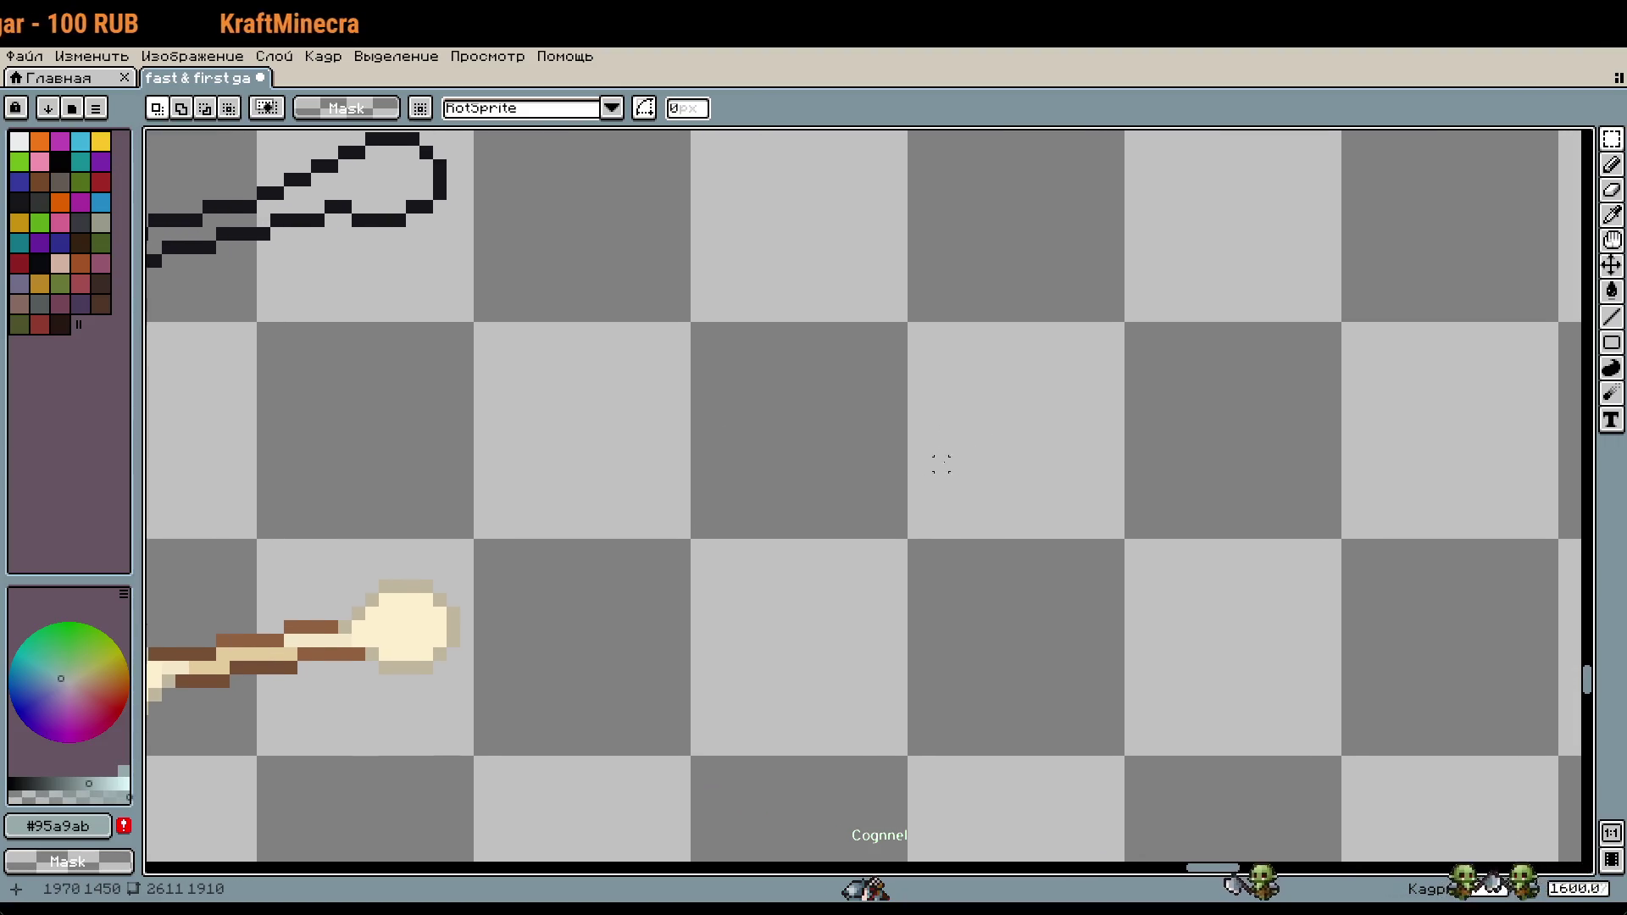
Step: Pick the black #16161b outline colour and return to the pencil
key("i")
left_click(449, 186)
scroll(853, 447, "down", 2)
key("b")
left_click_drag(1071, 530, 1090, 578)
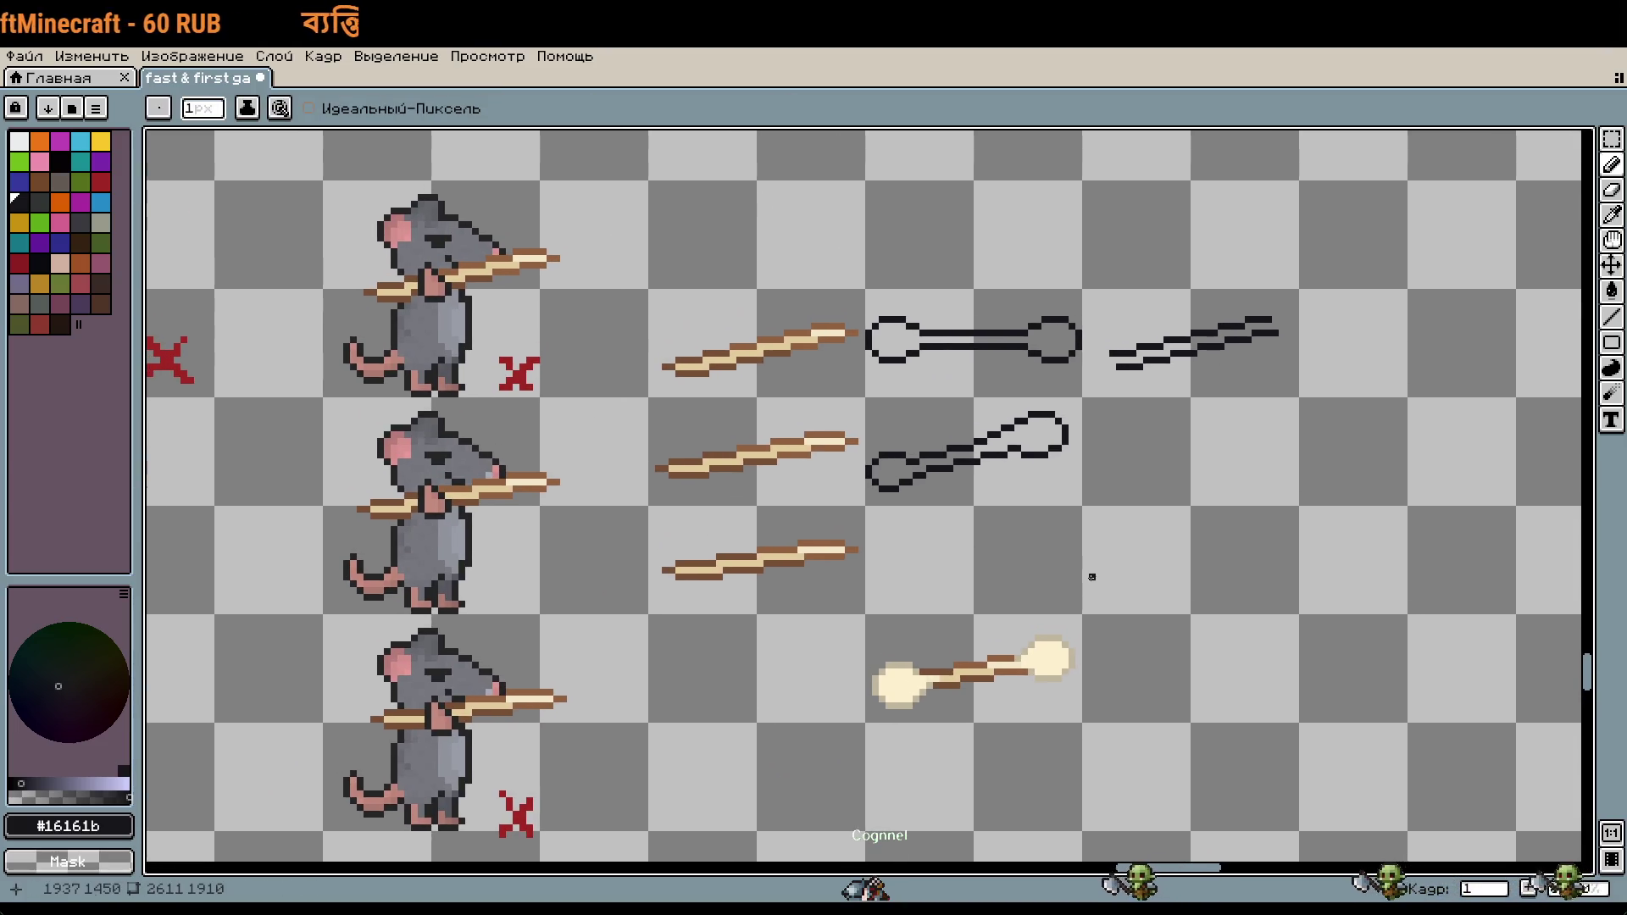
Step: Select the ring-ended bar, looped rope and dash-line outlines, shift them 16 px right, and deselect
key("m")
mouse_move(881, 305)
left_mouse_down()
mouse_move(1240, 440)
mouse_move(975, 297)
left_mouse_up()
left_click(960, 360)
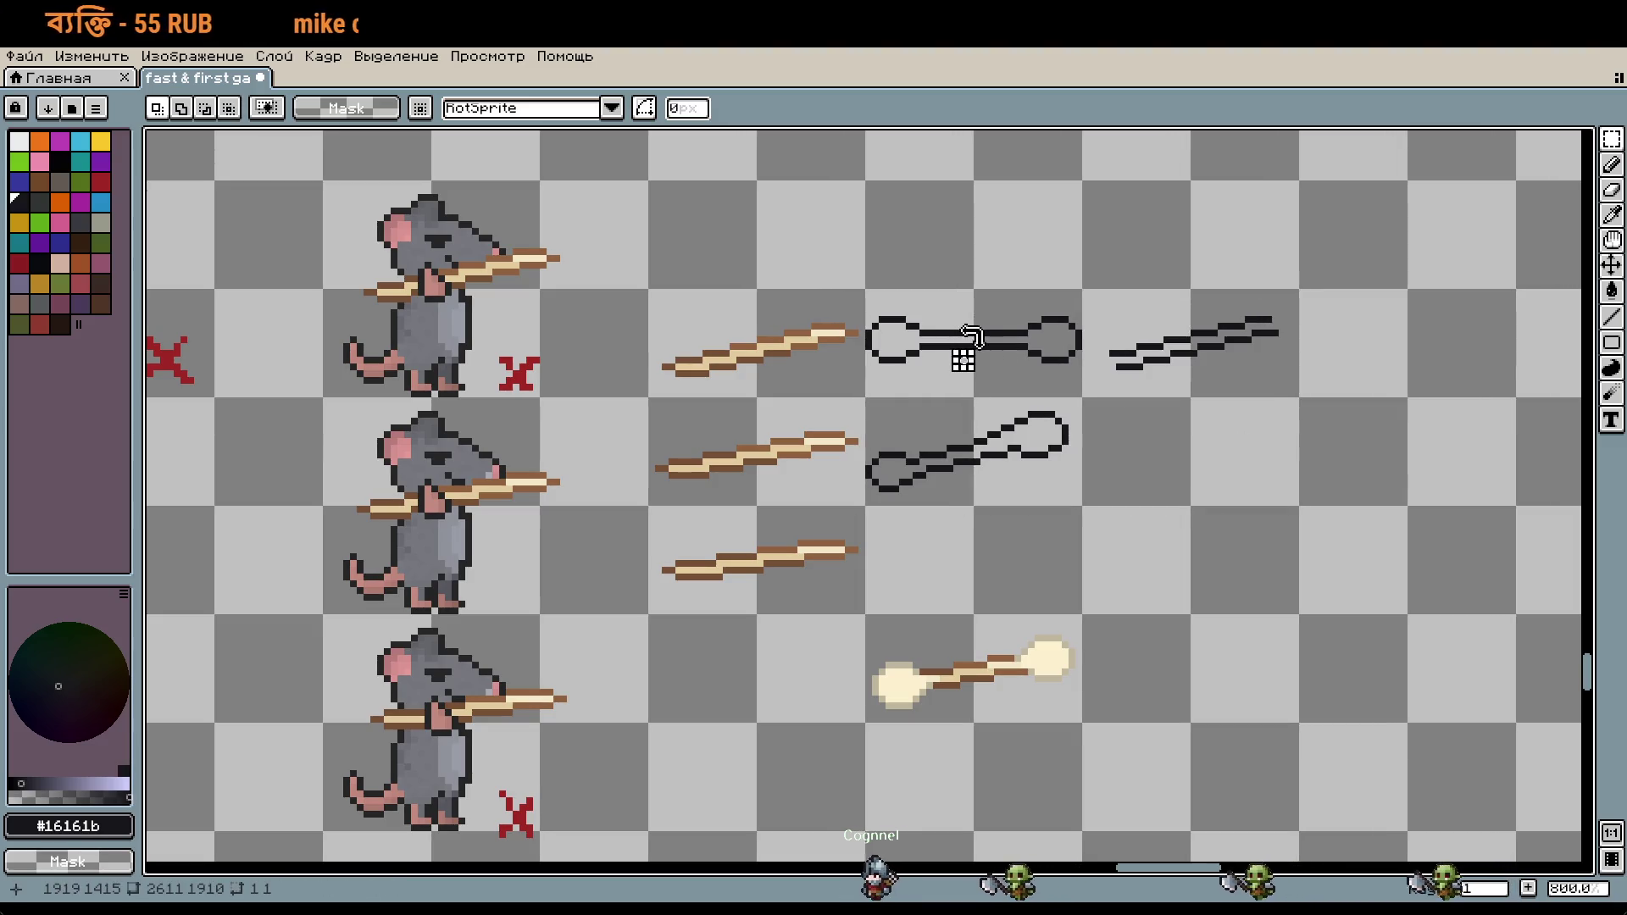
left_click_drag(963, 360, 1111, 414)
key("shift+Right")
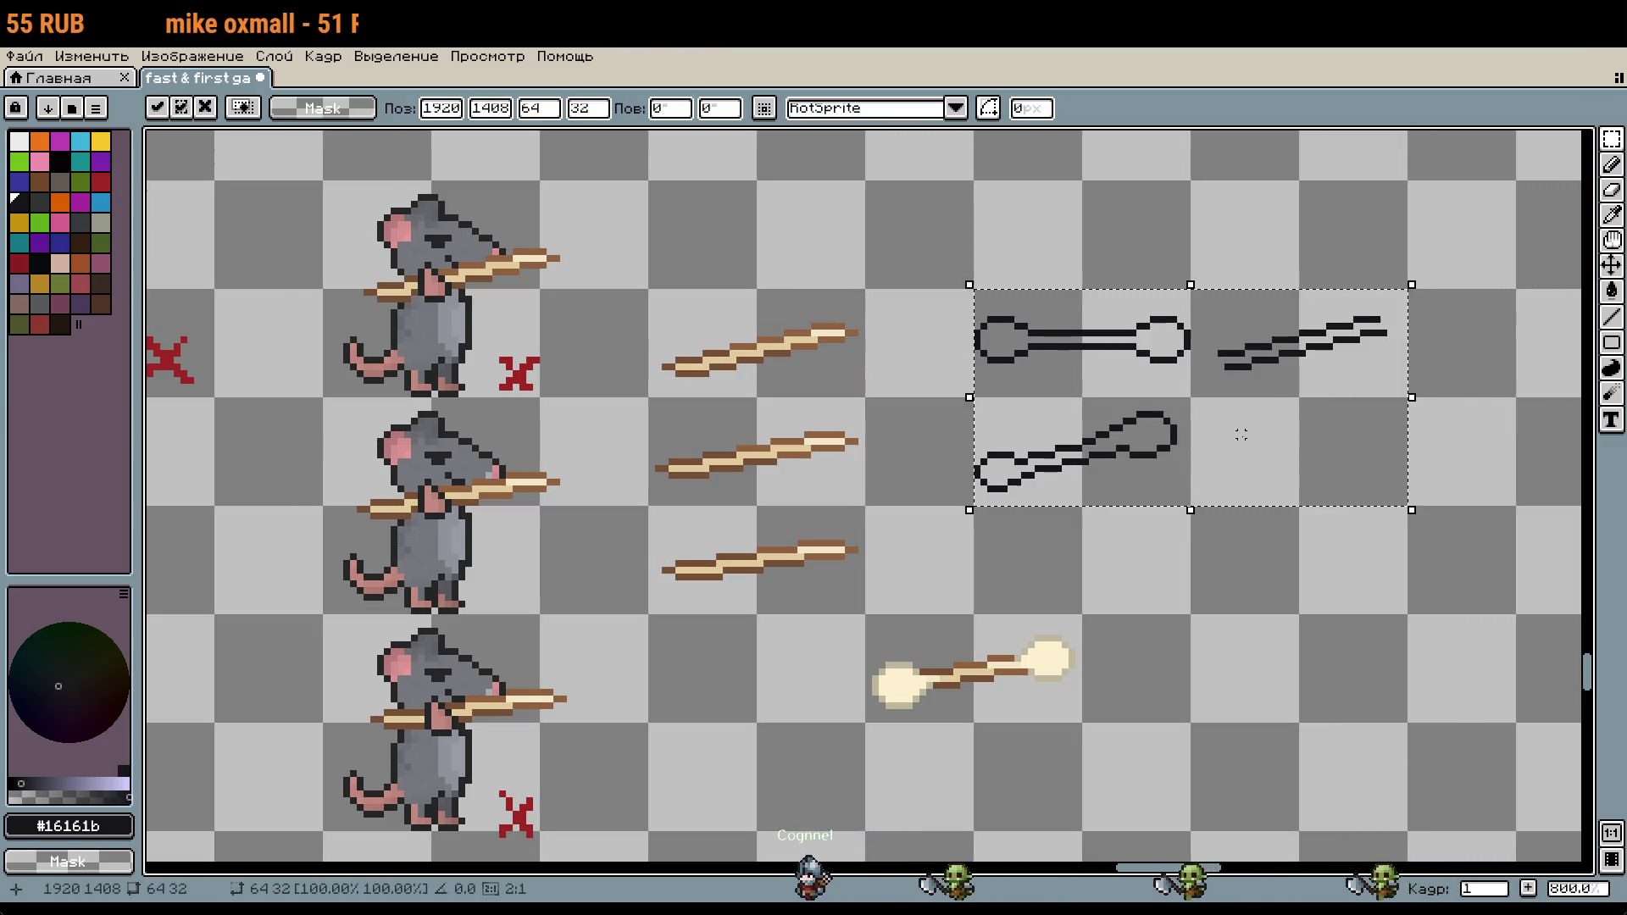
key("ctrl+d")
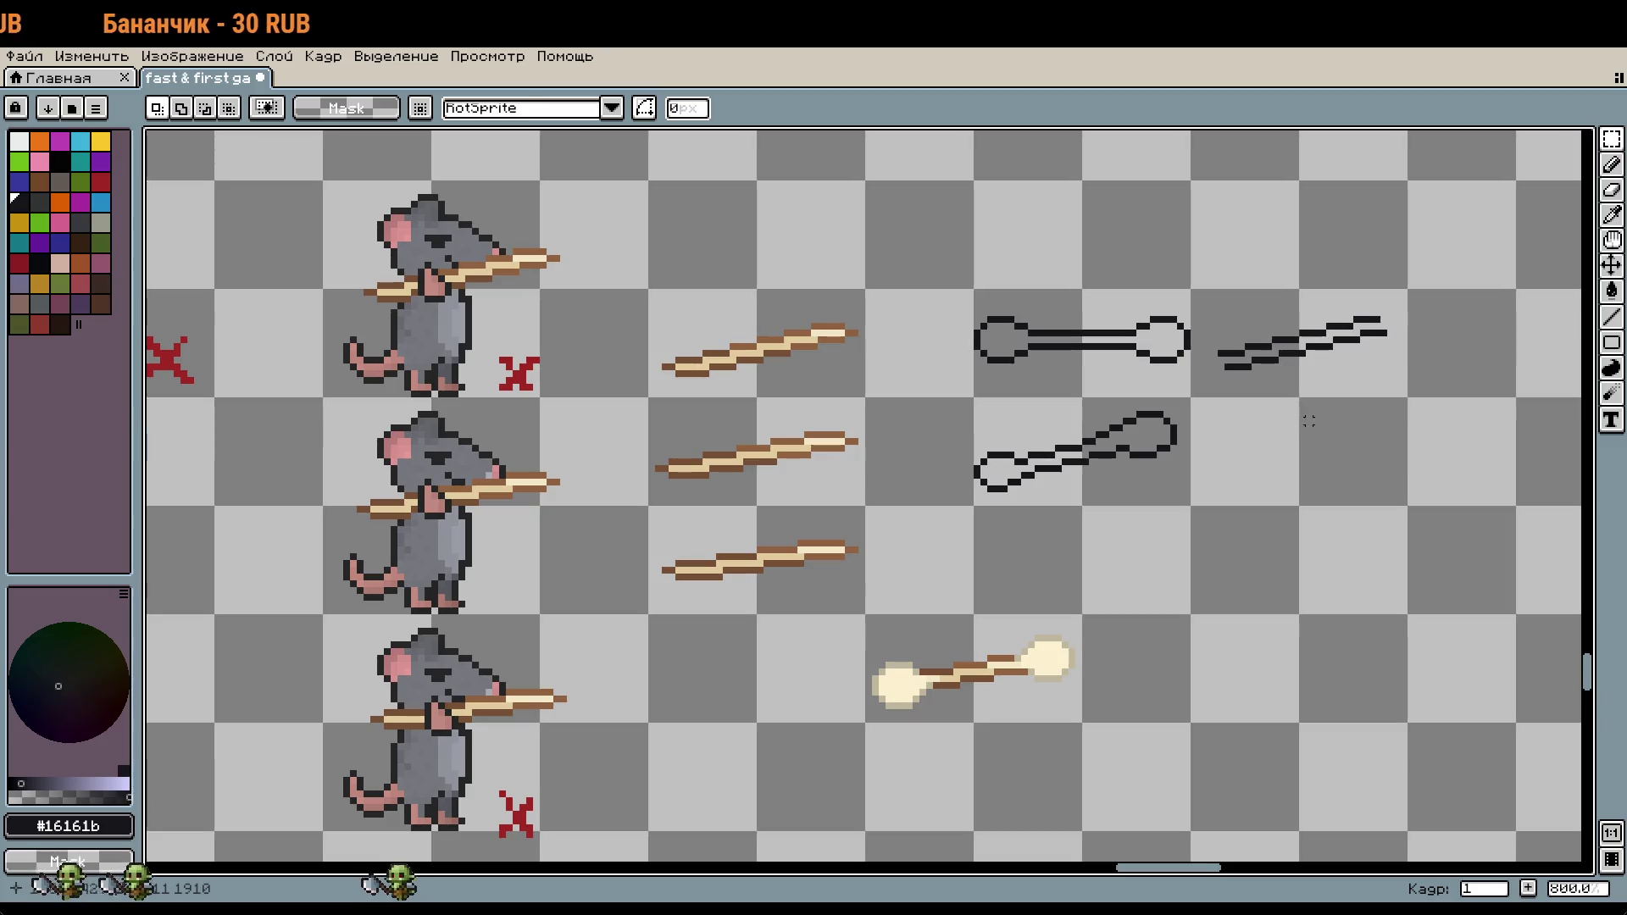
left_click_drag(1376, 529, 860, 410)
left_click_drag(1166, 378, 1231, 406)
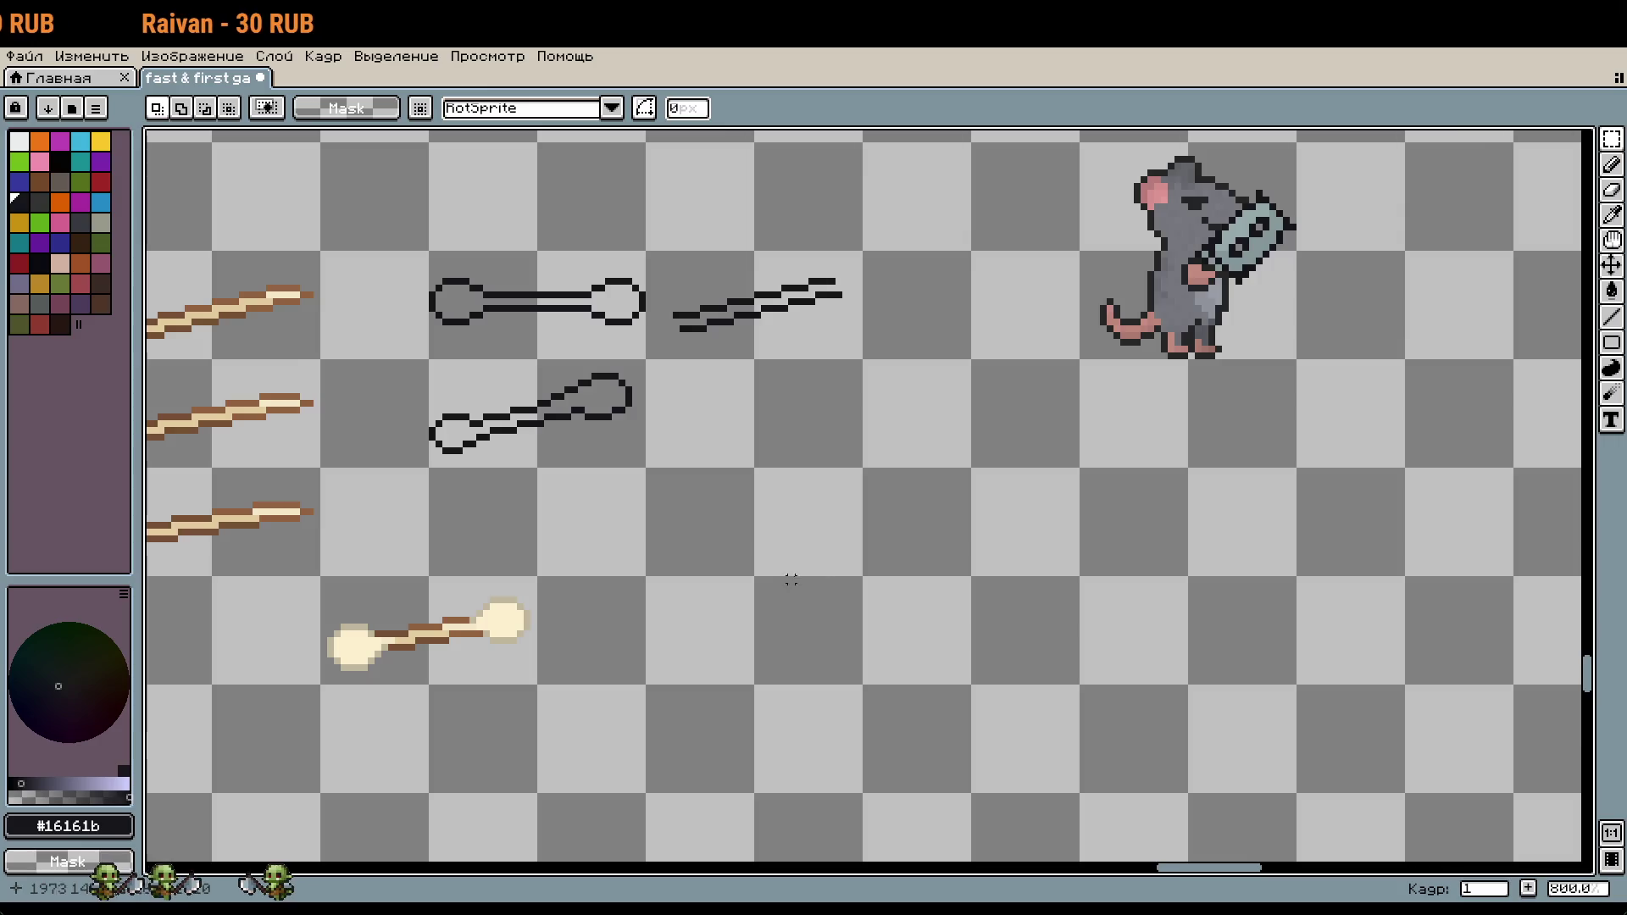
scroll(798, 579, "up", 5)
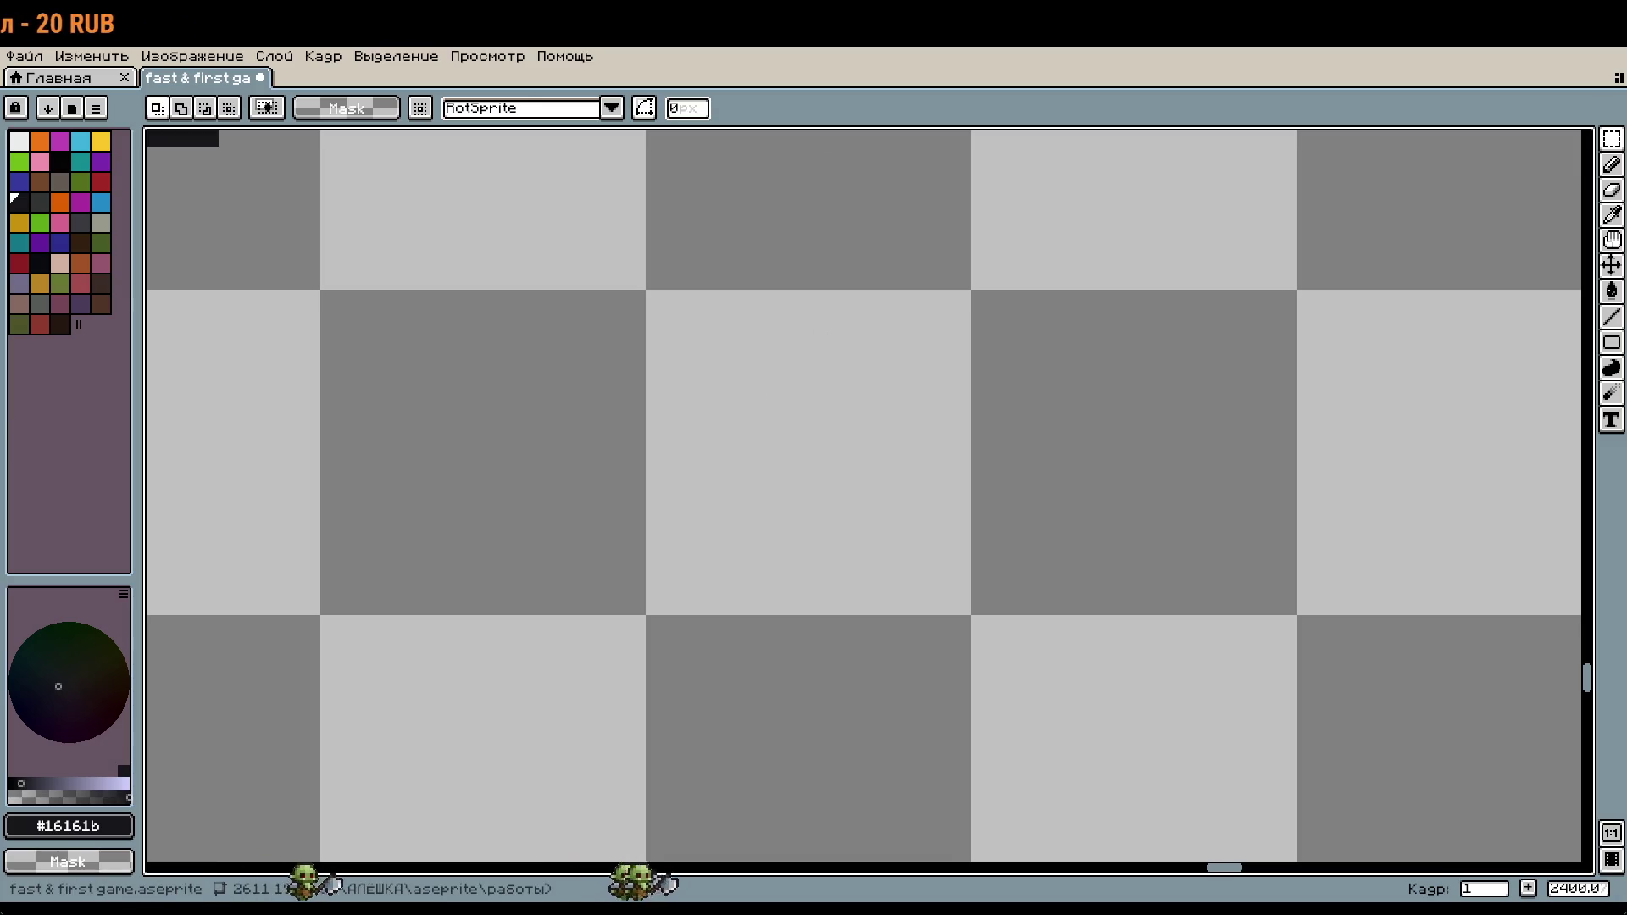
Step: Draw the anchor's top ring, vertical stem and both hooks in #16161b
left_click_drag(811, 363, 881, 368)
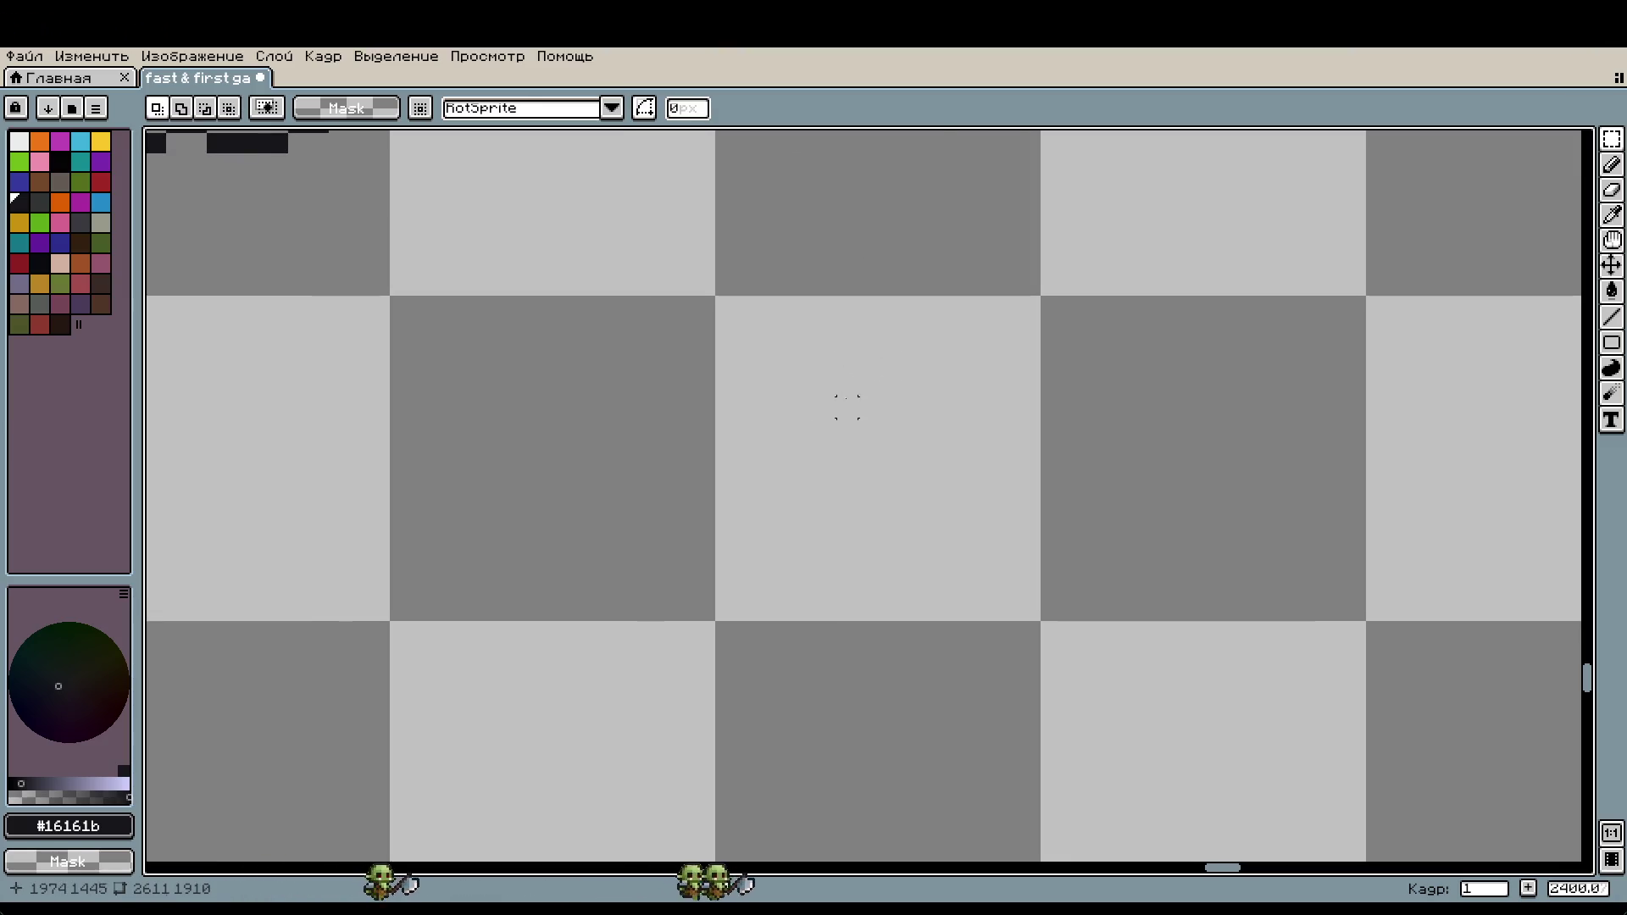
key("i")
key("b")
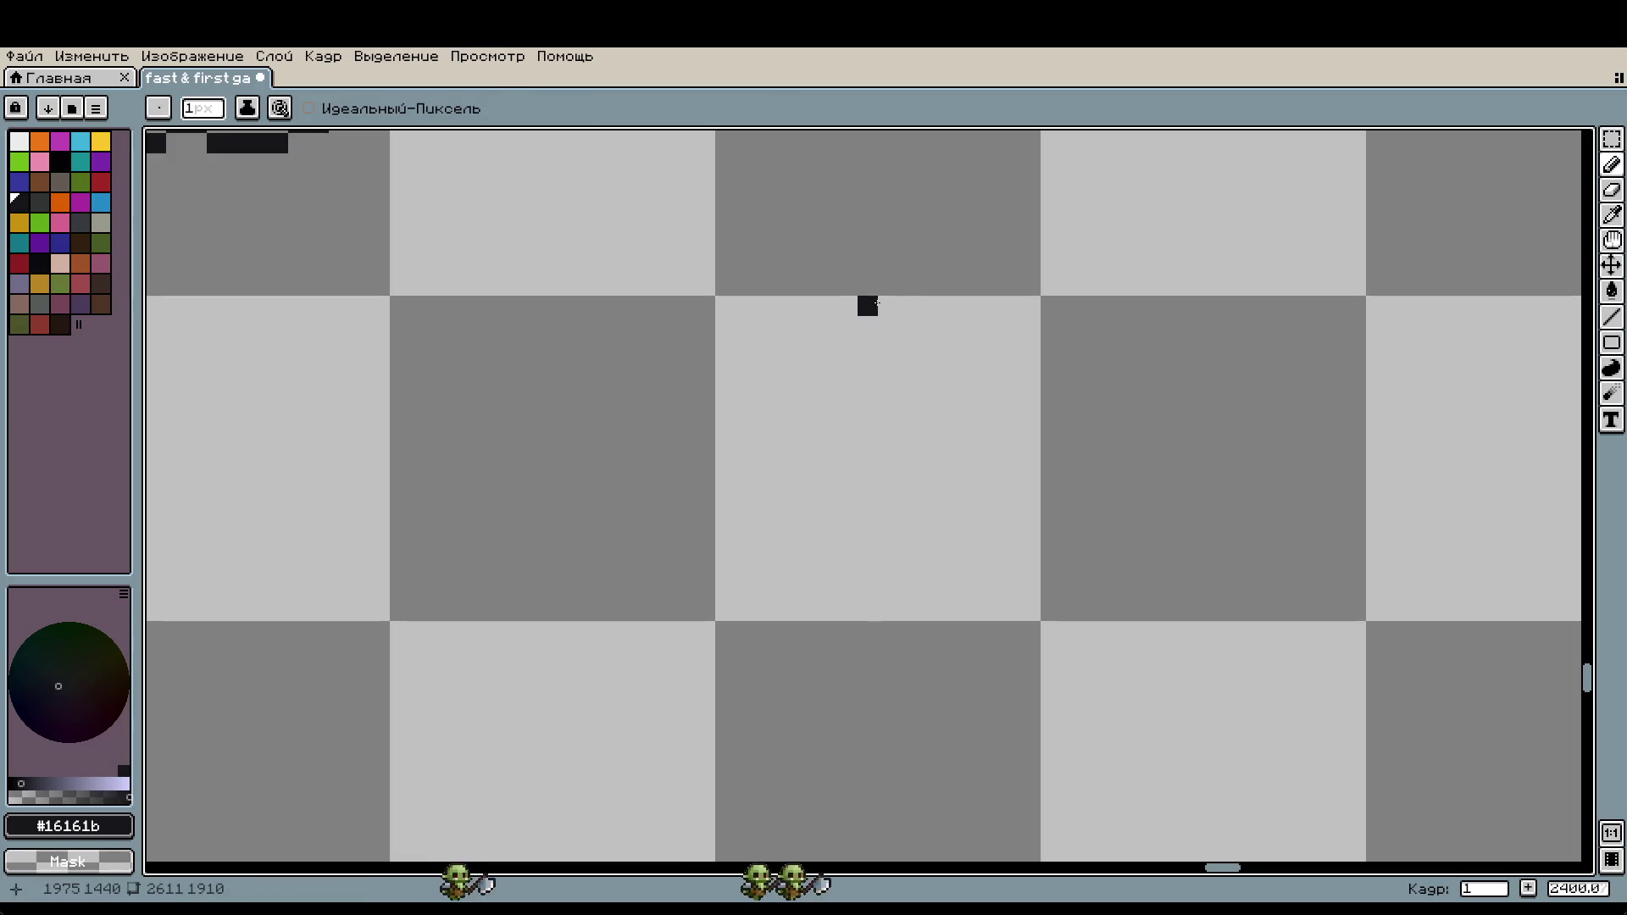
mouse_move(867, 306)
left_mouse_down()
mouse_move(888, 306)
mouse_move(908, 346)
mouse_move(888, 366)
mouse_move(915, 572)
mouse_move(989, 510)
left_mouse_up()
left_click(847, 347)
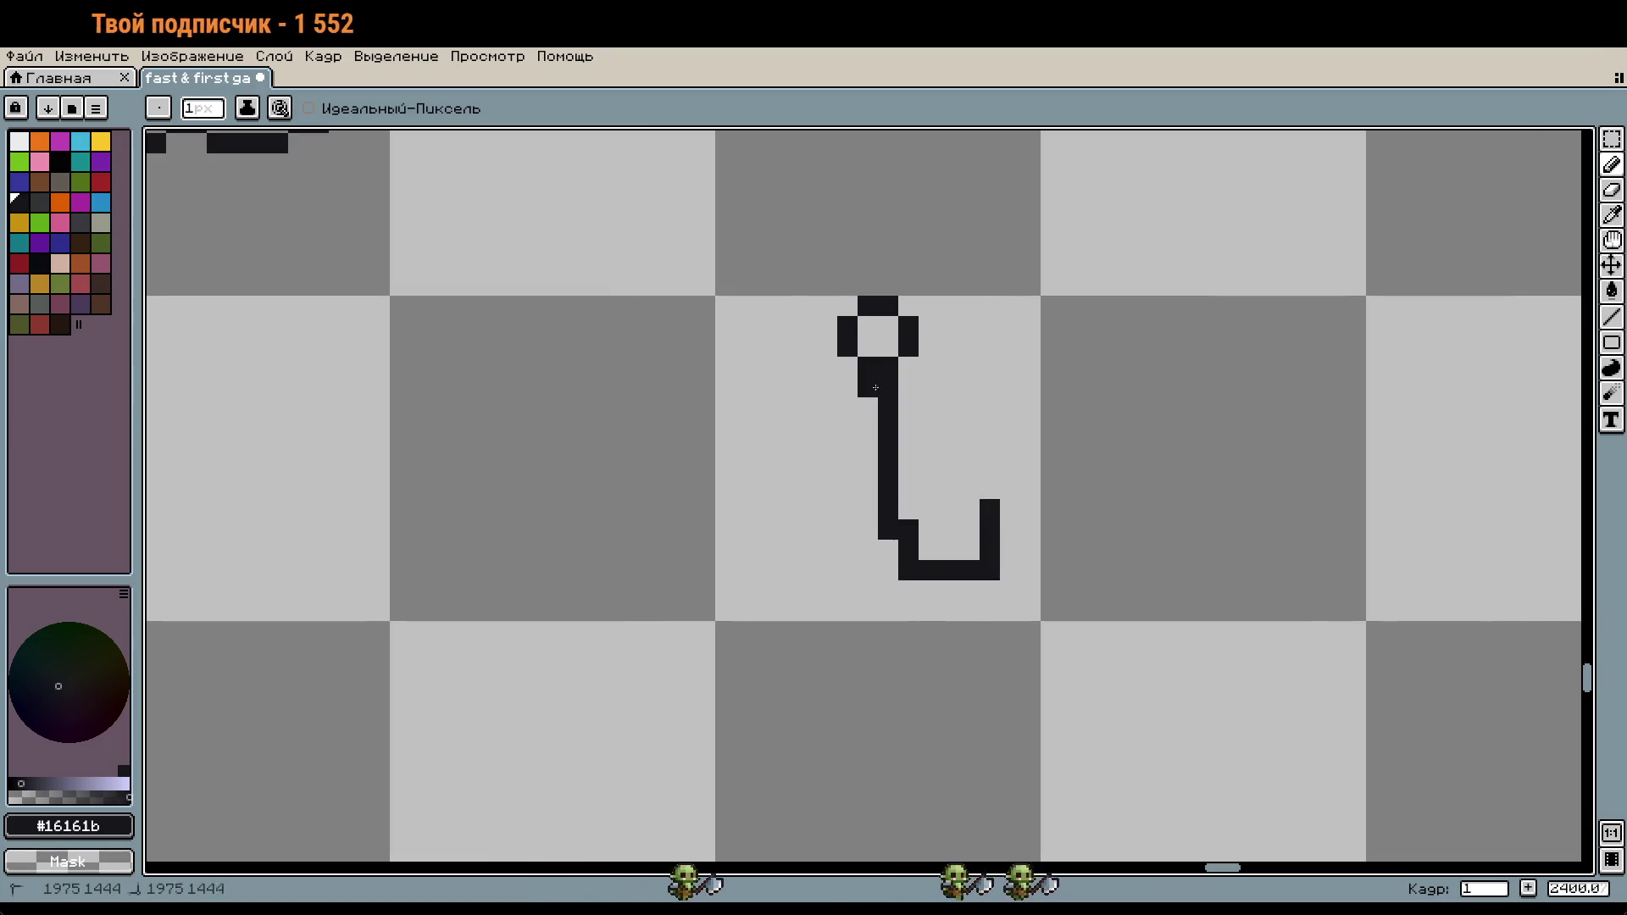
left_click_drag(867, 367, 766, 529)
Step: Clean up the anchor's hooks by erasing stray pixels and adding missing ones
right_click(813, 589)
right_click(990, 570)
left_click_drag(969, 550, 943, 542)
right_click(943, 543)
left_click(765, 509)
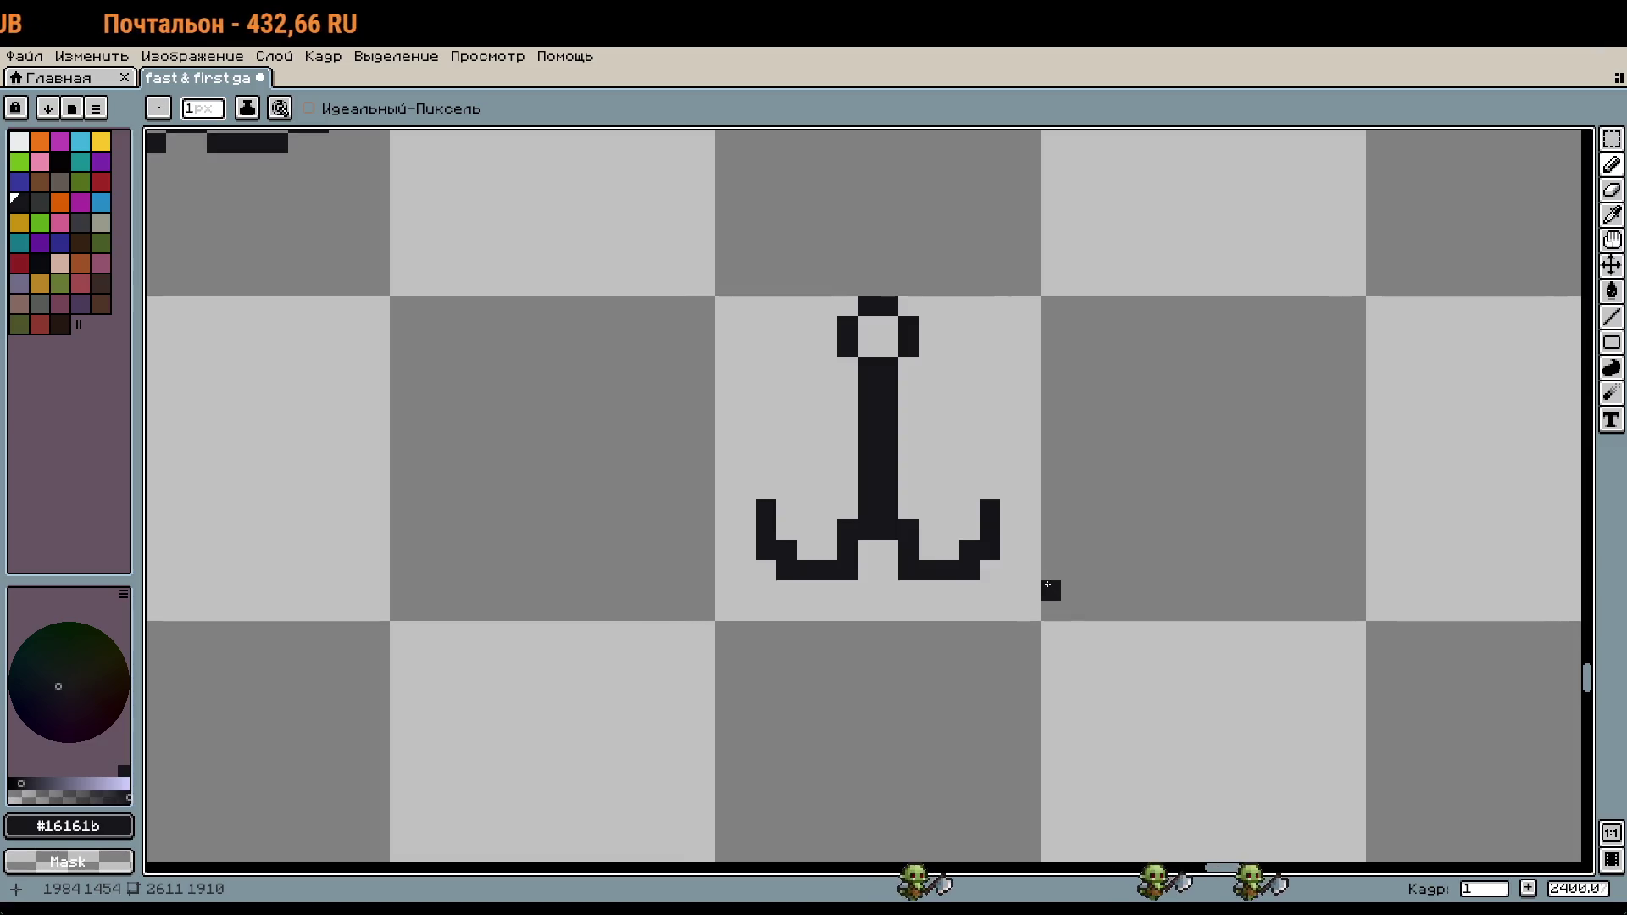
scroll(1191, 582, "down", 1)
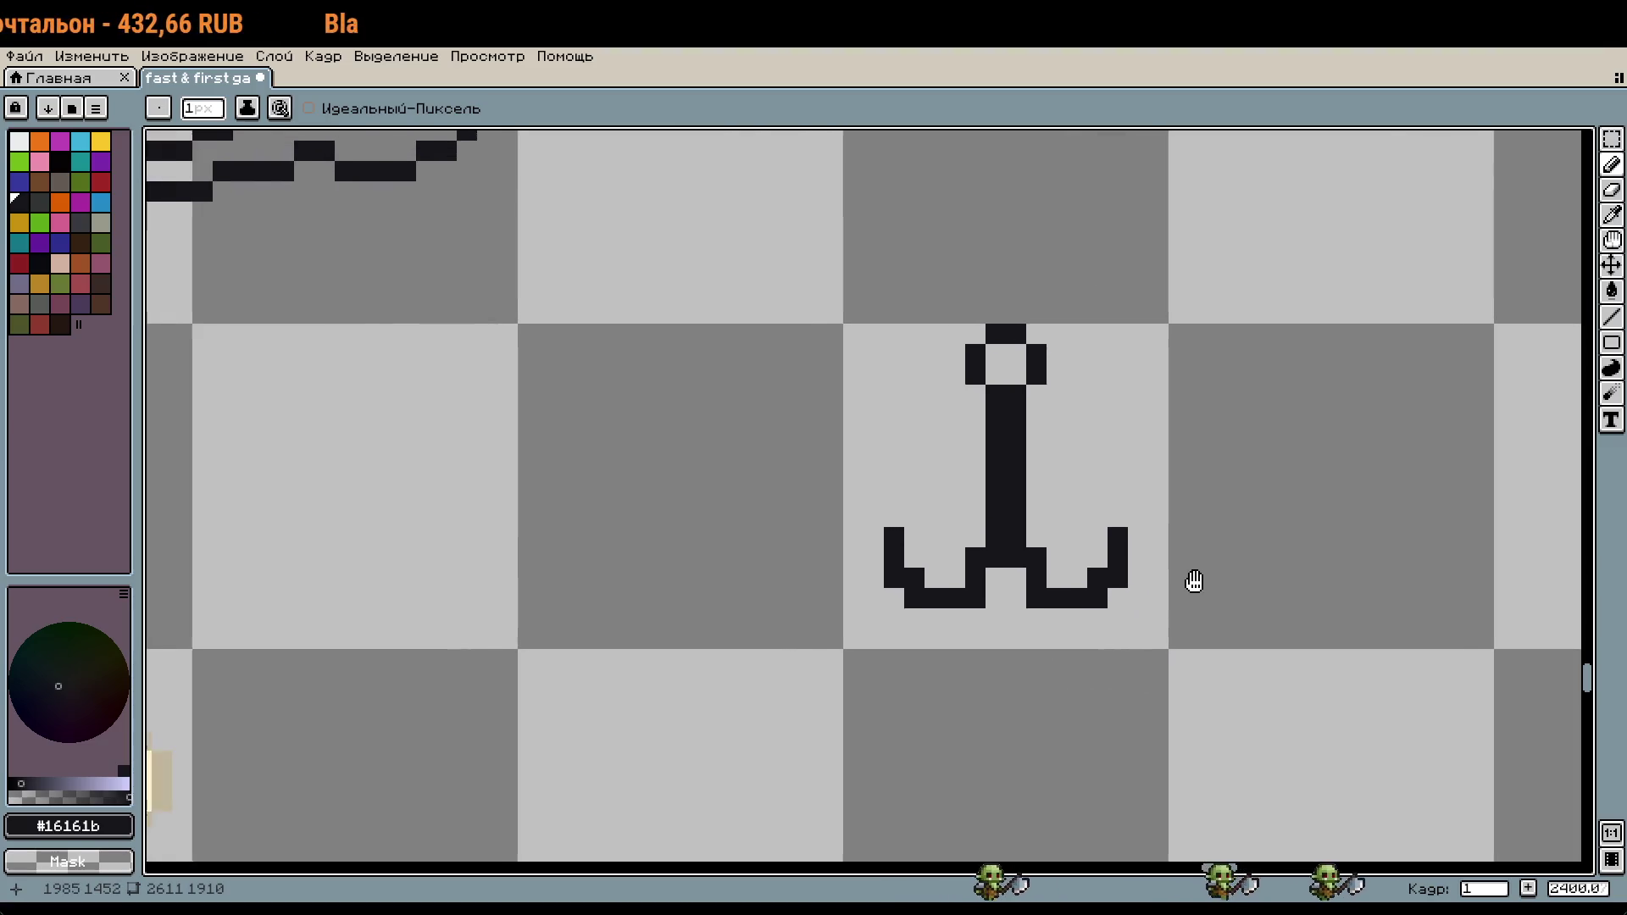
scroll(1202, 573, "down", 1)
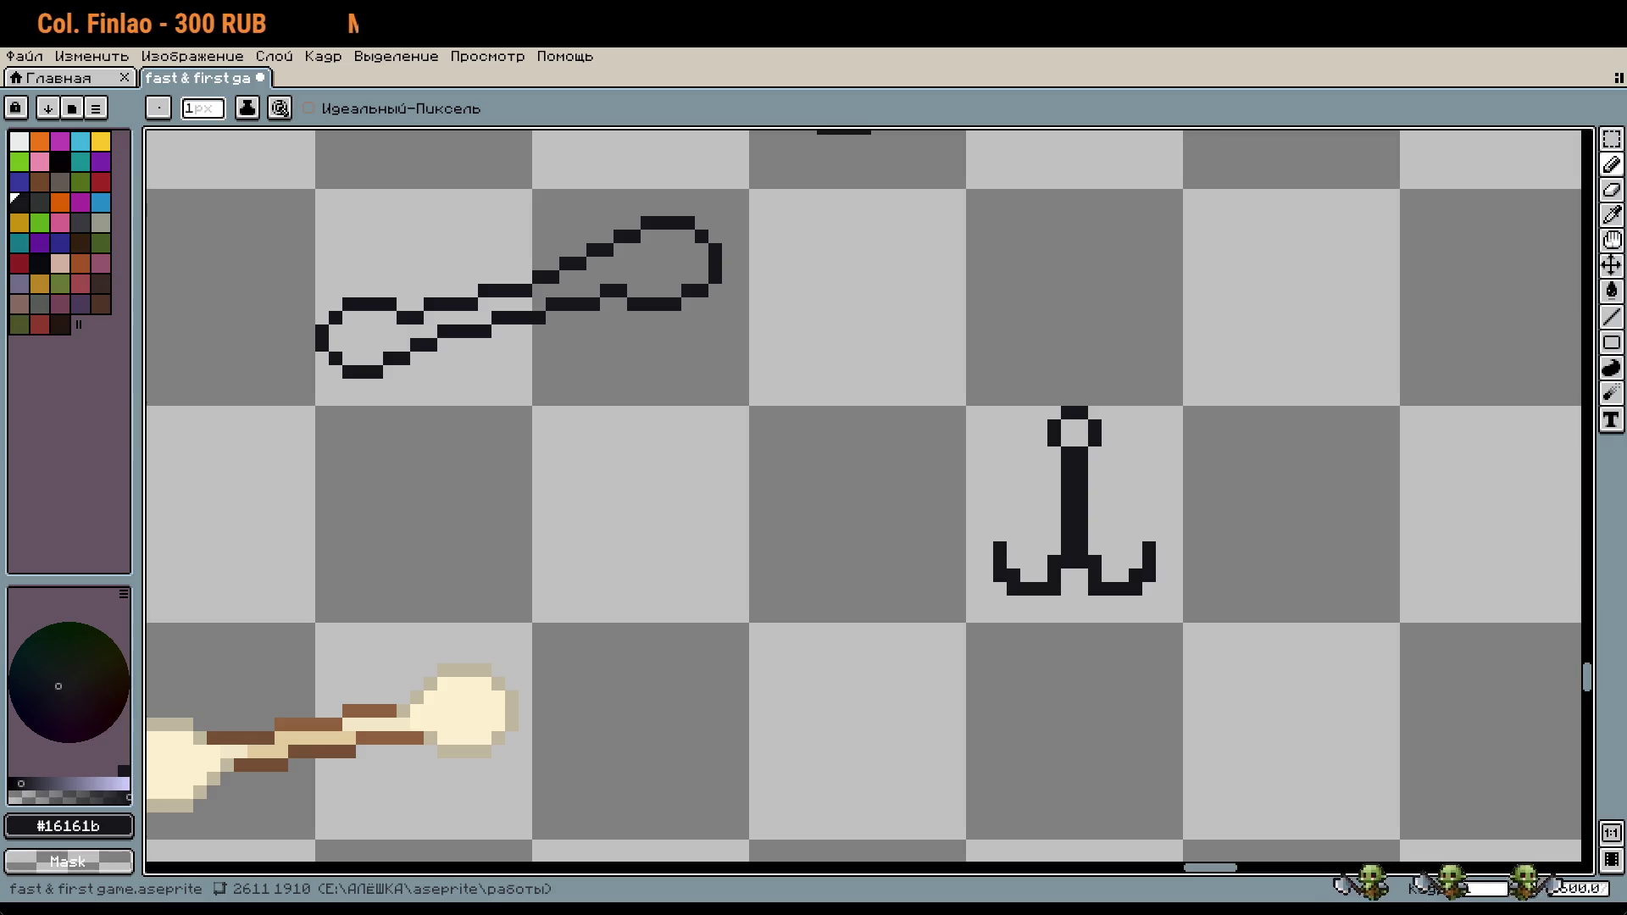
scroll(1074, 319, "up", 3)
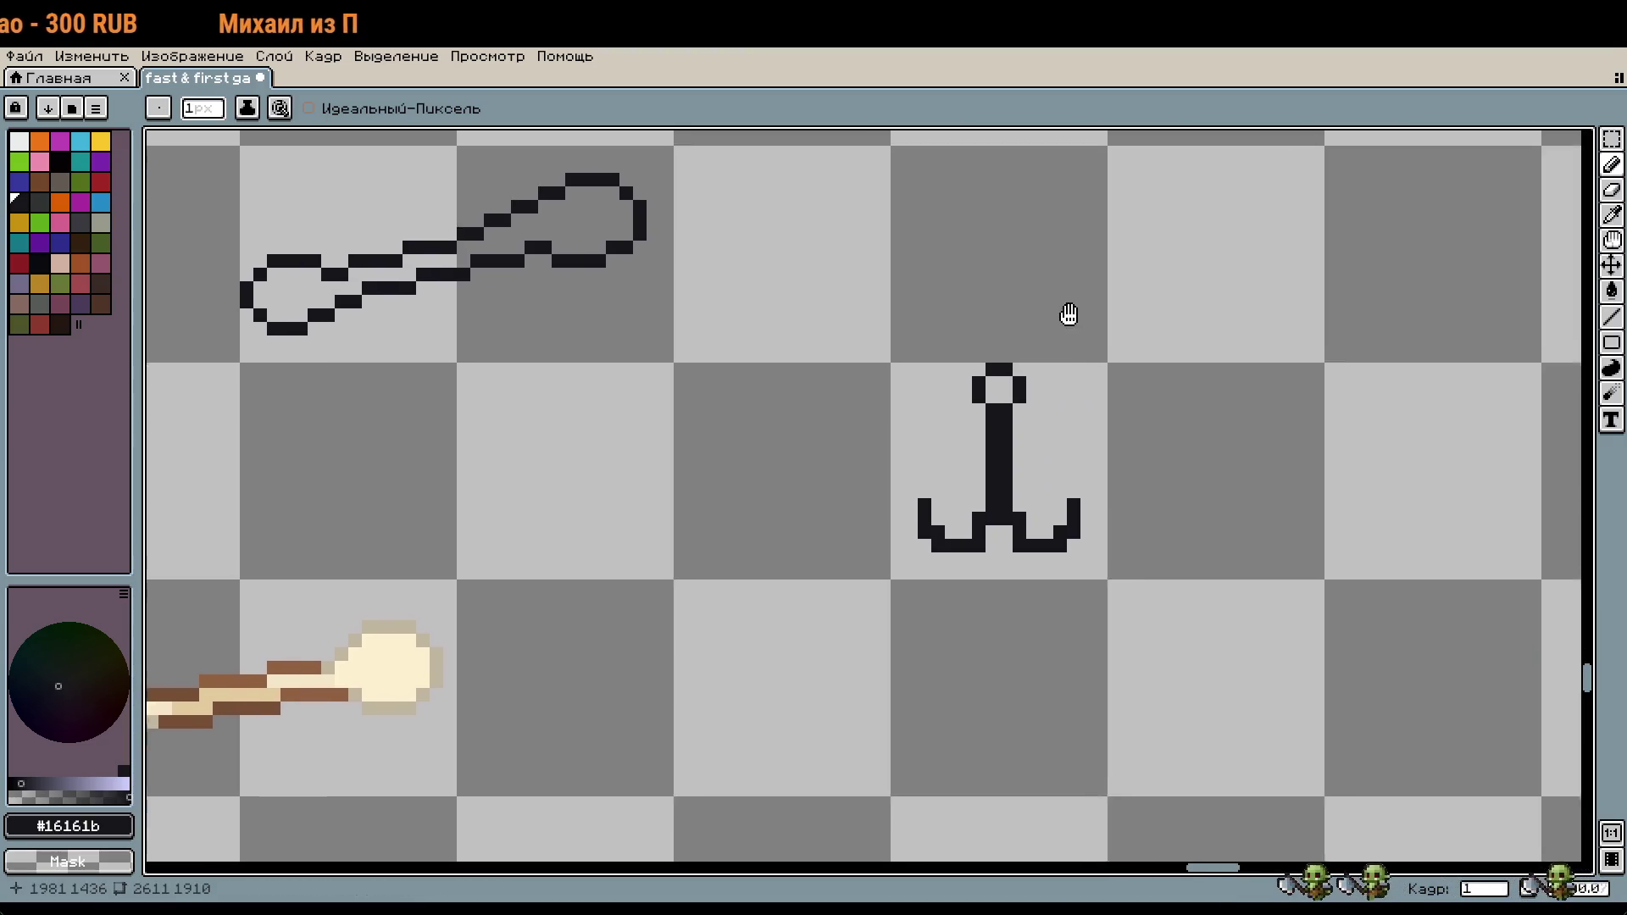
Step: Undo the anchor strokes and draw a small closed pixel ring
key("ctrl+z")
key("ctrl+z")
key("ctrl+z")
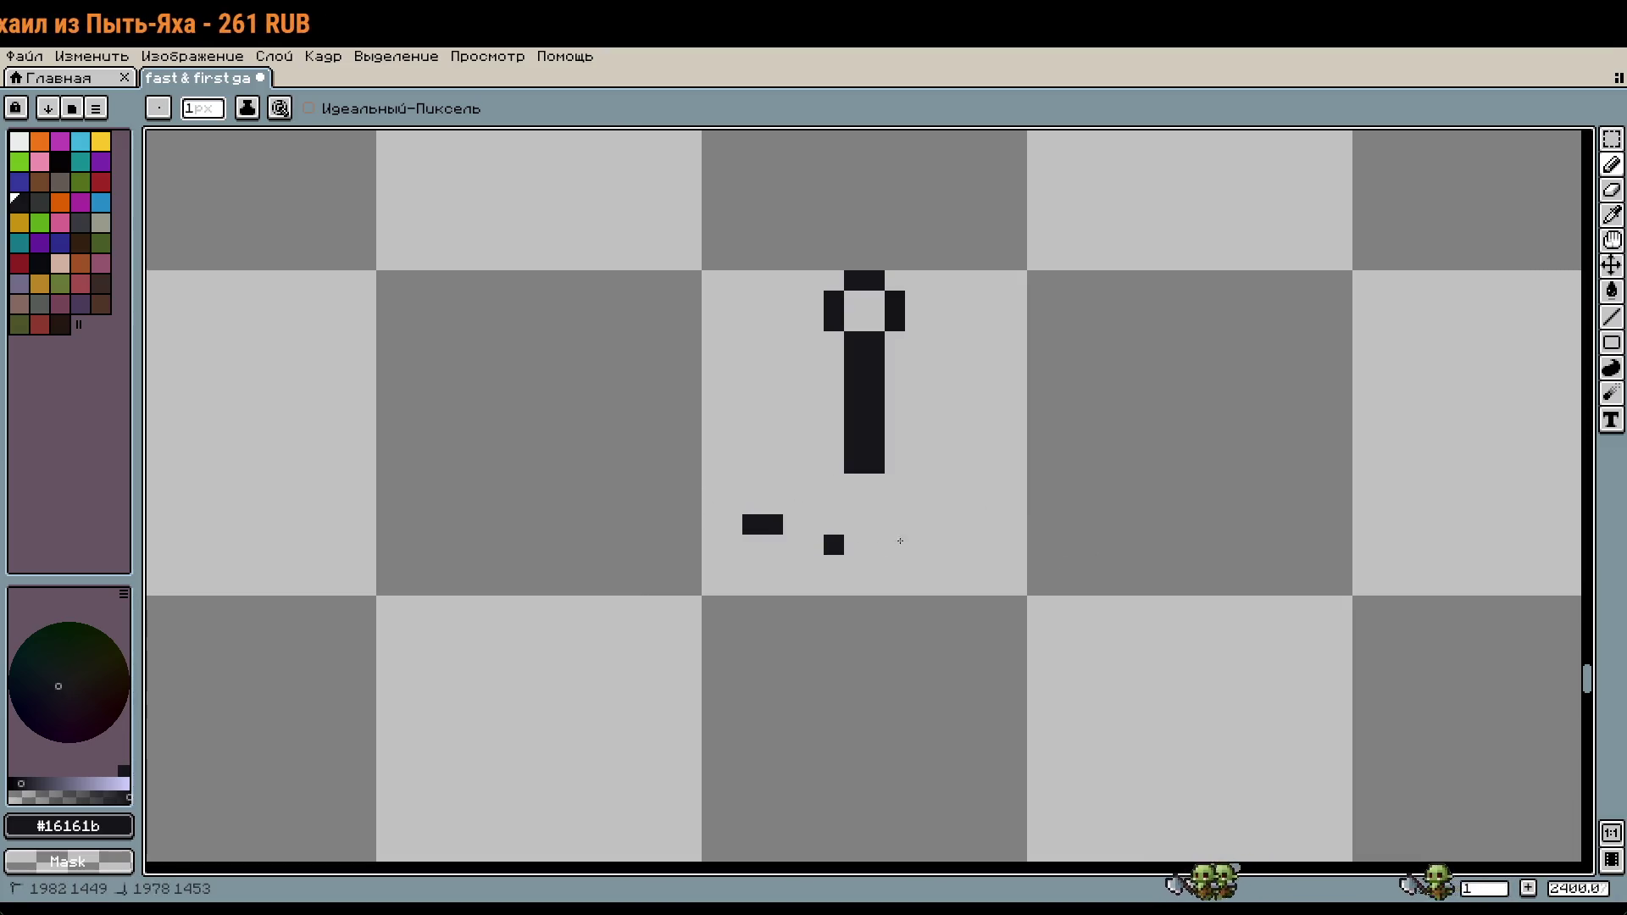
key("ctrl+z")
key("ctrl+z")
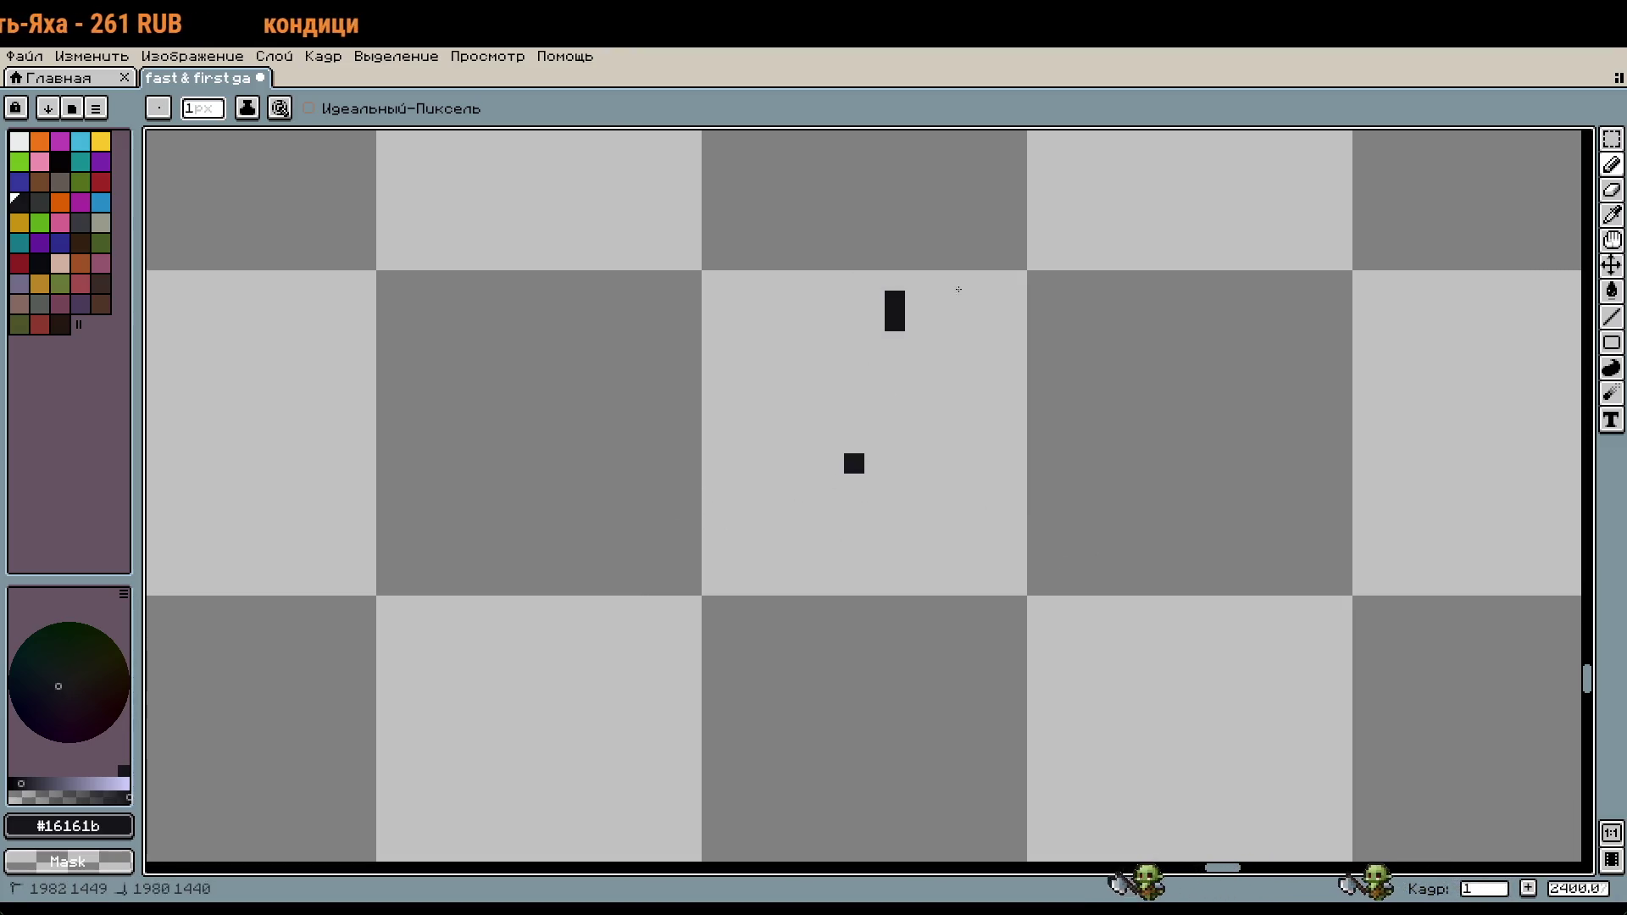
left_click(849, 475)
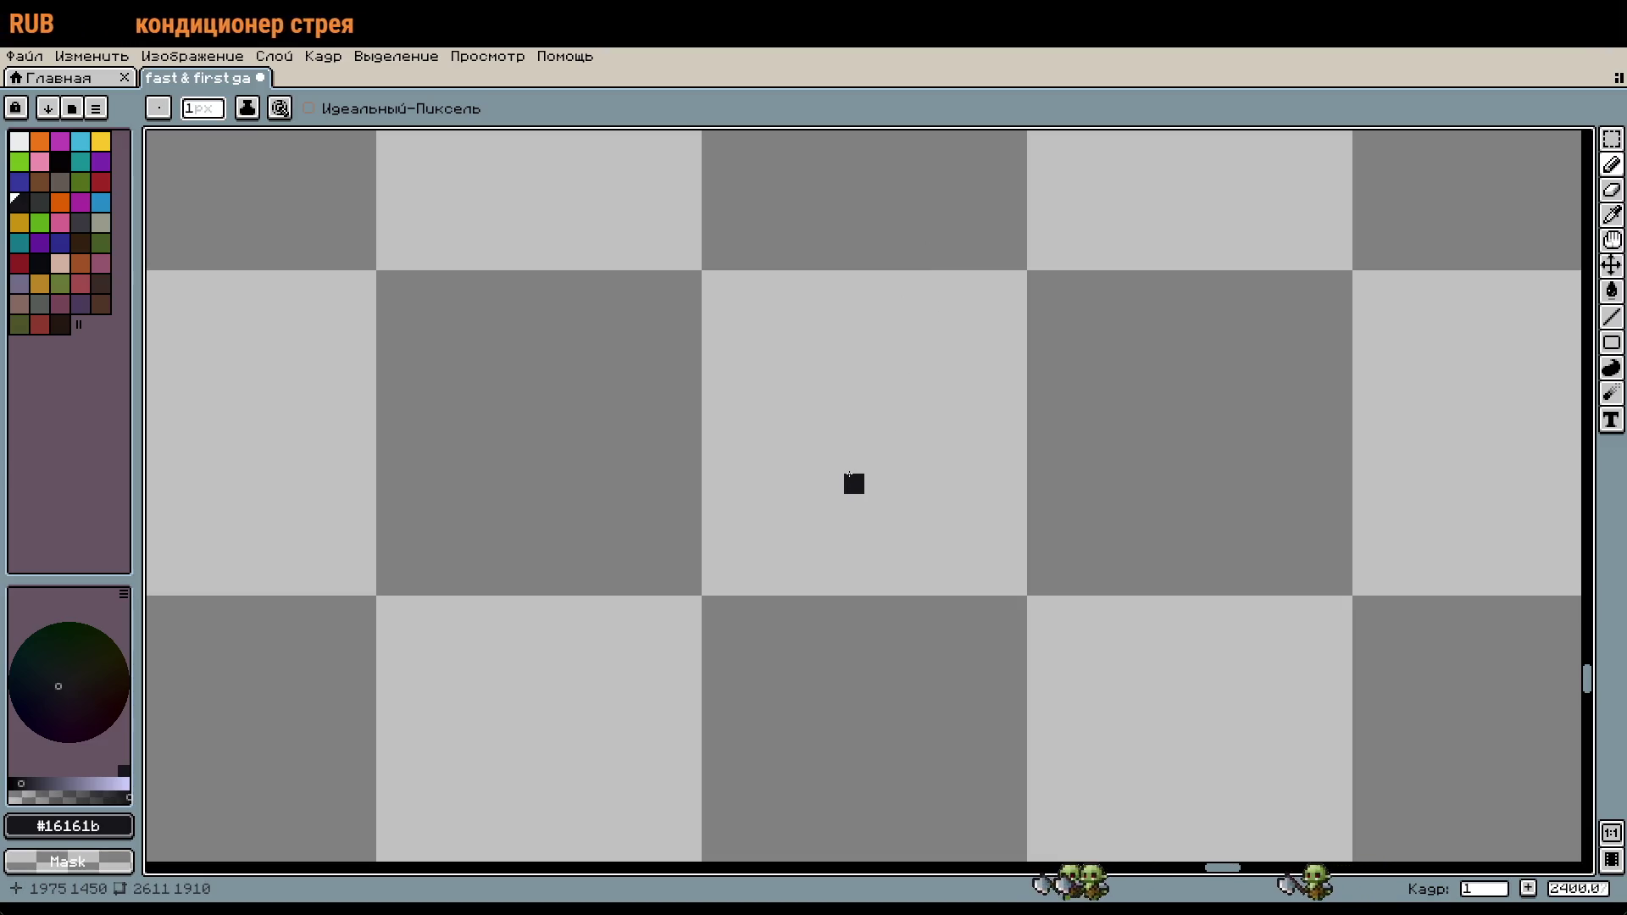
mouse_move(752, 301)
left_mouse_down()
mouse_move(772, 301)
mouse_move(733, 342)
left_mouse_up()
left_click(793, 321)
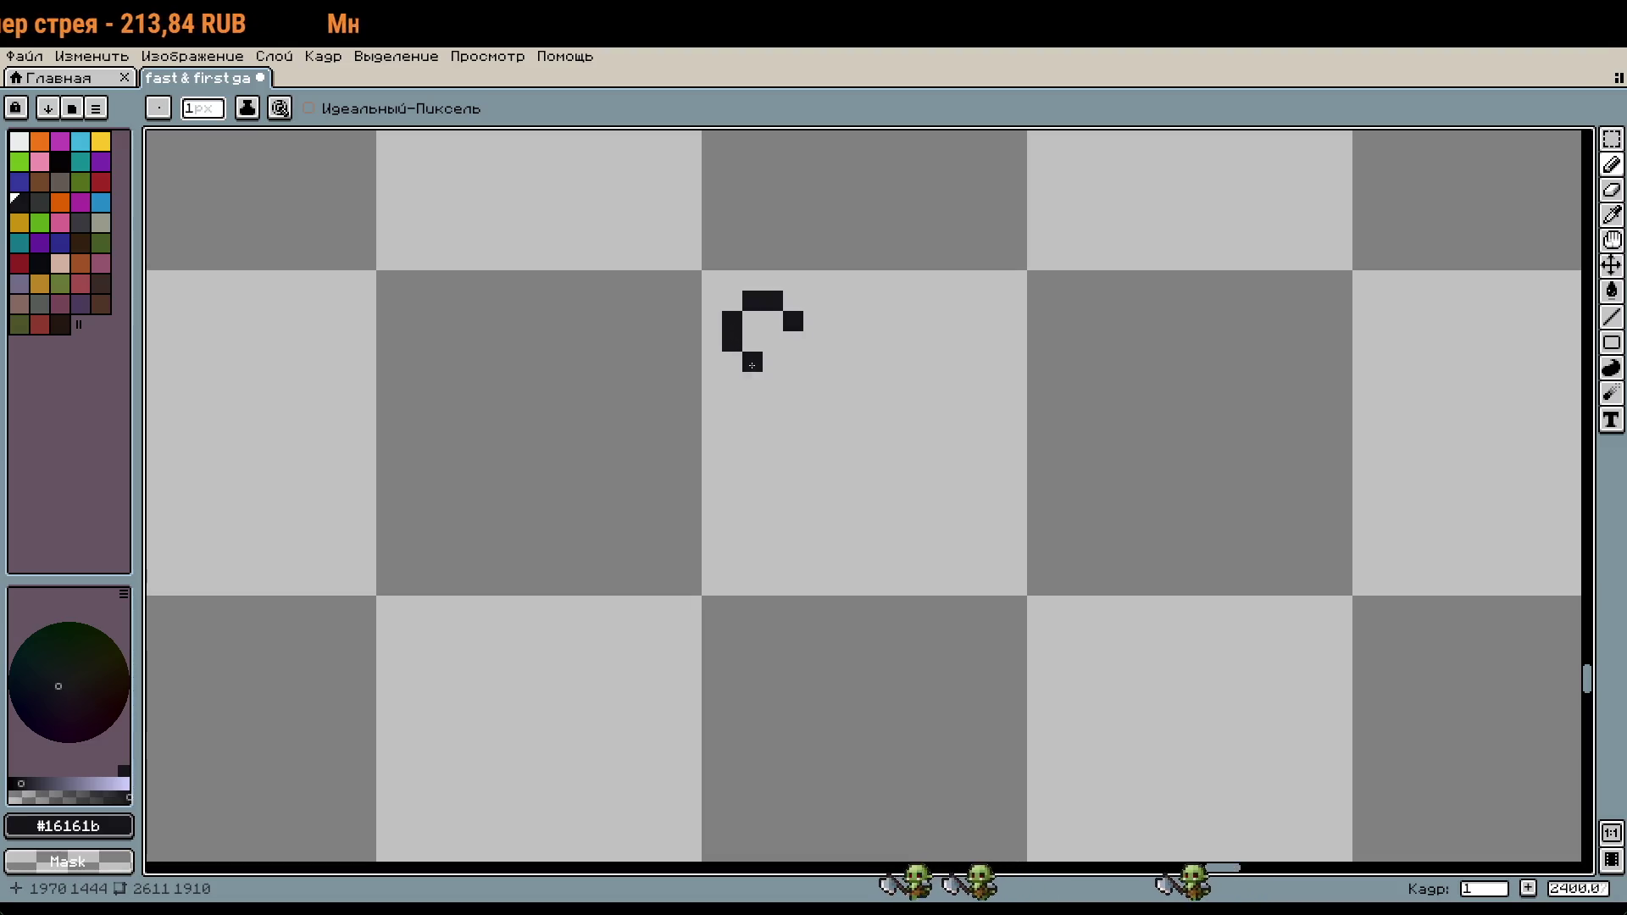
left_click(806, 345)
key("ctrl+z")
left_click_drag(793, 341, 780, 363)
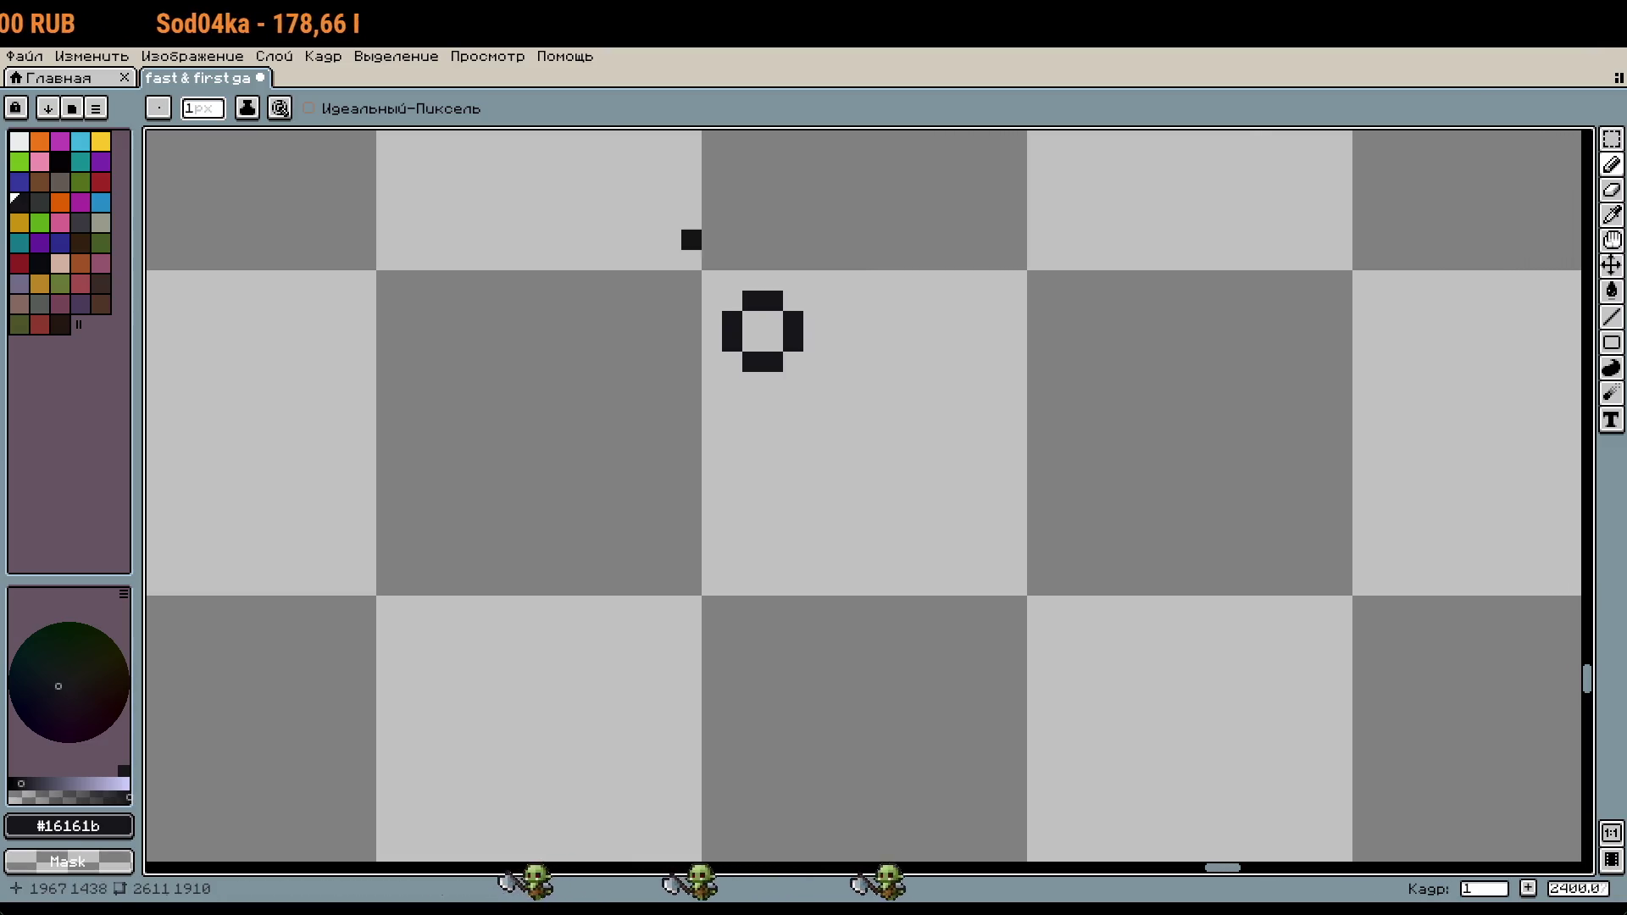
Step: Draw a diagonal zigzag handle down-right from the ring, extend it, then select all
scroll(856, 405, "up", 1)
left_click(786, 341)
left_click(766, 358)
left_click(812, 368)
left_click(786, 395)
left_click(840, 394)
left_click_drag(812, 421, 848, 428)
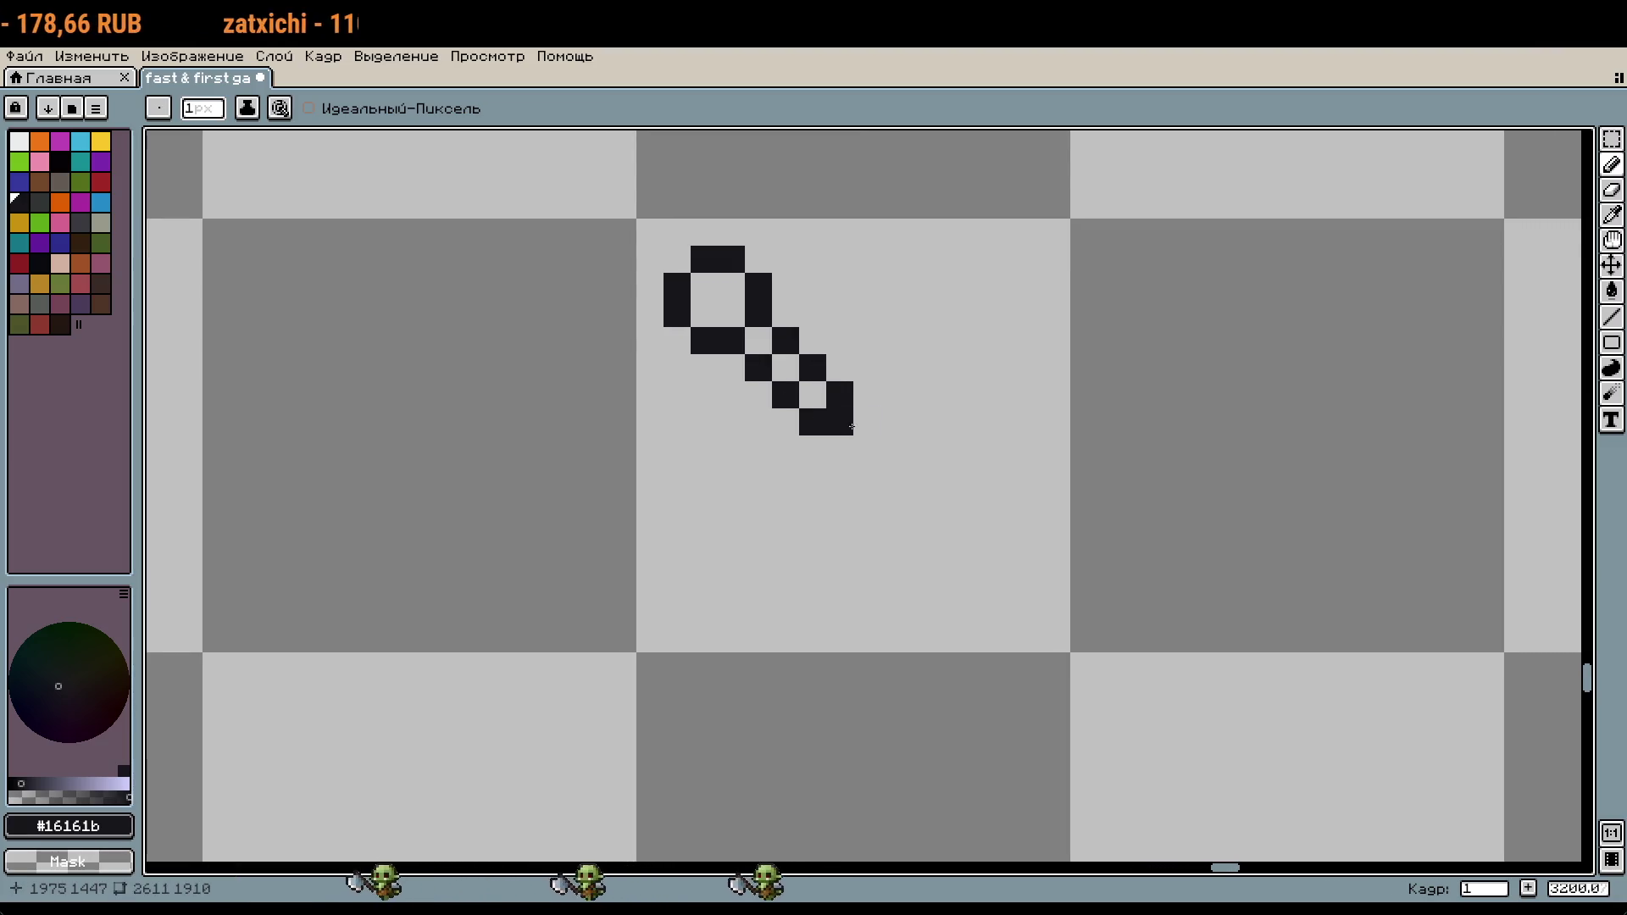
left_click(867, 422)
left_click(840, 449)
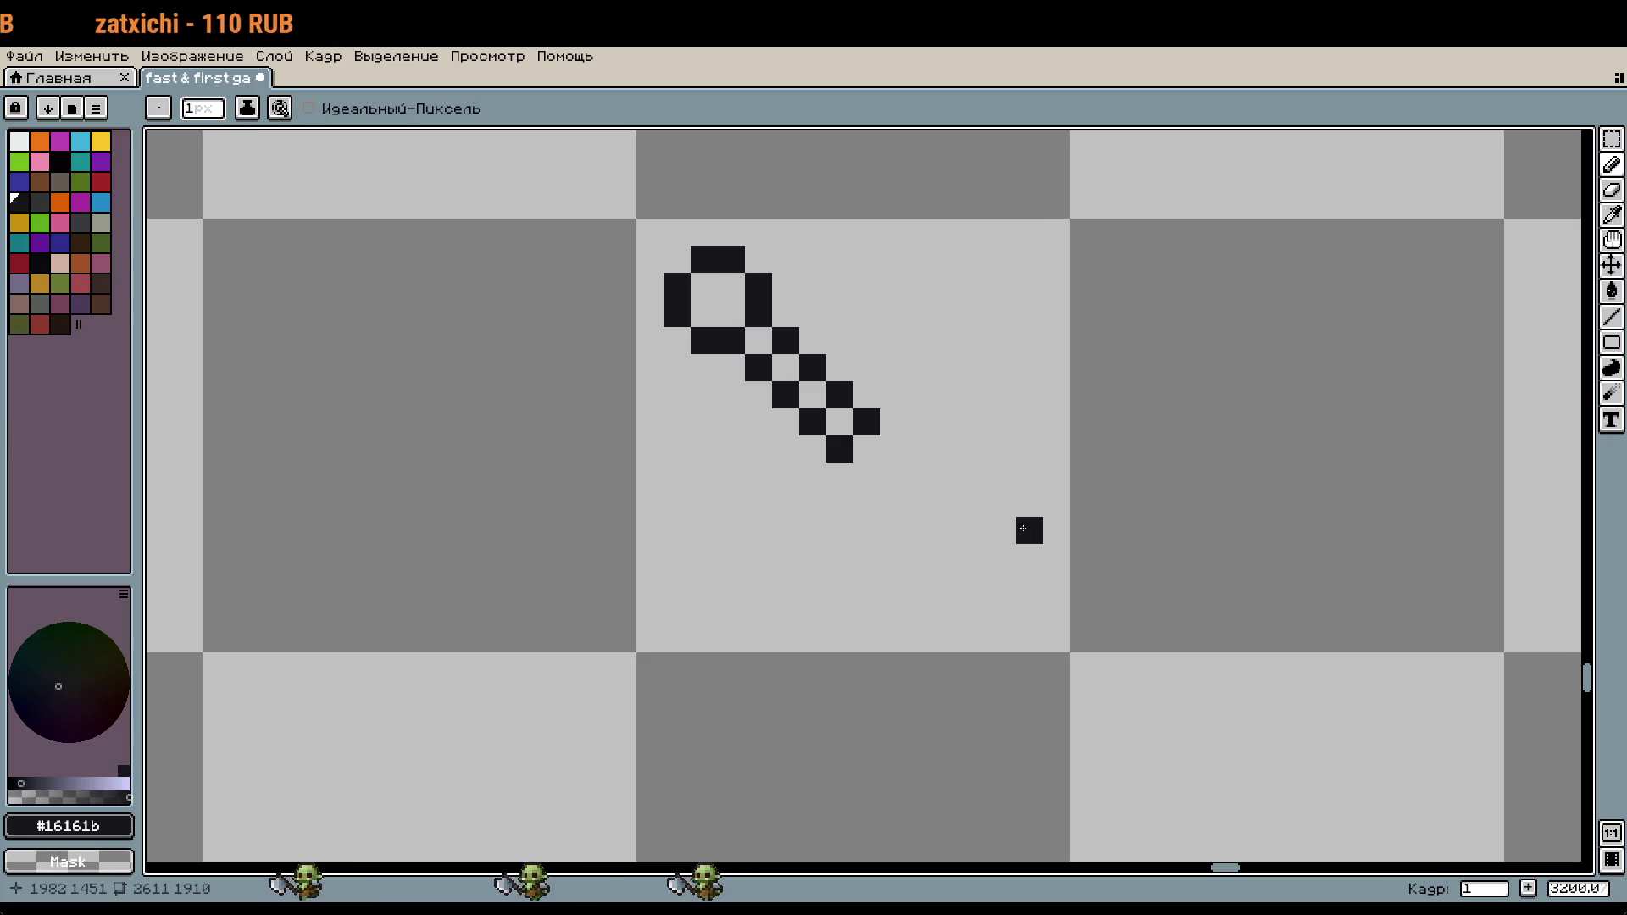
left_click(894, 449)
left_click(874, 475)
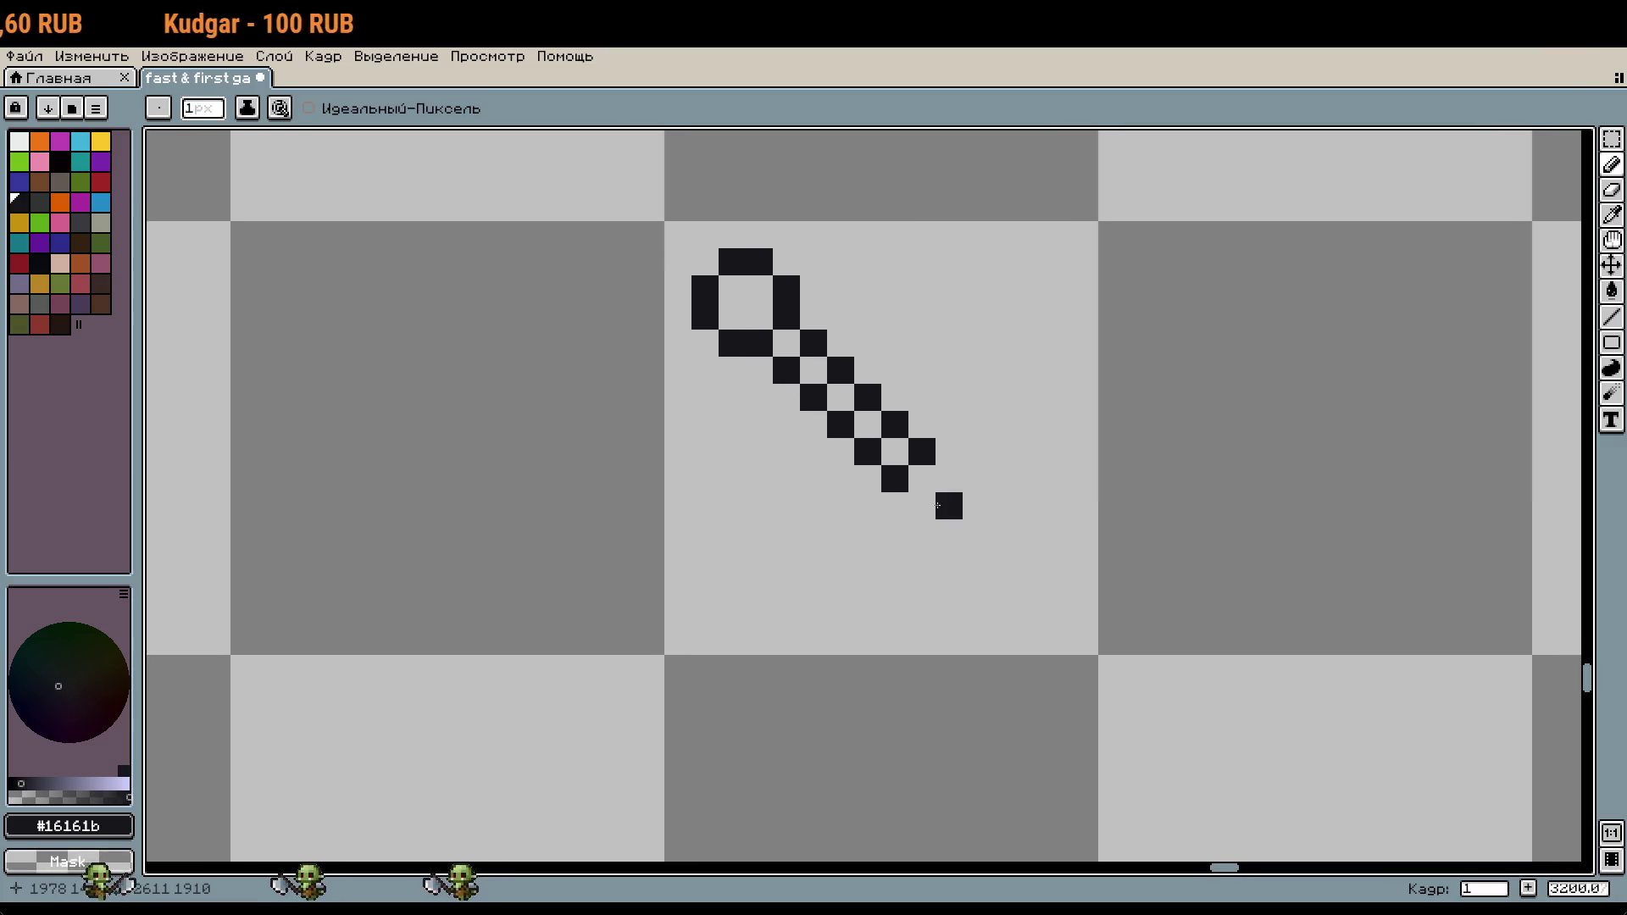
key("m")
key("ctrl+a")
Step: Flip the ring-handled outline vertically, move it up one cell, and commit the change
scroll(947, 323, "down", 2)
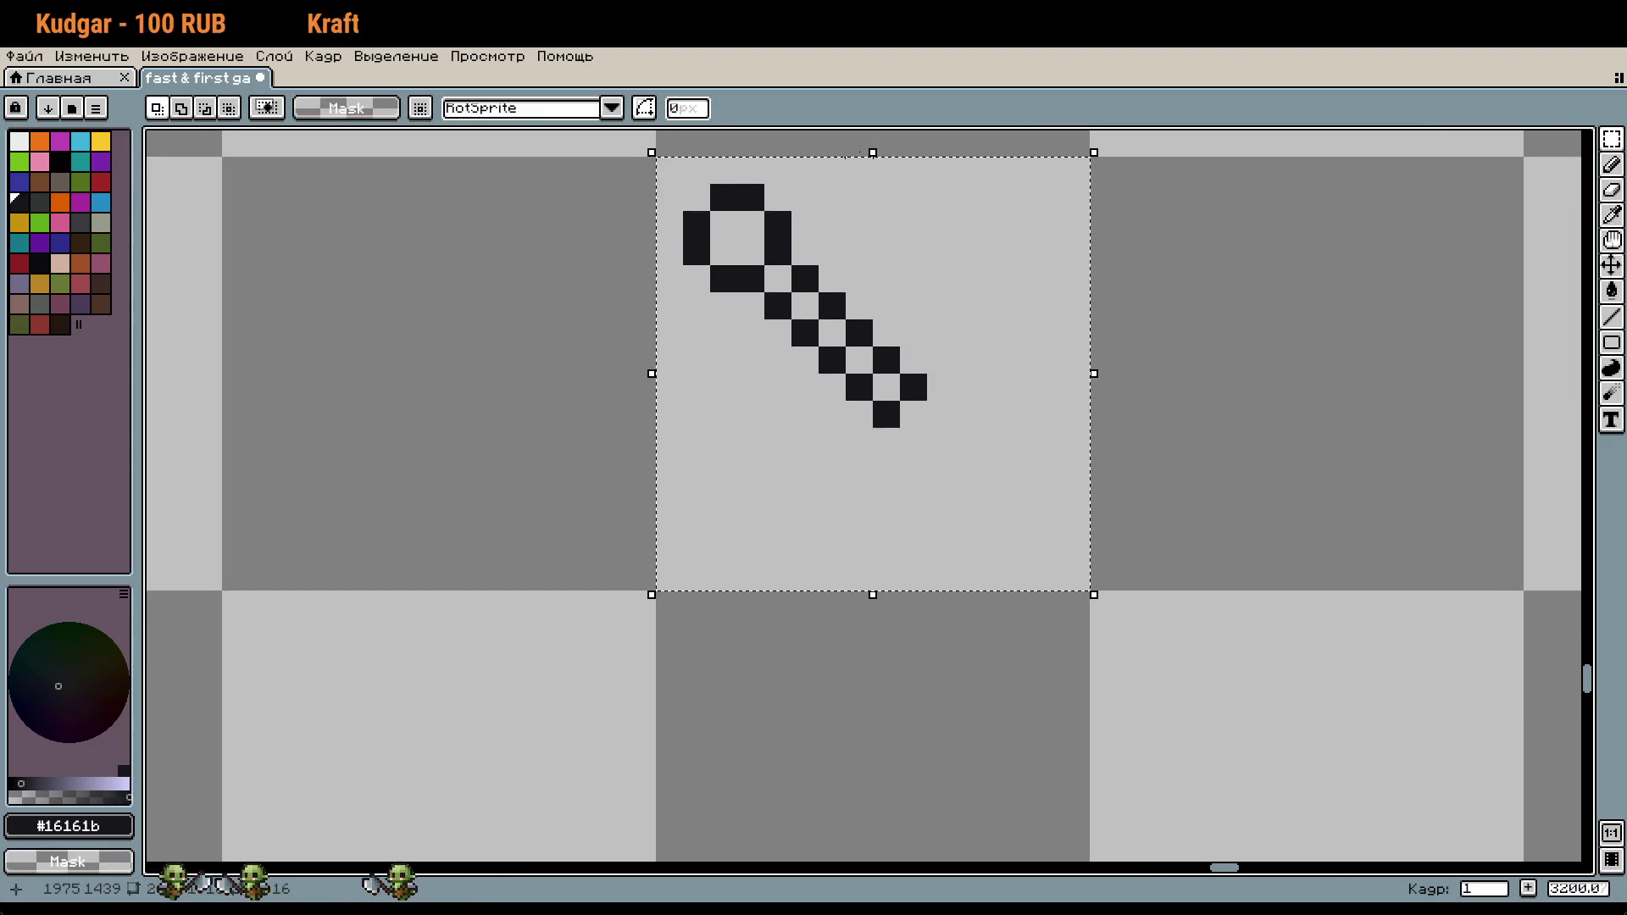
mouse_move(871, 150)
left_mouse_down()
mouse_move(814, 841)
mouse_move(865, 745)
left_mouse_up()
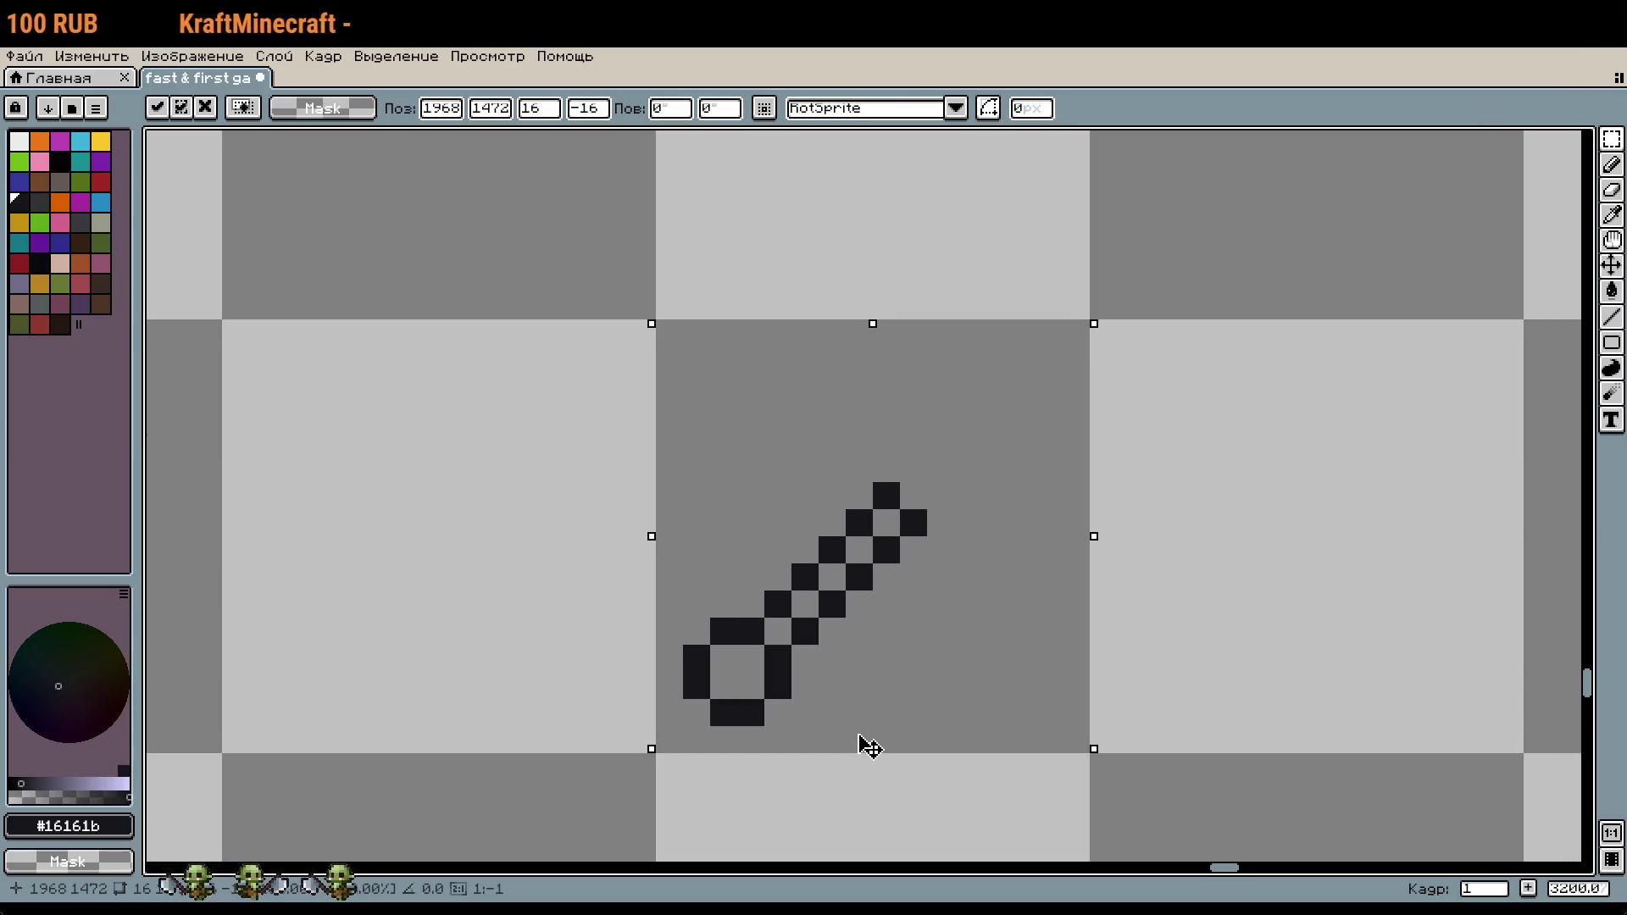
left_click_drag(909, 596, 951, 138)
scroll(998, 715, "up", 3)
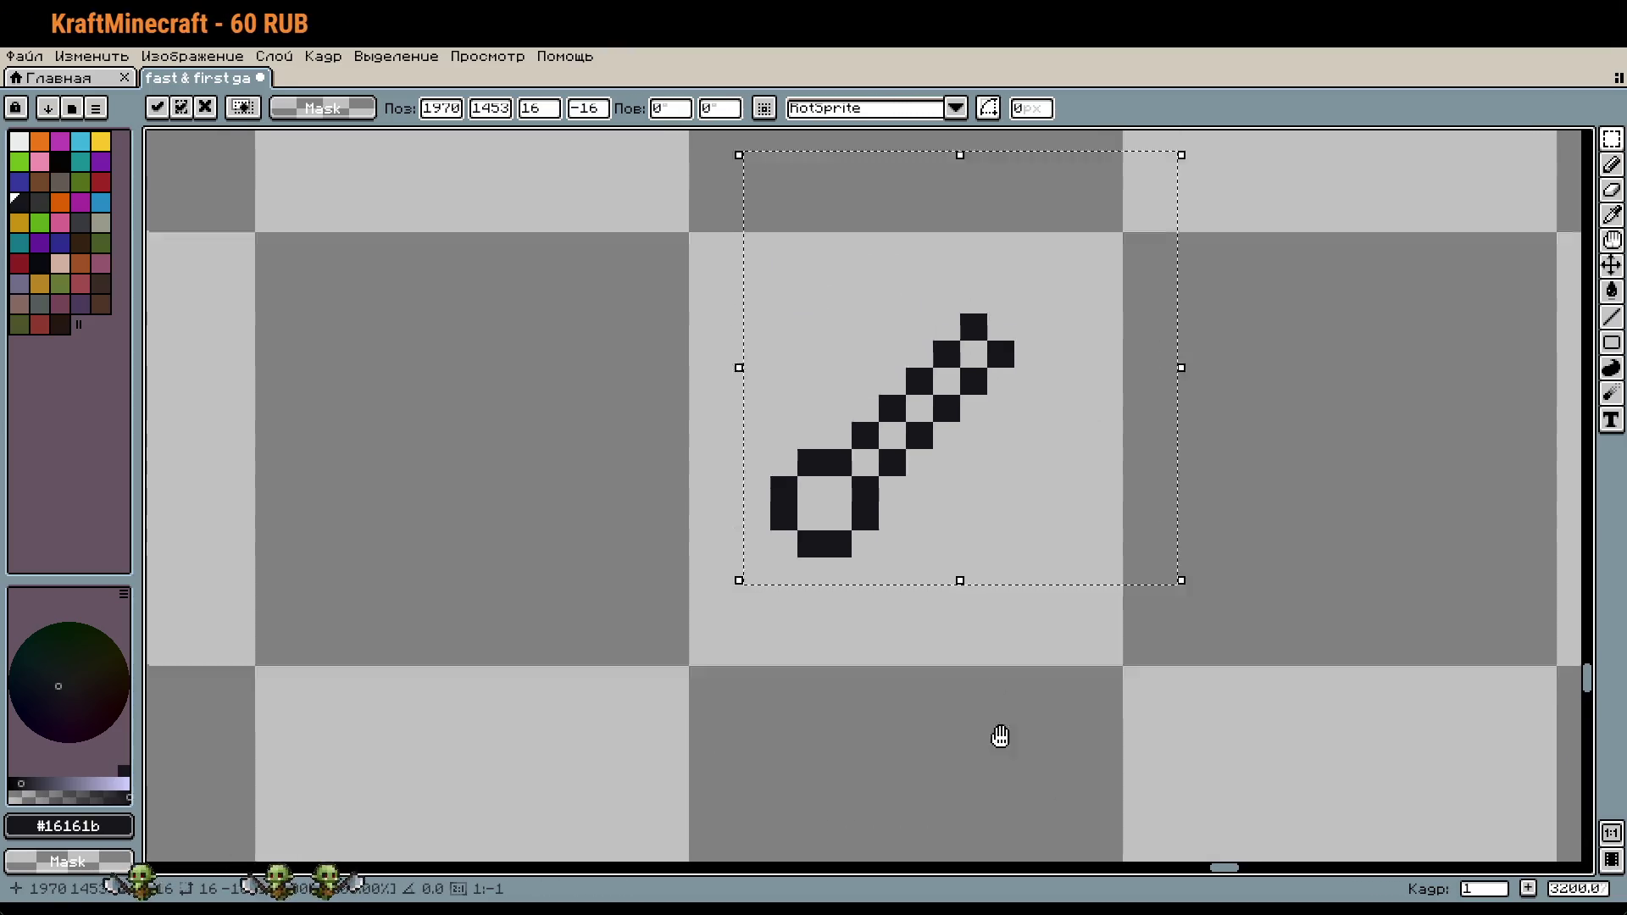
left_click(1251, 543)
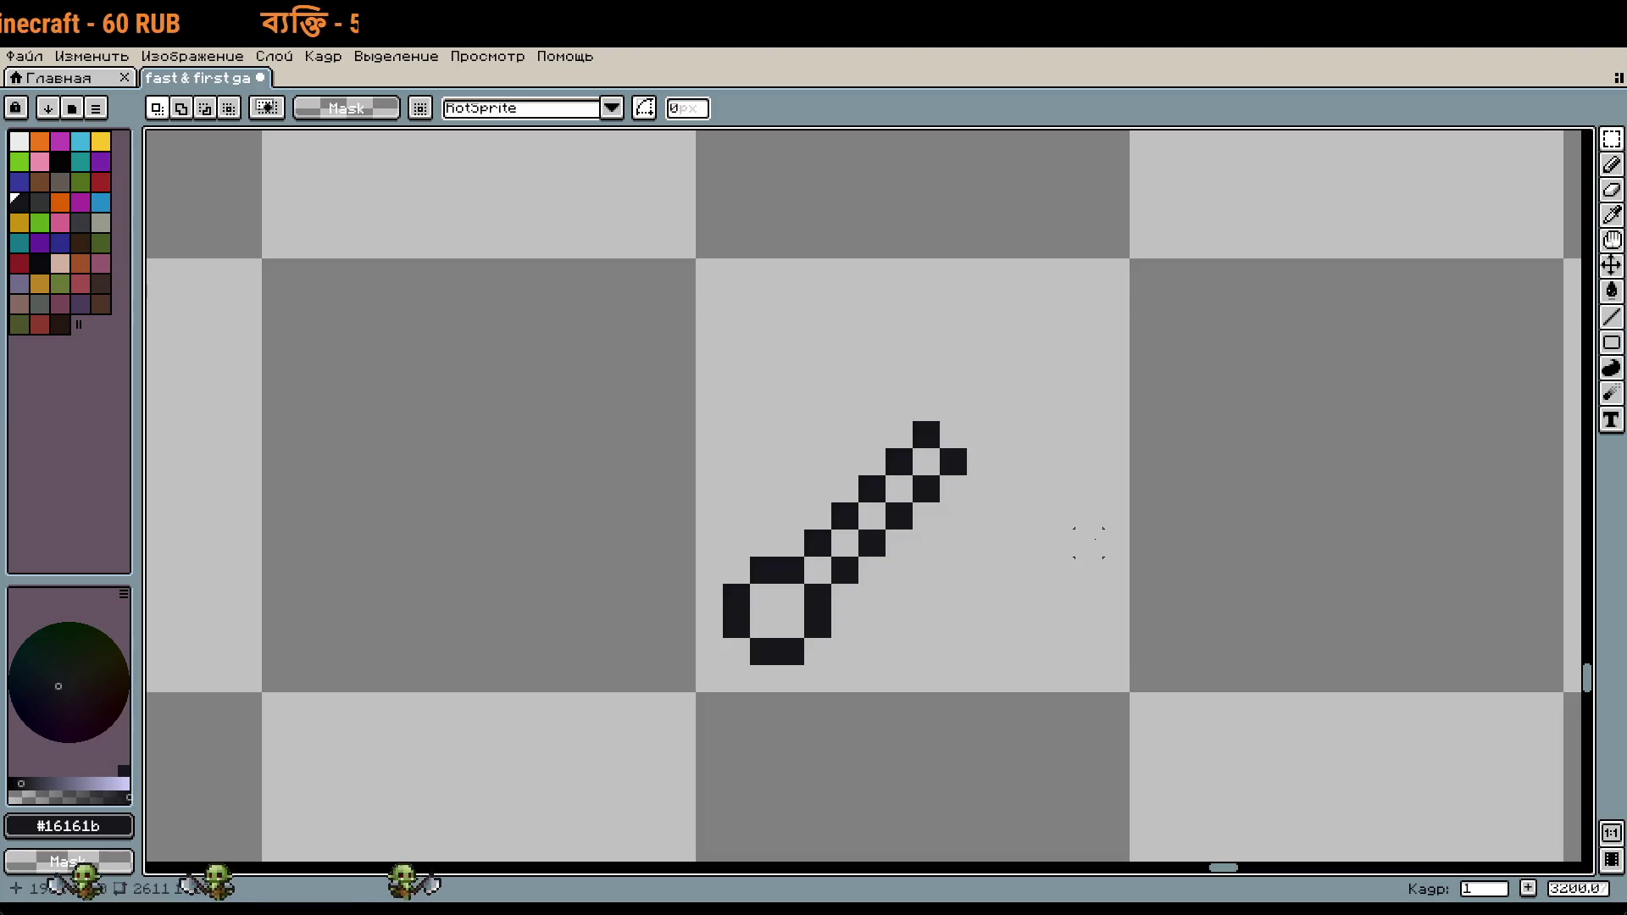
key("i")
key("b")
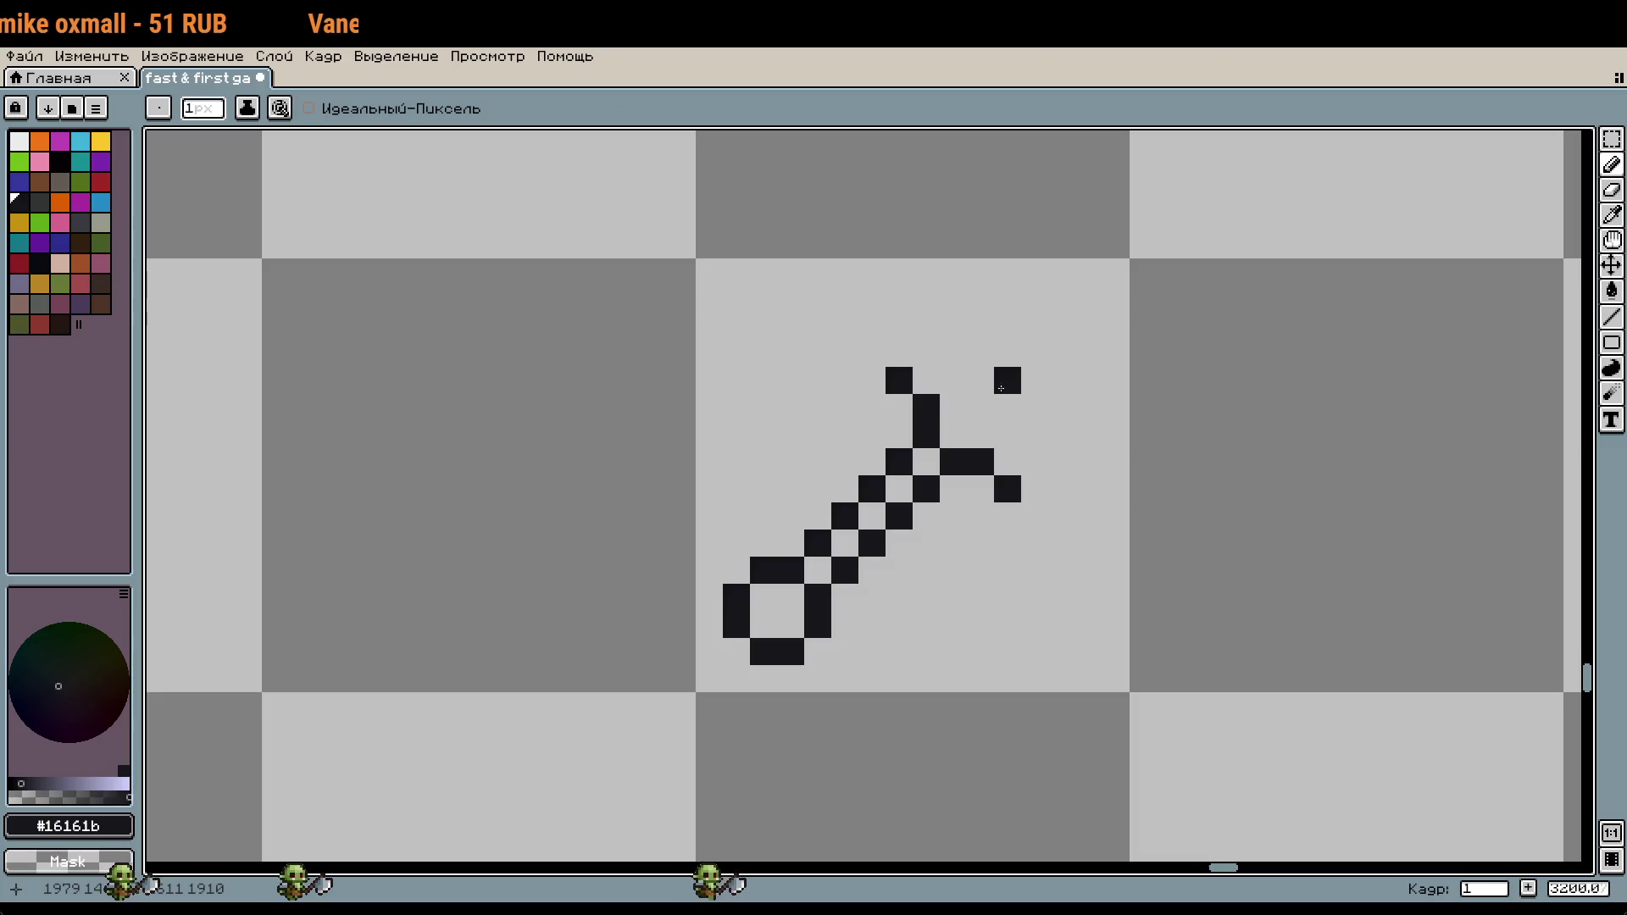
Step: Extend the pickaxe head's diagonal stroke with black pixels, undoing the misplaced trial pixels
left_click(1008, 353)
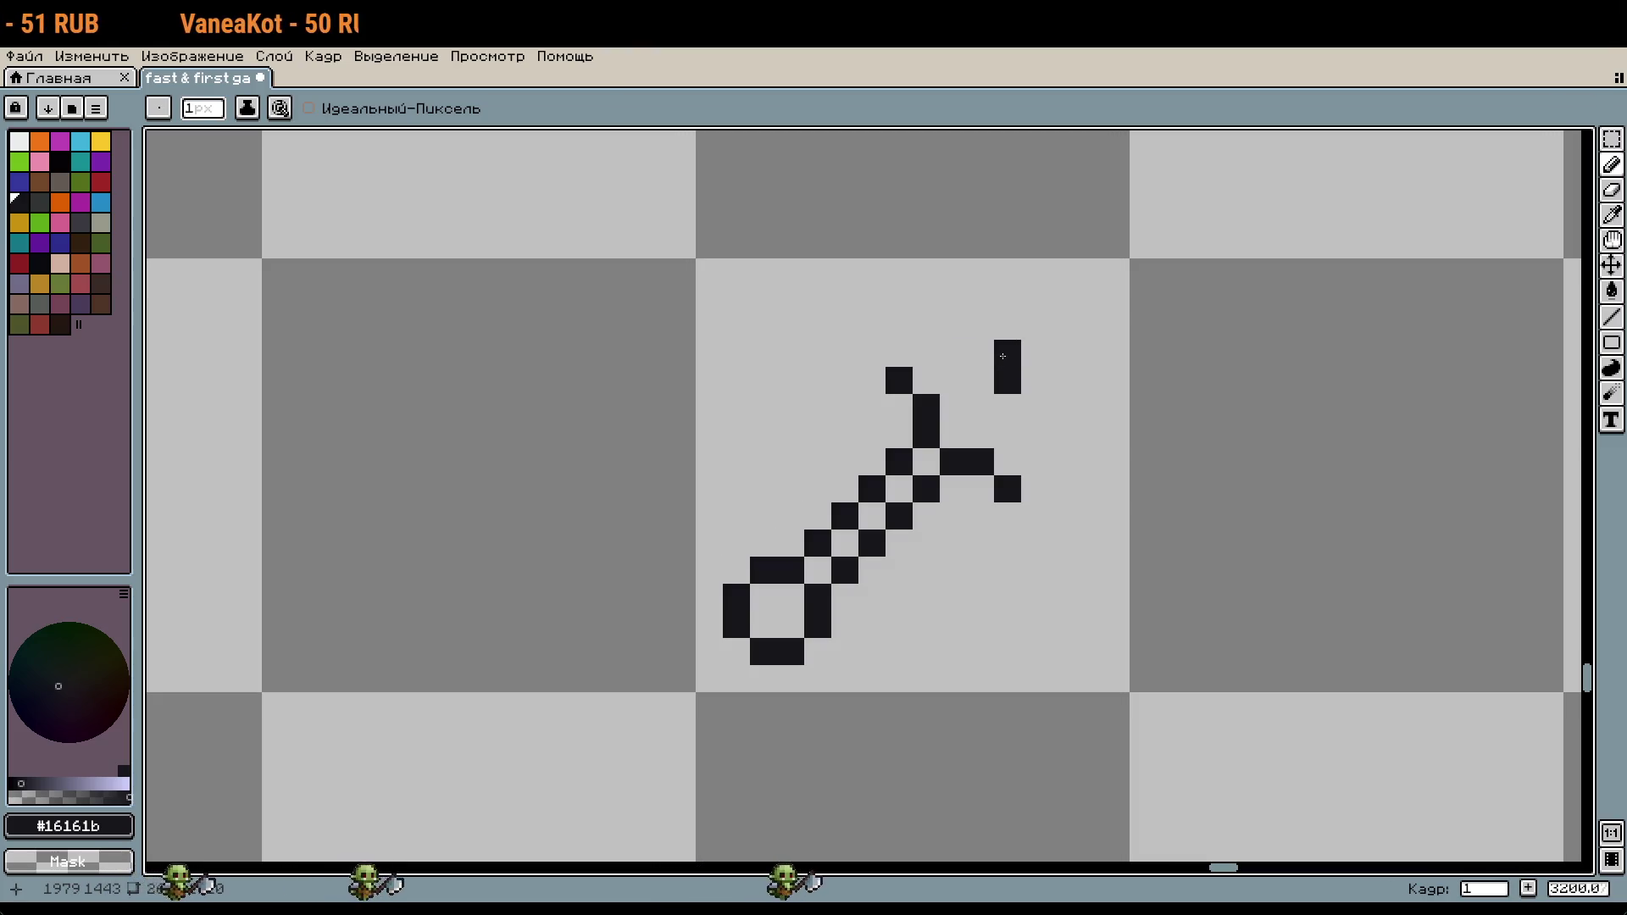
left_click(1034, 380)
left_click(980, 326)
left_click(1061, 407)
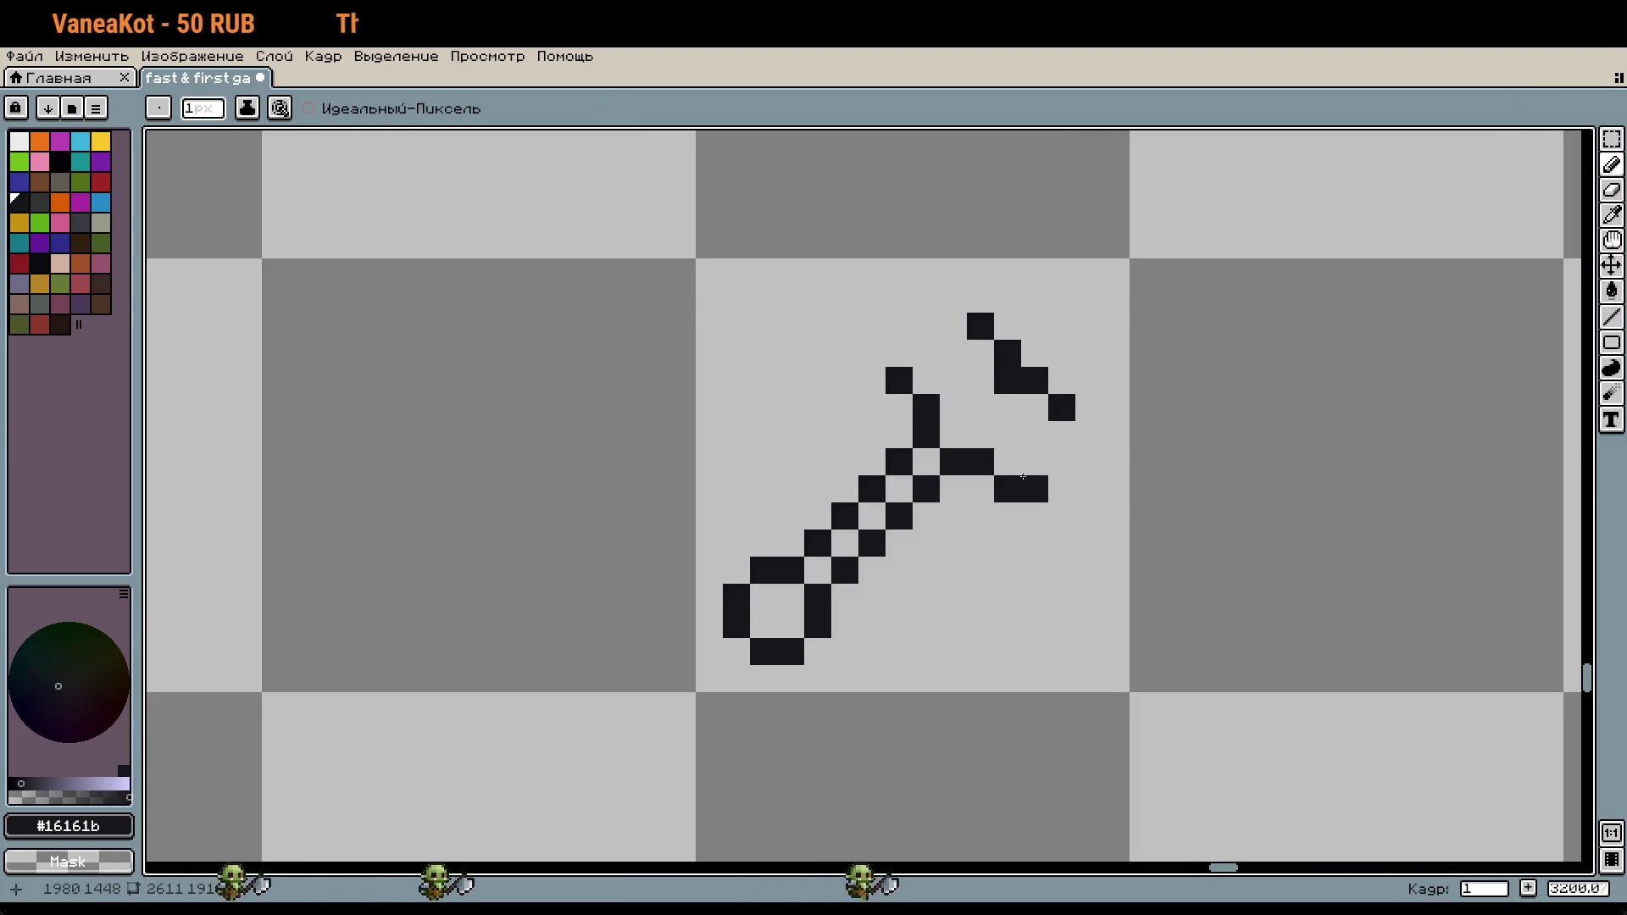
left_click(980, 489)
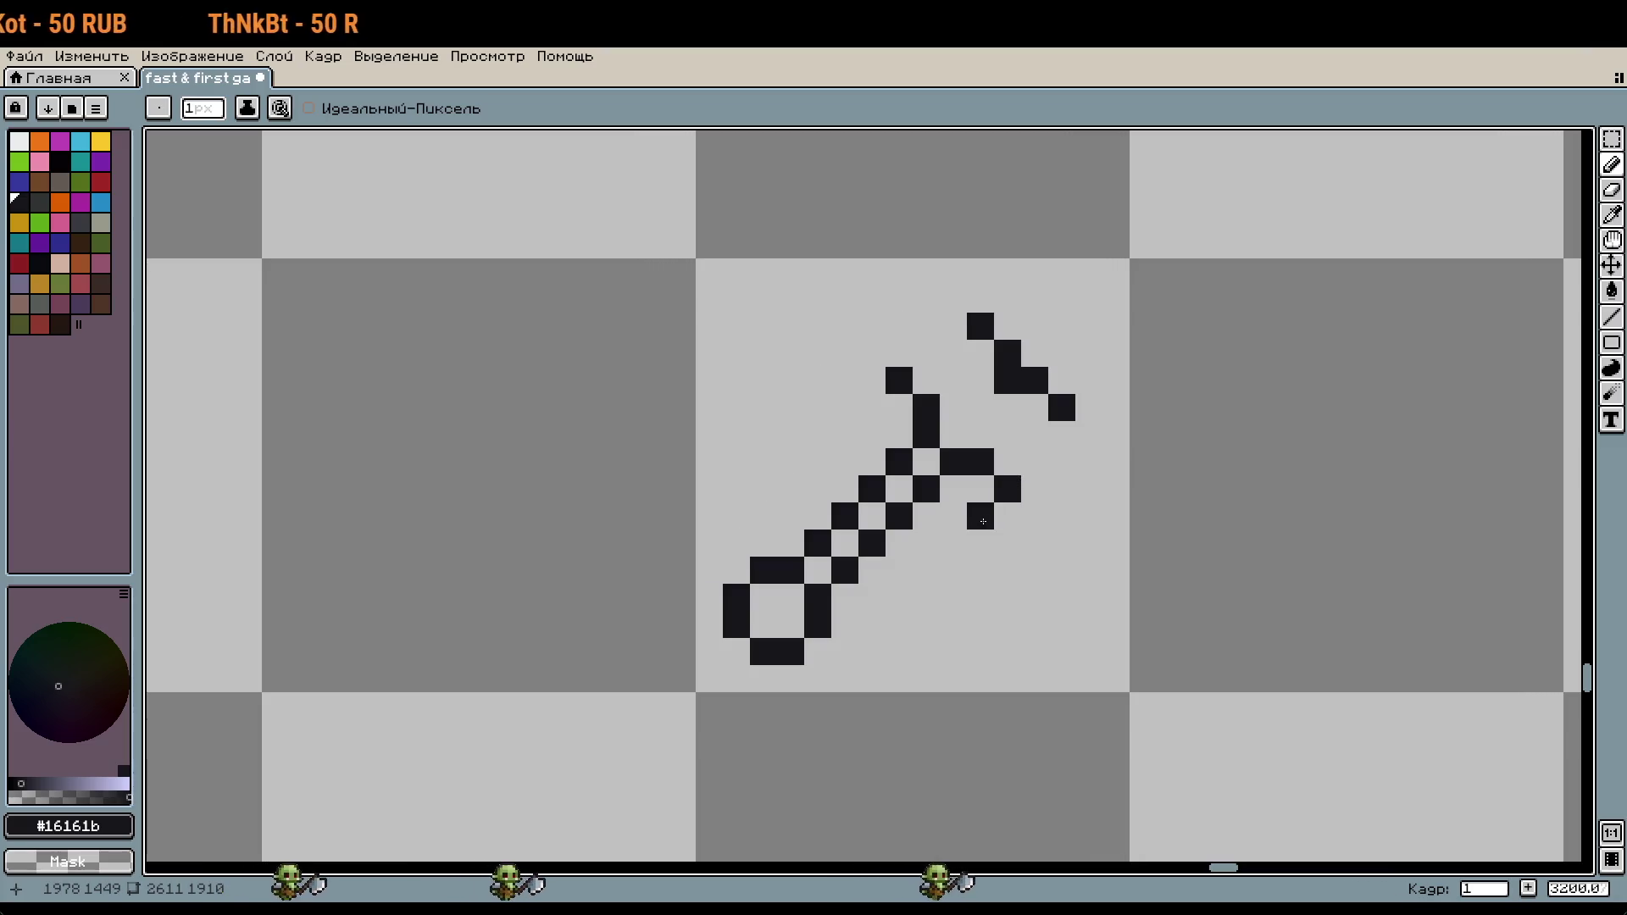
key("ctrl+z")
left_click(945, 321)
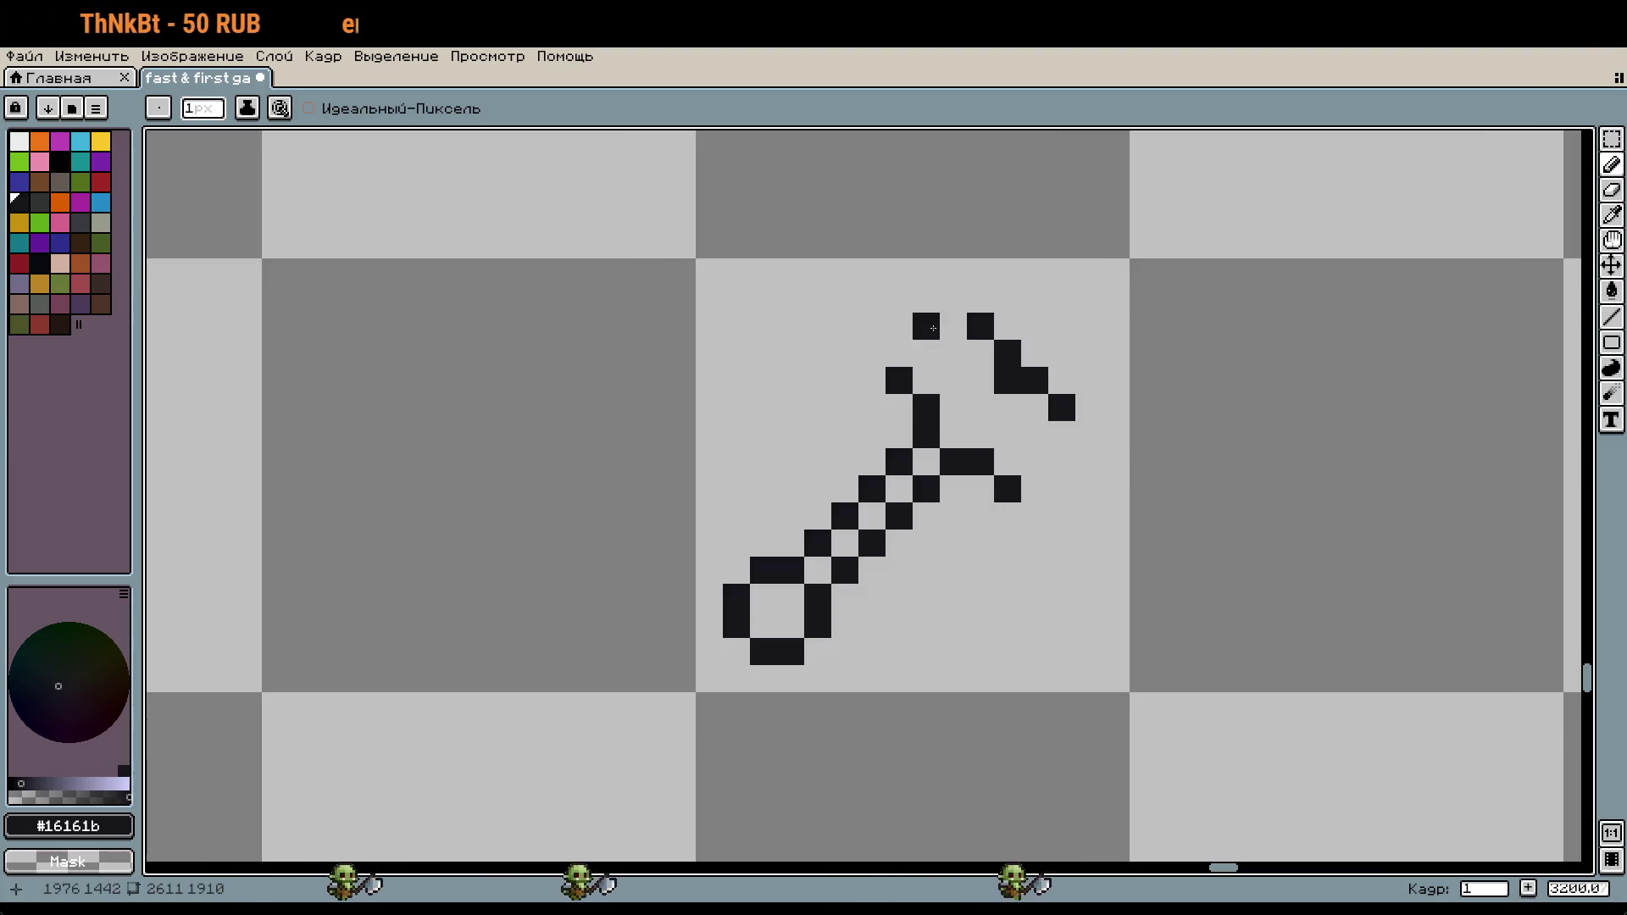
key("ctrl+z")
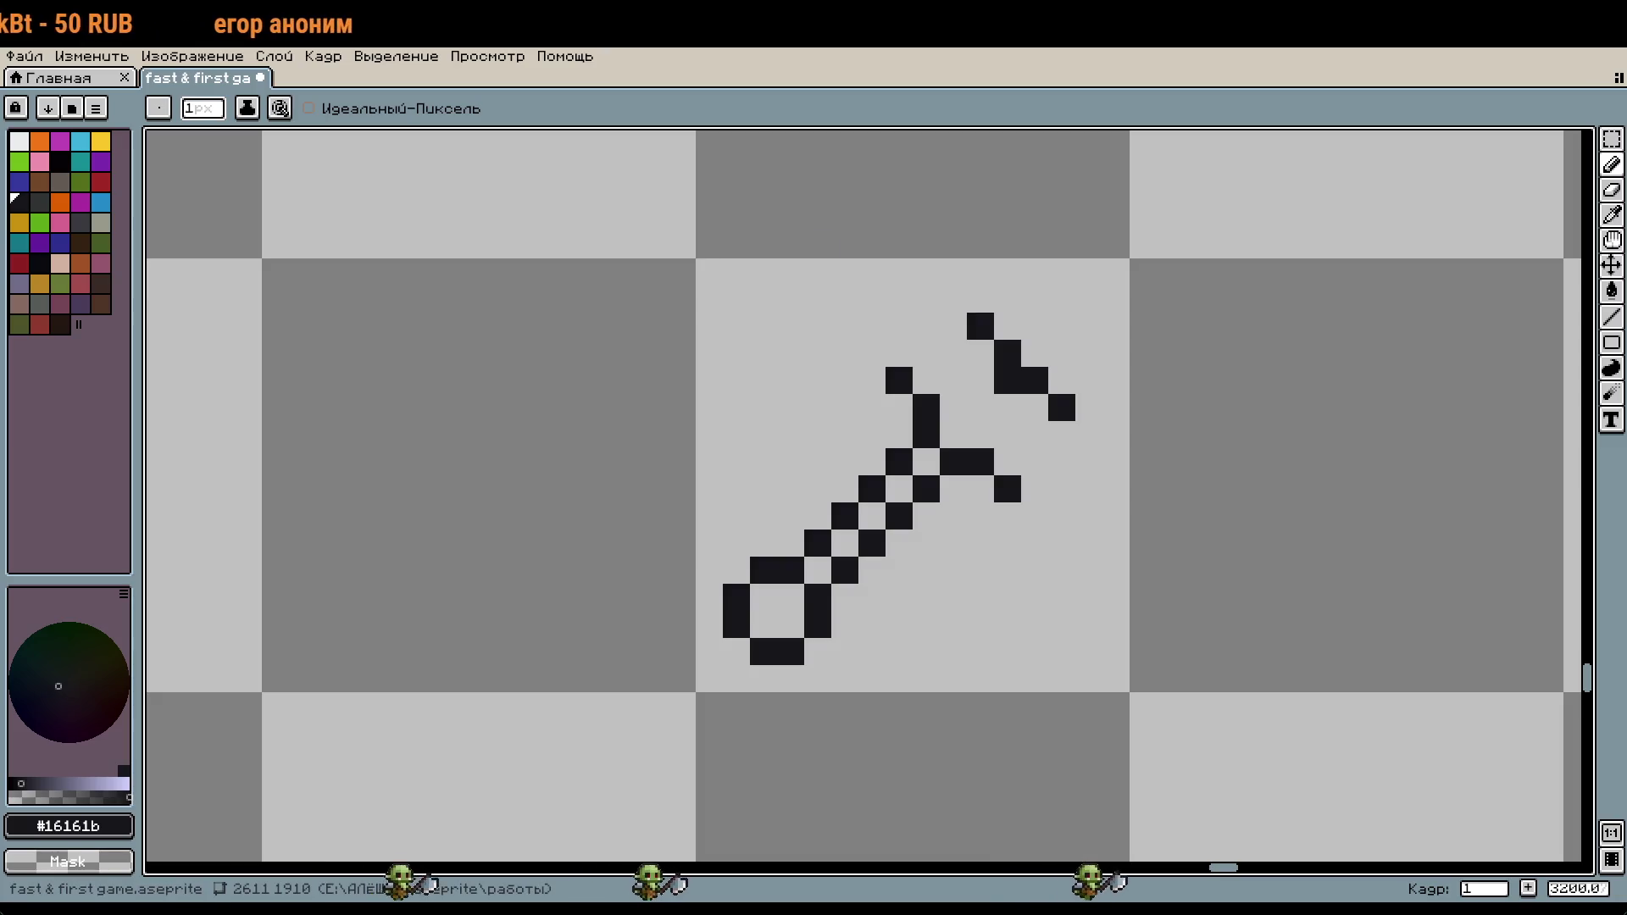
left_click(248, 733)
key("ctrl+z")
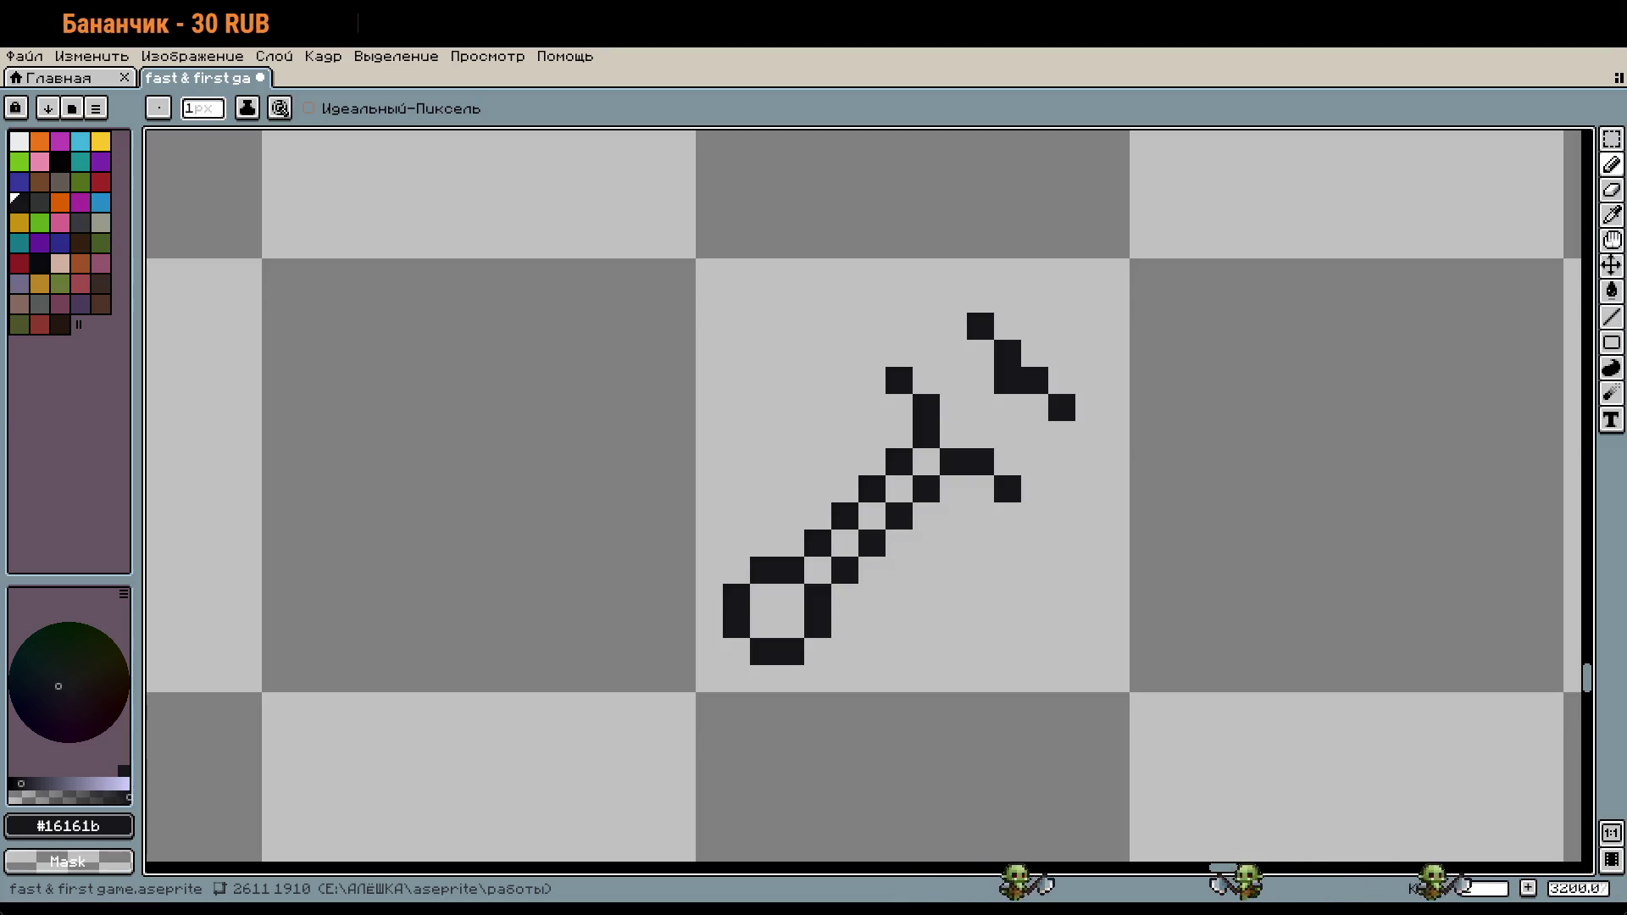
left_click_drag(1062, 511, 1014, 500)
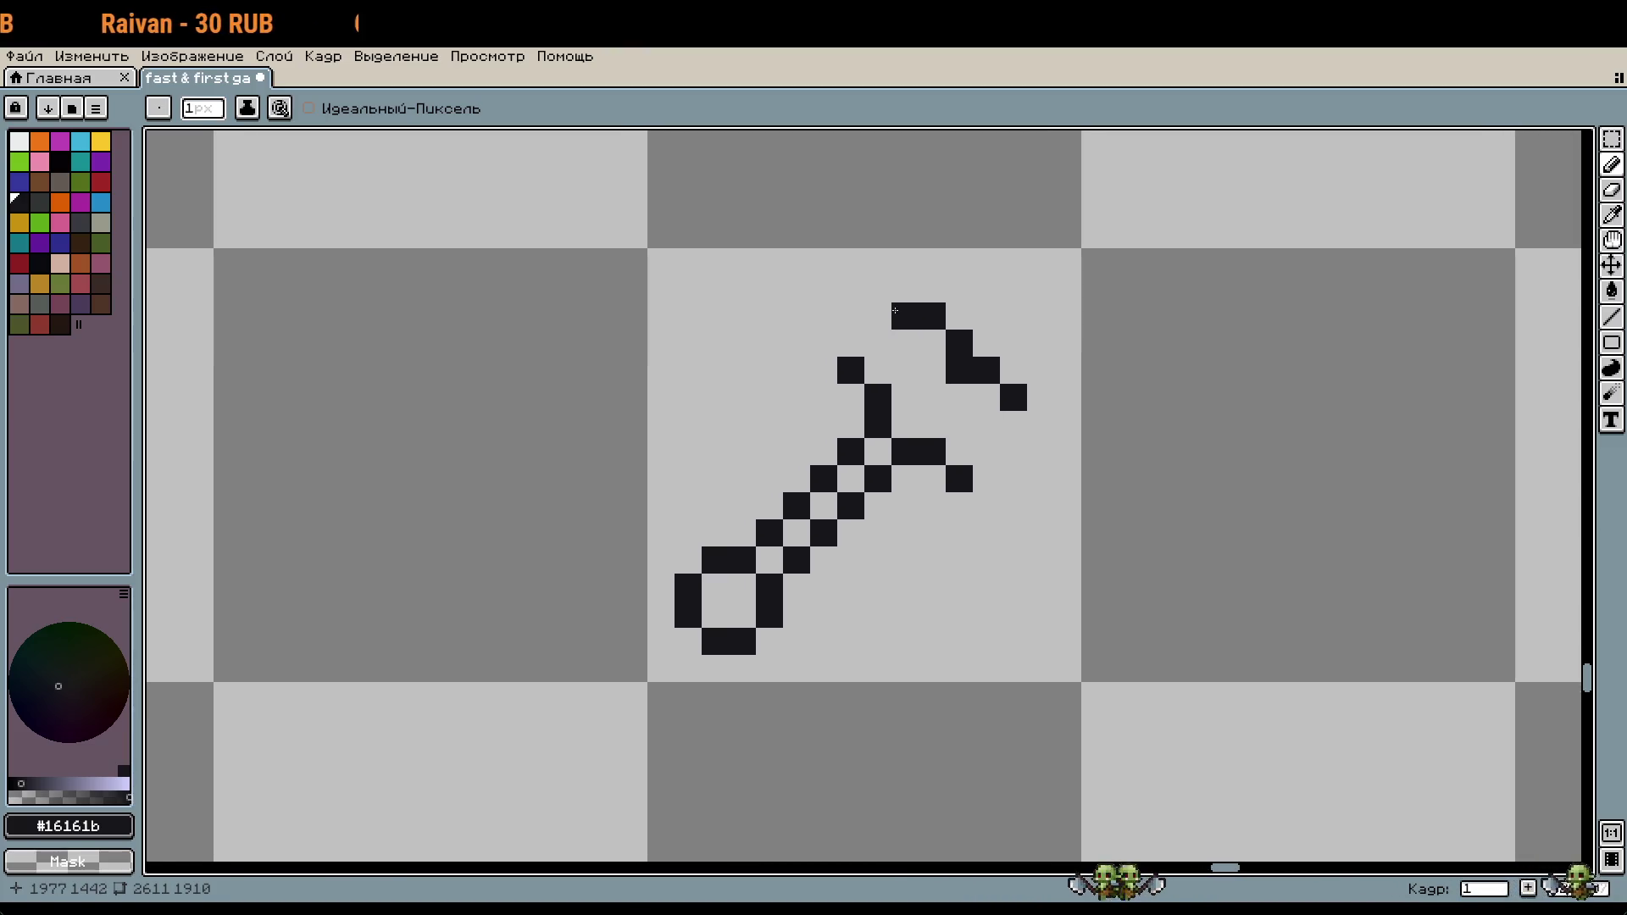
left_click(931, 339)
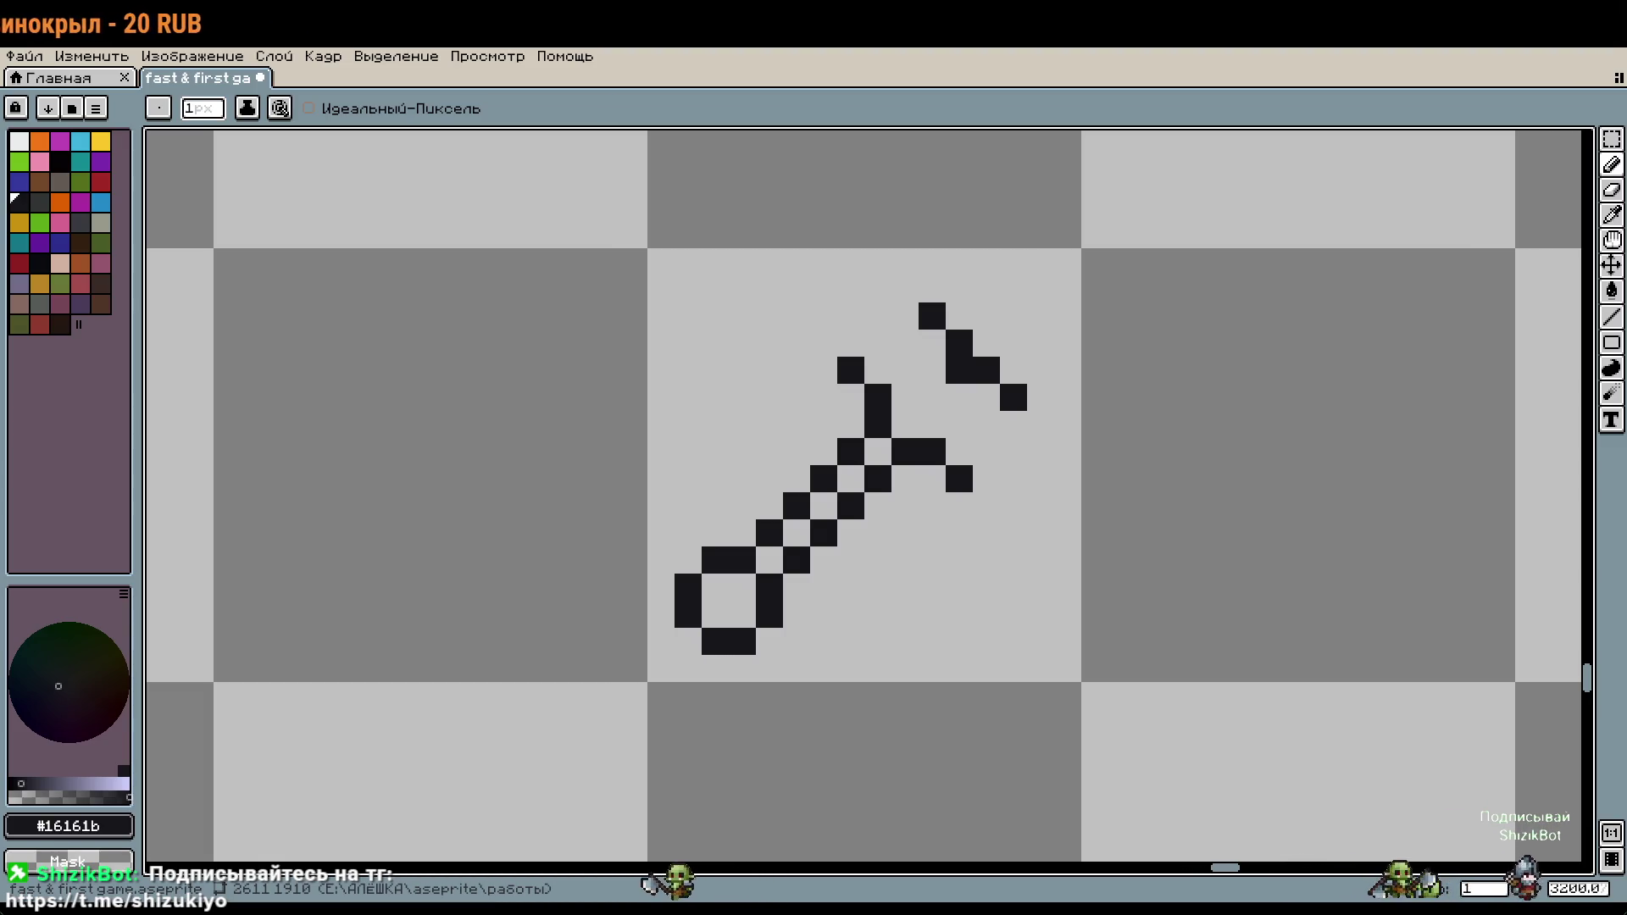
left_click_drag(1115, 528, 1182, 567)
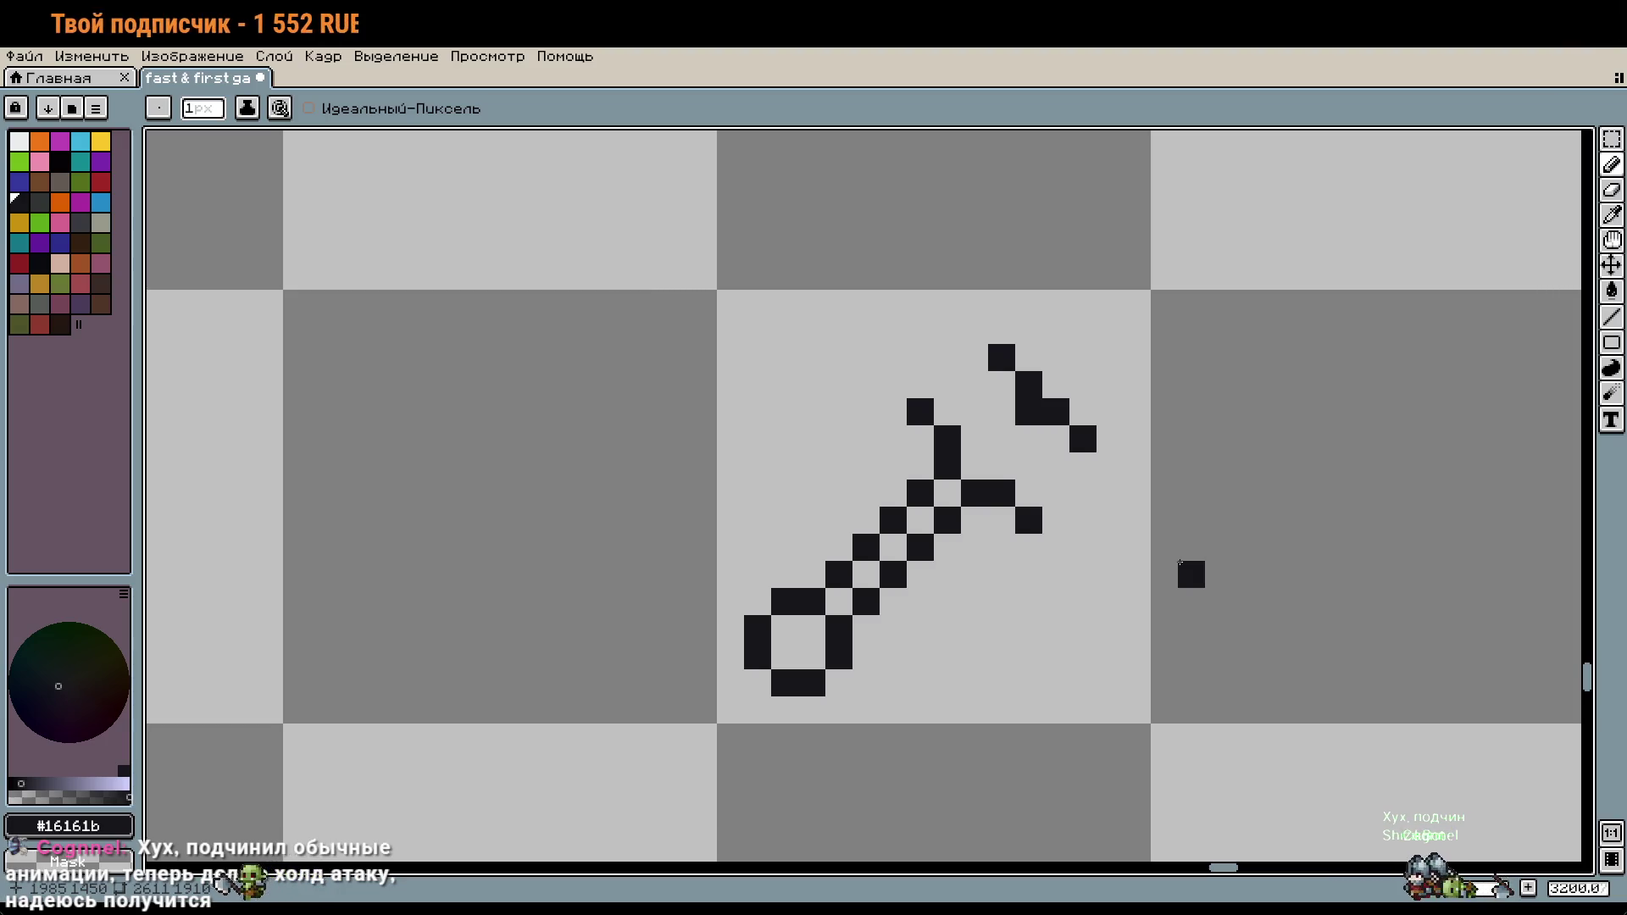
Step: Widen the head's left arm and extend its diagonal blade at both tips
scroll(1139, 539, "down", 3)
scroll(1127, 533, "up", 2)
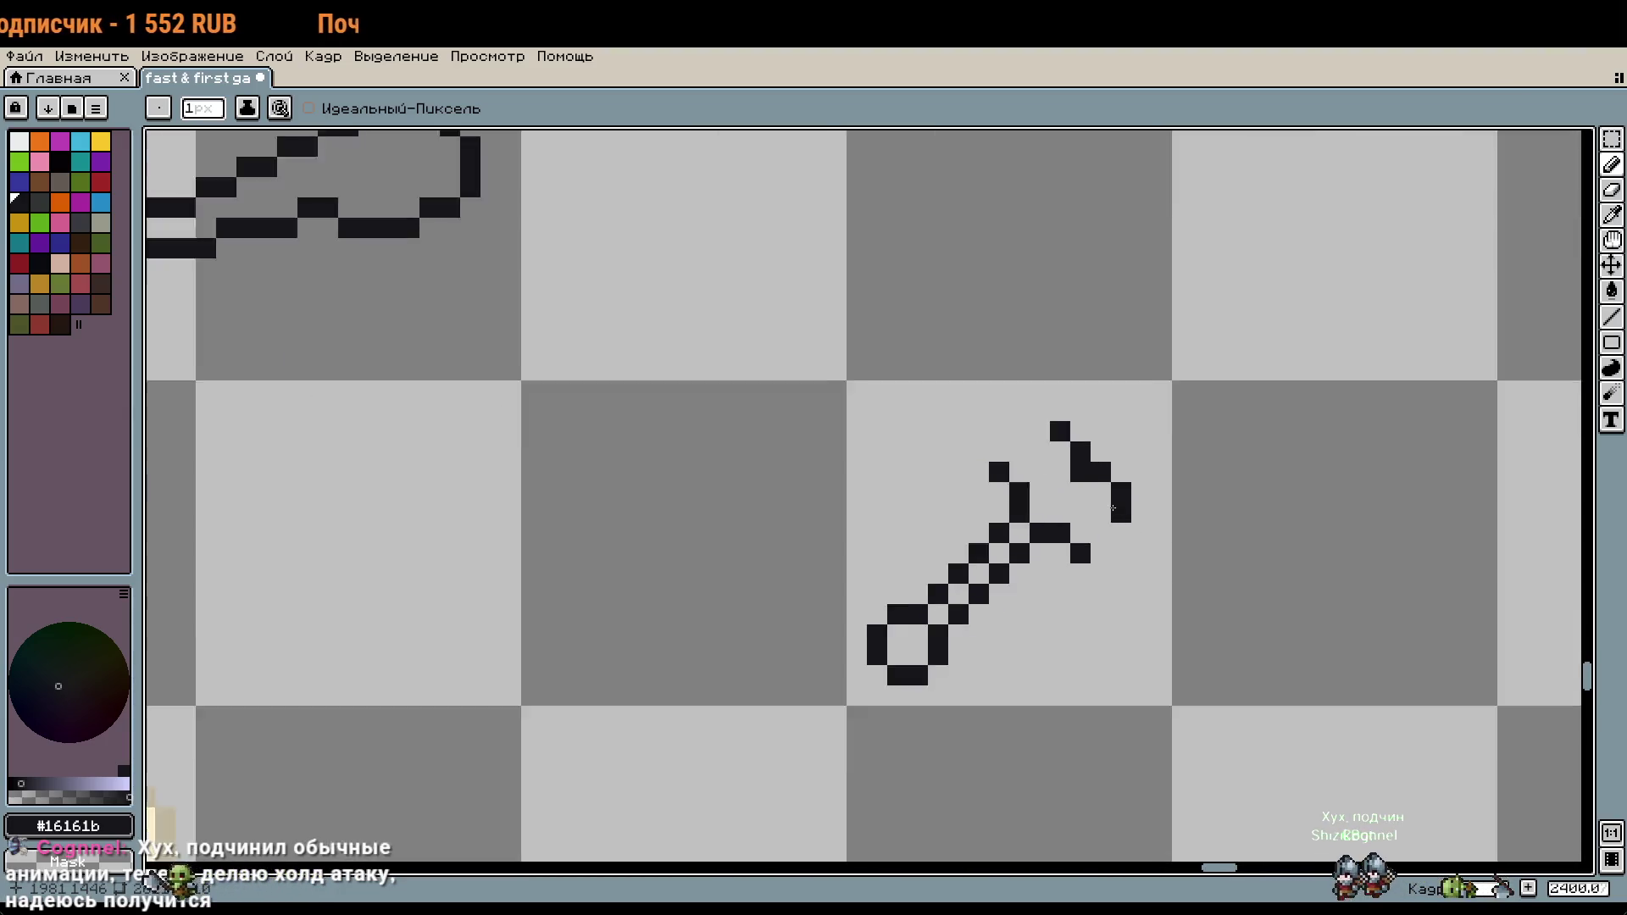
scroll(1128, 532, "up", 2)
left_click(924, 458)
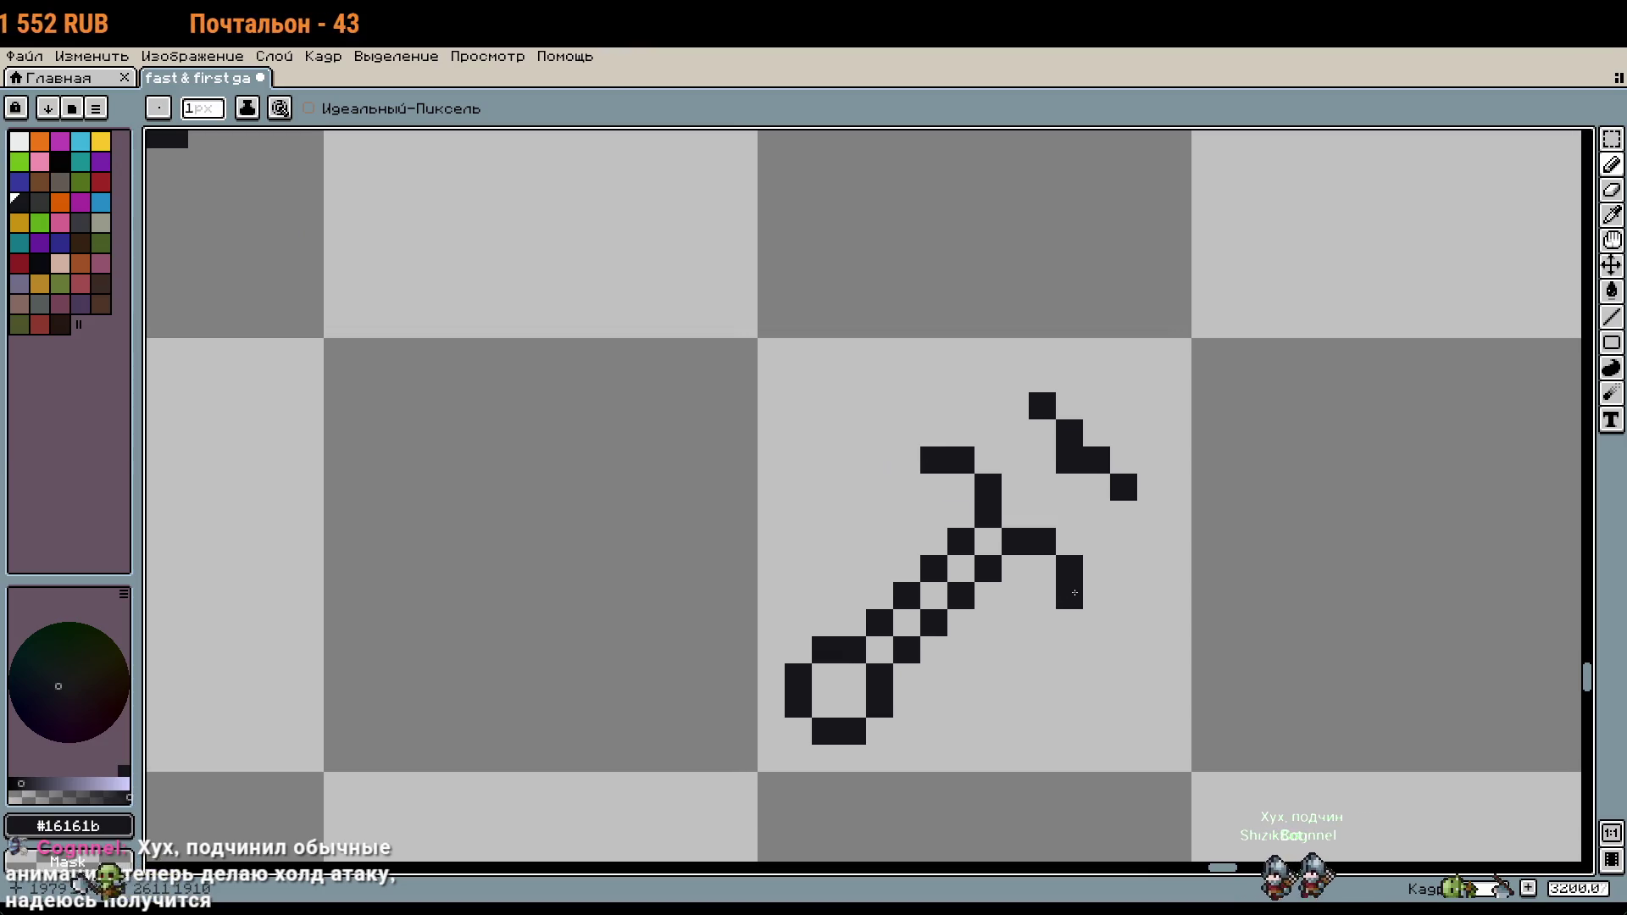
left_click(1014, 378)
left_click(1149, 513)
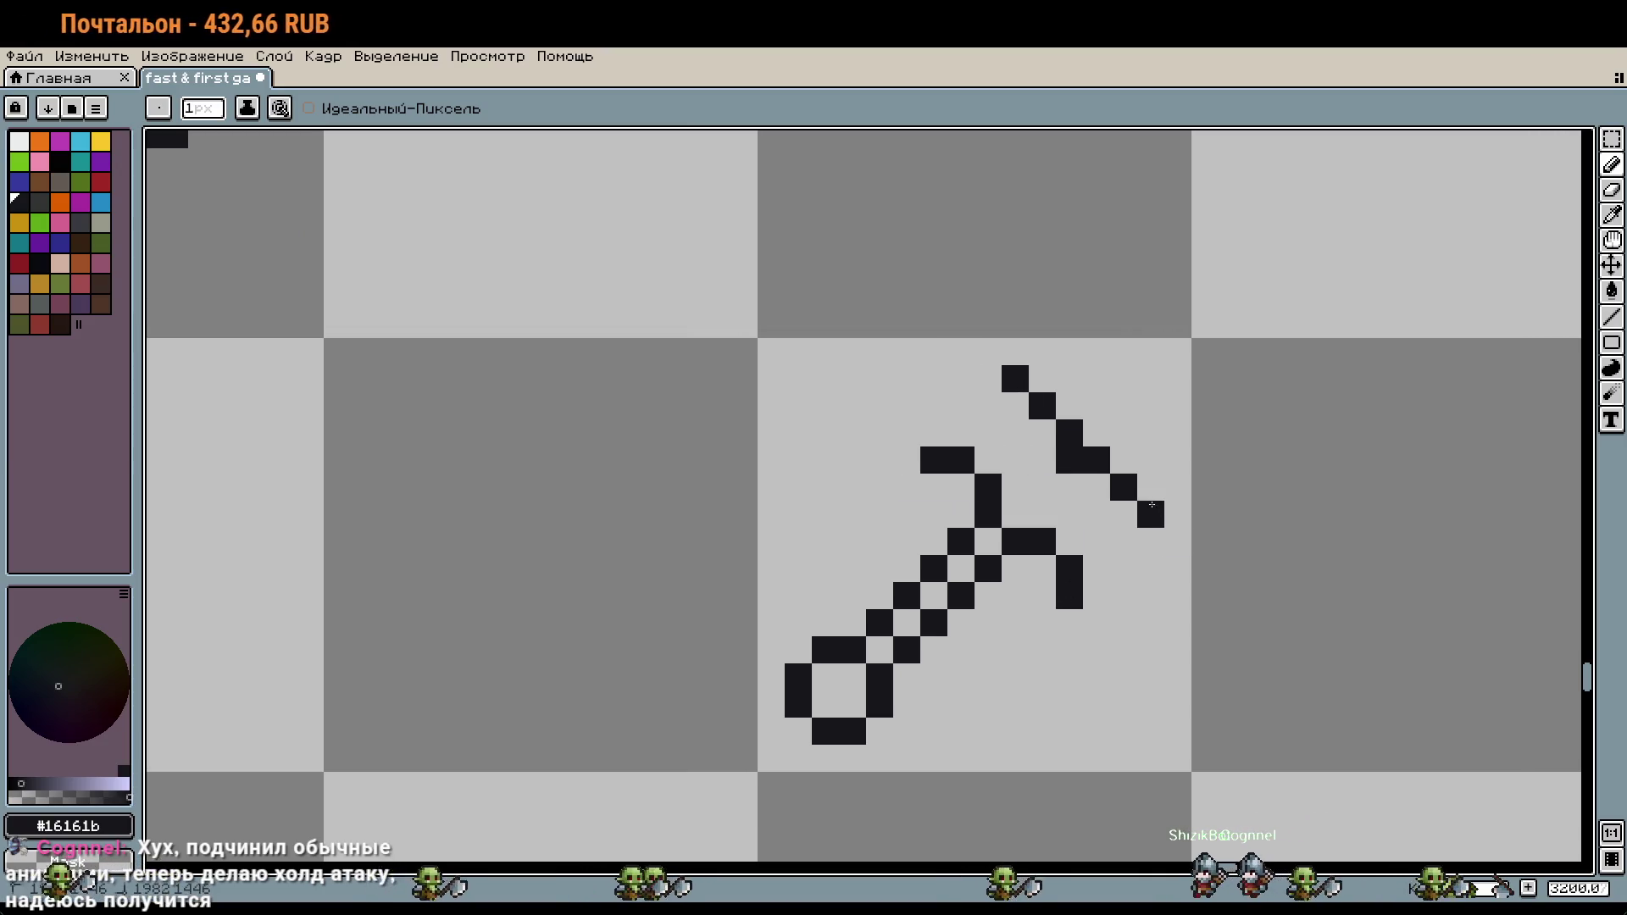
left_click(1014, 405)
left_click(1143, 531)
Step: Erase misplaced pixels below the tips and try a short bar at the head's top
right_click(1143, 530)
right_click(1123, 514)
right_click(1015, 405)
left_click(988, 360)
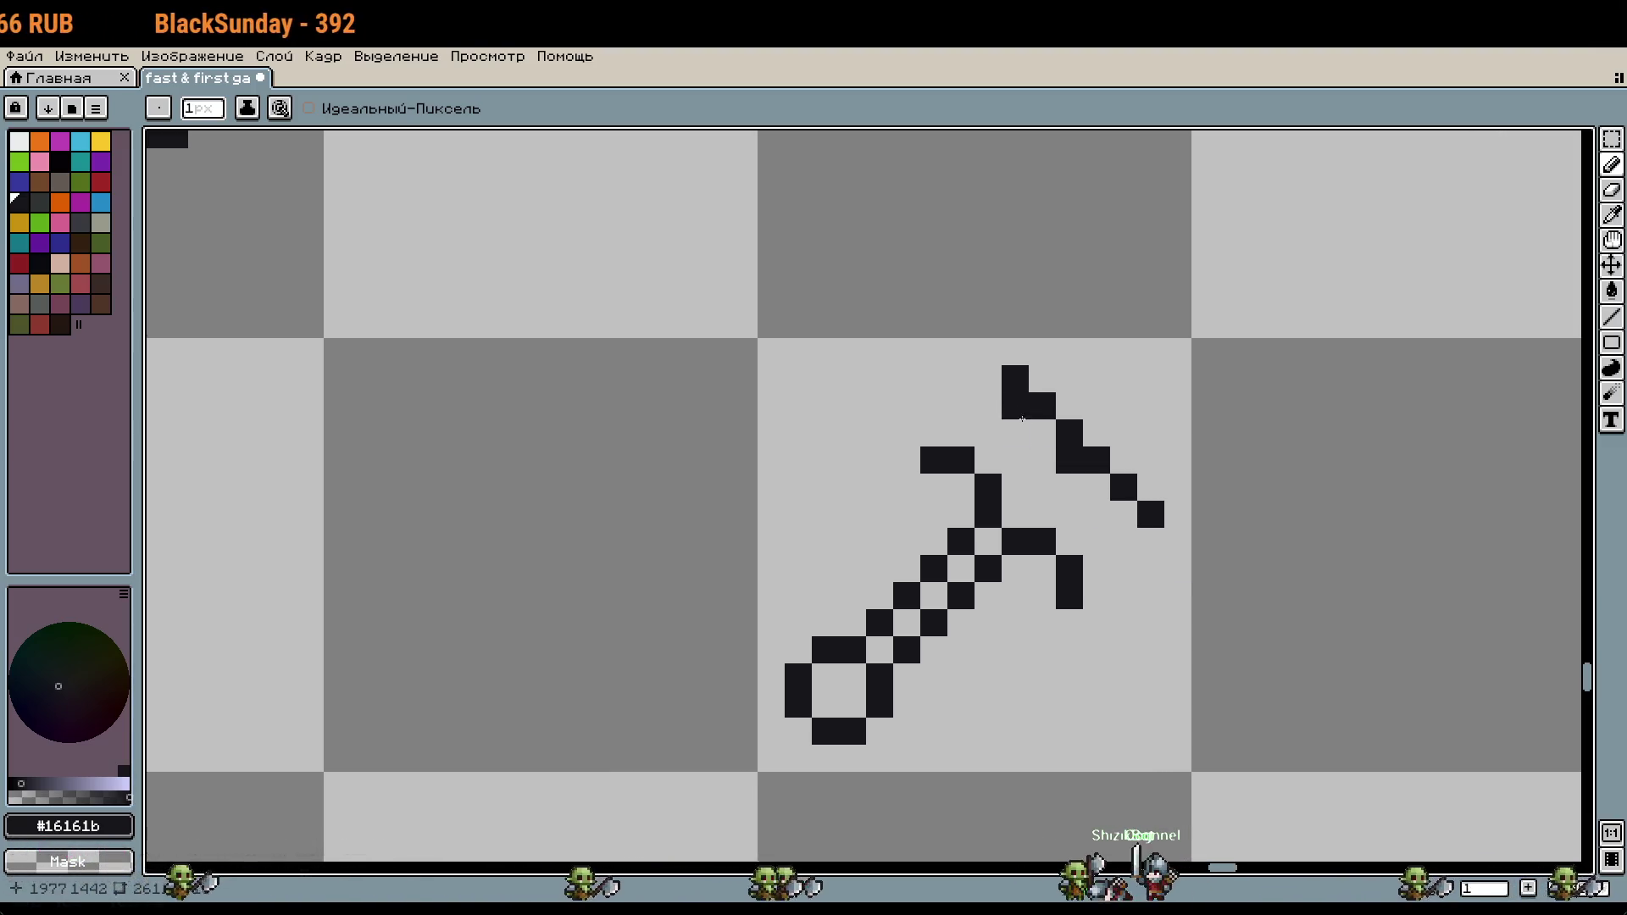
left_click(962, 355)
left_click(937, 360)
Step: Remove the top bar, place a pixel right of the head's top, and undo an accidental line
right_click(937, 360)
right_click(962, 356)
right_click(988, 356)
left_click(1015, 352)
scroll(1178, 471, "down", 1)
left_click(1522, 590, "shift")
key("ctrl+z")
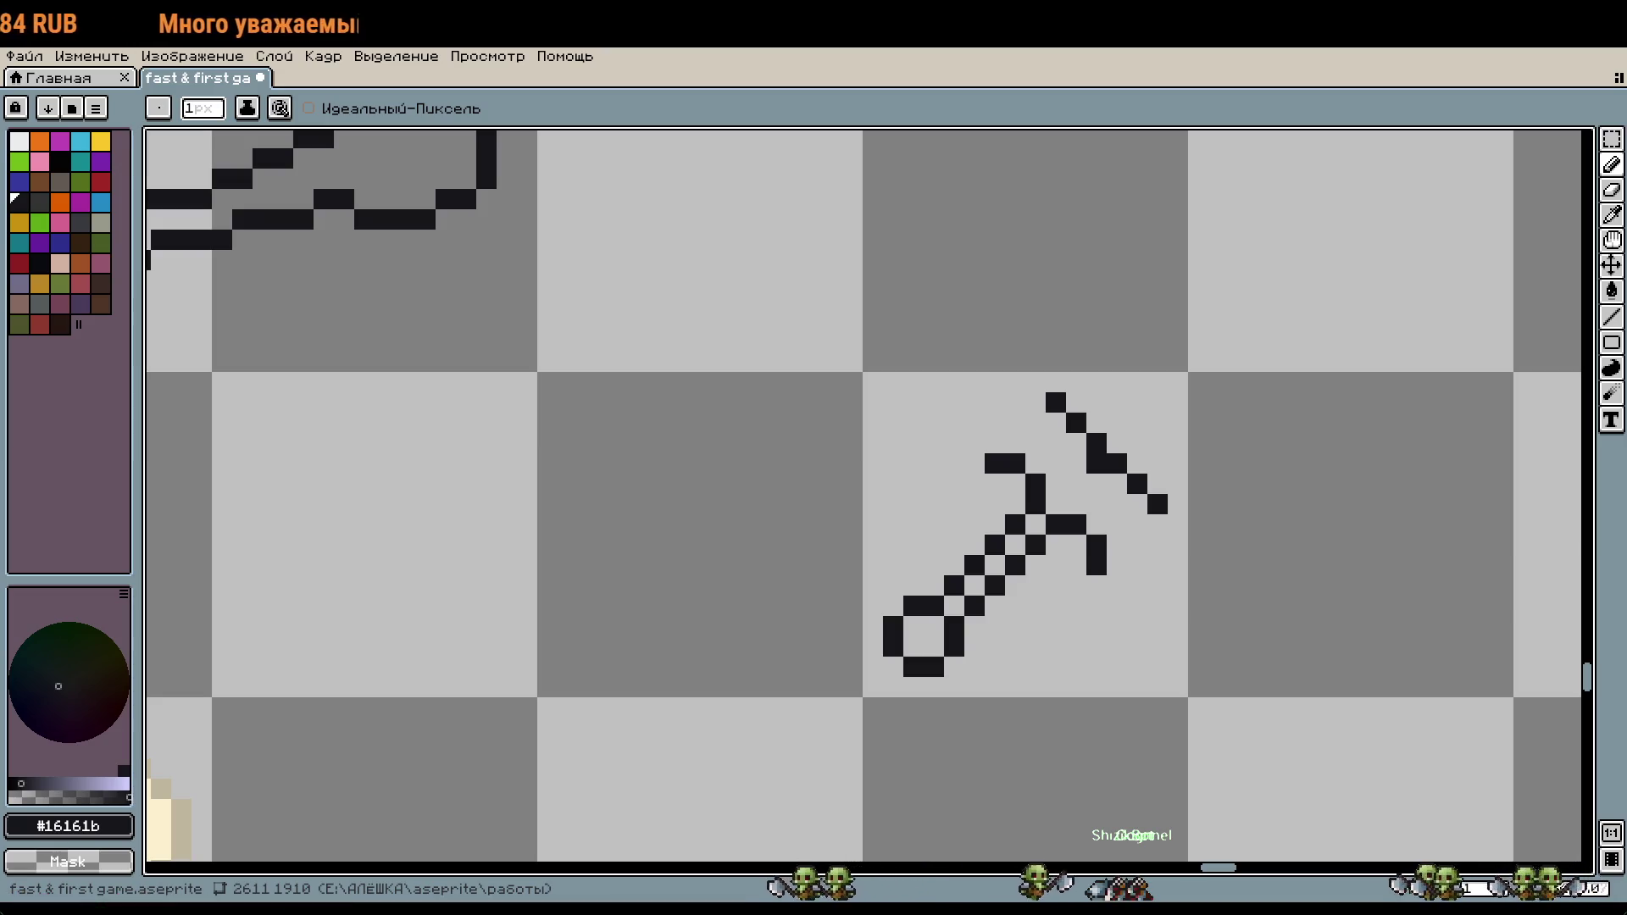
scroll(1138, 273, "down", 2)
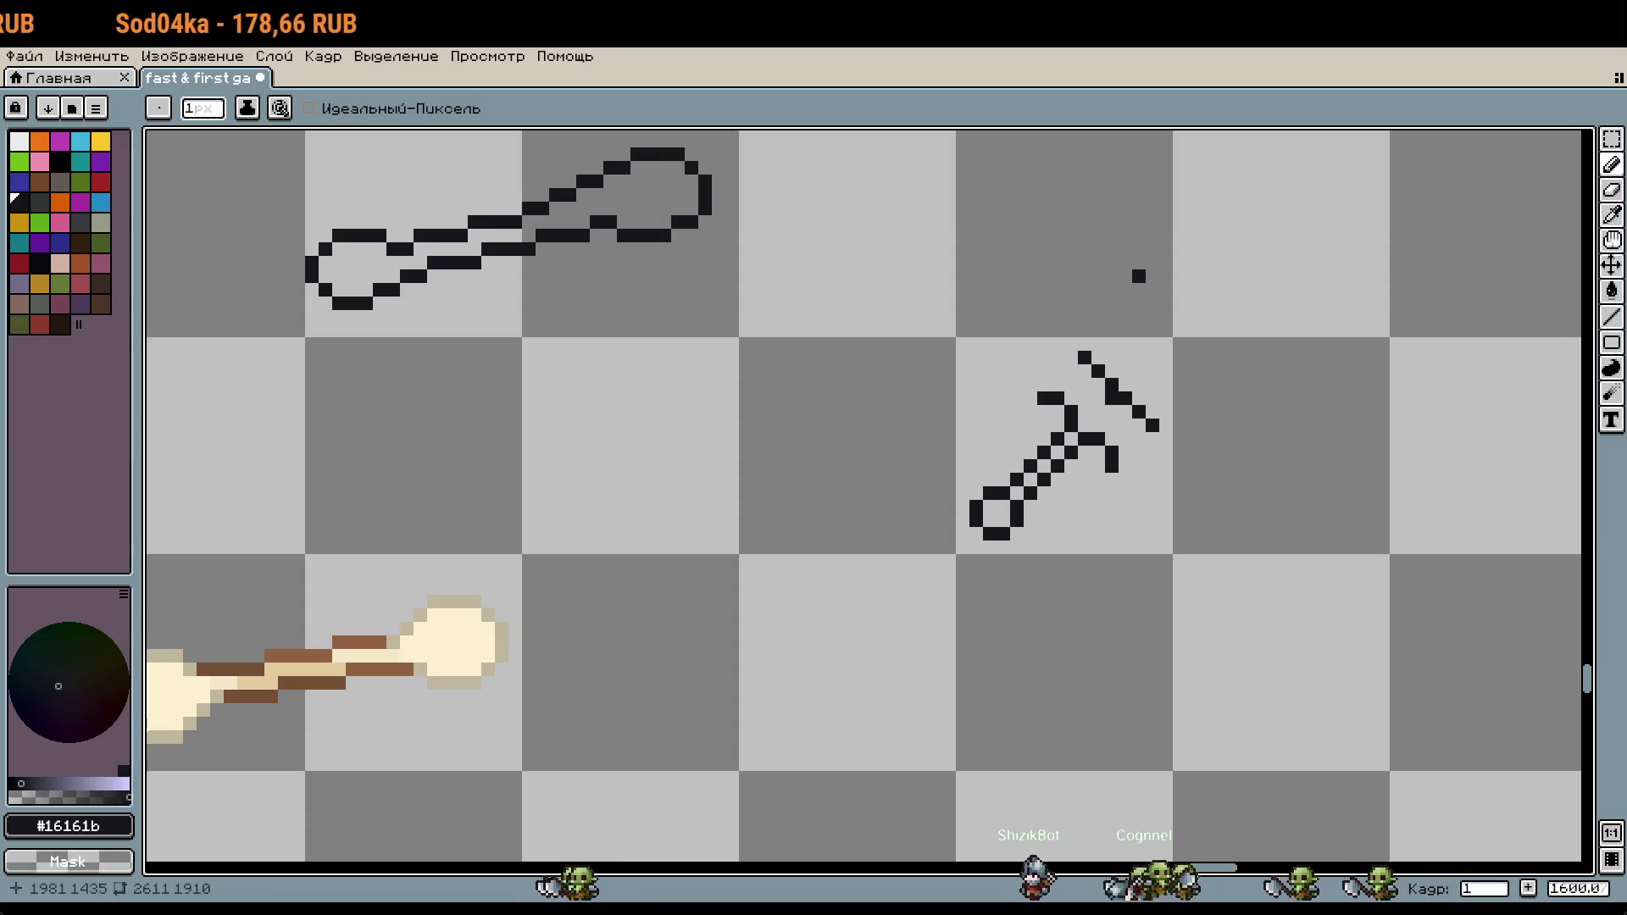
Step: Draw a row across the head's top and a column down the blade's right side
left_click(1165, 412)
scroll(1135, 428, "up", 1)
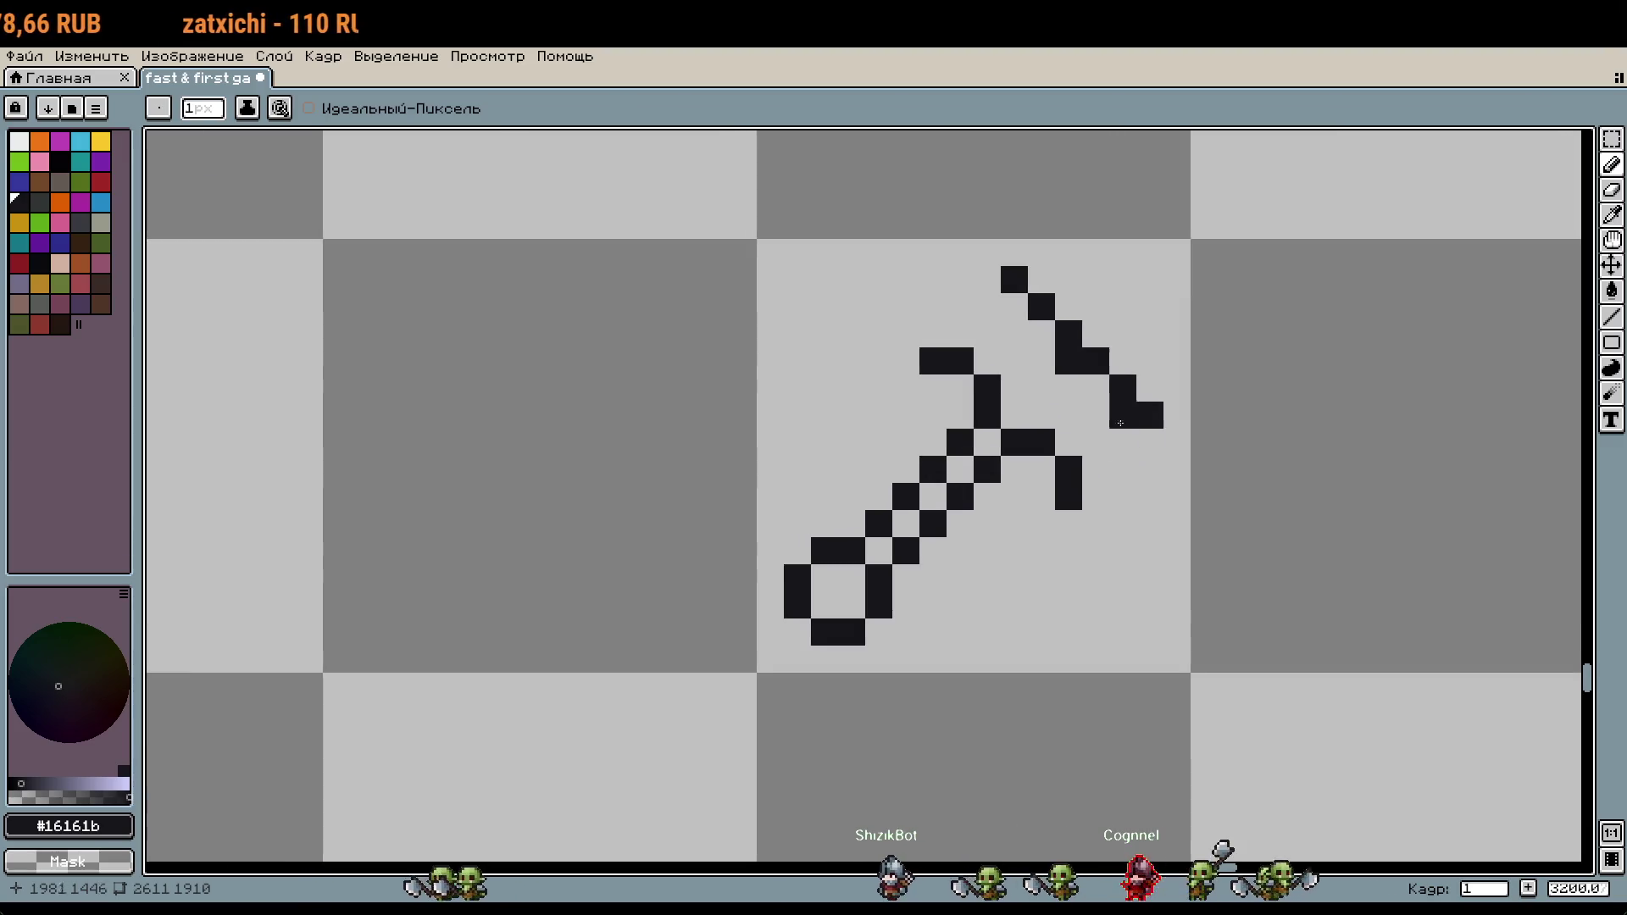
right_click(1021, 303)
left_click(987, 271)
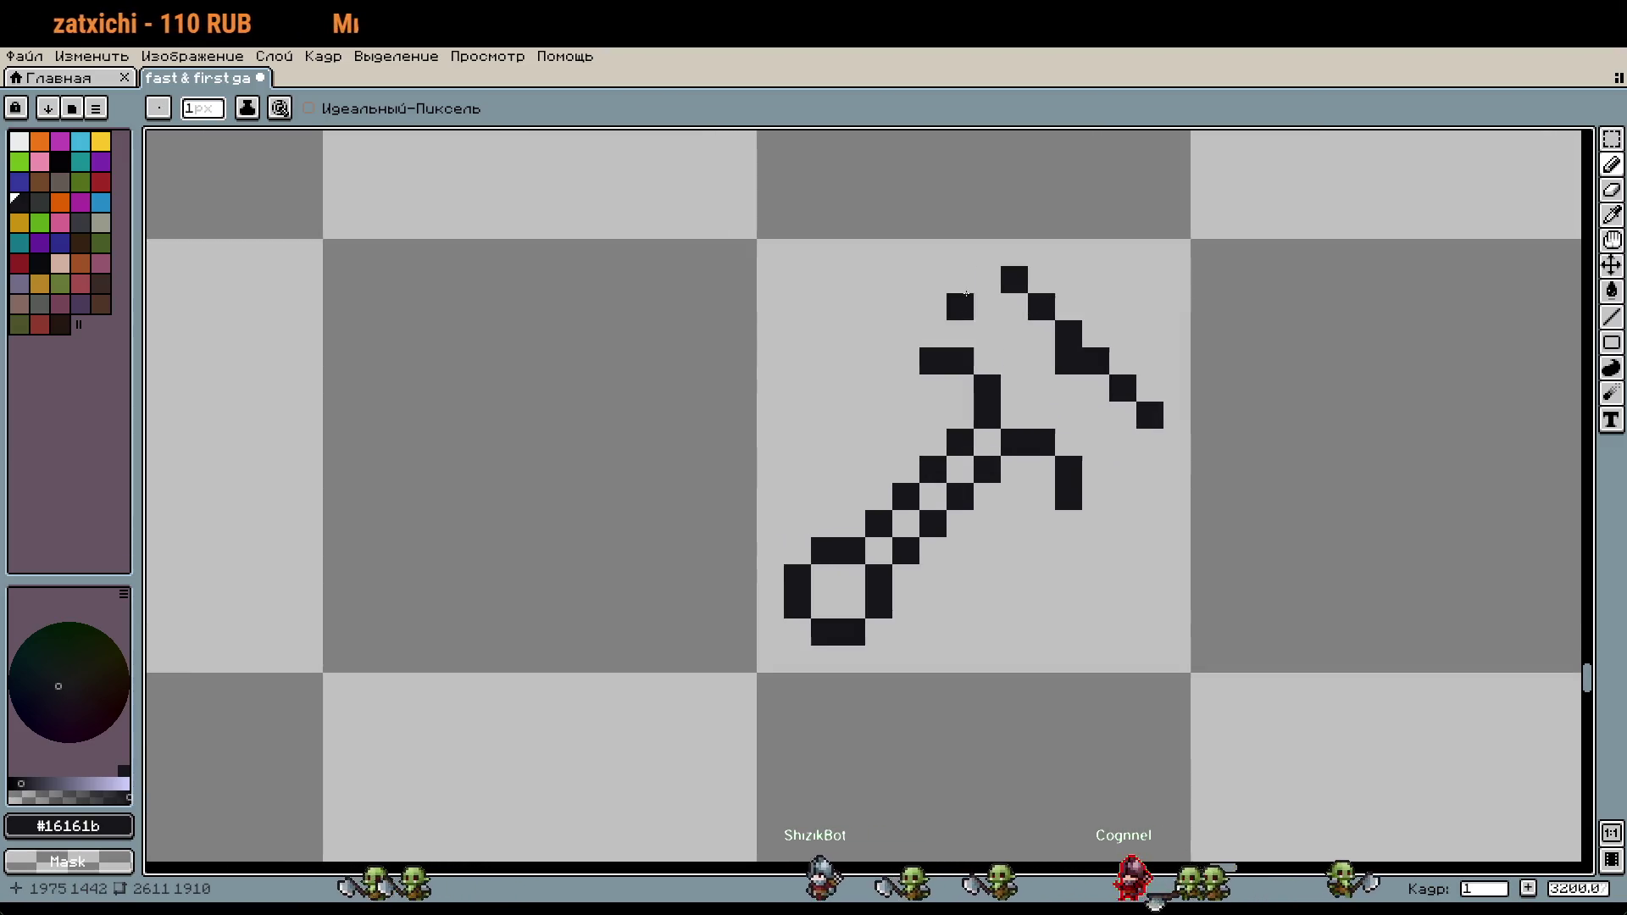
right_click(987, 280)
left_click_drag(987, 253, 906, 253)
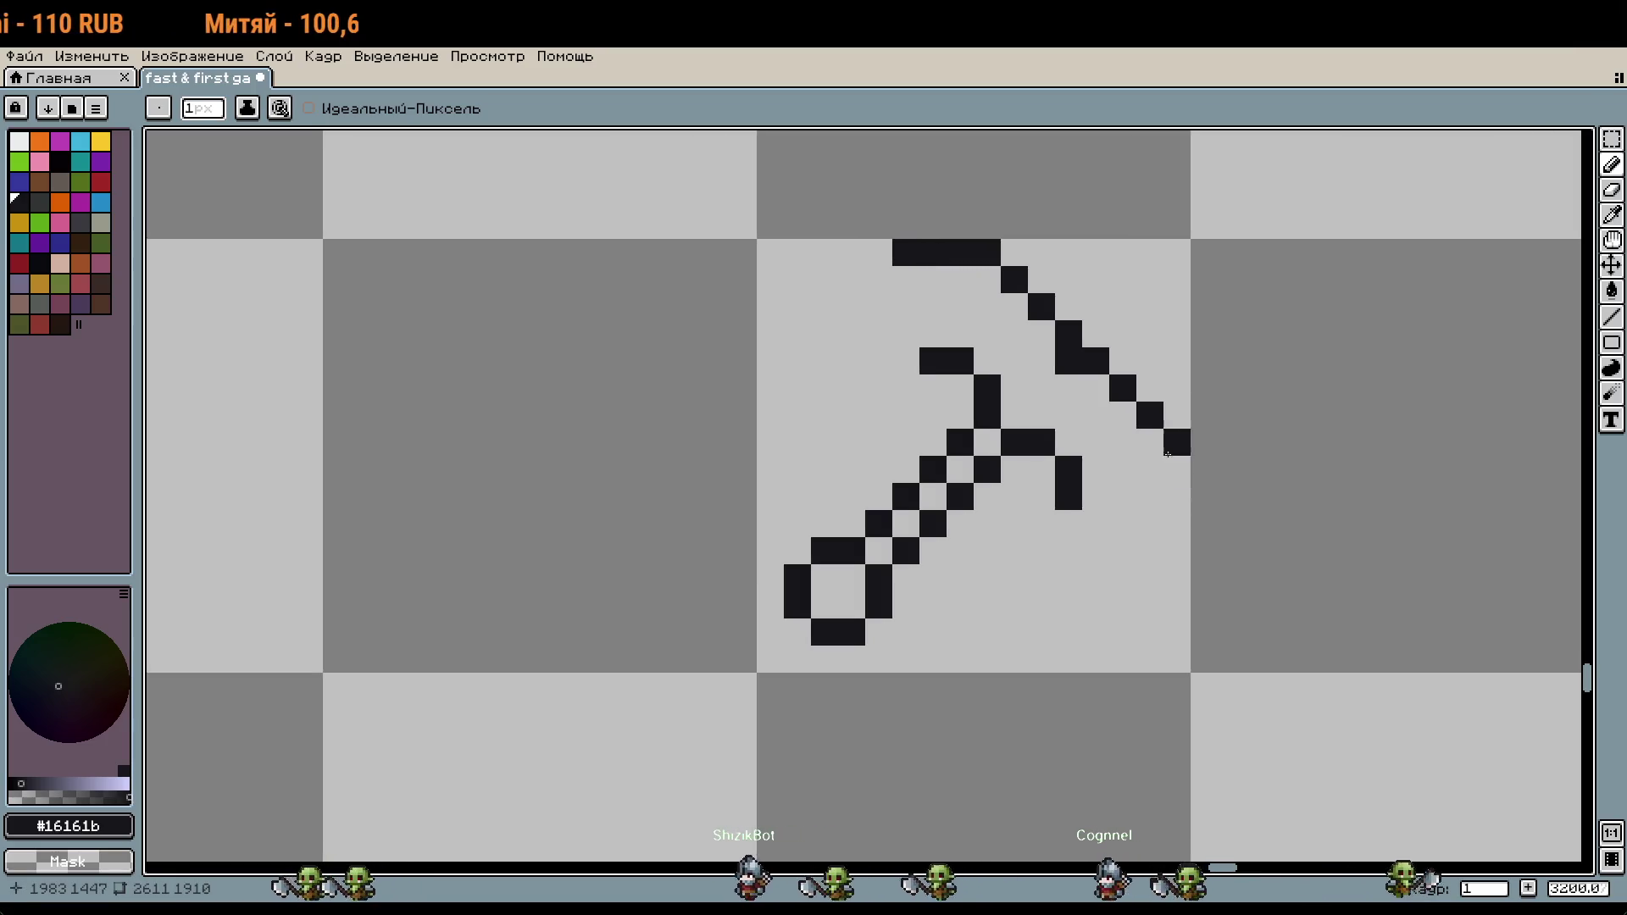
left_click_drag(1177, 442, 1171, 543)
right_click(1170, 543)
Step: Raise and lengthen the inner left arm, shift the lower inner pixel right, and erase stray pixels
left_click(1467, 561)
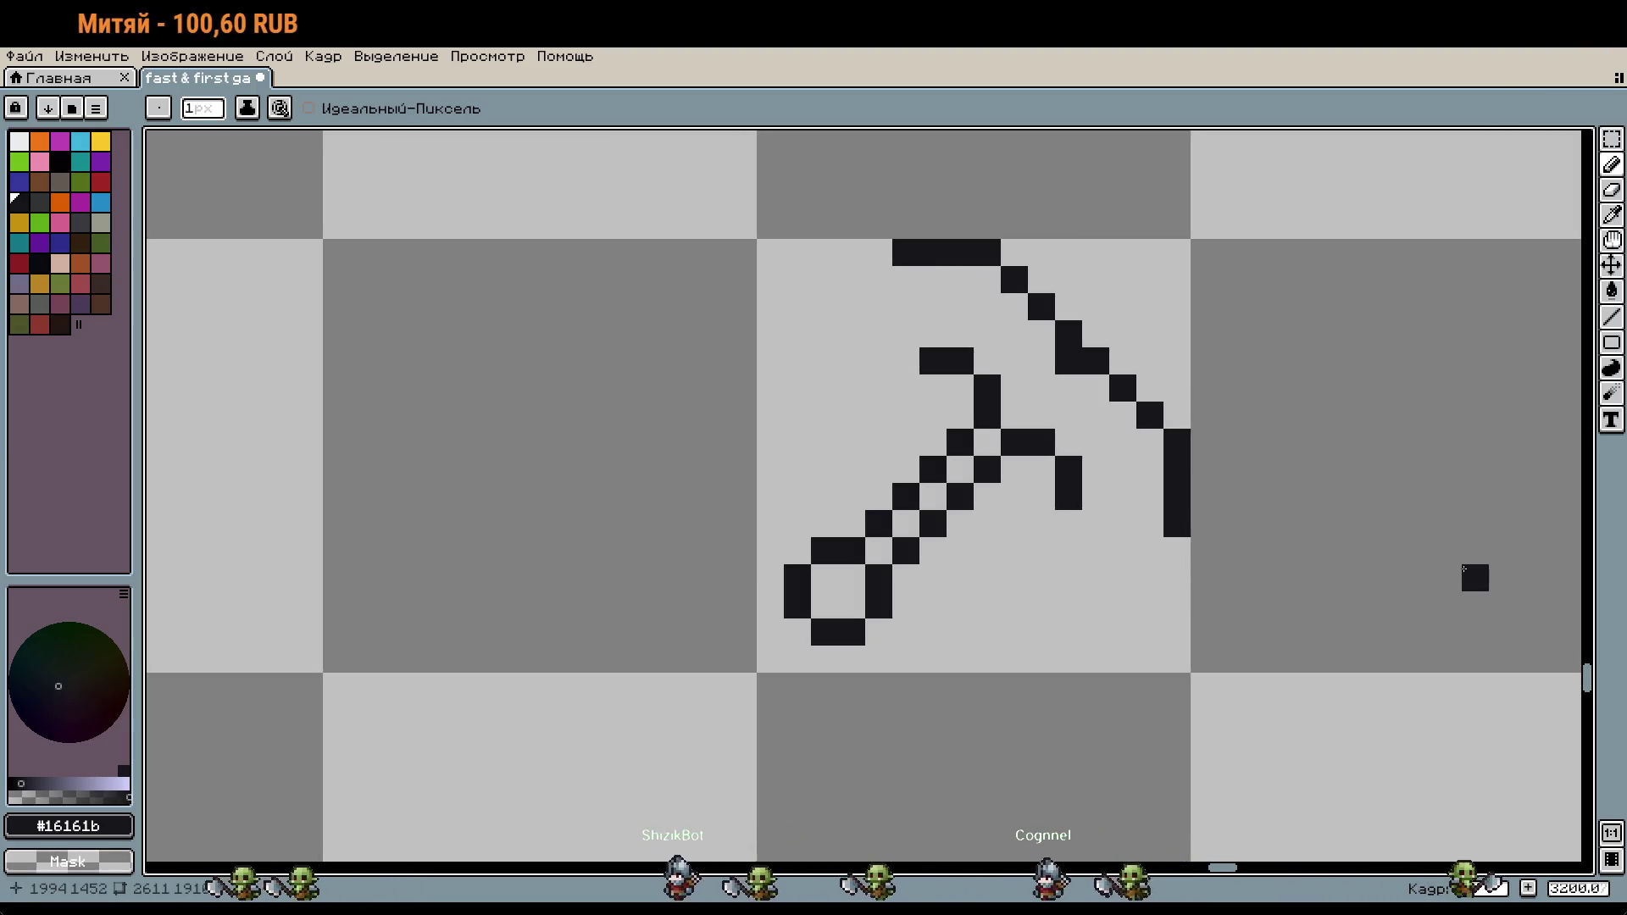
right_click(1467, 561)
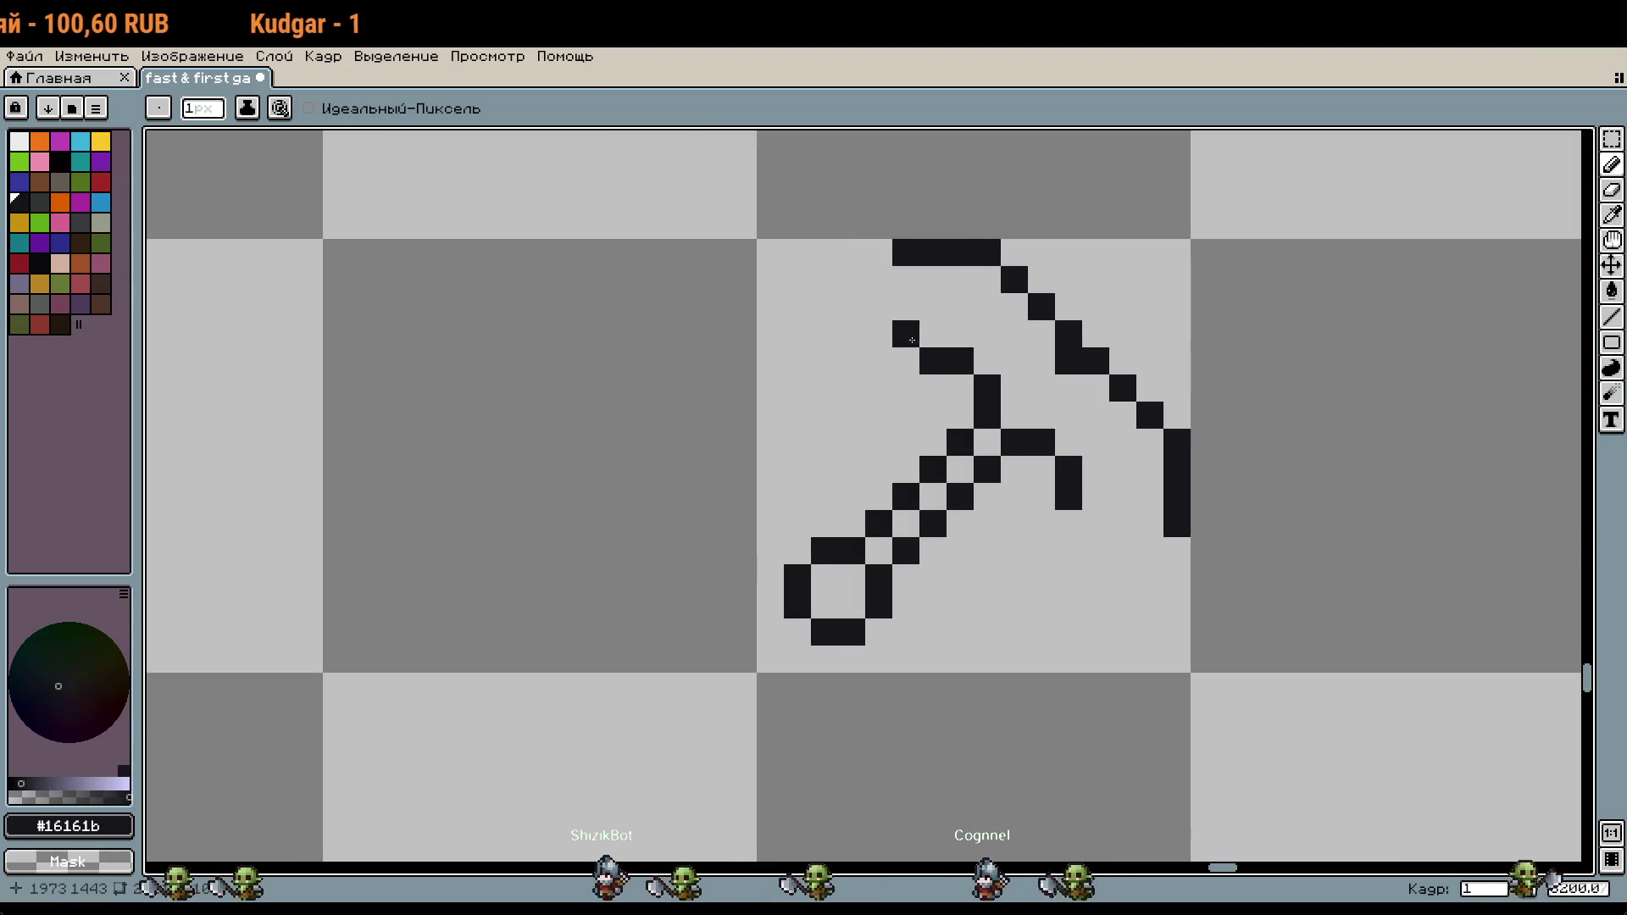
right_click(933, 361)
left_click(933, 334)
right_click(1068, 497)
left_click(1095, 496)
left_click(1078, 665)
right_click(1072, 661)
left_click(906, 334)
Step: Hook the inner arm and extend the blade's right column down to a curled bottom tip
left_click(1114, 561)
right_click(1114, 560)
left_click(1095, 524)
left_click_drag(1177, 551, 1164, 586)
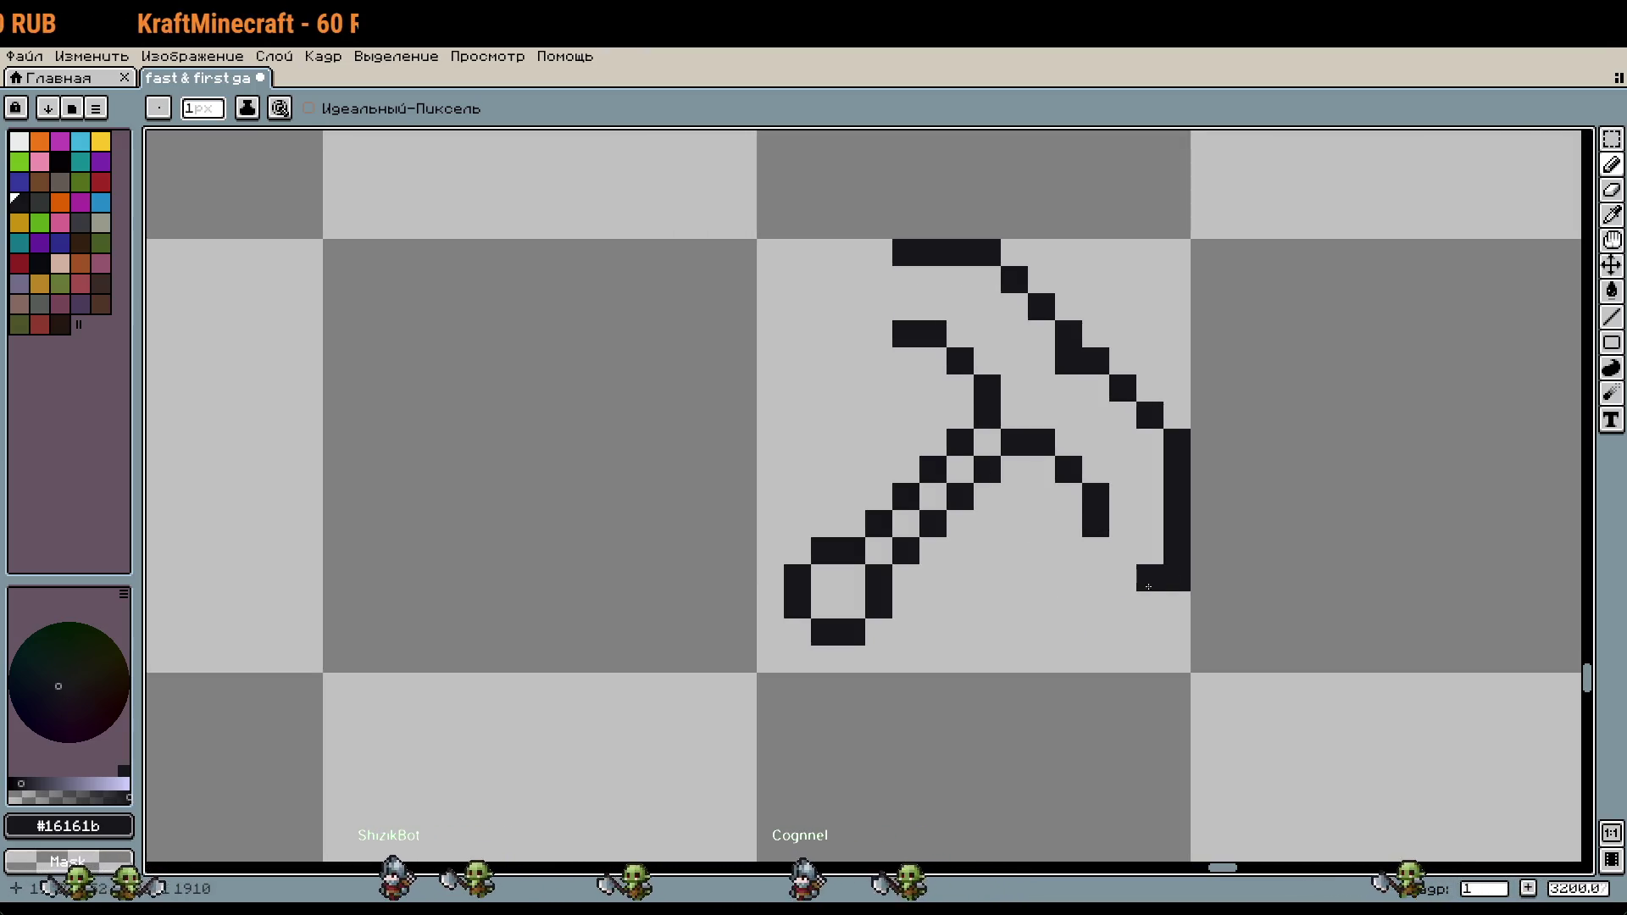
right_click(1176, 577)
left_click(1149, 577)
left_click(1095, 550)
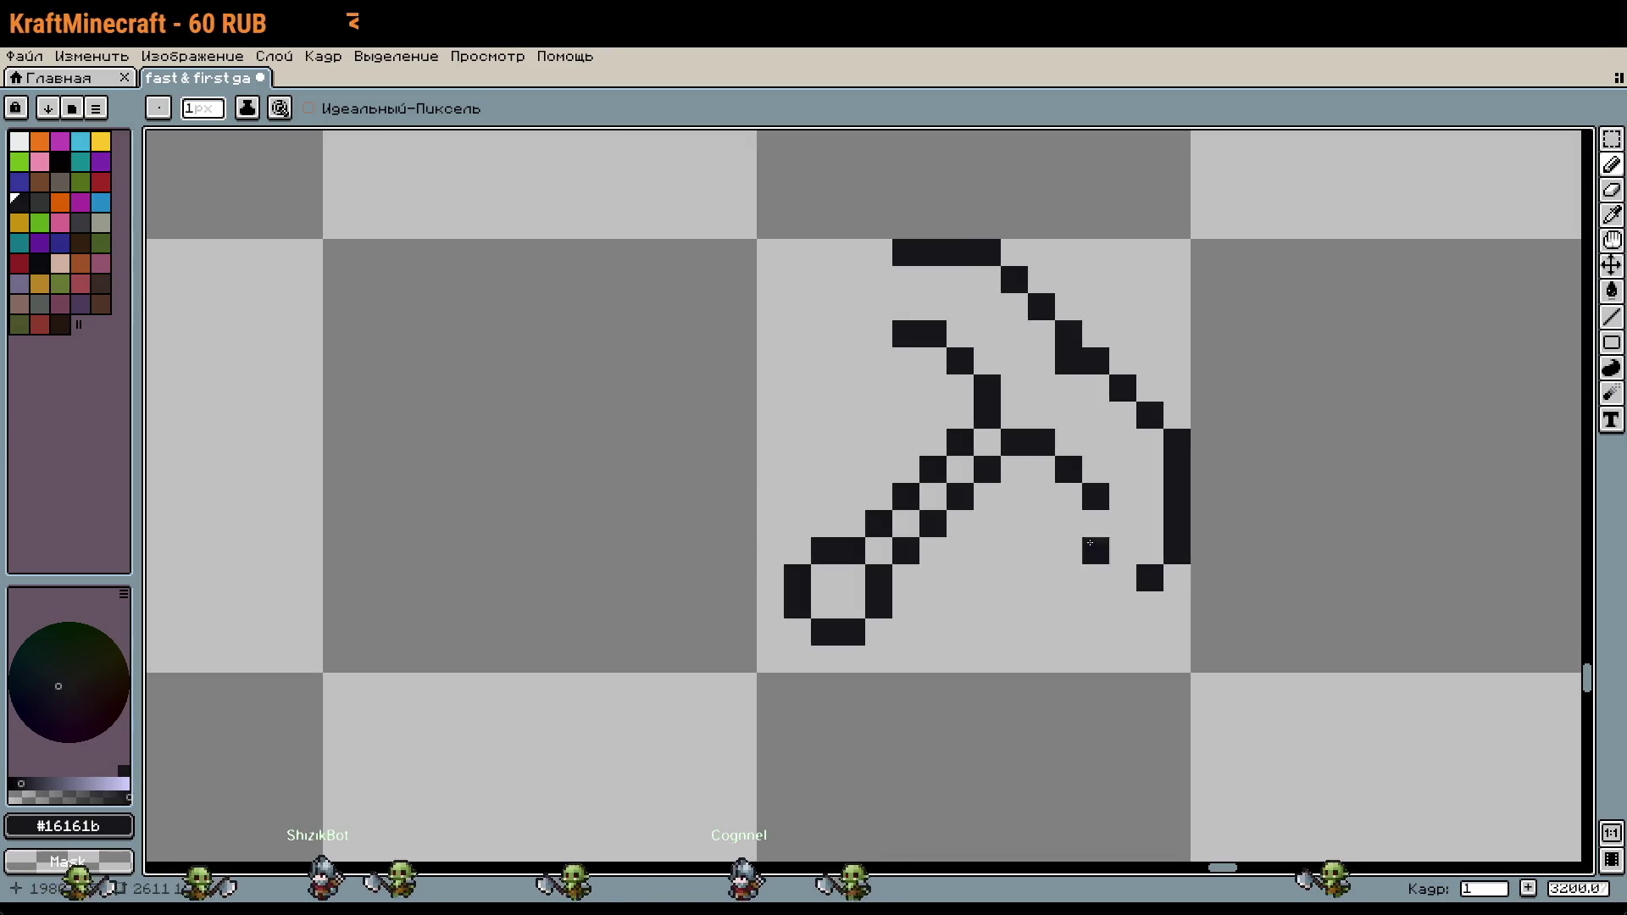
left_click(1080, 523)
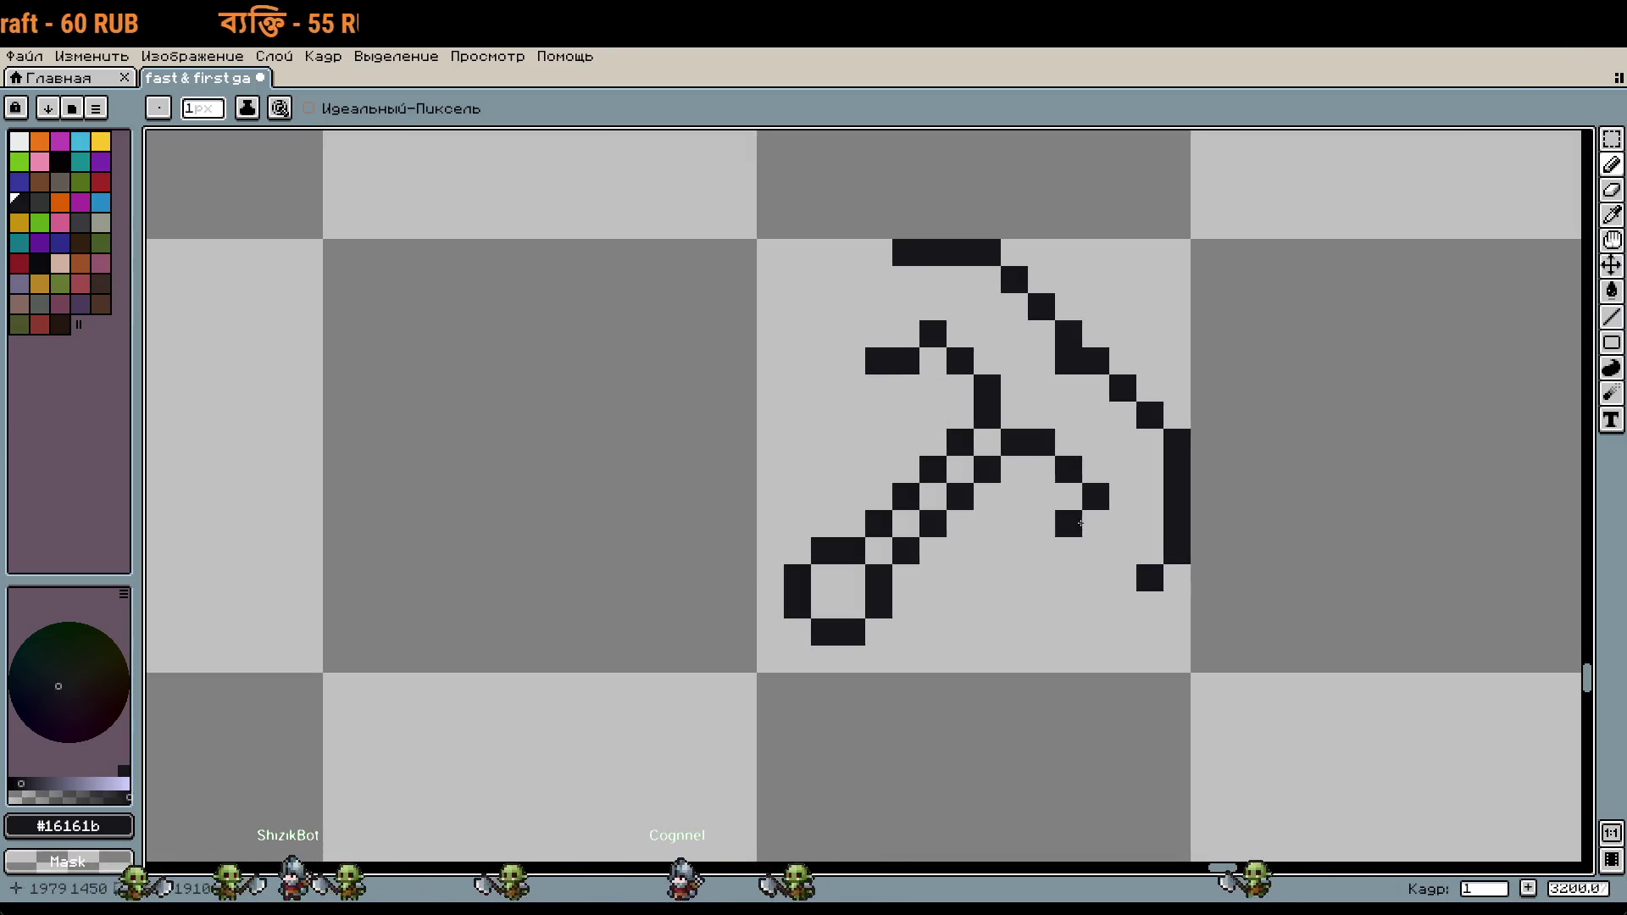
right_click(1096, 526)
right_click(1069, 550)
left_click(1044, 552)
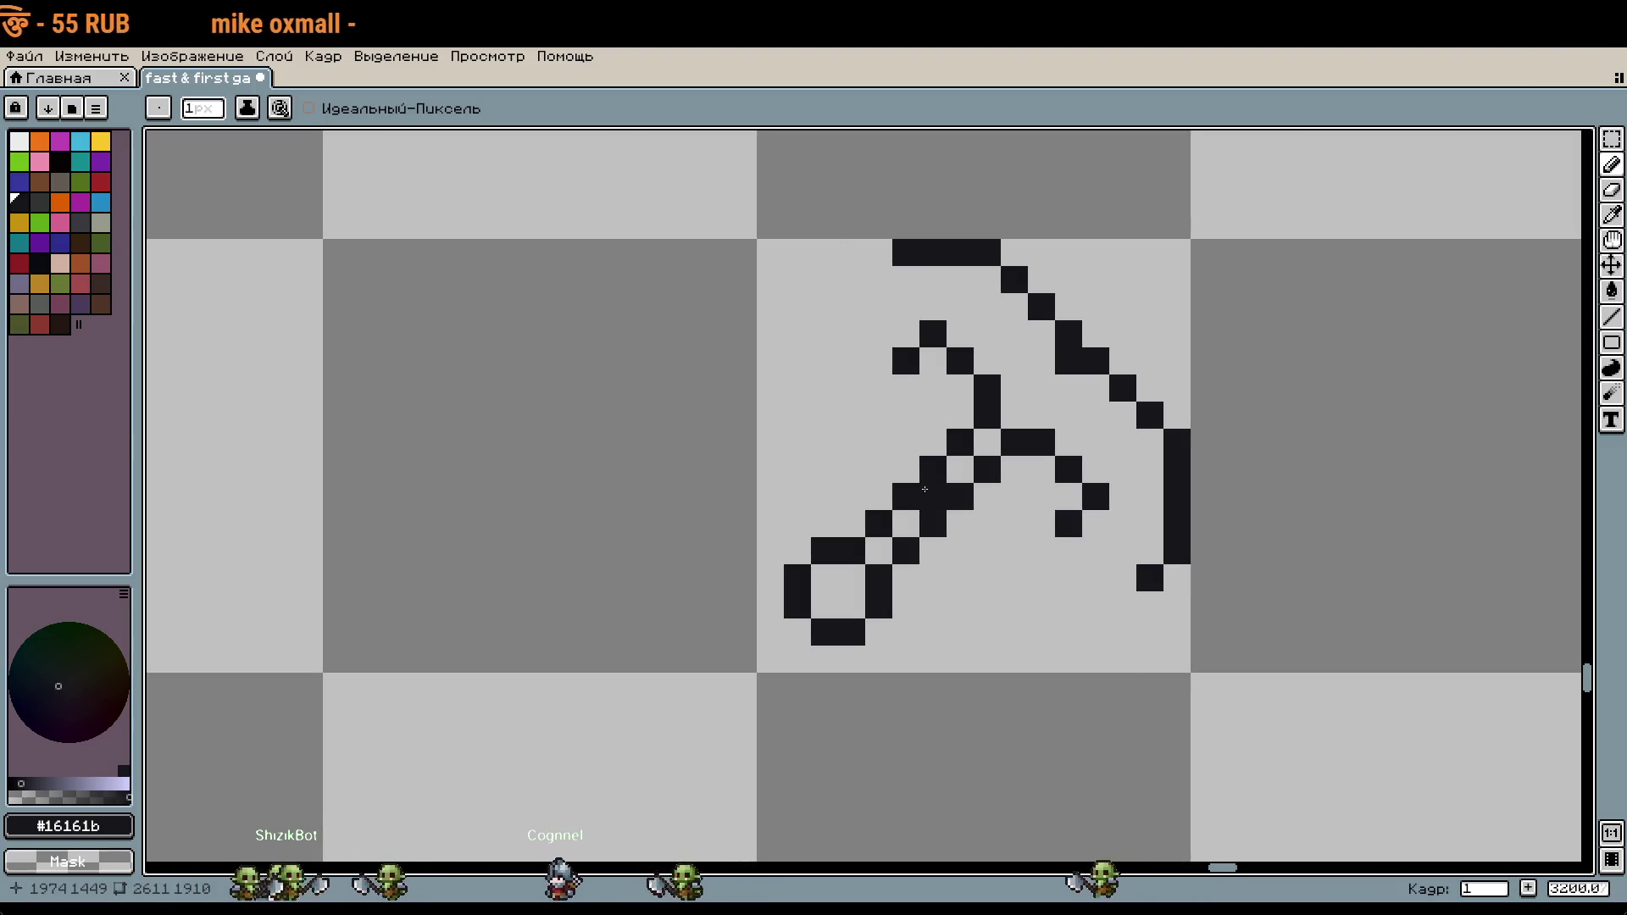
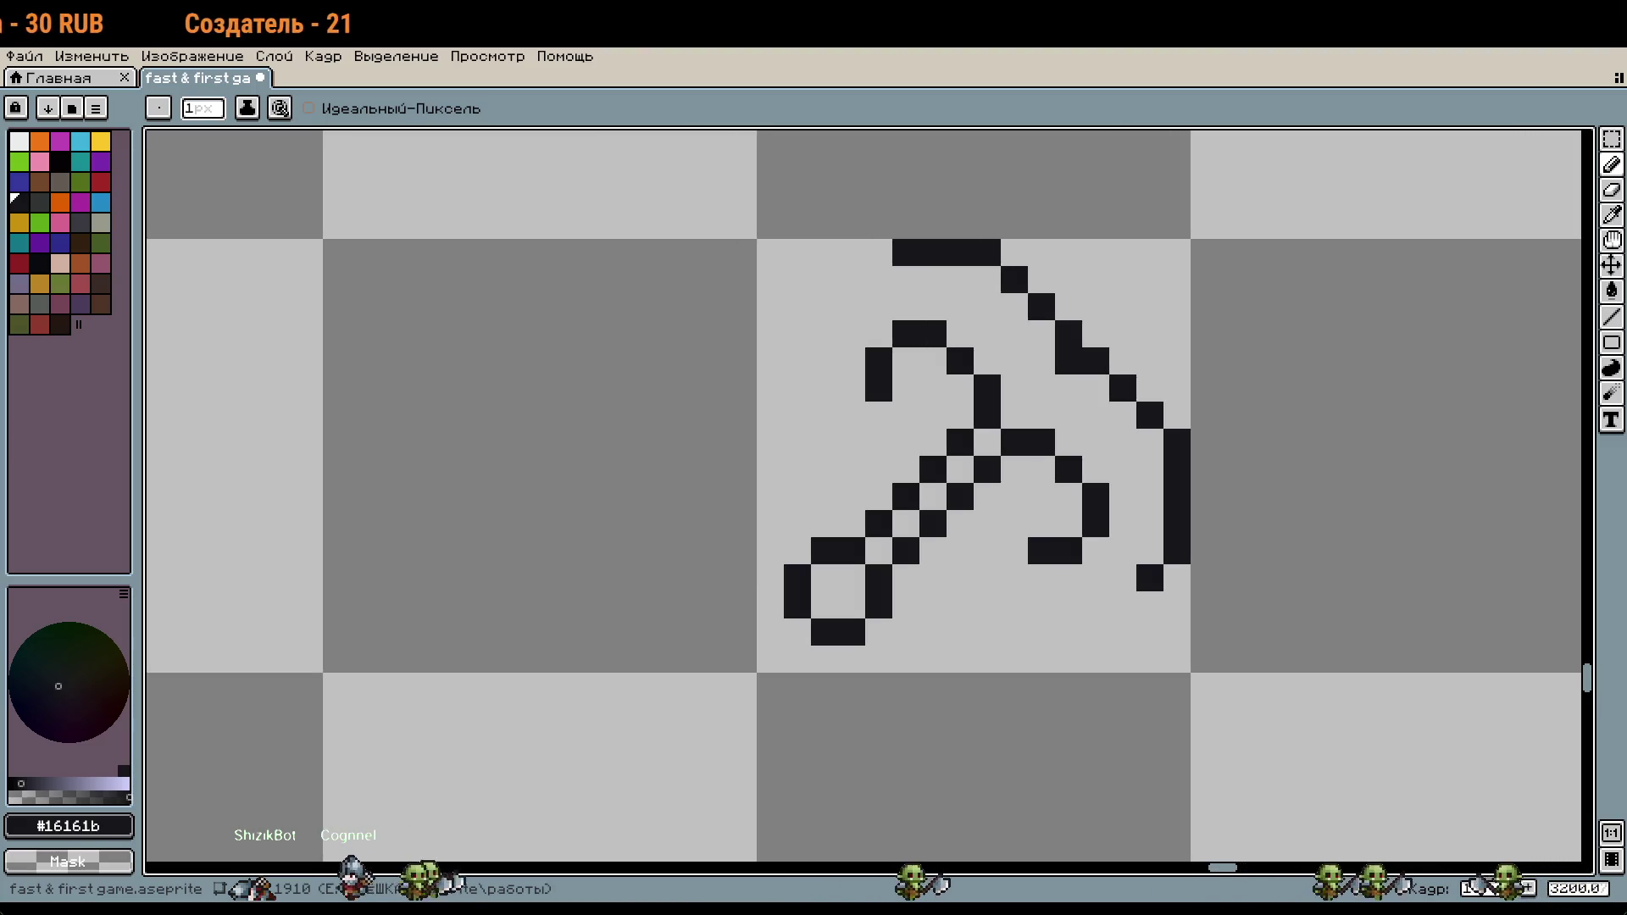
Step: Fix the right prong's tip pixel and draw the left outer curve down from the top bar
left_click_drag(1165, 464, 1146, 455)
left_click(1130, 593)
key("ctrl+z")
key("ctrl+z")
key("ctrl+z")
left_click(1050, 596)
key("ctrl+y")
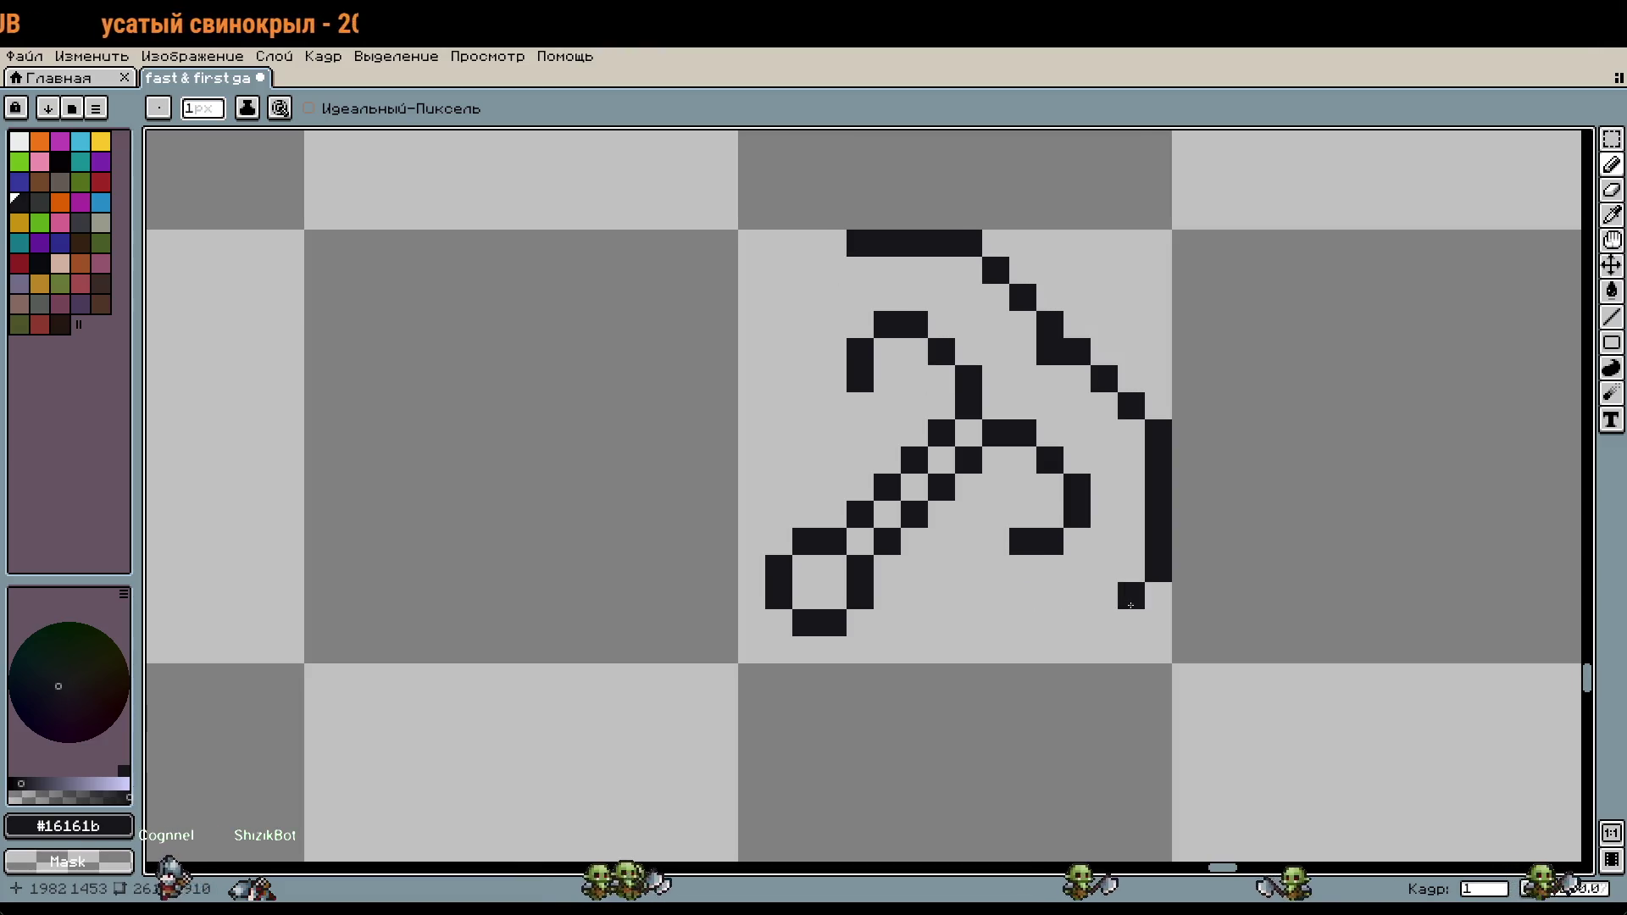
mouse_move(832, 269)
left_mouse_down()
mouse_move(795, 329)
mouse_move(833, 405)
left_mouse_up()
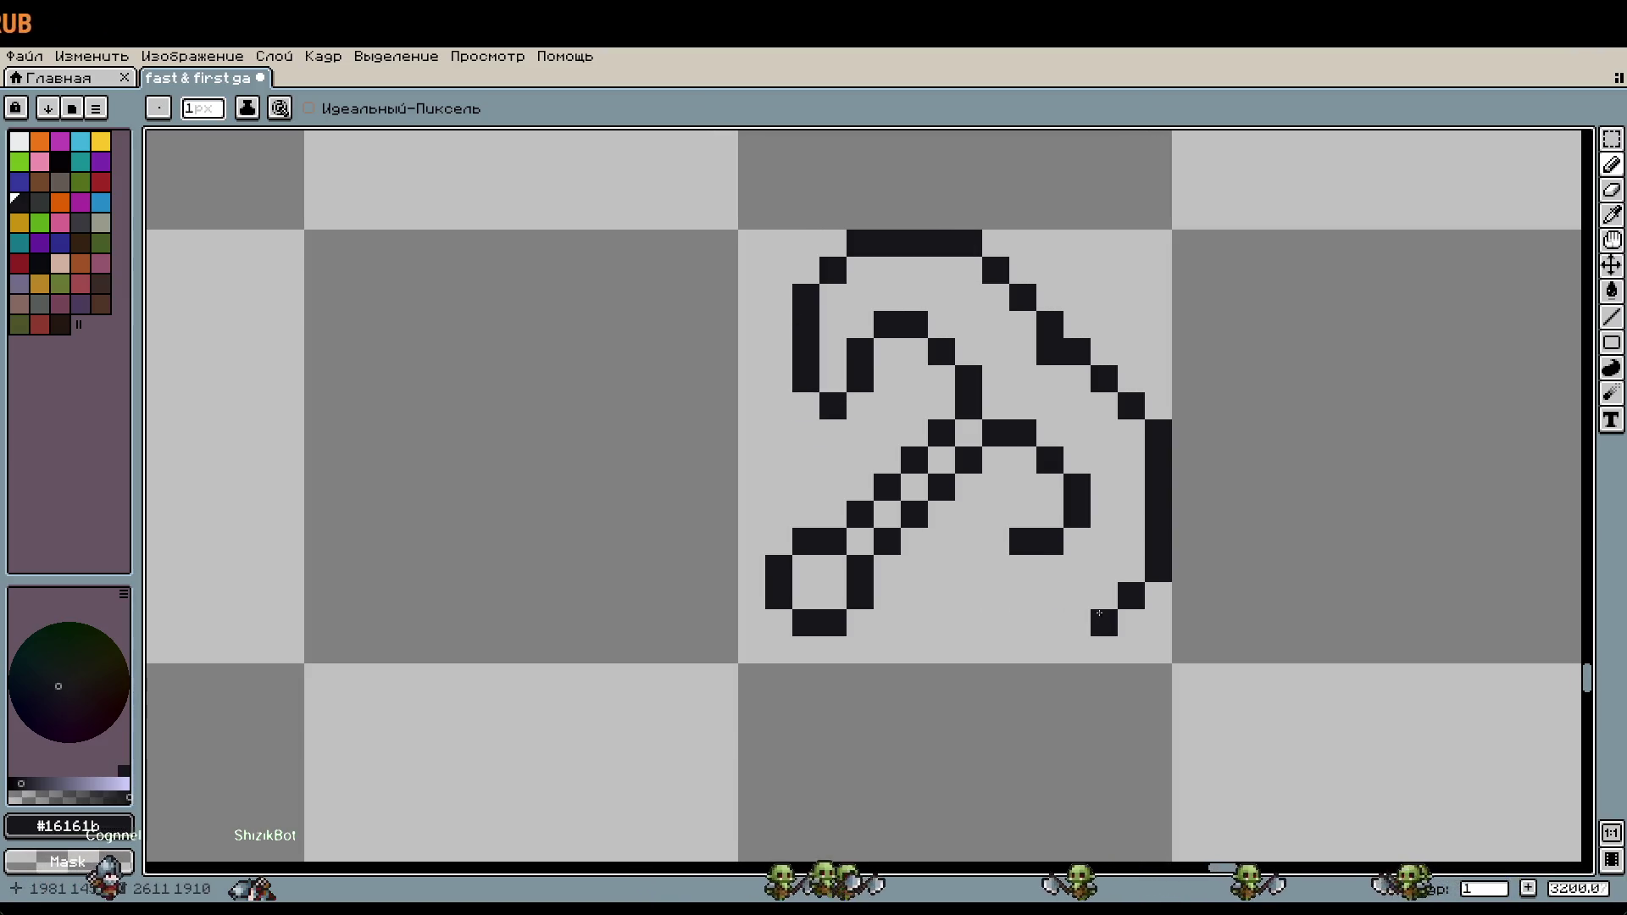
Step: Draw the bottom bar under the right prong, redrawn one row higher with finished ends
left_click_drag(996, 622, 1104, 623)
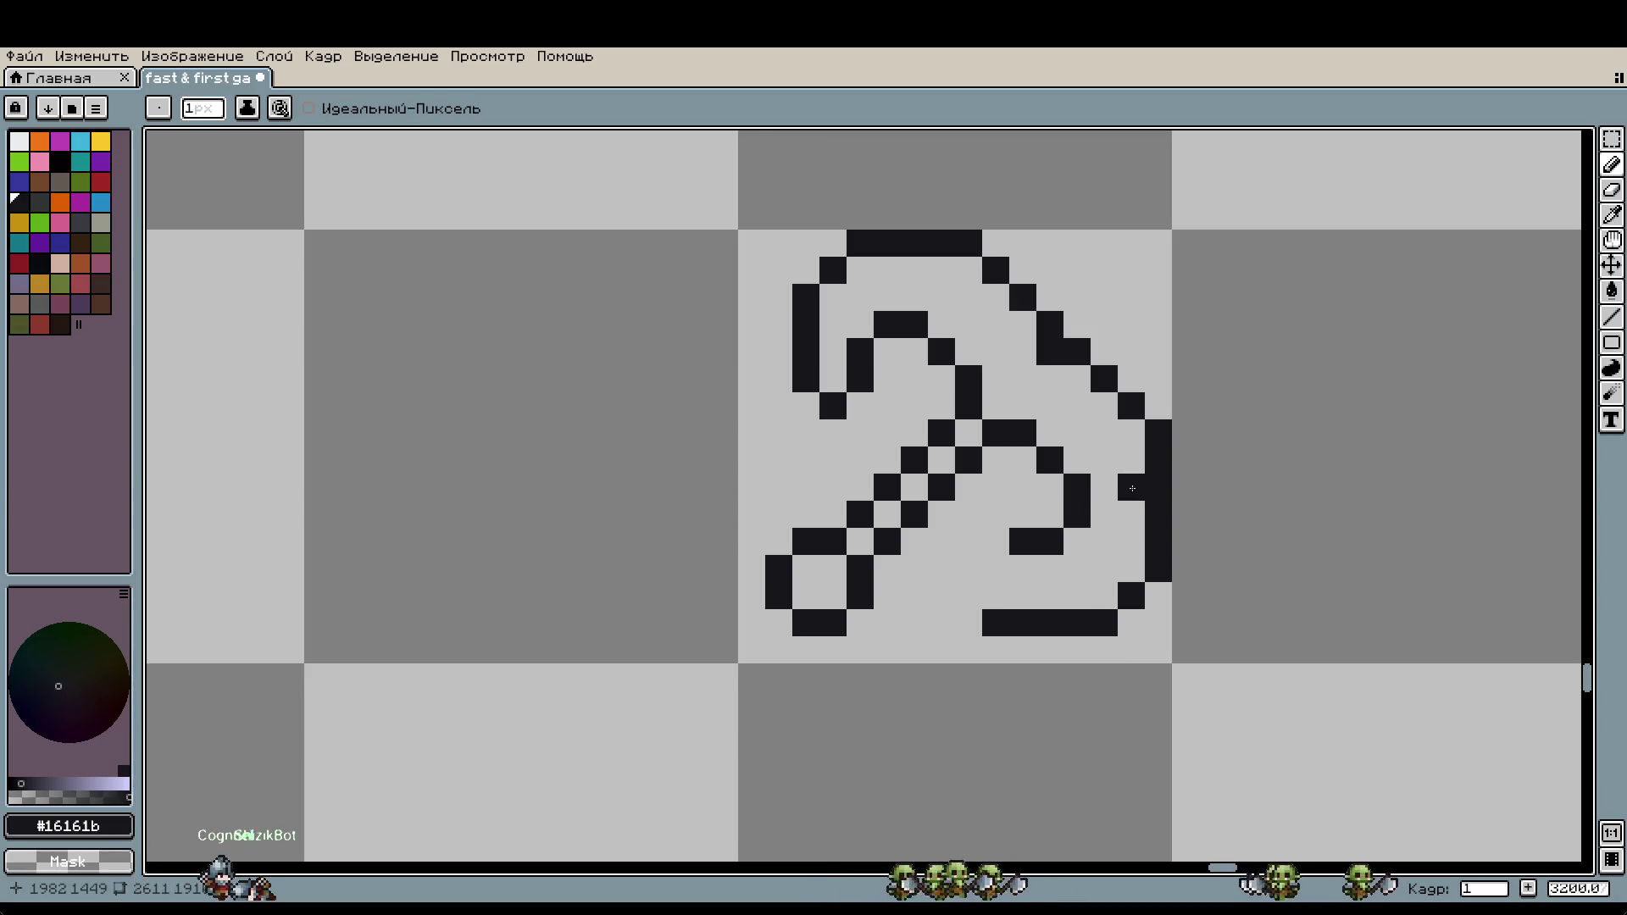
left_click(1127, 518)
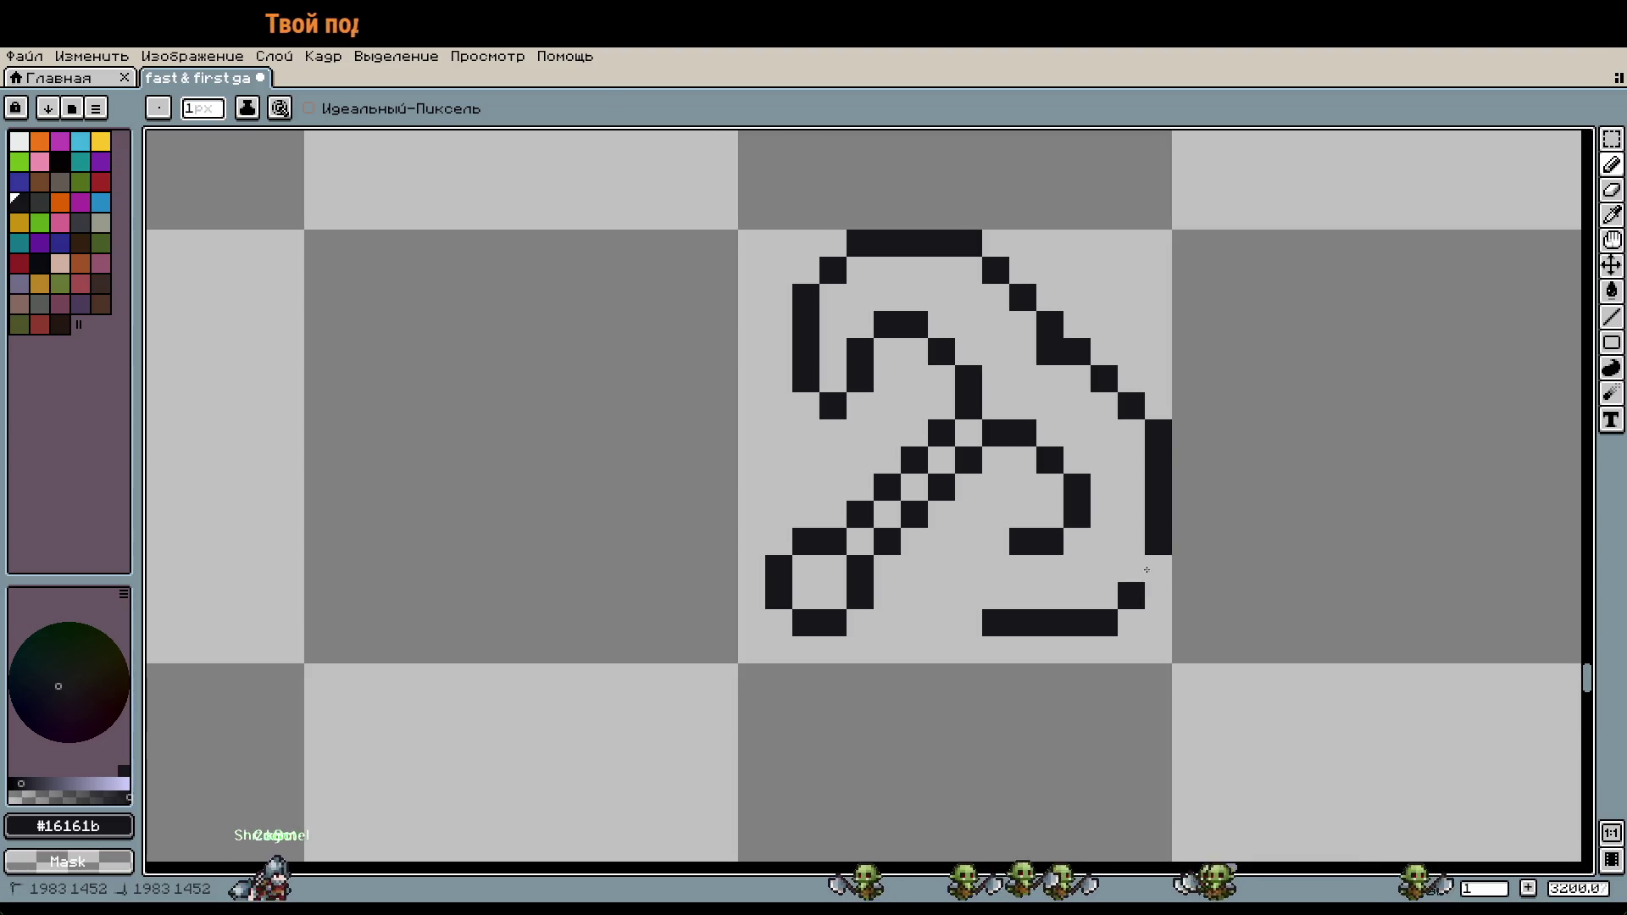
key("ctrl+z")
key("ctrl+z")
key("ctrl+z")
mouse_move(1104, 596)
left_mouse_down()
mouse_move(1018, 598)
mouse_move(995, 542)
left_mouse_up()
left_click(1131, 622)
scroll(1105, 632, "down", 1)
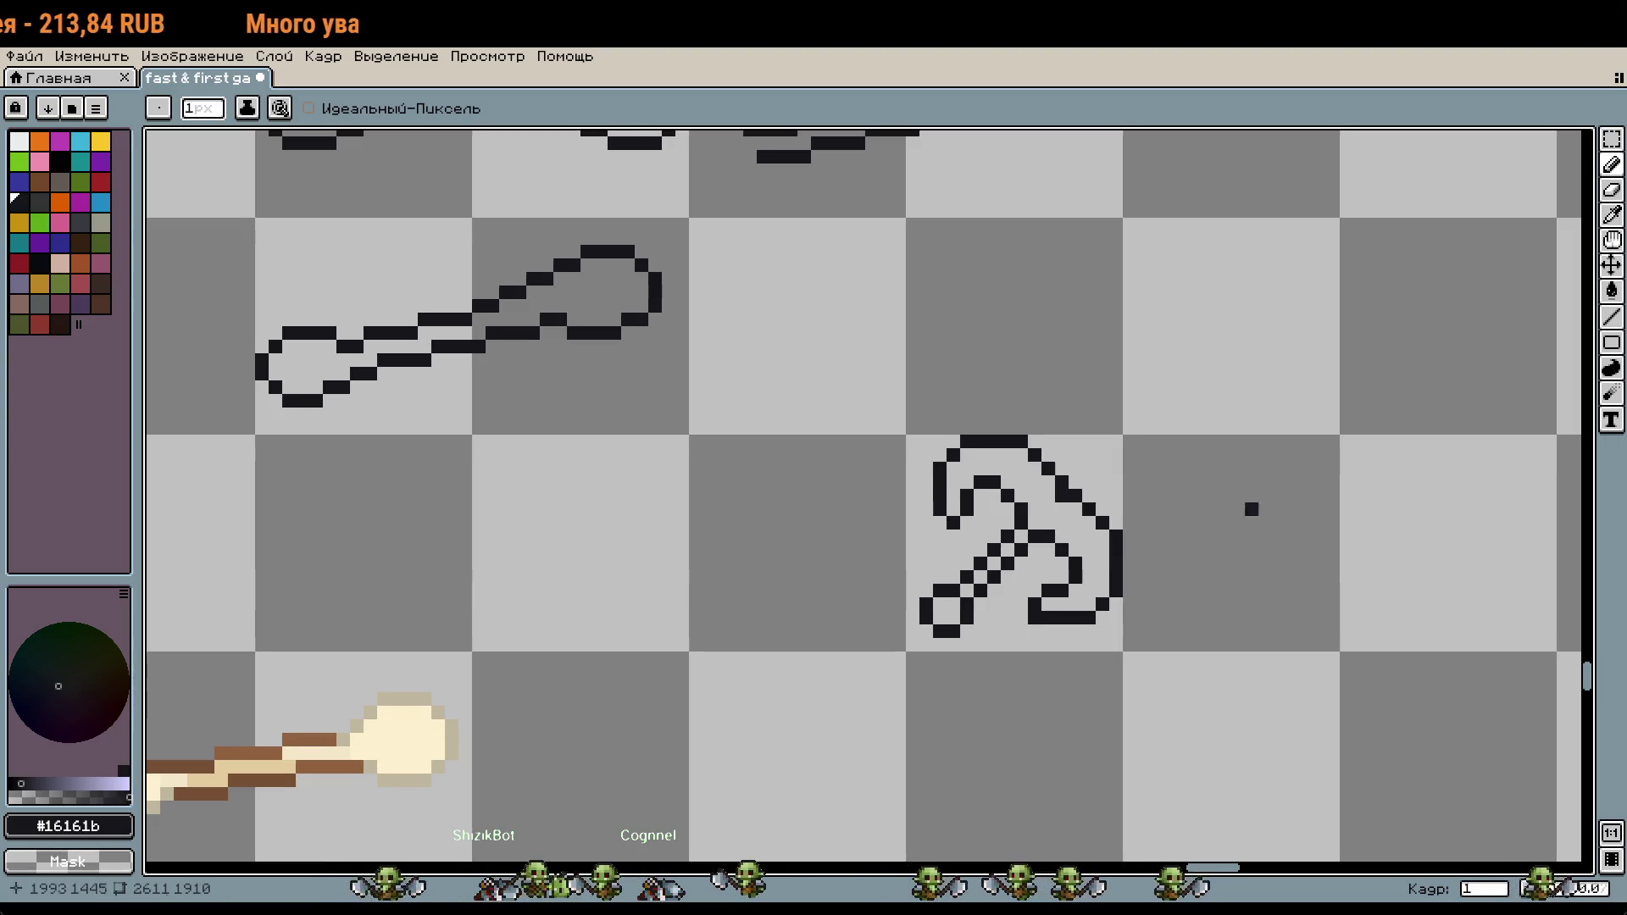
Step: Give the inner prong a flat top, adding two right-prong pixels and erasing one stray pixel
scroll(1180, 440, "up", 3)
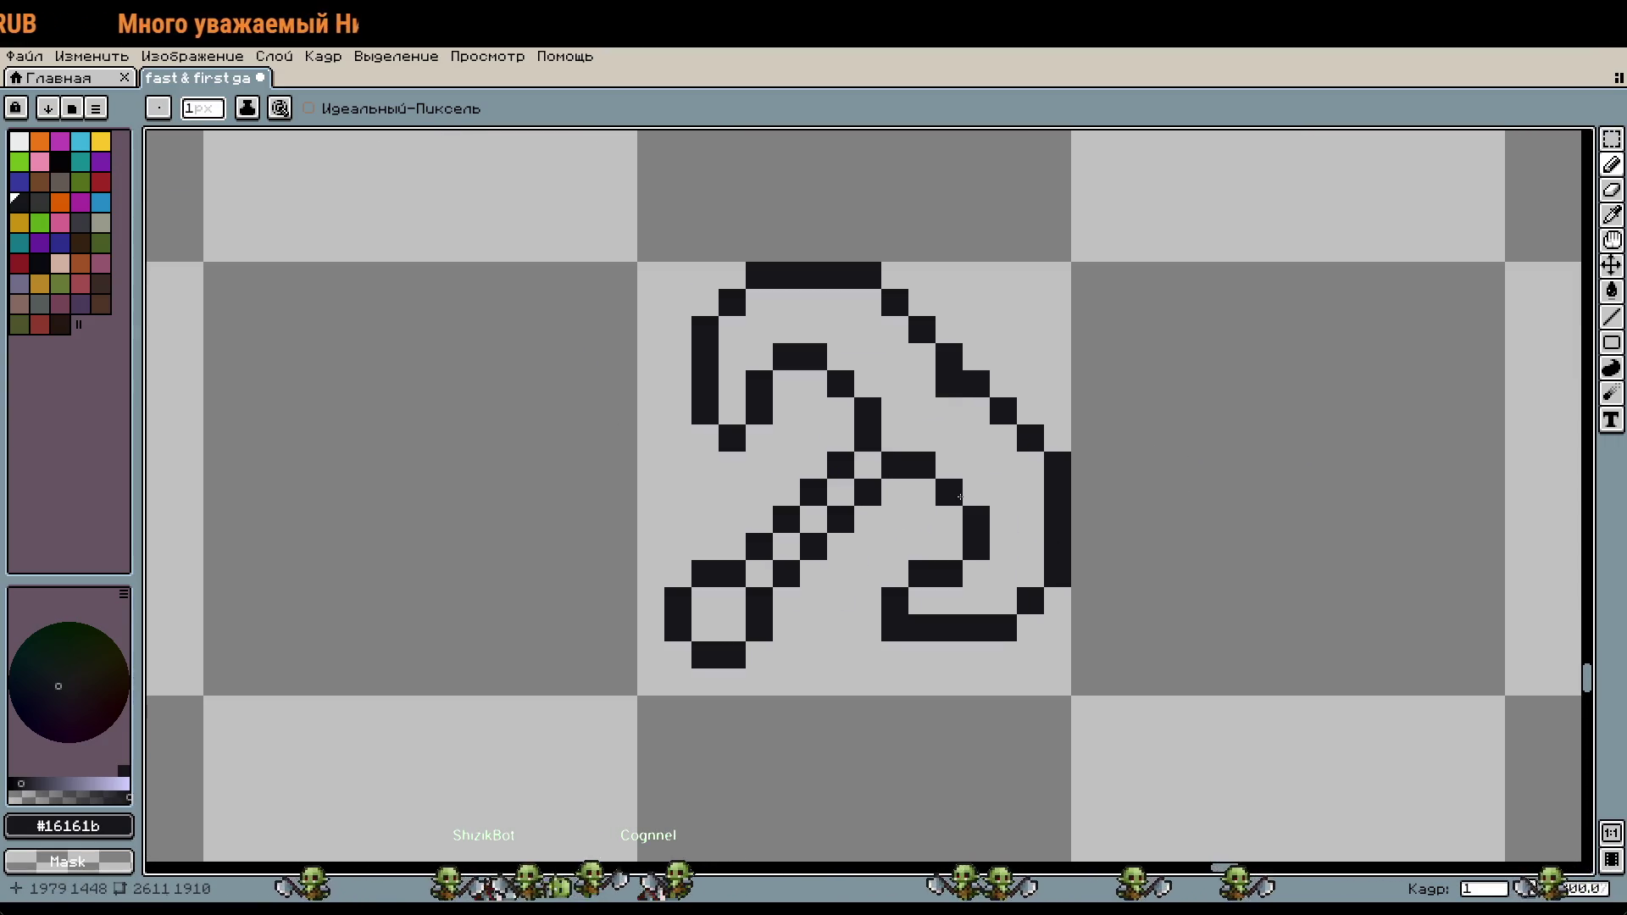
left_click_drag(977, 546, 982, 555)
right_click(810, 357)
left_click(813, 329)
left_click(786, 330)
Step: Clean up the pixels around the shaft crossing, erasing strays and adding single pixels
scroll(983, 491, "down", 1)
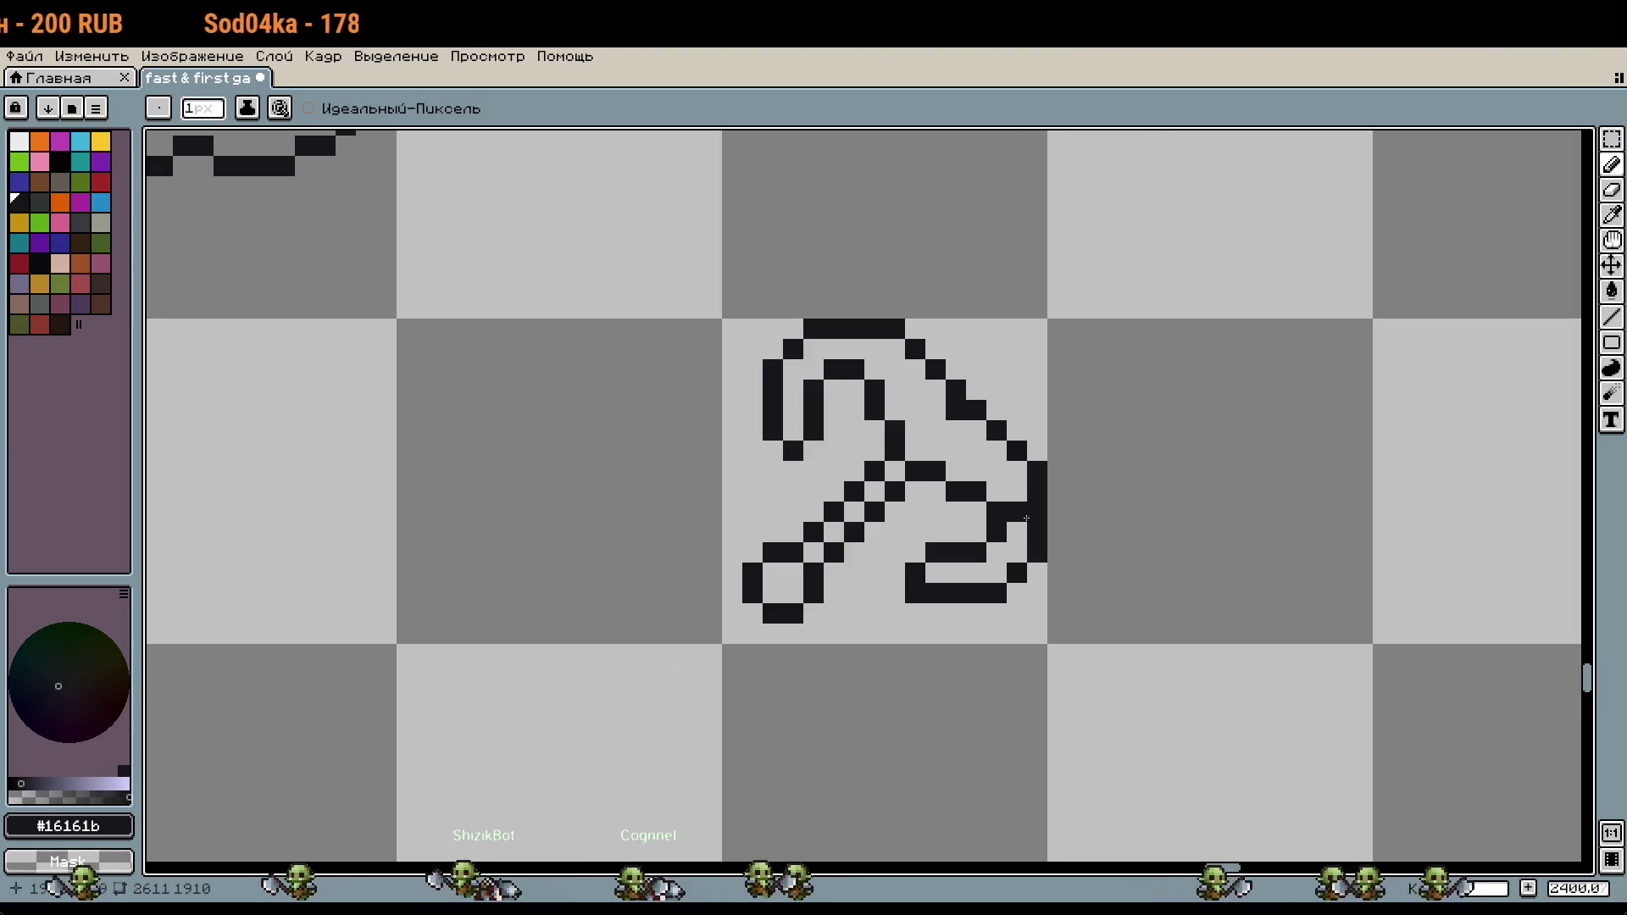
scroll(1121, 534, "down", 1)
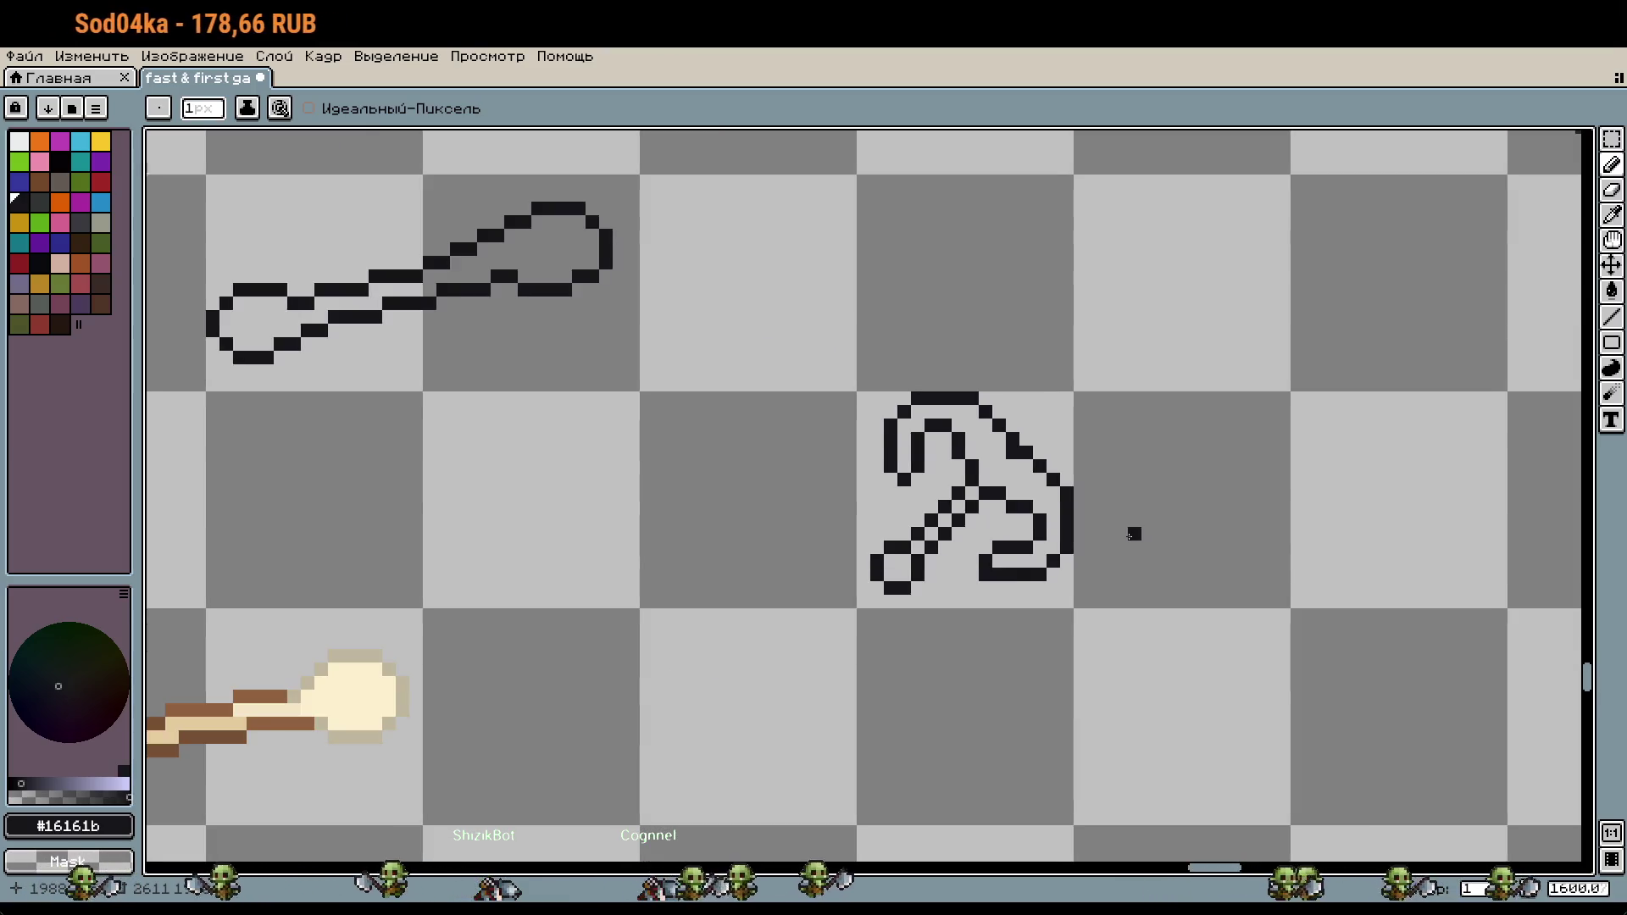
scroll(1121, 533, "up", 2)
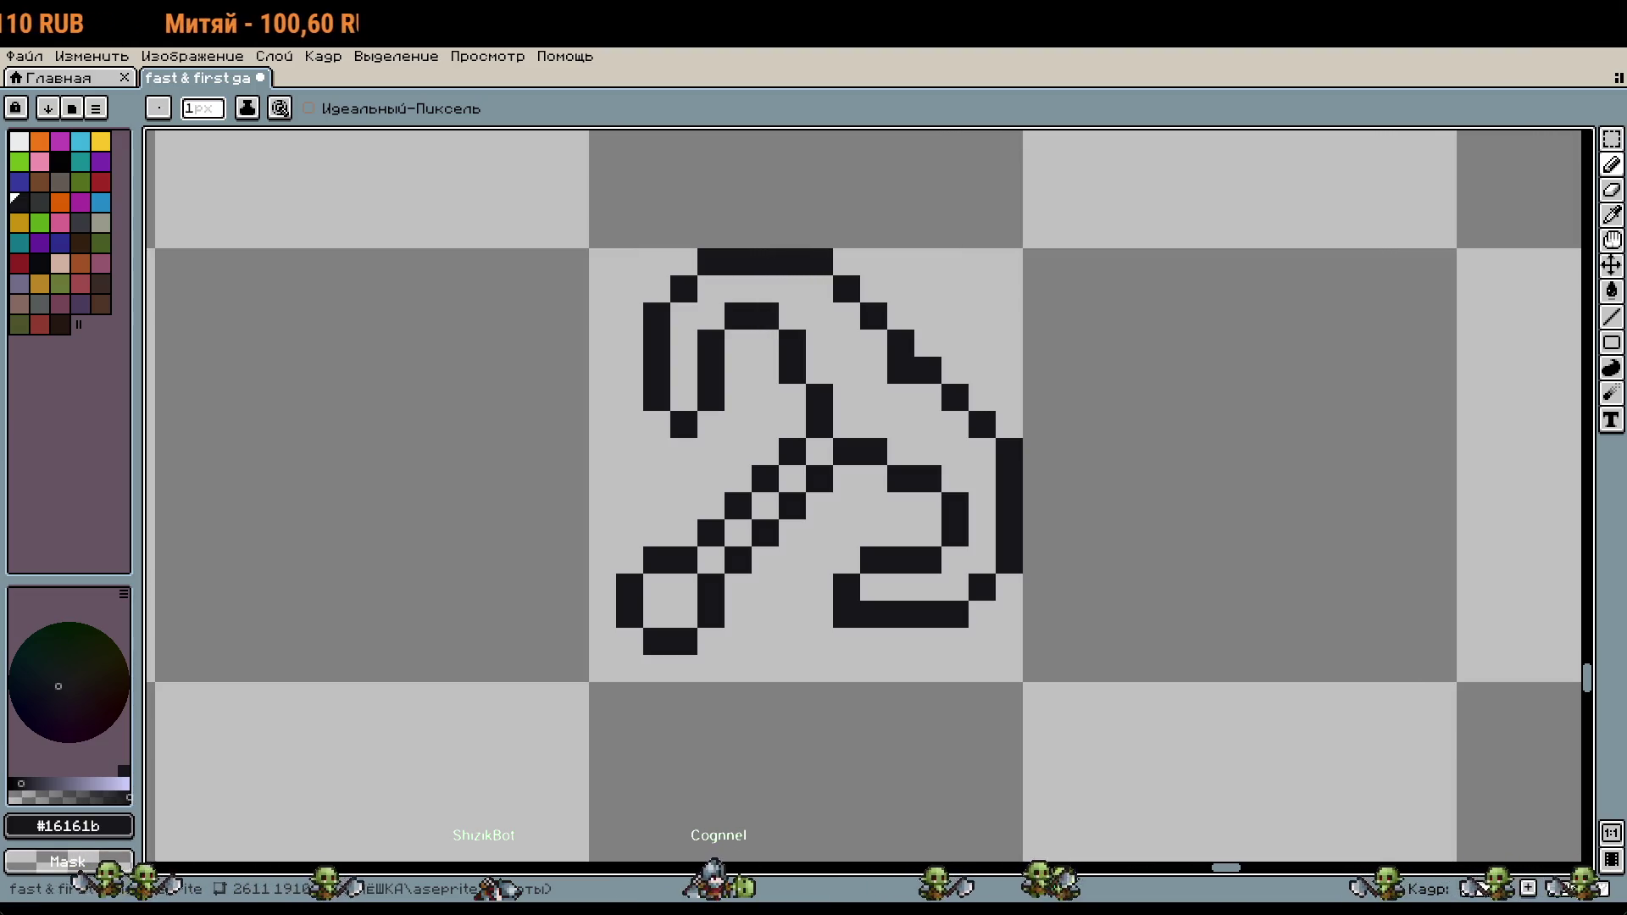
scroll(937, 427, "up", 2)
left_click(864, 422)
scroll(1059, 415, "down", 2)
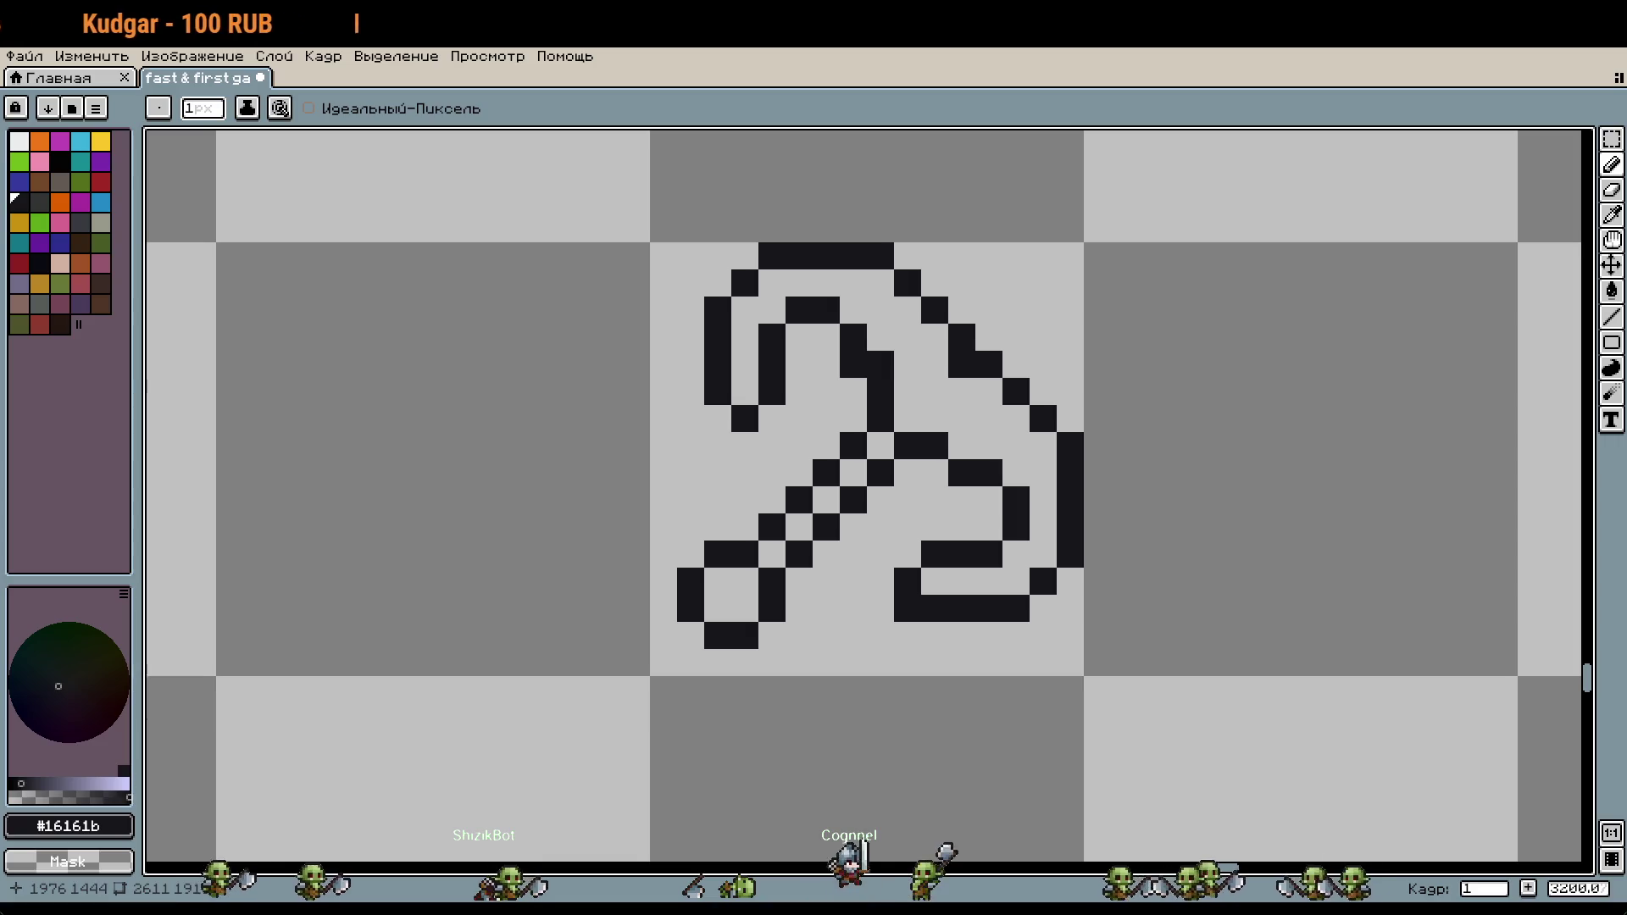
right_click(856, 363)
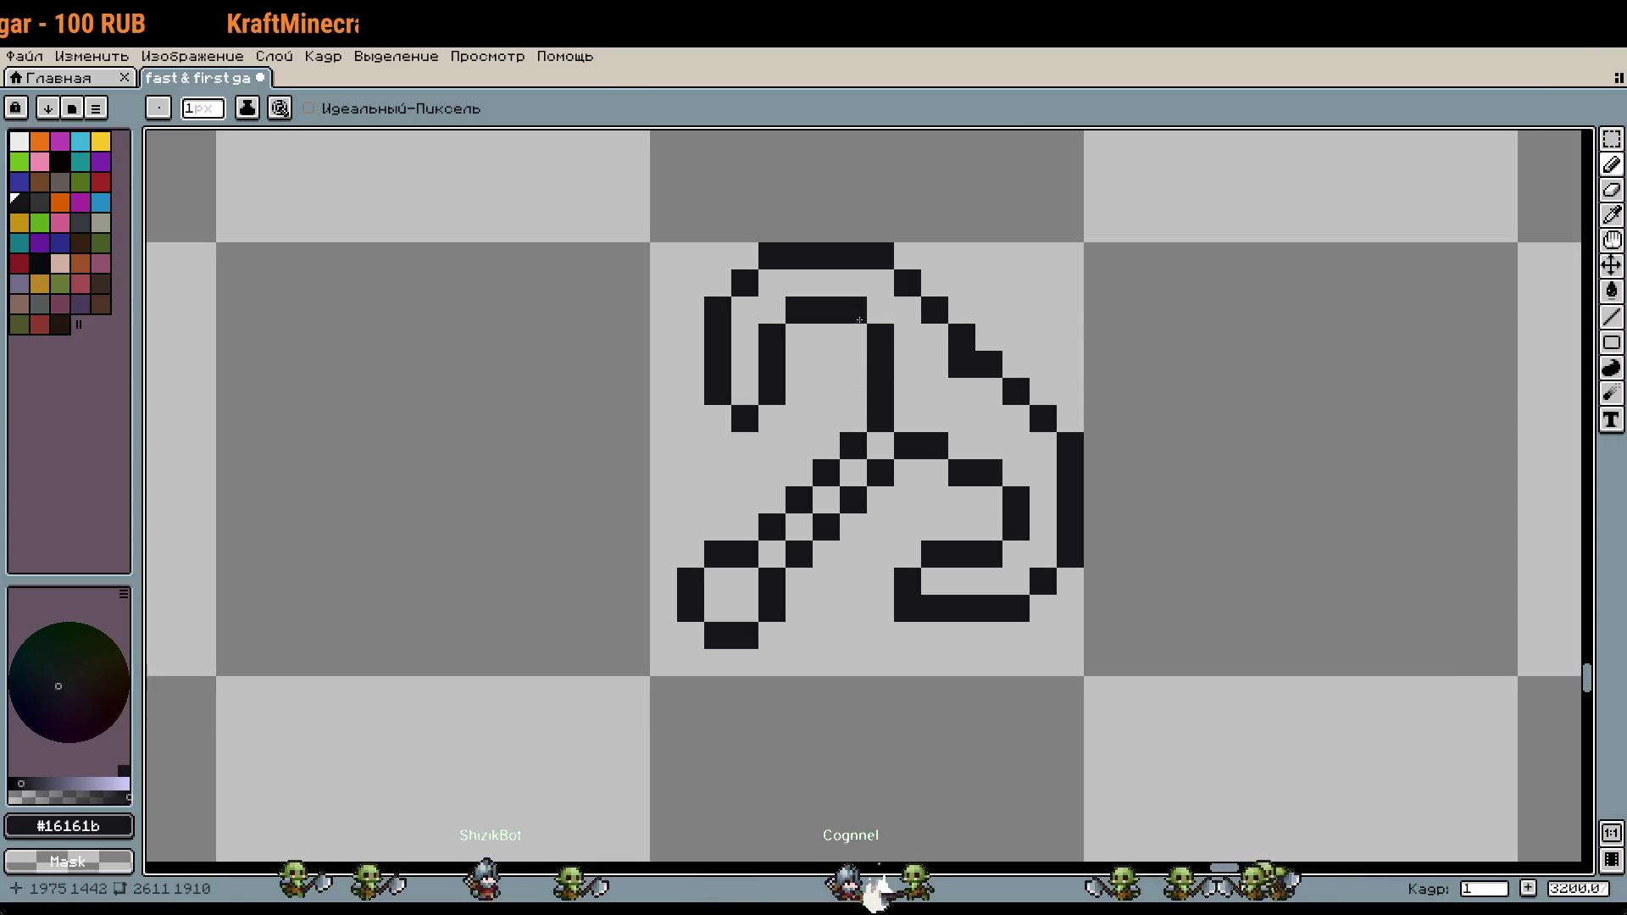
left_click_drag(962, 446, 988, 446)
key("ctrl+z")
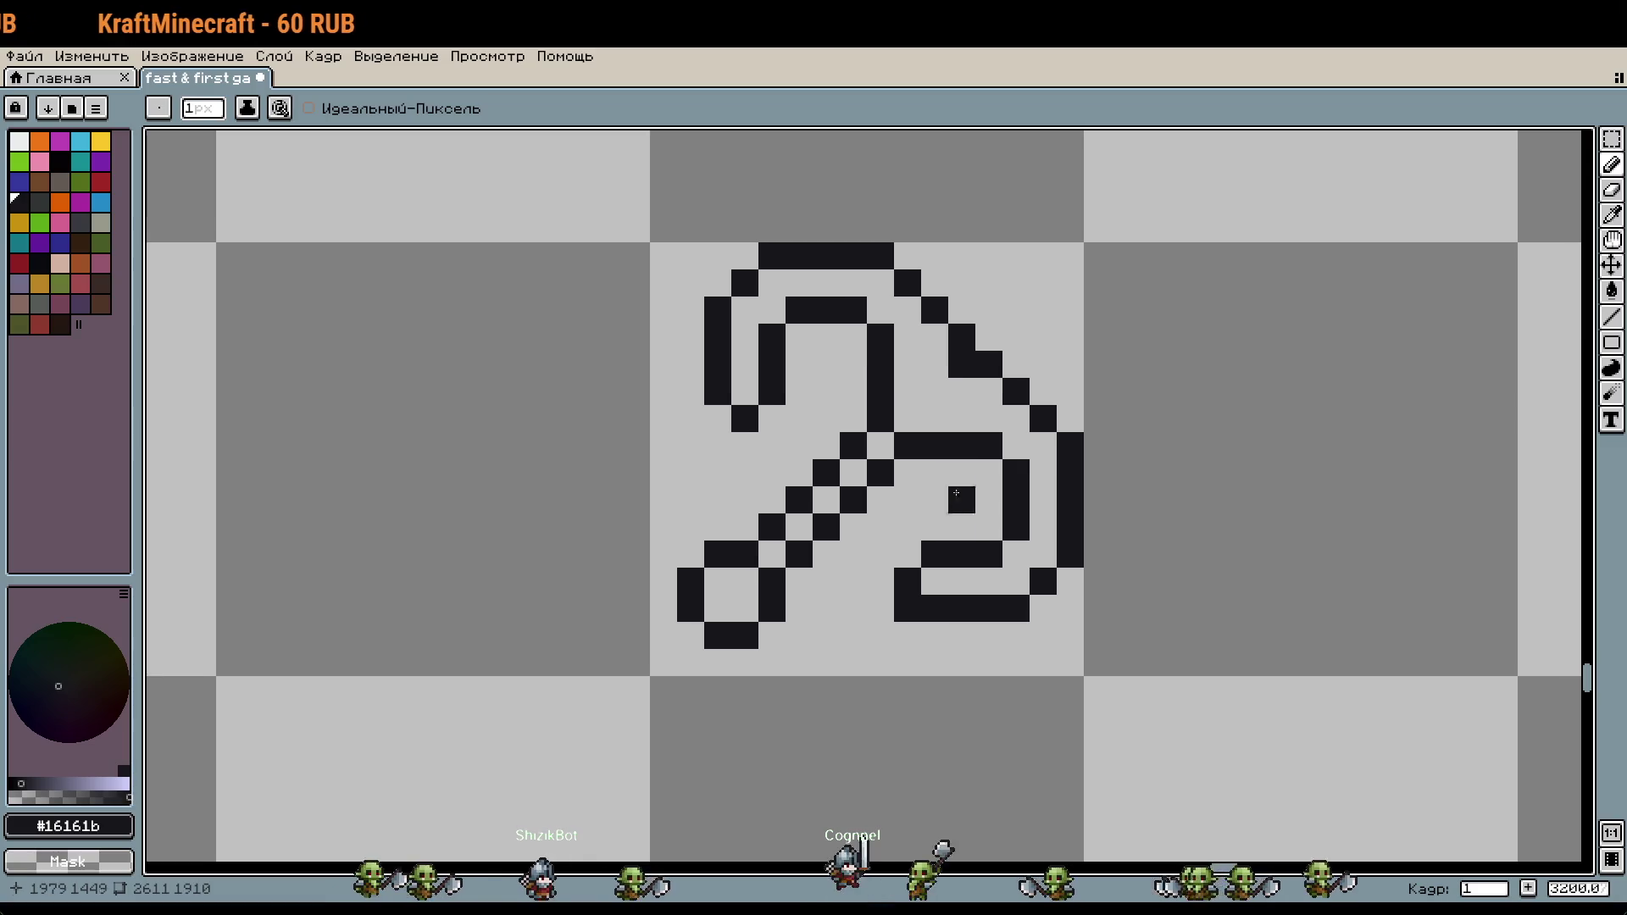
scroll(1061, 559, "down", 1)
scroll(942, 447, "up", 1)
left_click(942, 447)
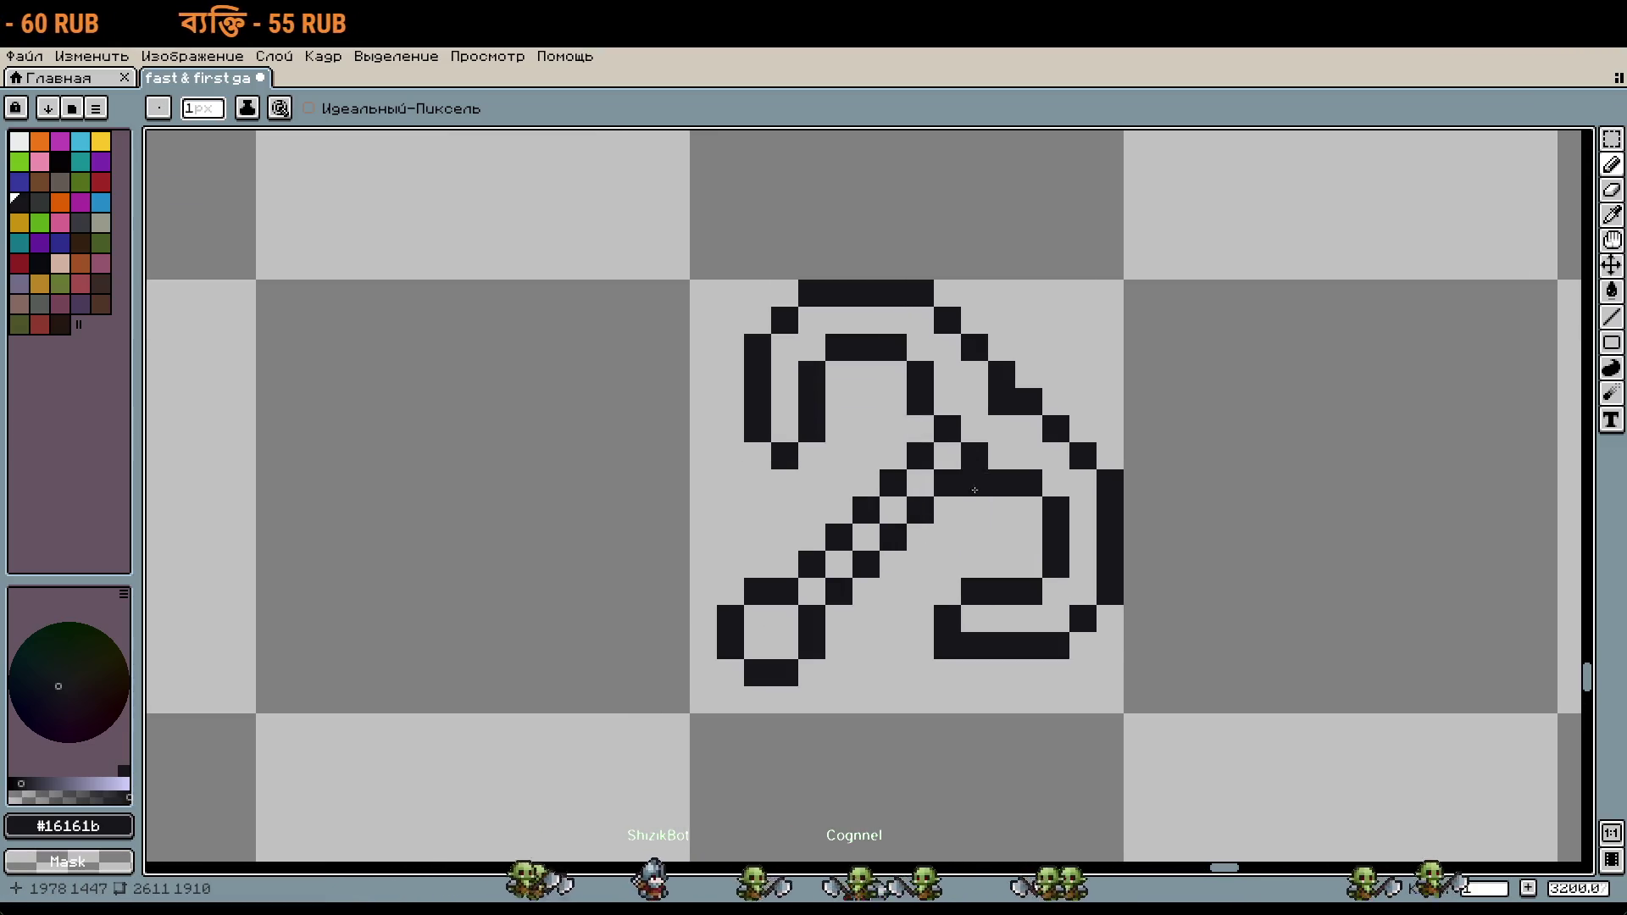
Step: Zoom in and out repeatedly to check the cleaned-up hook outline
scroll(1030, 596, "down", 1)
scroll(1071, 475, "down", 1)
scroll(1077, 480, "down", 1)
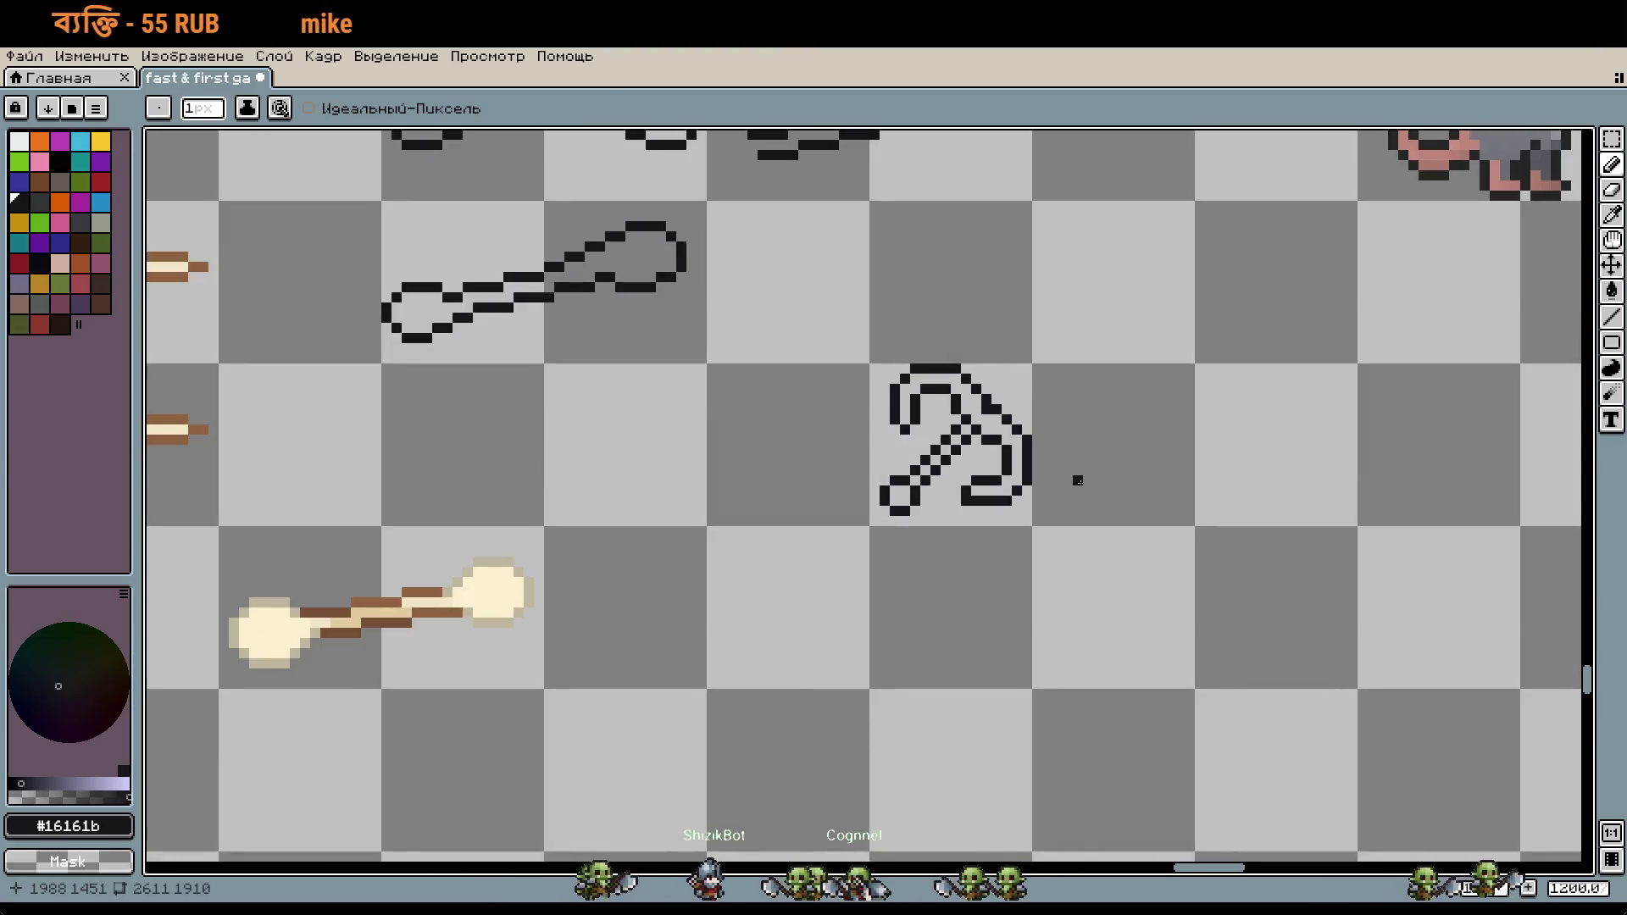
scroll(998, 391, "up", 1)
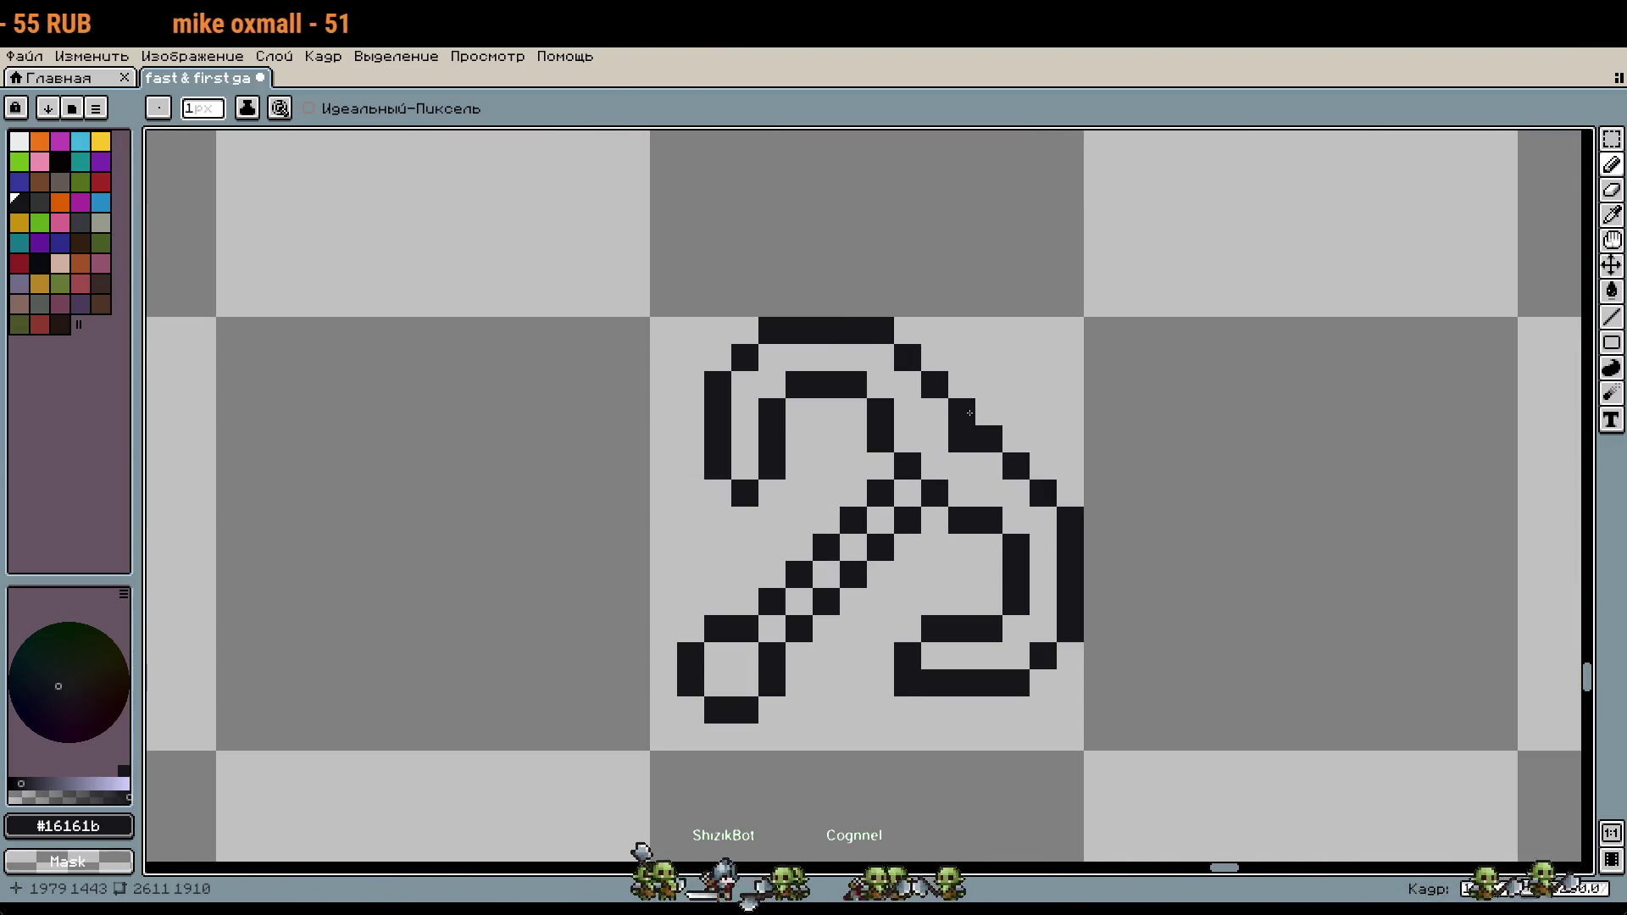
scroll(1173, 480, "down", 1)
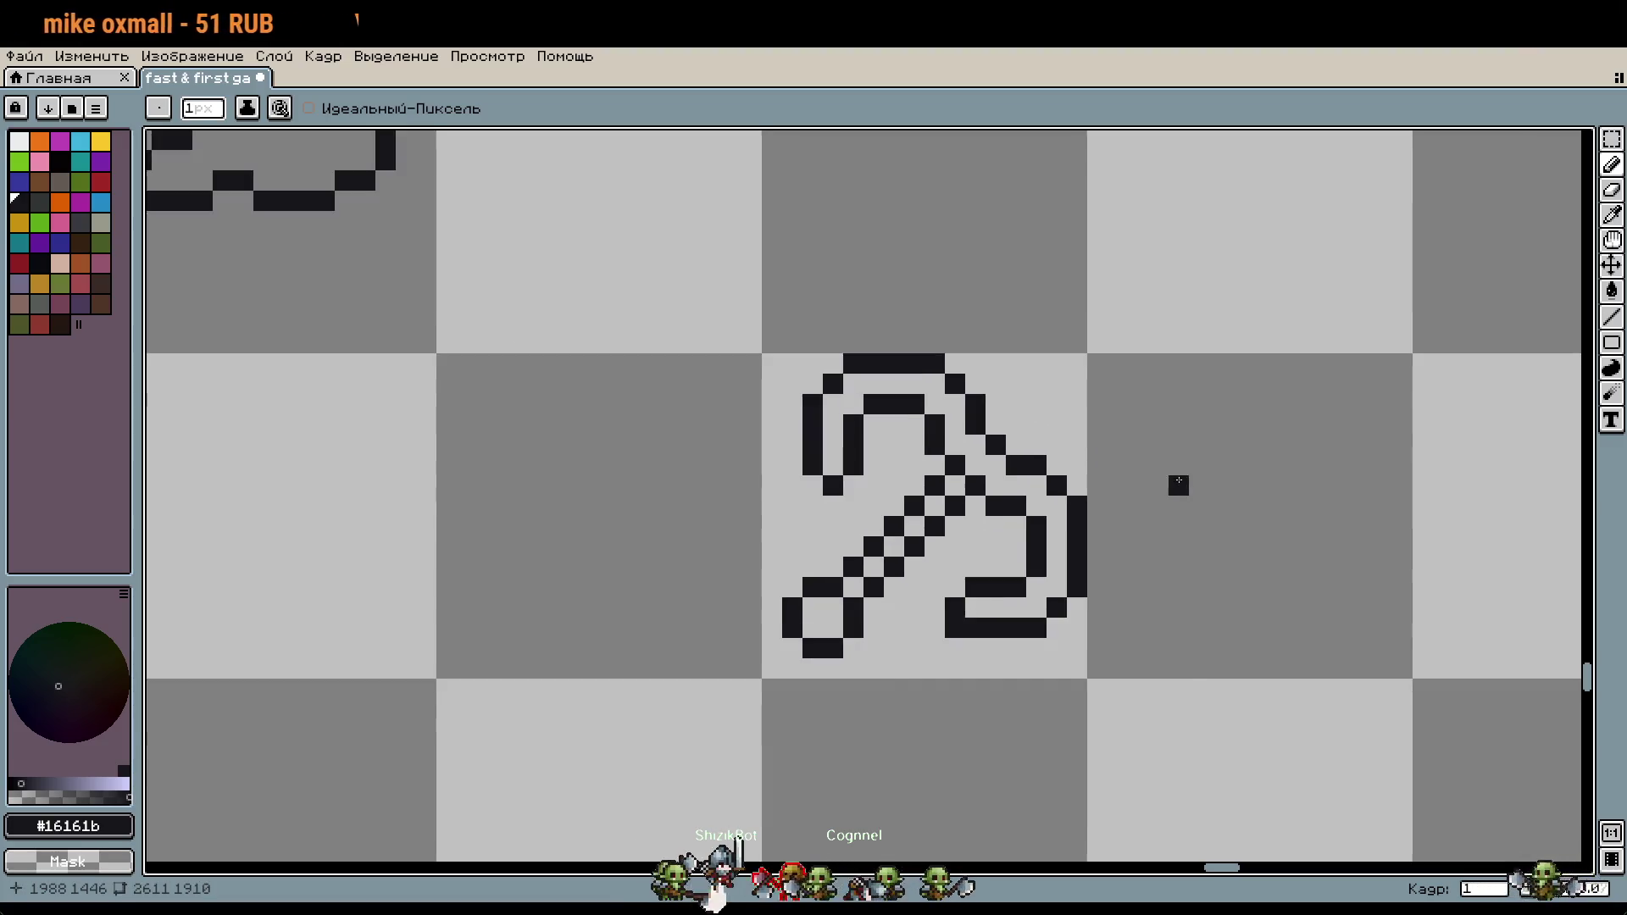
scroll(1178, 483, "down", 1)
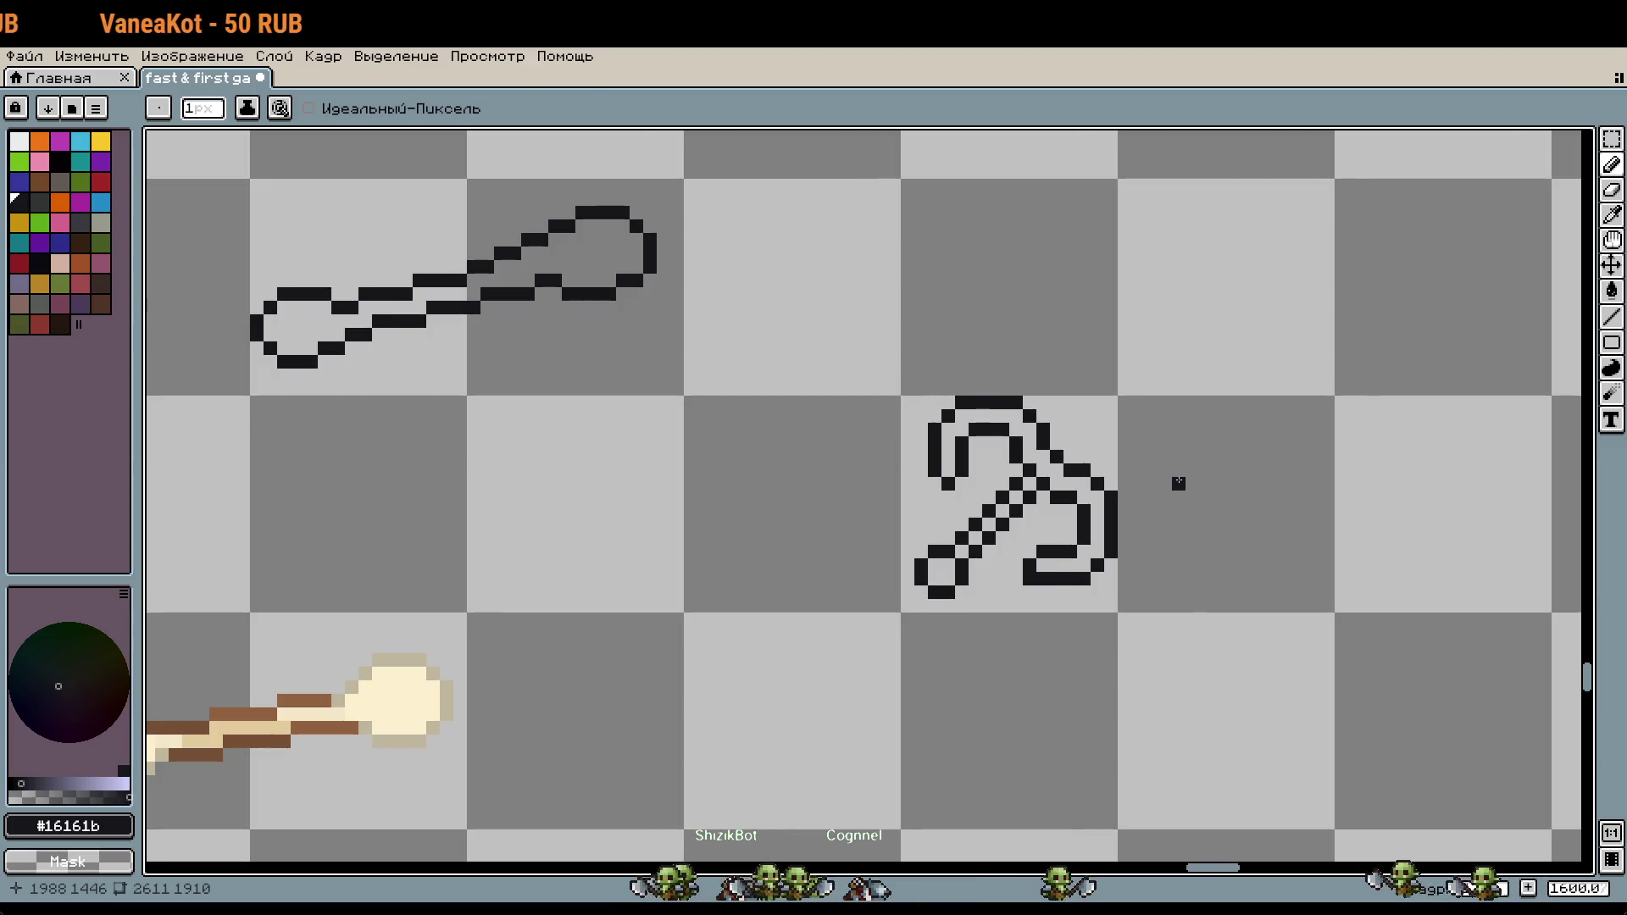
scroll(1063, 505, "up", 3)
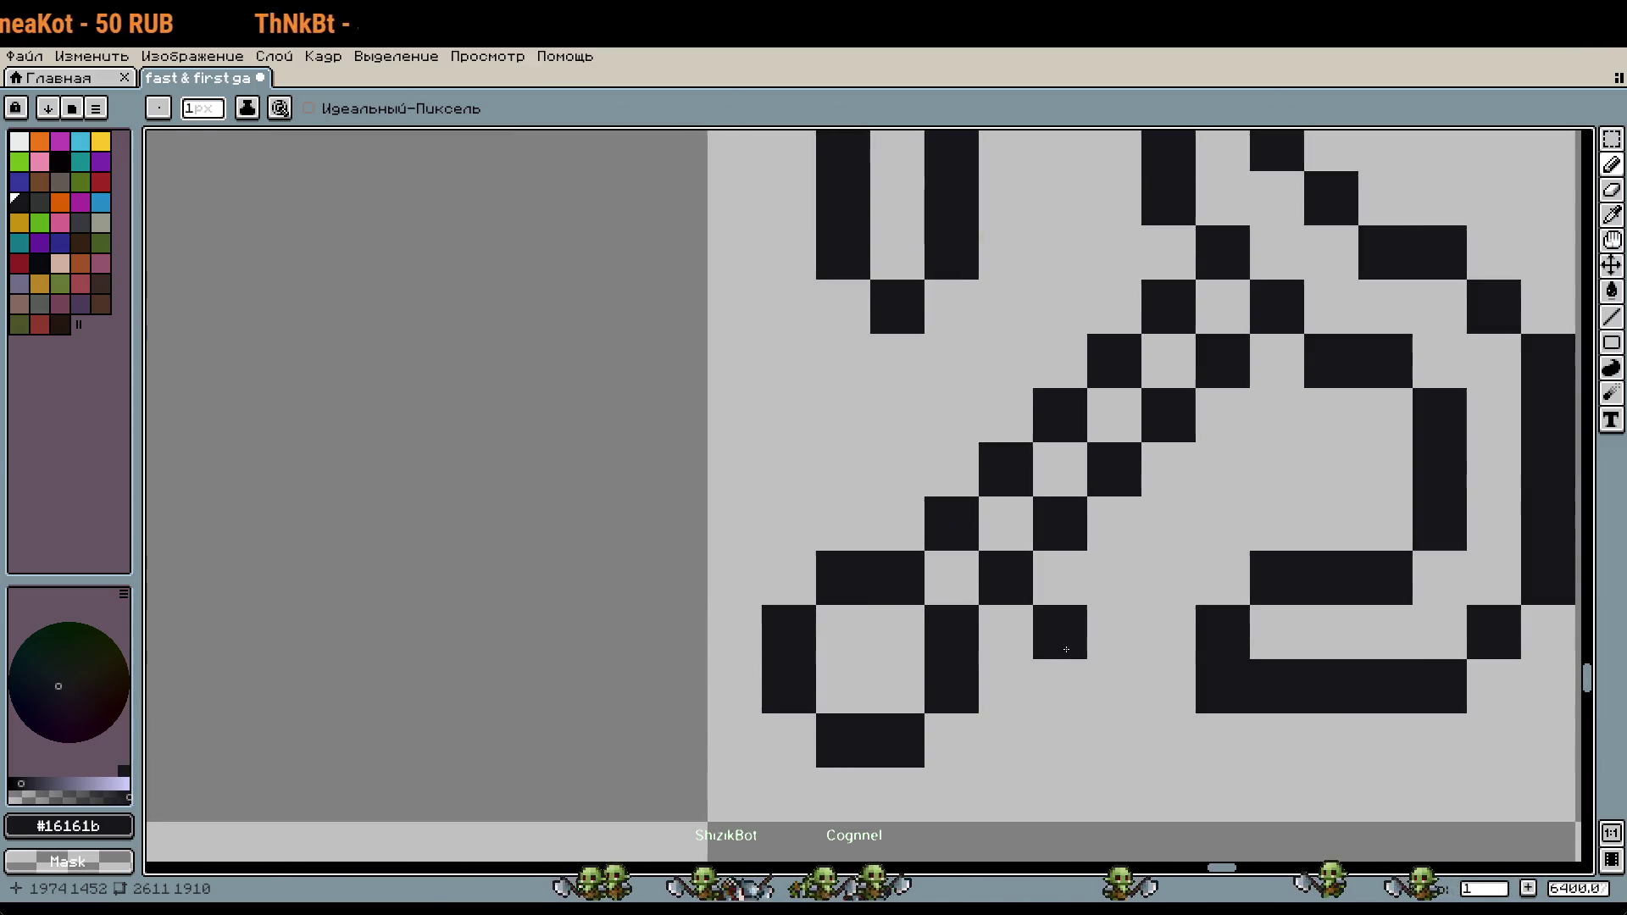
scroll(931, 593, "down", 2)
scroll(893, 589, "down", 2)
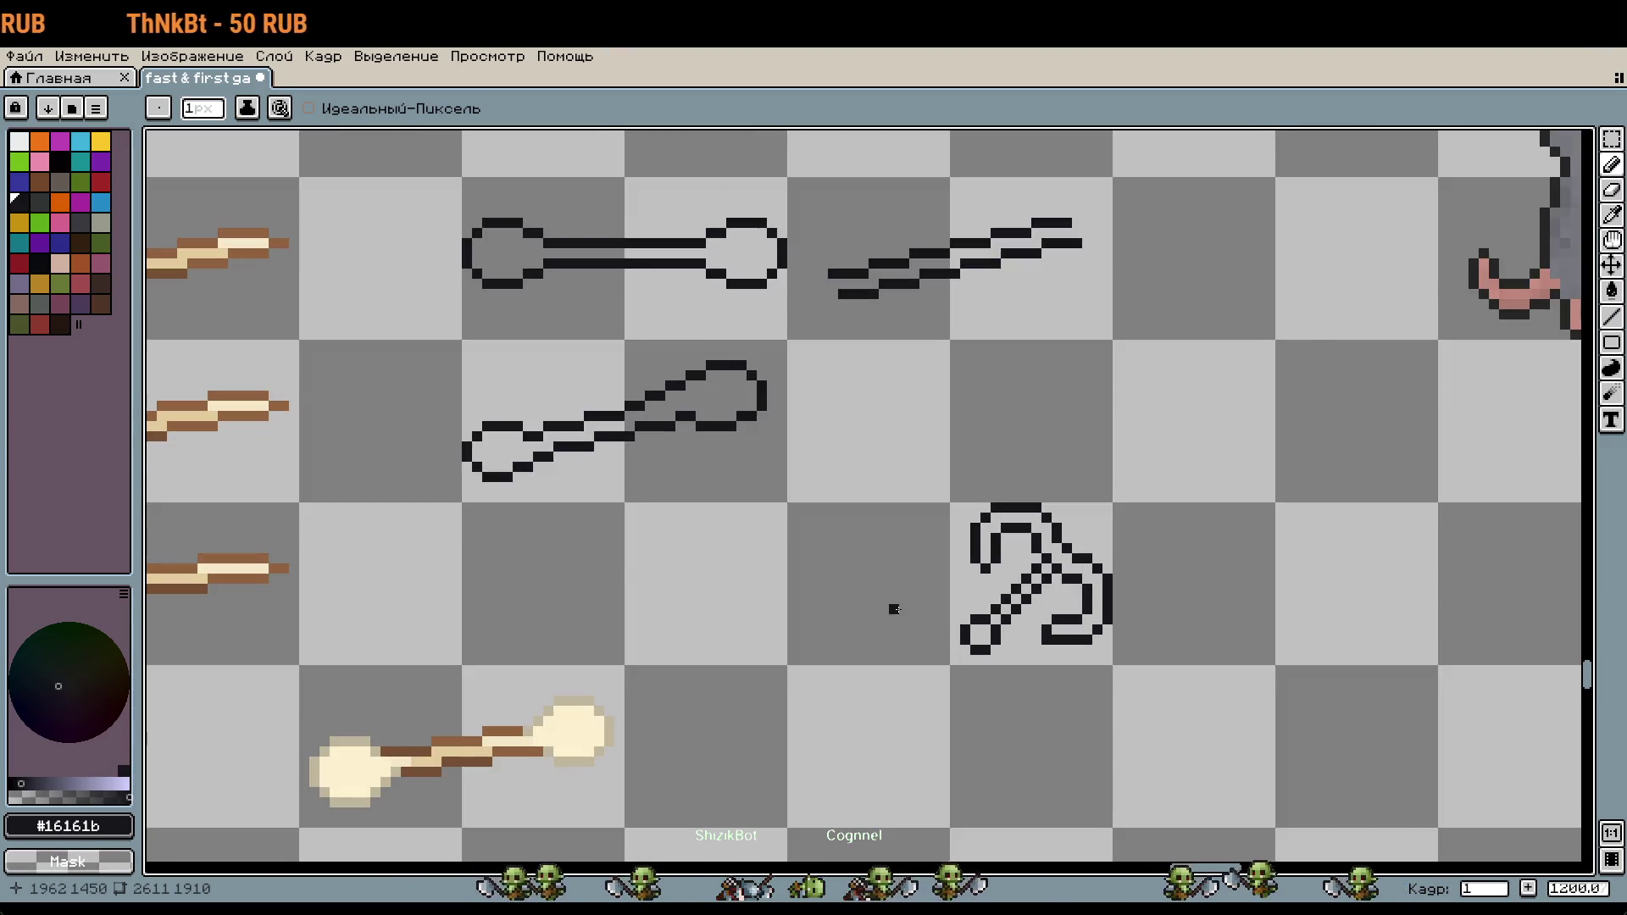
scroll(1158, 621, "down", 1)
scroll(1085, 577, "up", 1)
scroll(1046, 602, "up", 1)
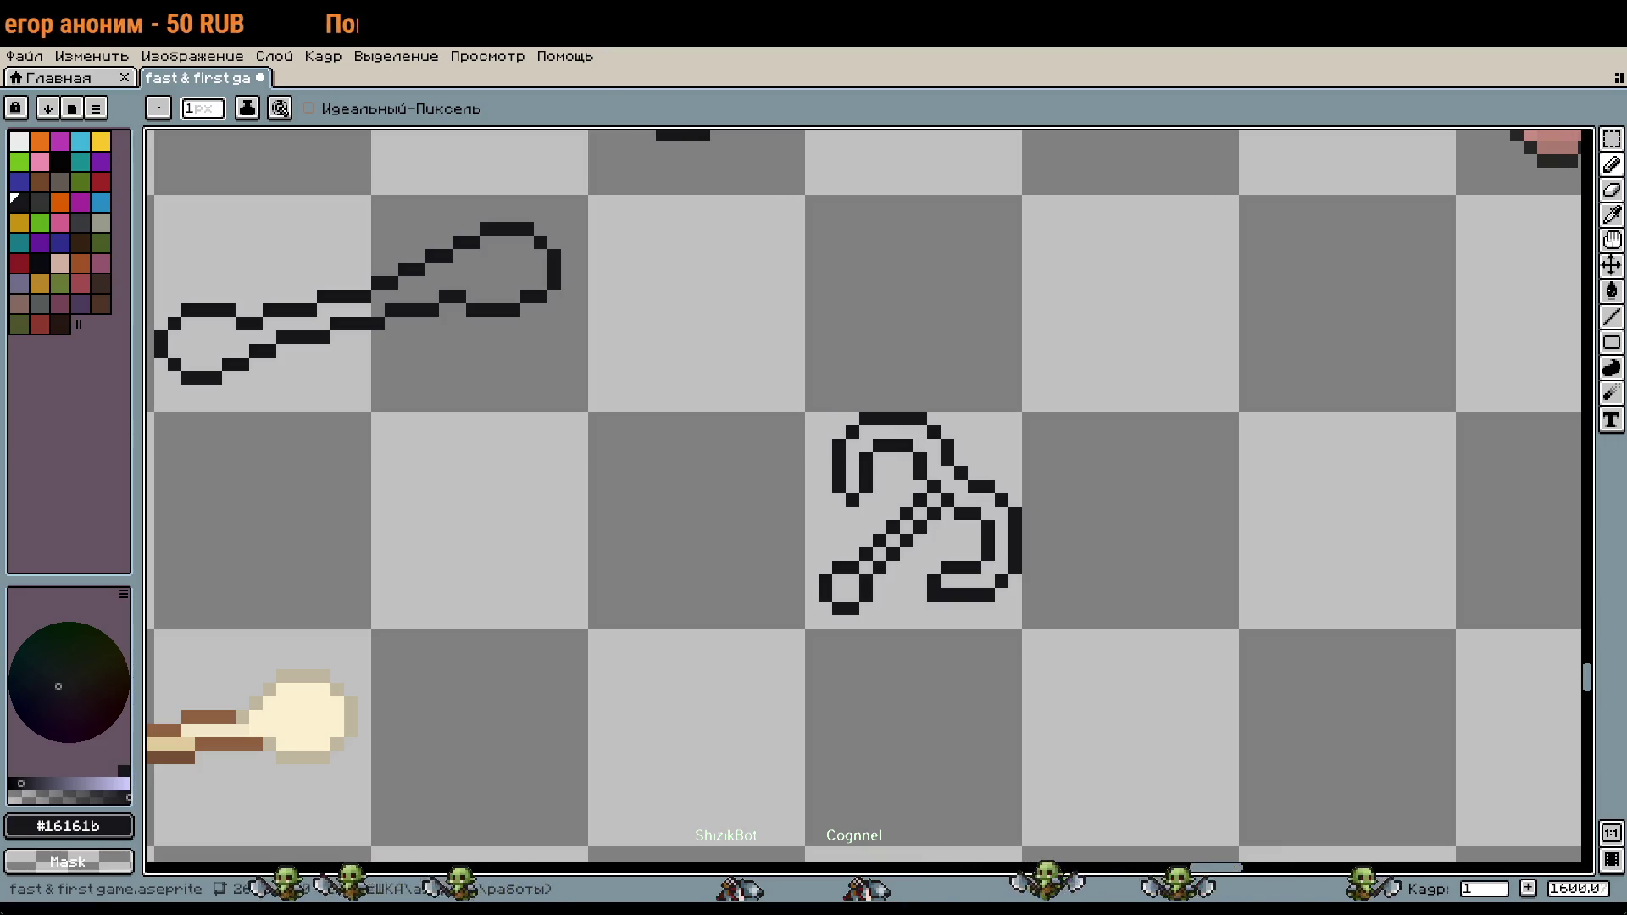
scroll(847, 508, "down", 1)
scroll(1195, 276, "up", 4)
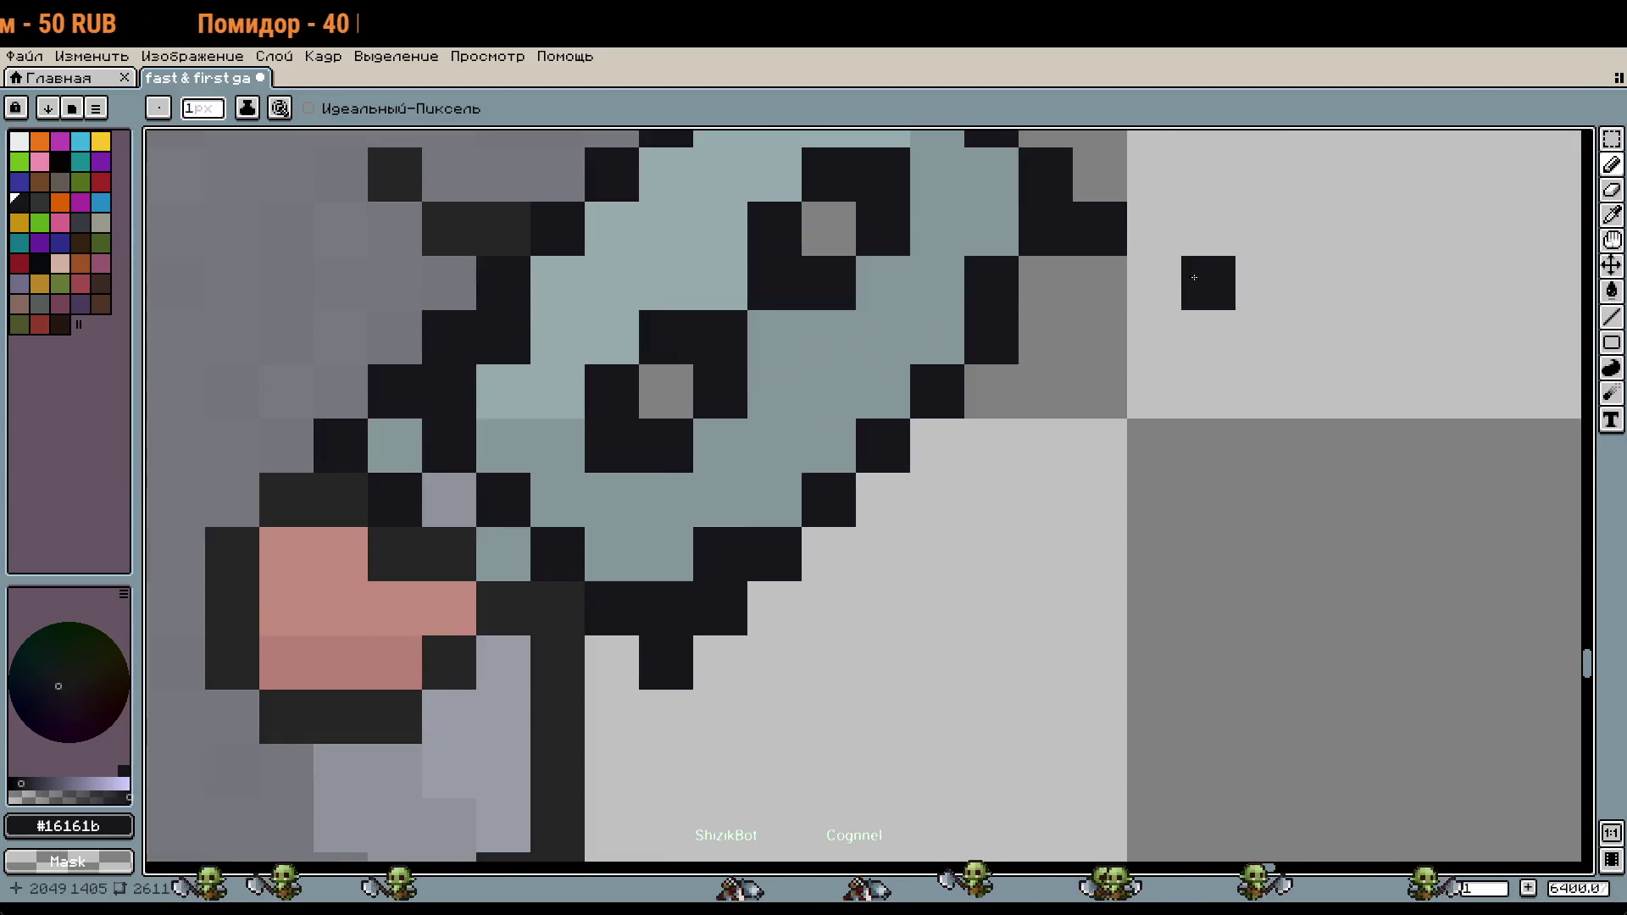
Step: Sample gray-blue #849698 from the rat sprite and bucket-fill the hook's inner strip and end ring
left_click(871, 320, "alt")
scroll(871, 464, "down", 8)
scroll(1209, 207, "up", 2)
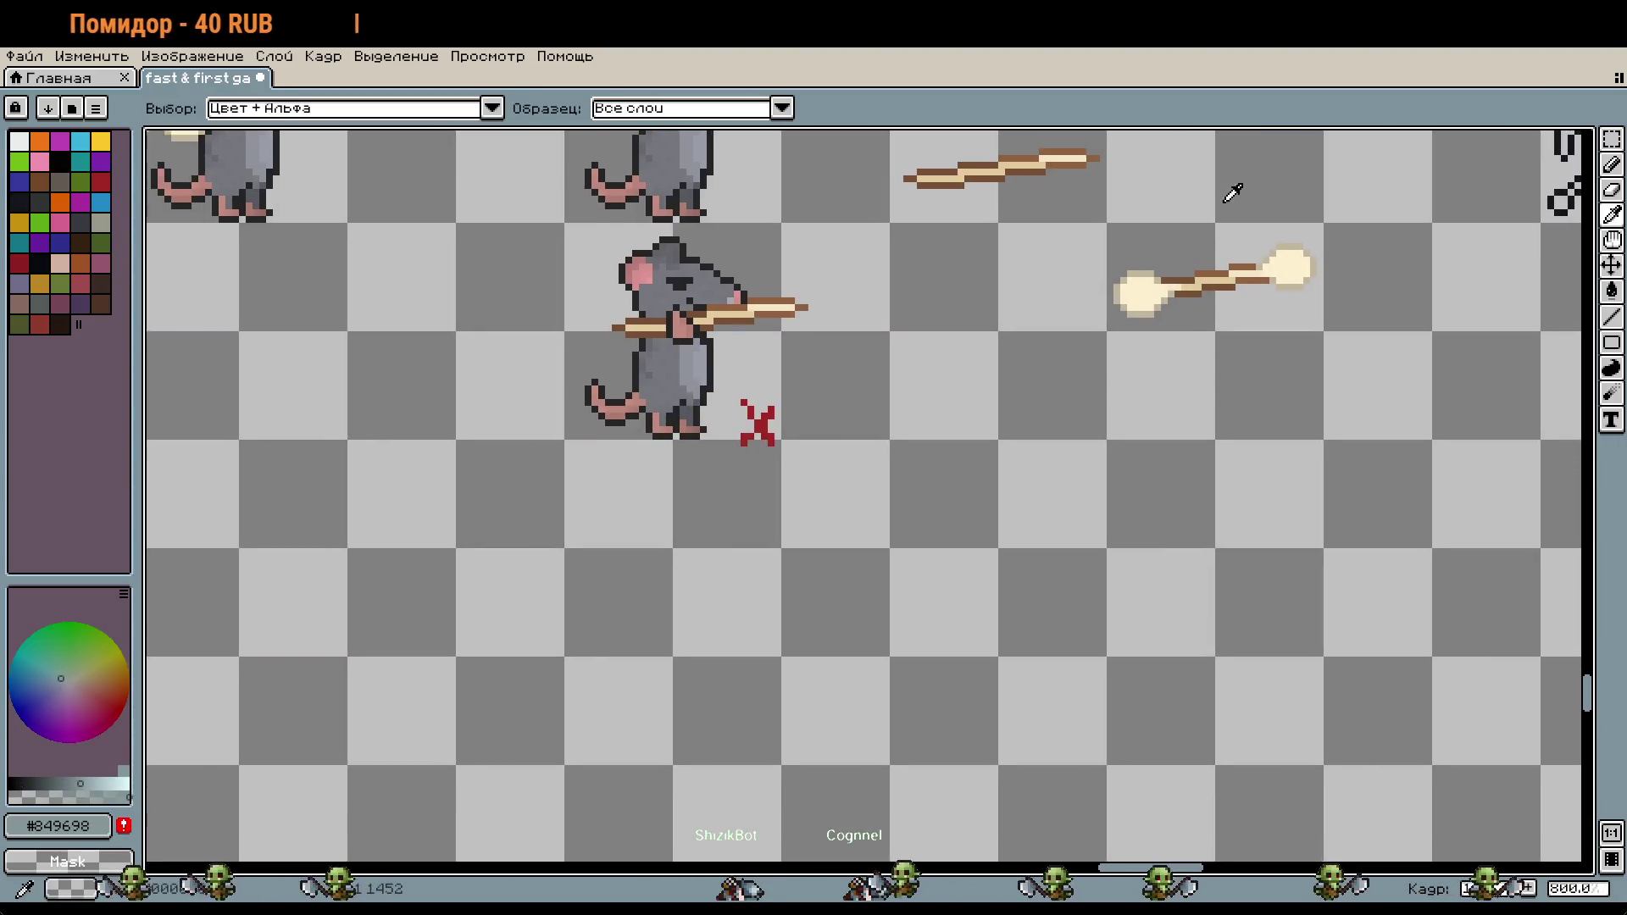
left_click_drag(1209, 207, 602, 505)
scroll(894, 328, "up", 5)
key("g")
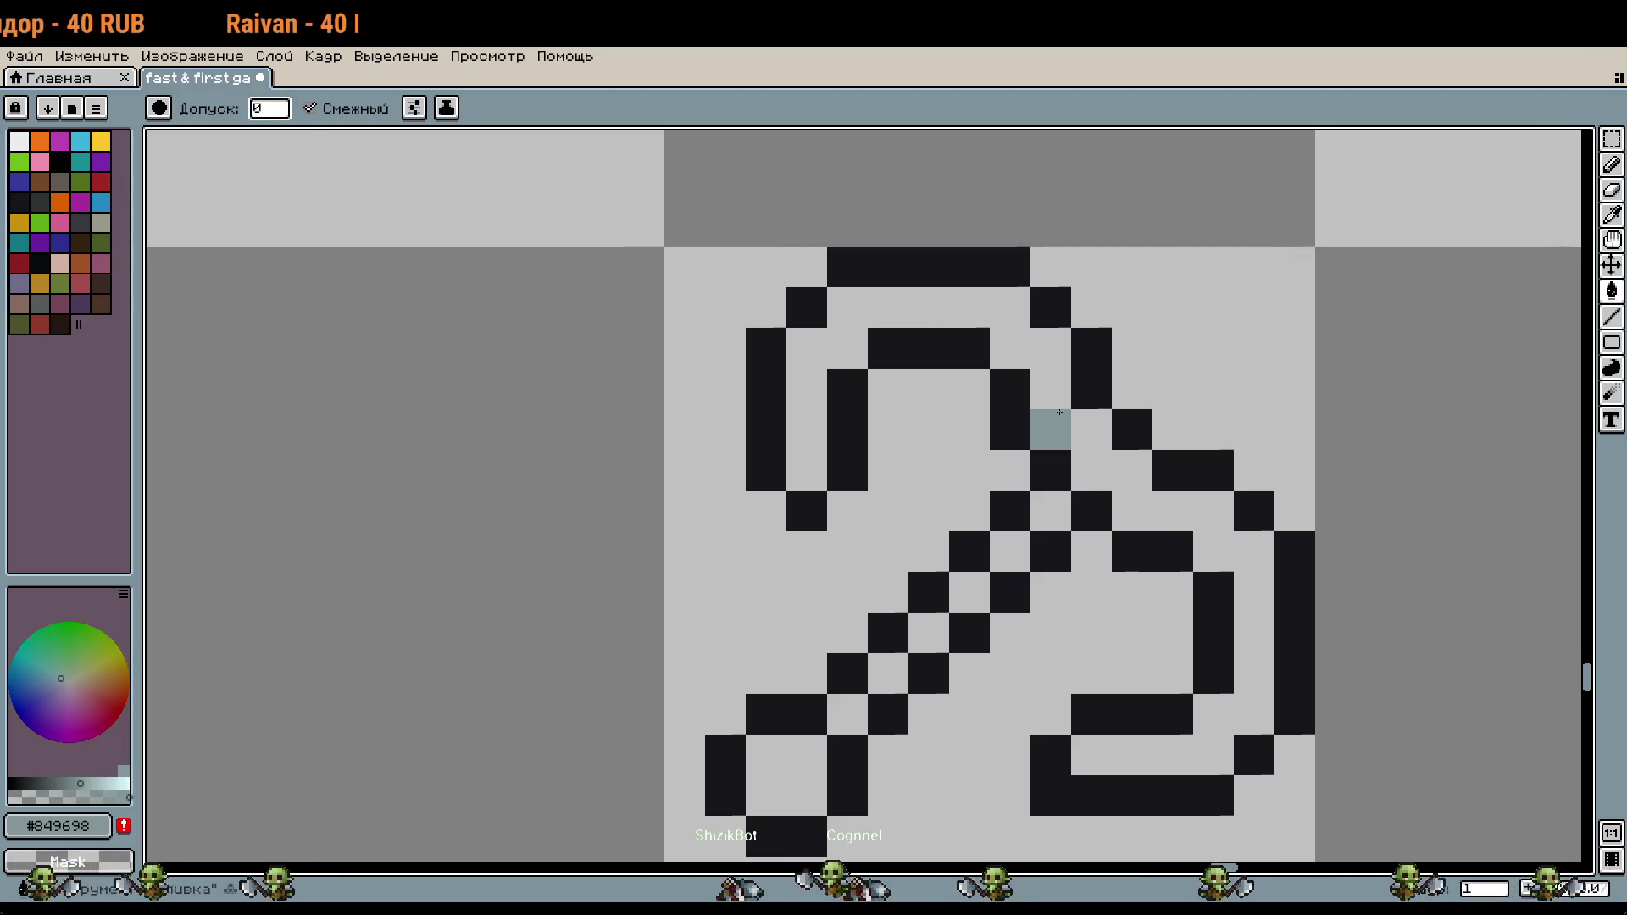
left_click(1035, 510)
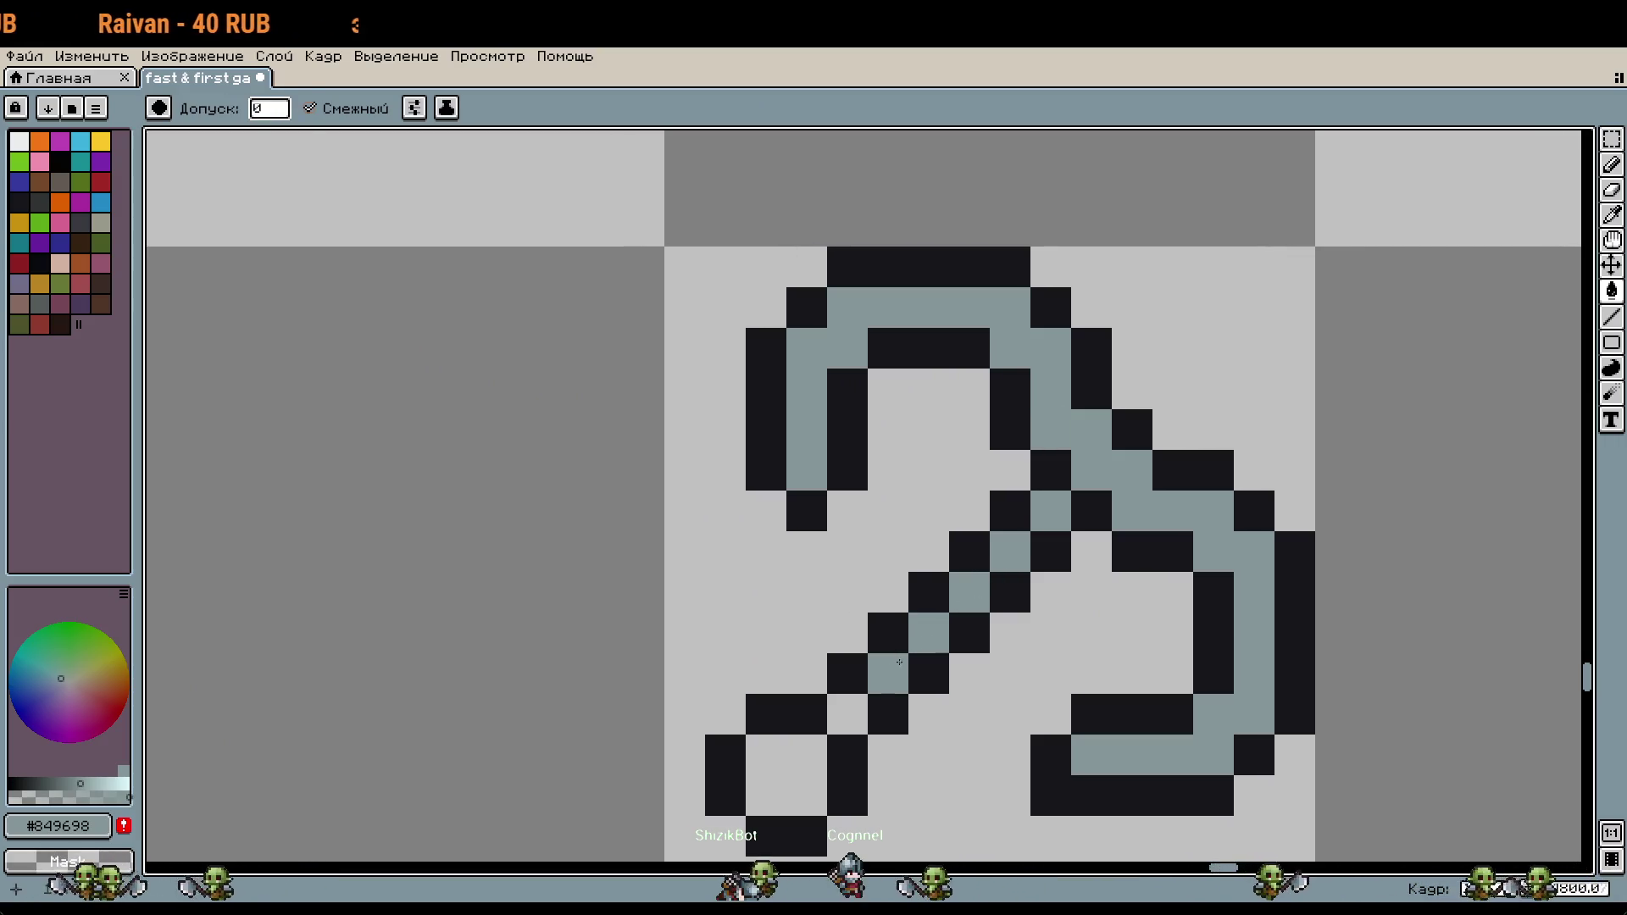
left_click(814, 747)
Step: Eyedrop the lighter gray-blue #95a9ab from the rat's shield and return to the Pencil
key("b")
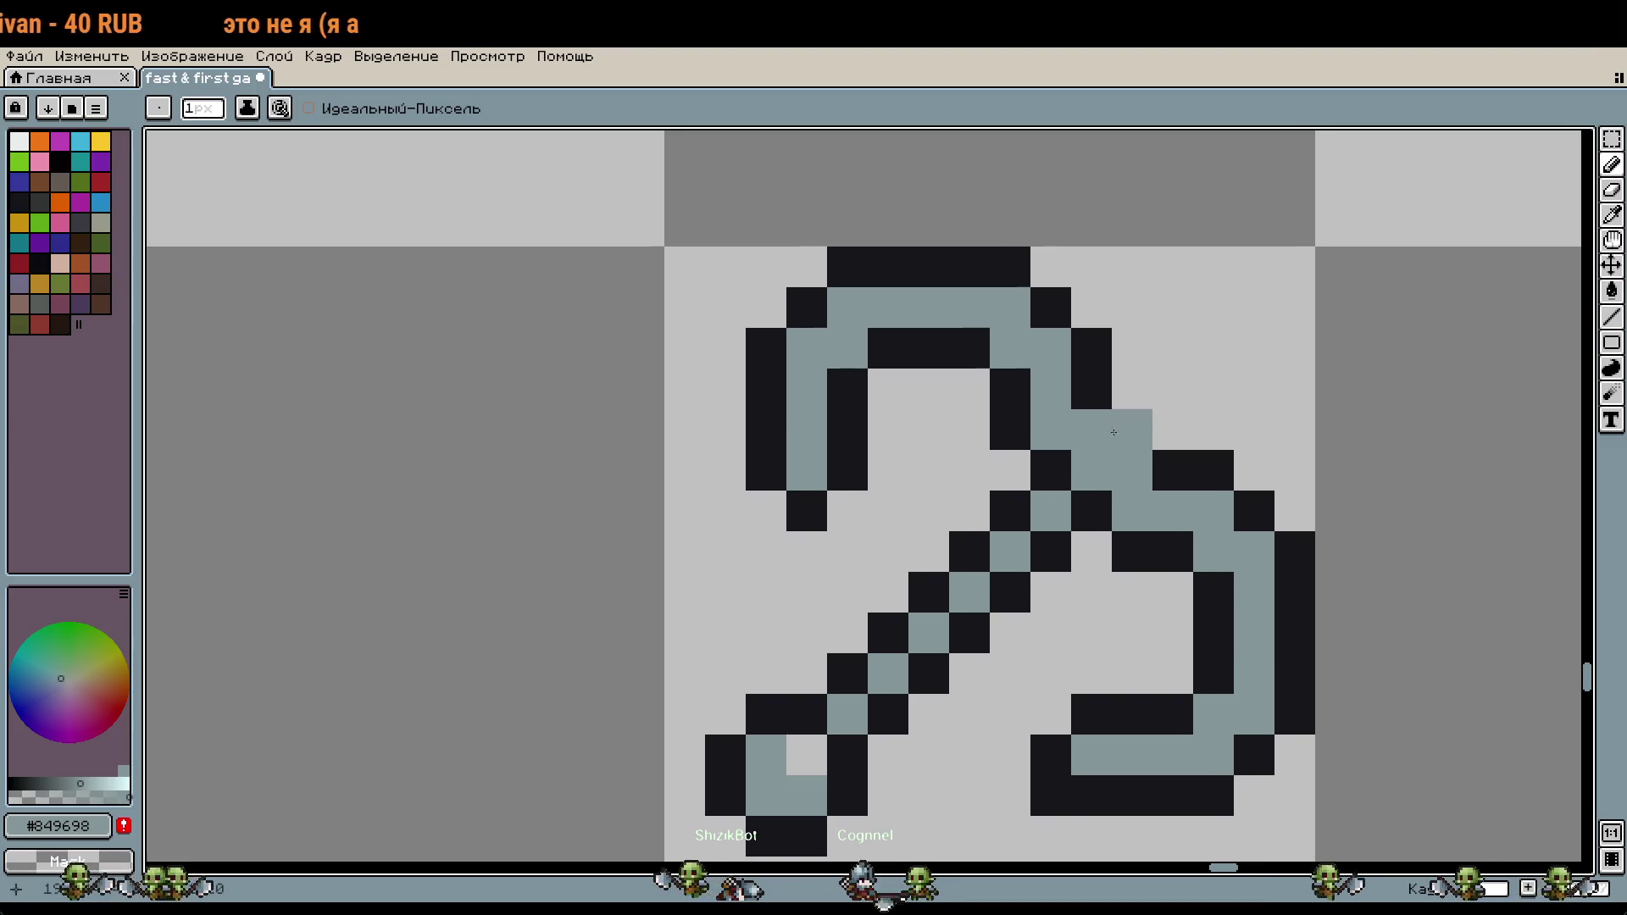
scroll(1112, 433, "down", 5)
scroll(919, 509, "up", 5)
key("i")
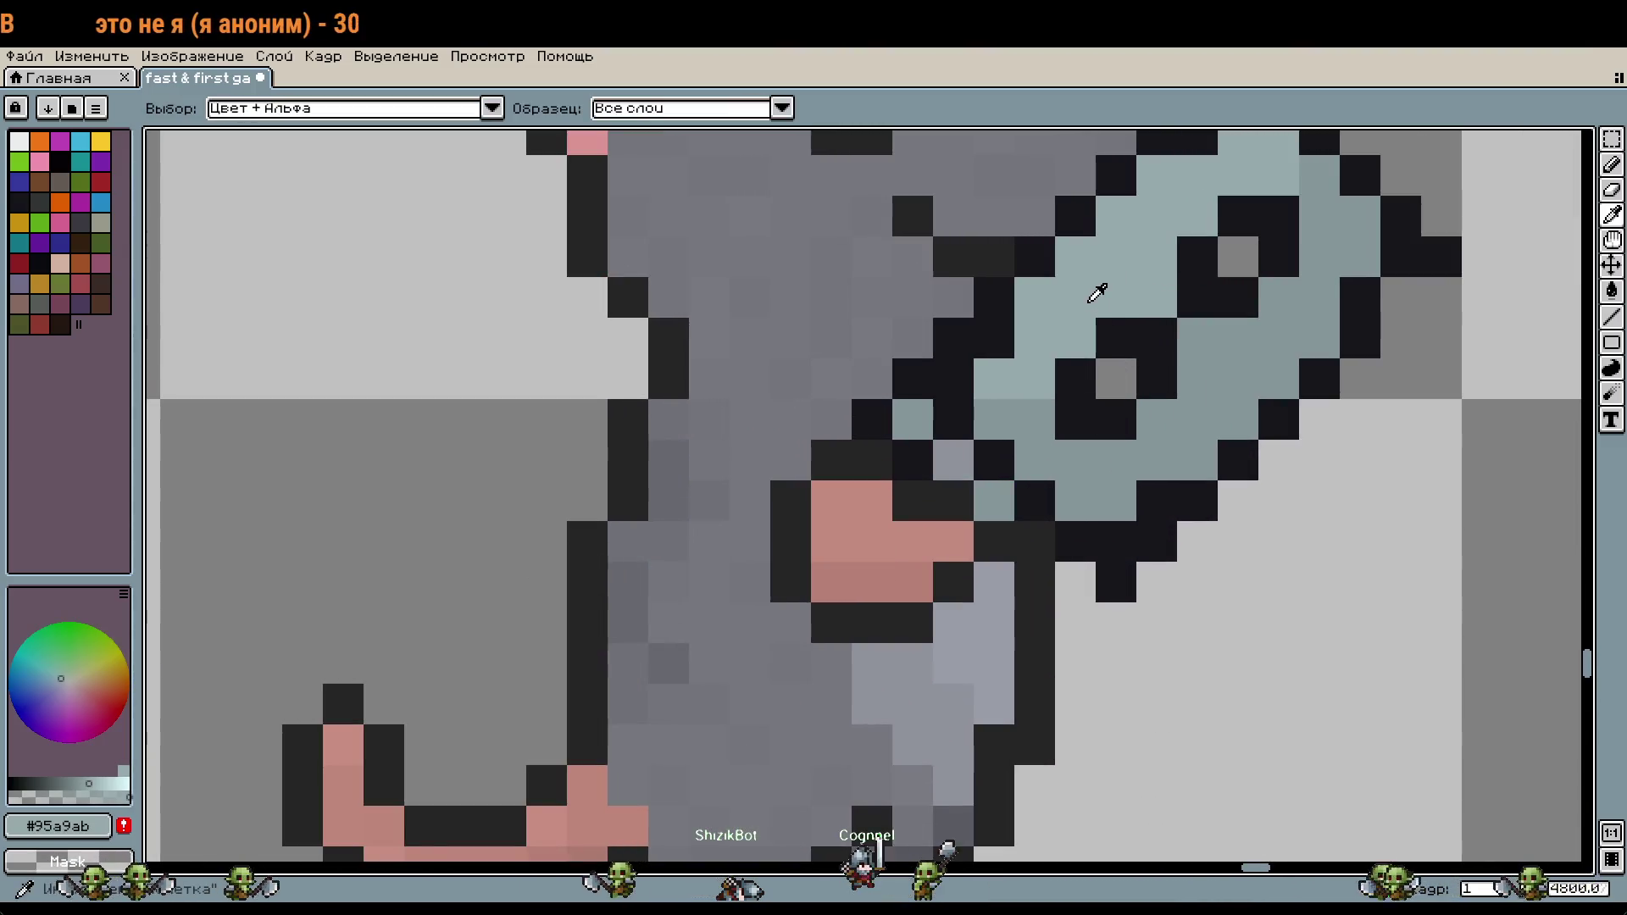
left_click(1098, 292)
key("b")
scroll(1098, 292, "down", 5)
scroll(817, 139, "up", 5)
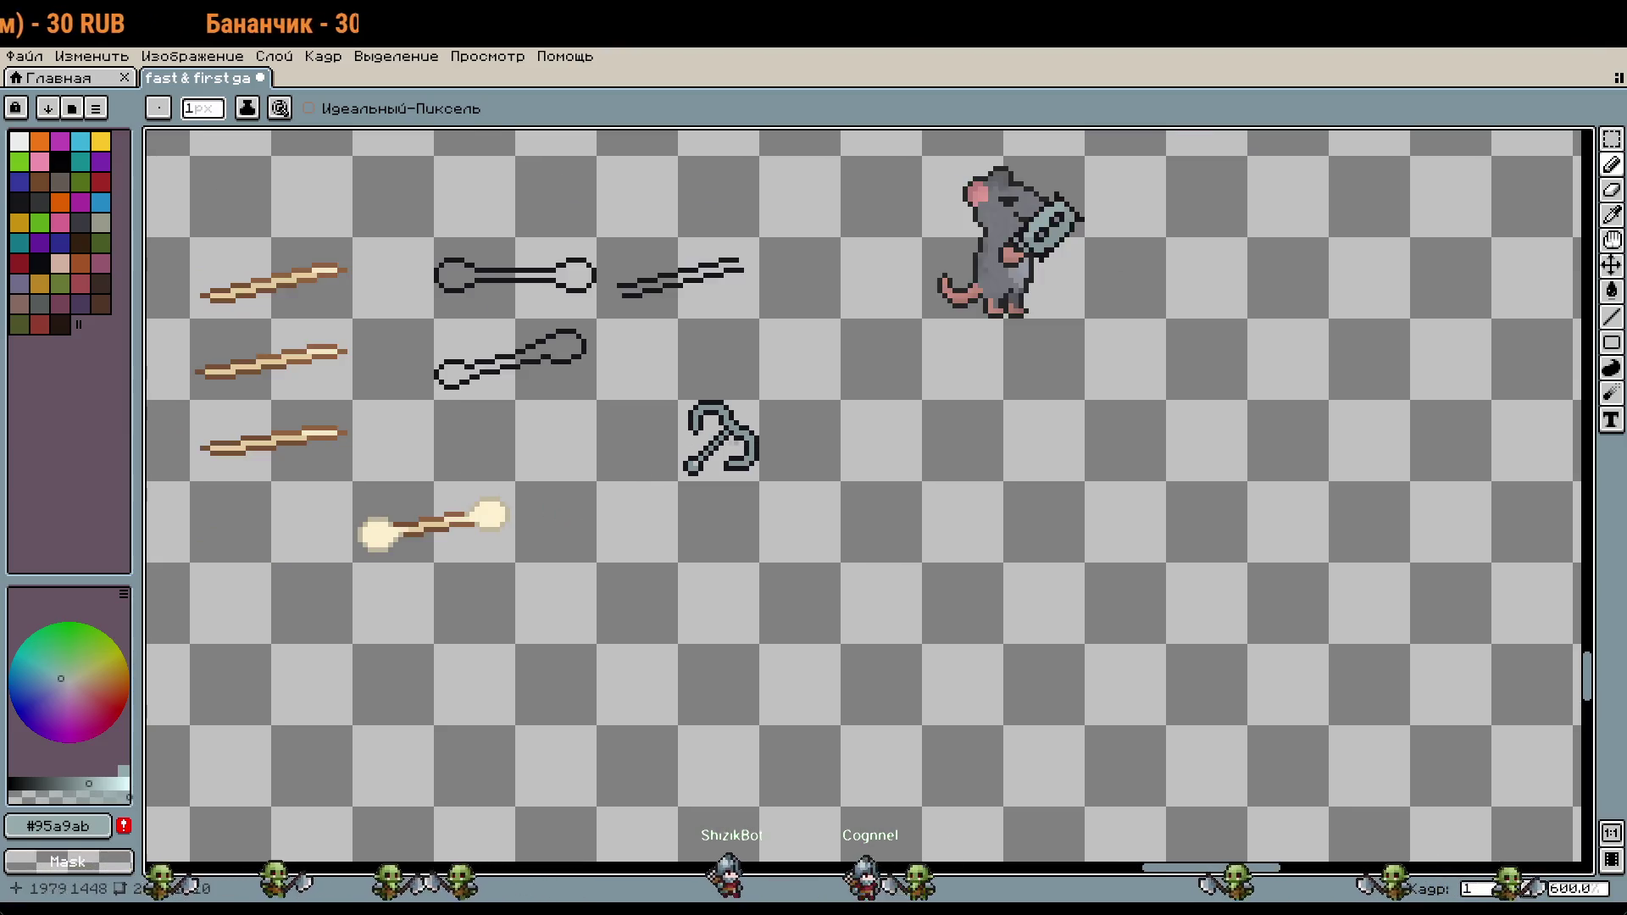
Step: Paint #95a9ab highlights along the lower-right bar, the upper-left inner curve, and one inner pixel
scroll(737, 435, "up", 4)
left_click(661, 535)
scroll(662, 535, "down", 2)
scroll(812, 607, "up", 2)
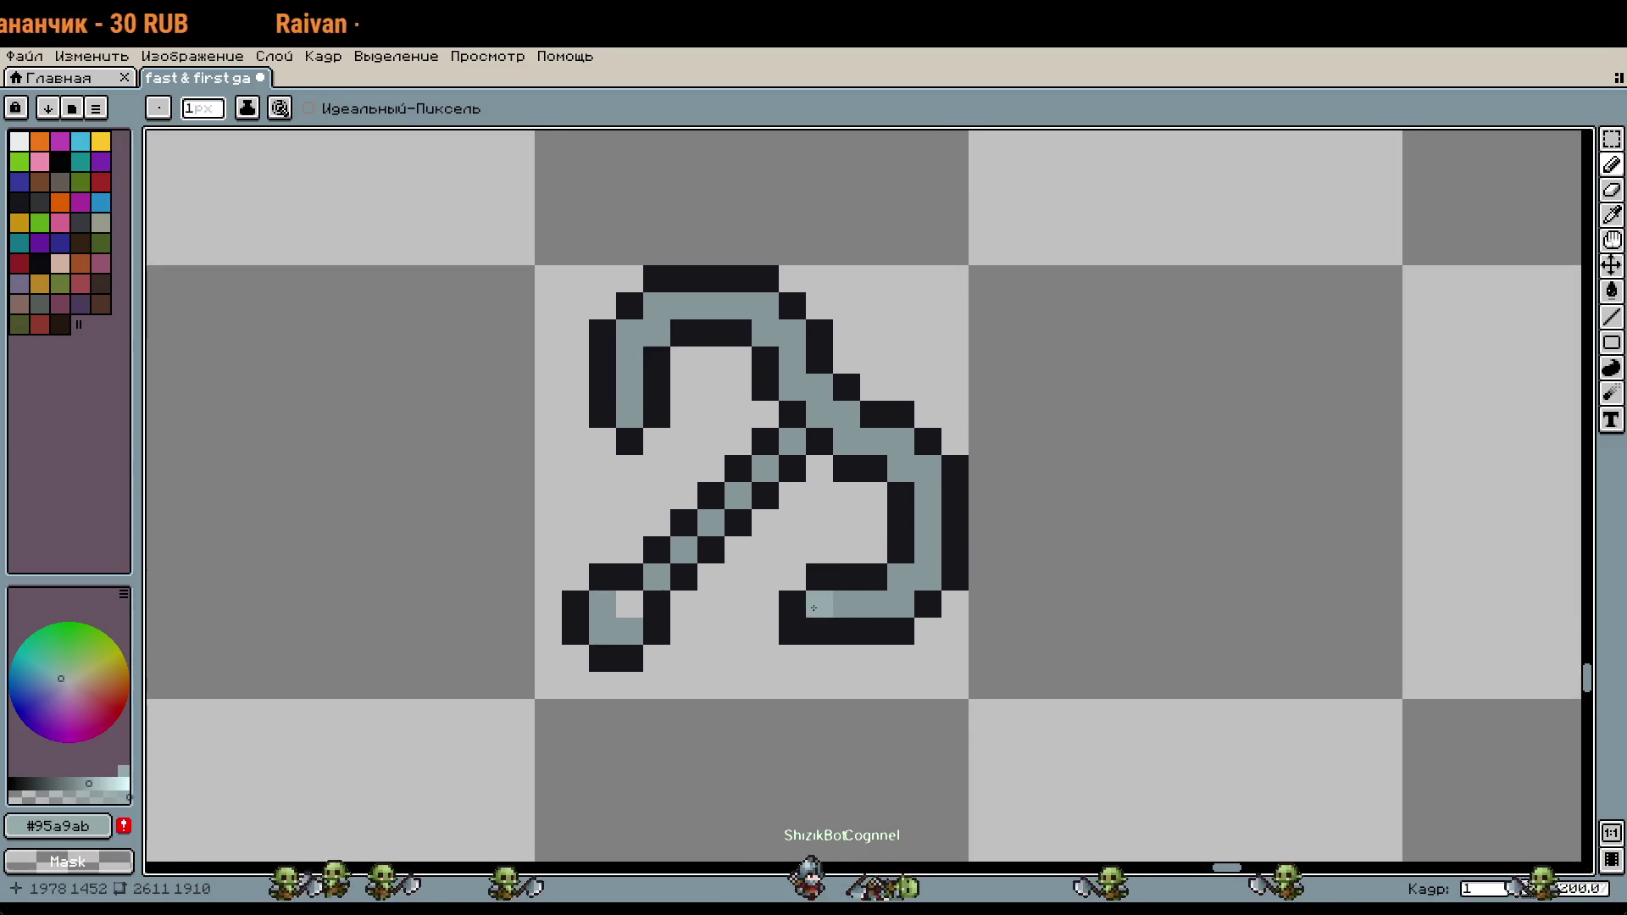
left_click_drag(811, 607, 901, 577)
left_click_drag(629, 334, 648, 349)
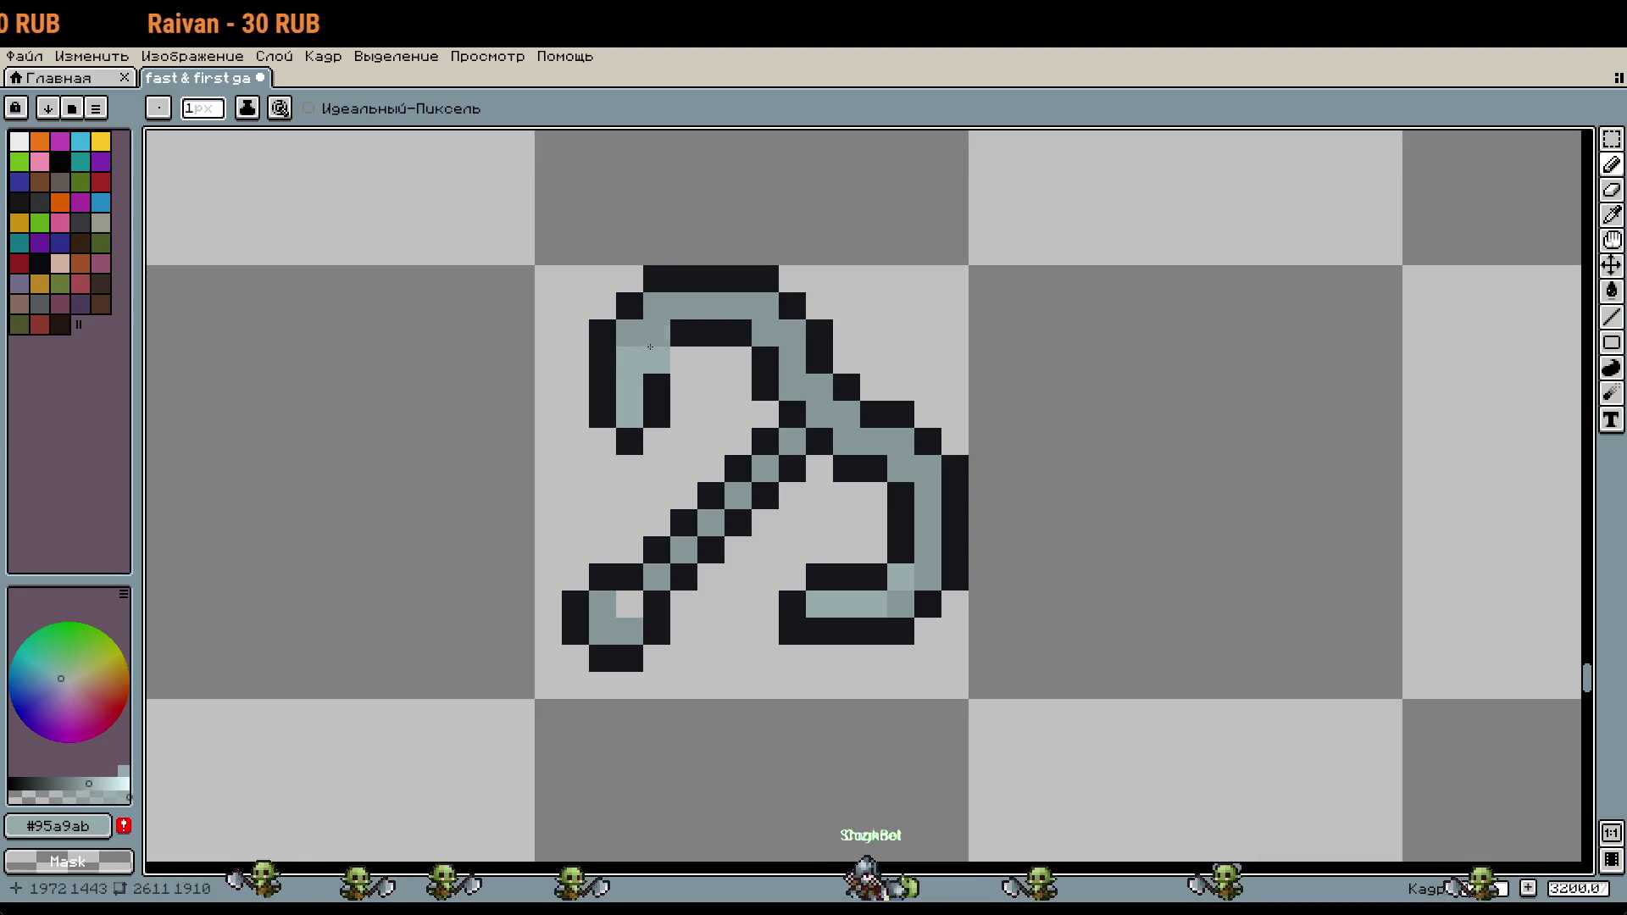
scroll(817, 450, "down", 2)
scroll(818, 450, "up", 3)
left_click(817, 450)
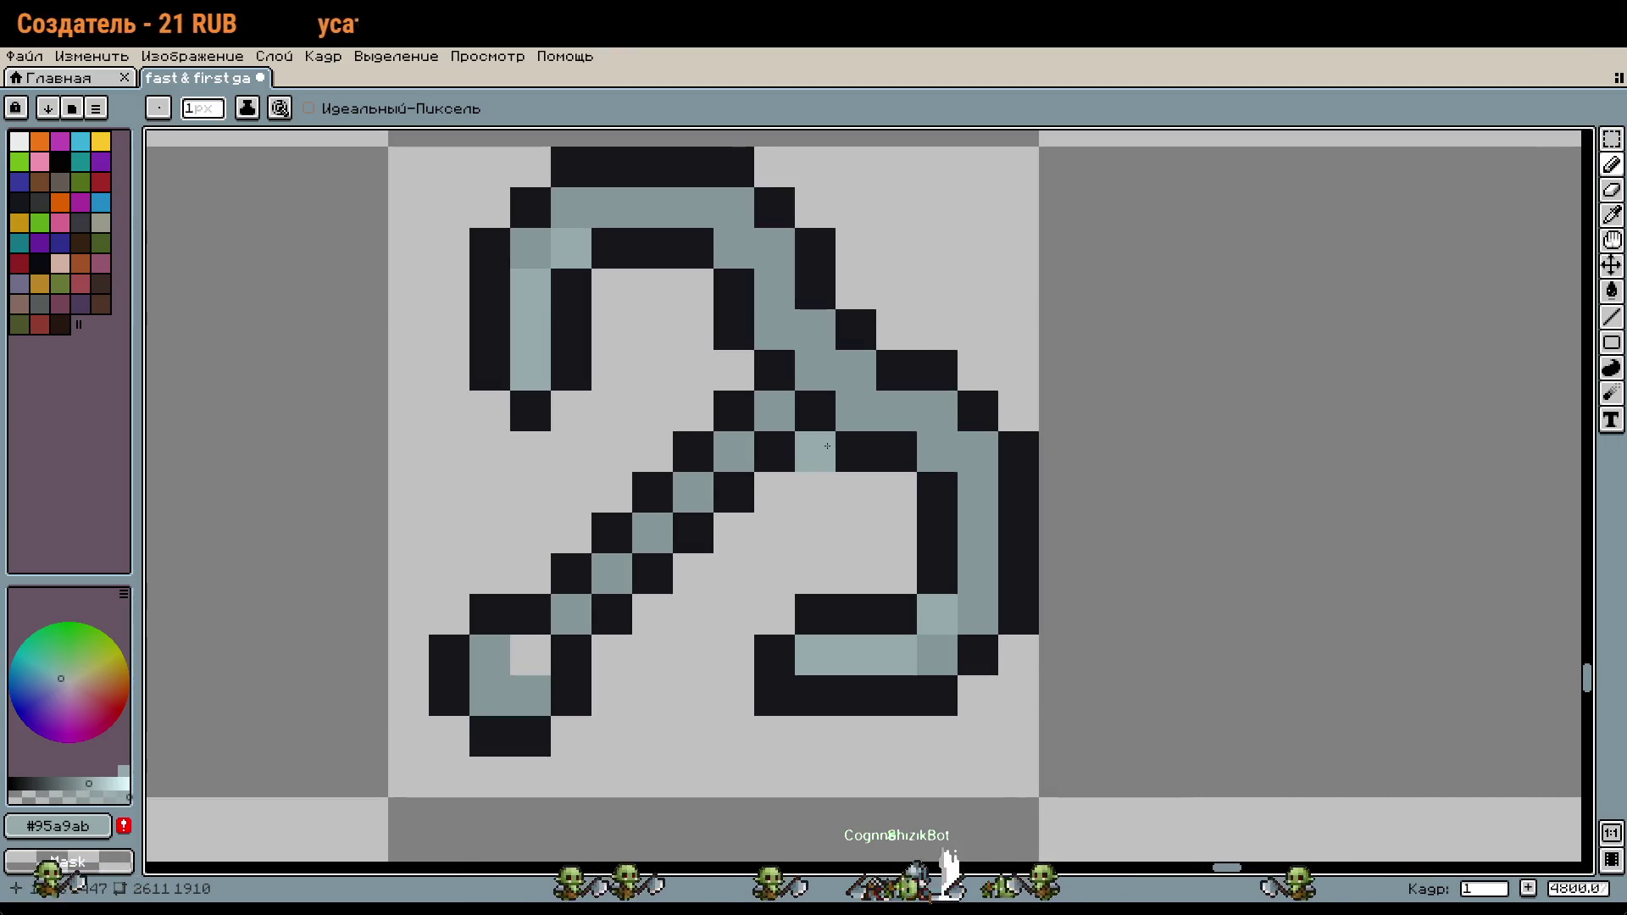
Step: Pick black from the outline and paint one hook pixel black
scroll(827, 446, "down", 3)
scroll(932, 508, "down", 3)
scroll(972, 548, "right", 2)
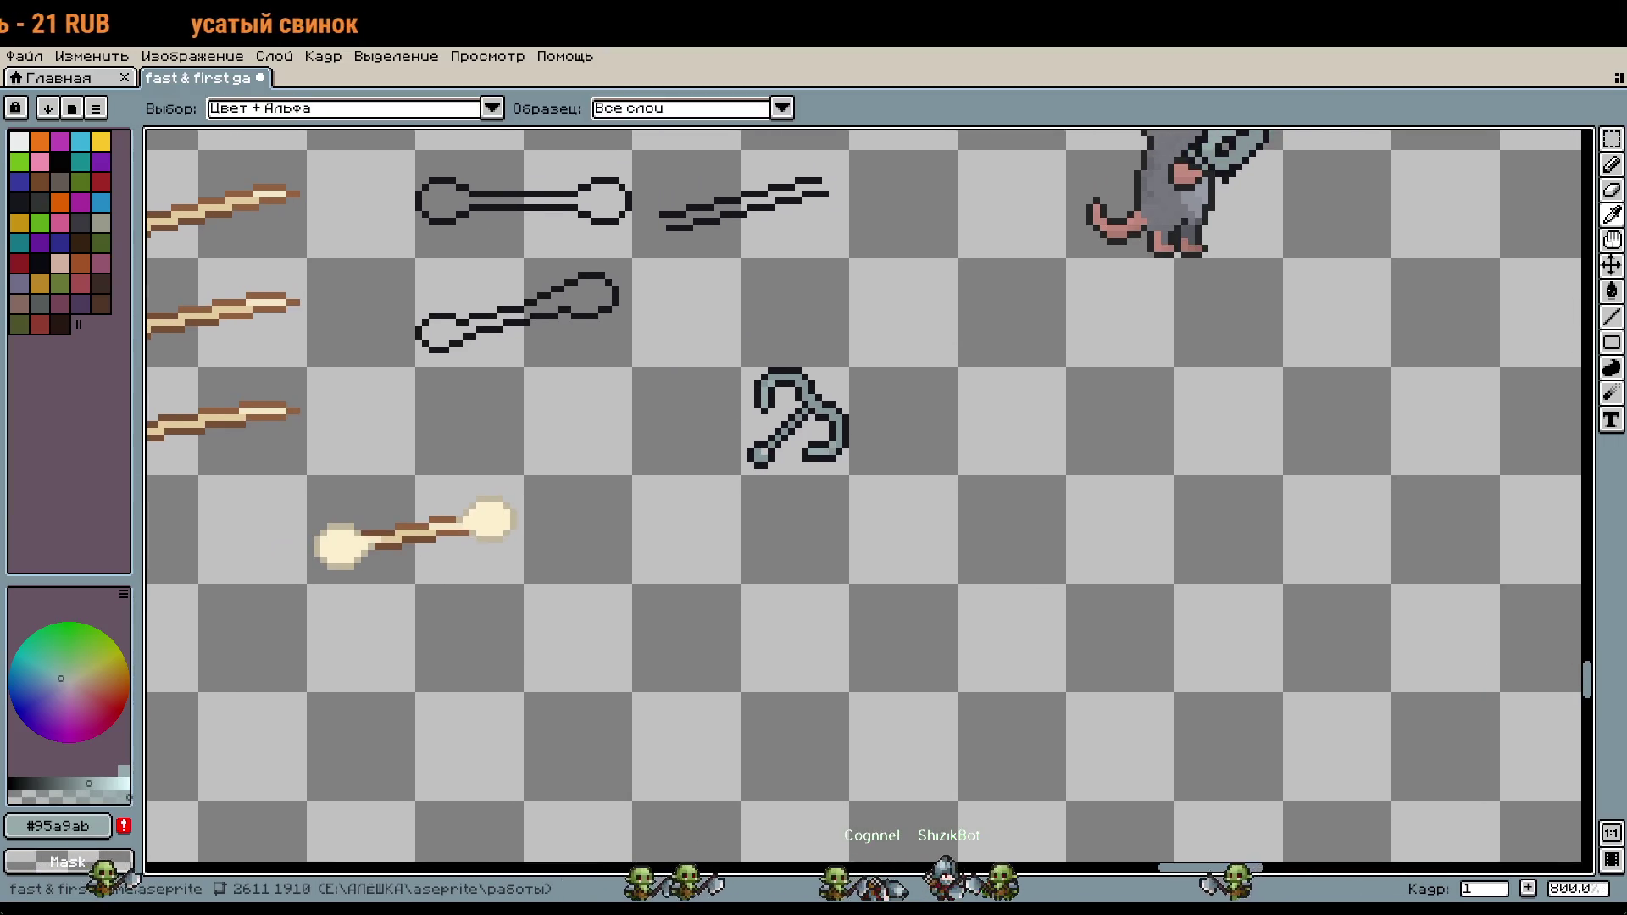
key("b")
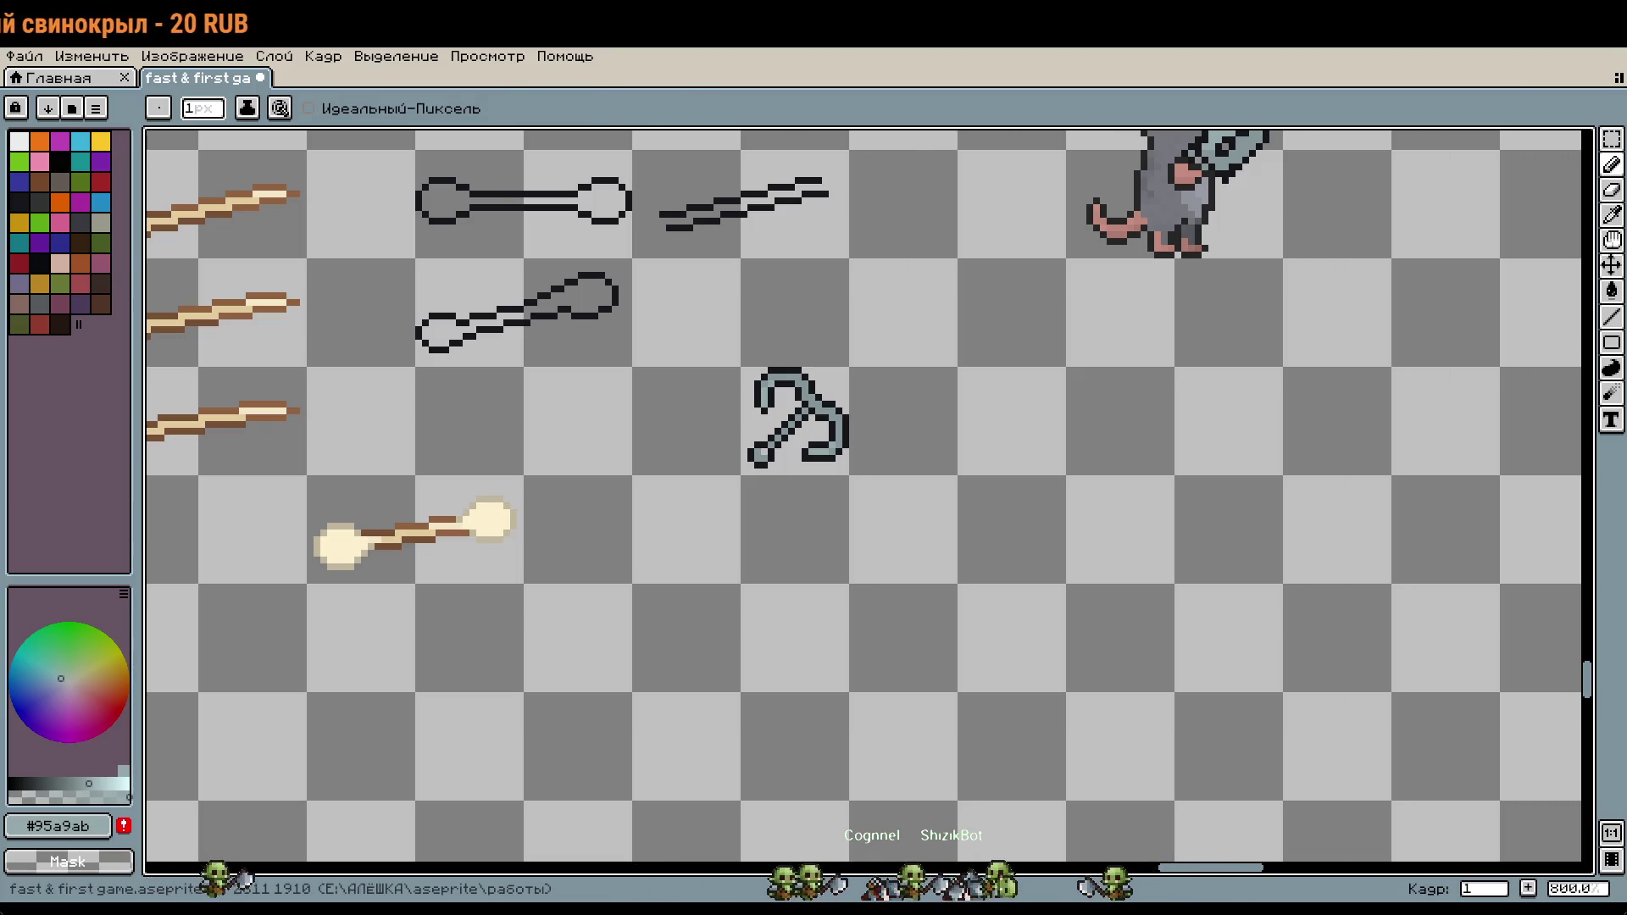
scroll(889, 279, "left", 1)
scroll(850, 361, "up", 2)
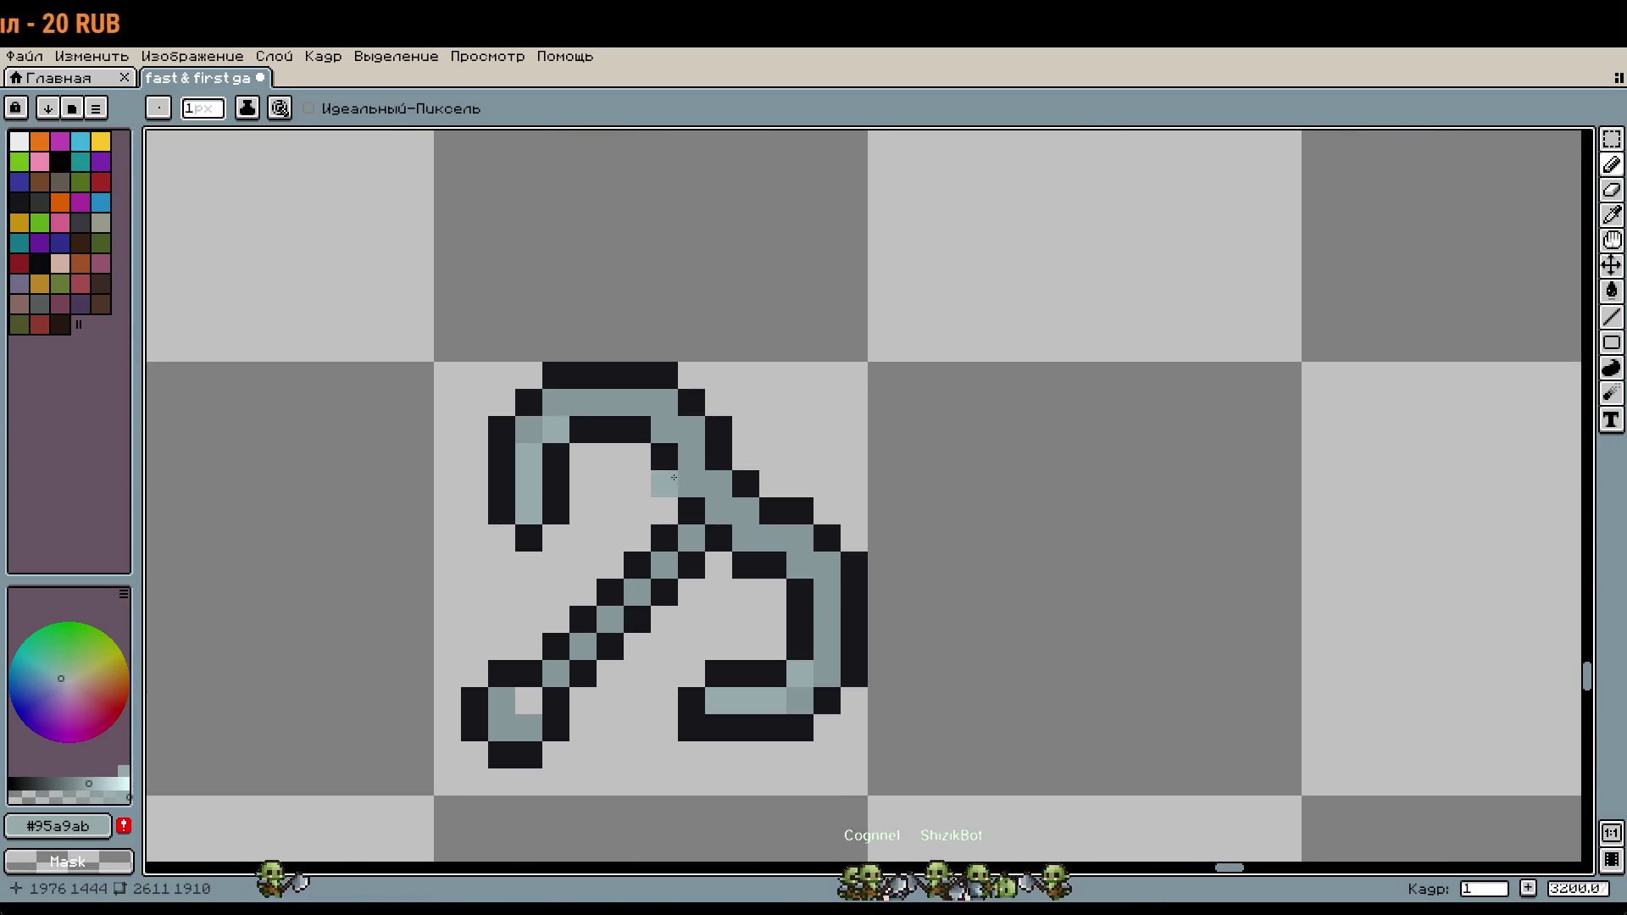
left_click(715, 430, "alt")
left_click(726, 479)
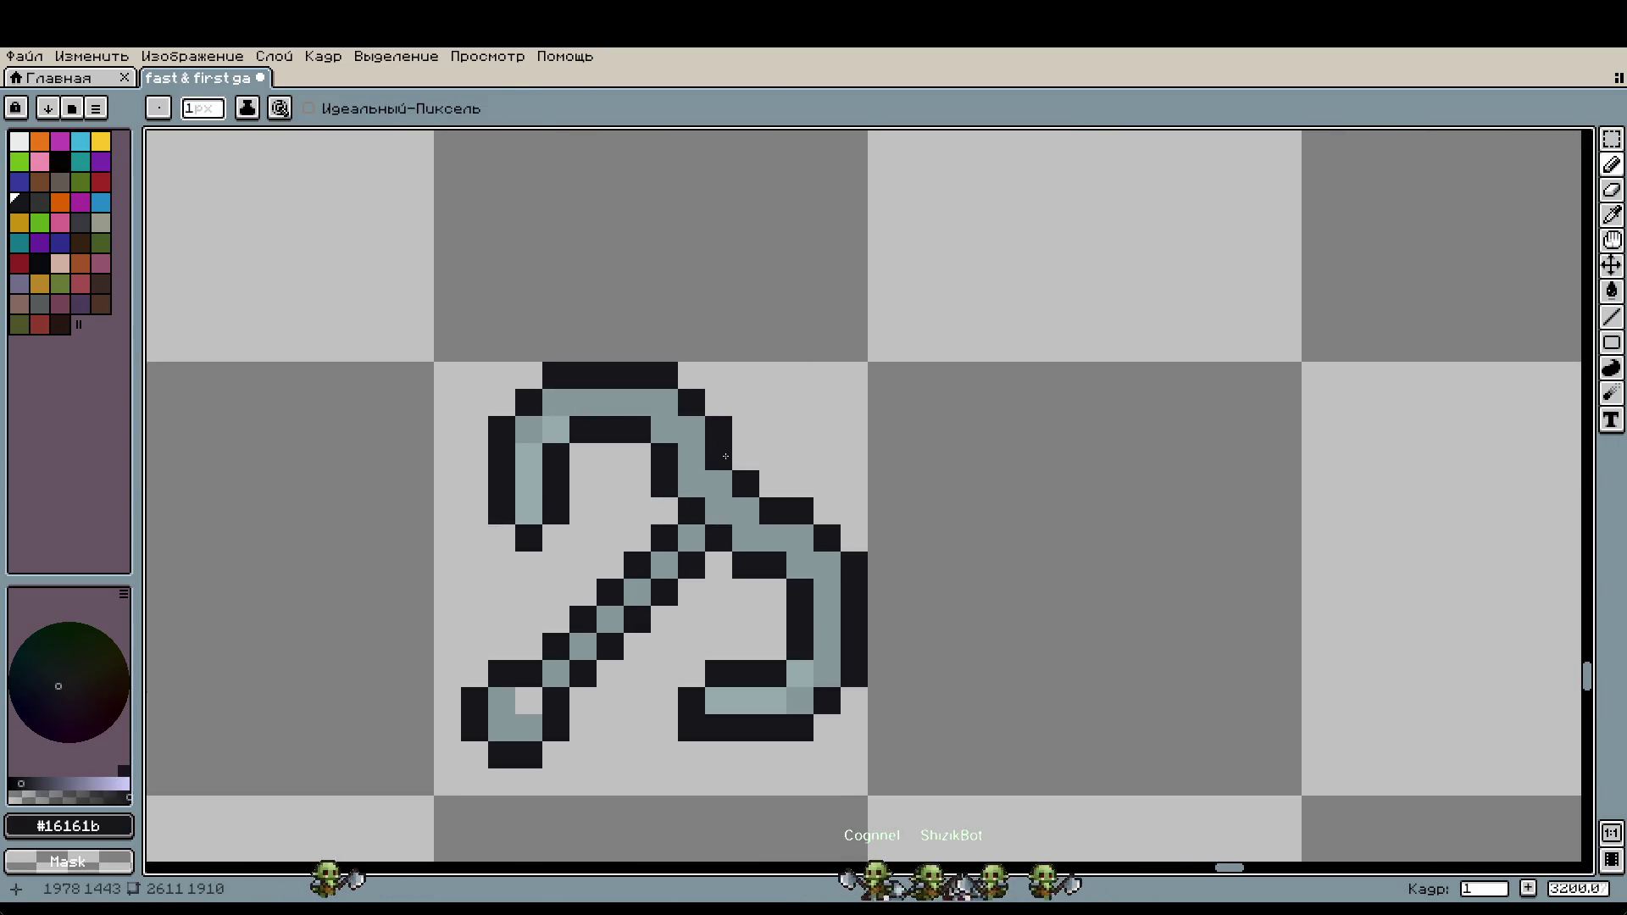
Step: Erase the hook's upper-left curved arm and top bar, then undo to restore it
left_click_drag(720, 406, 465, 523)
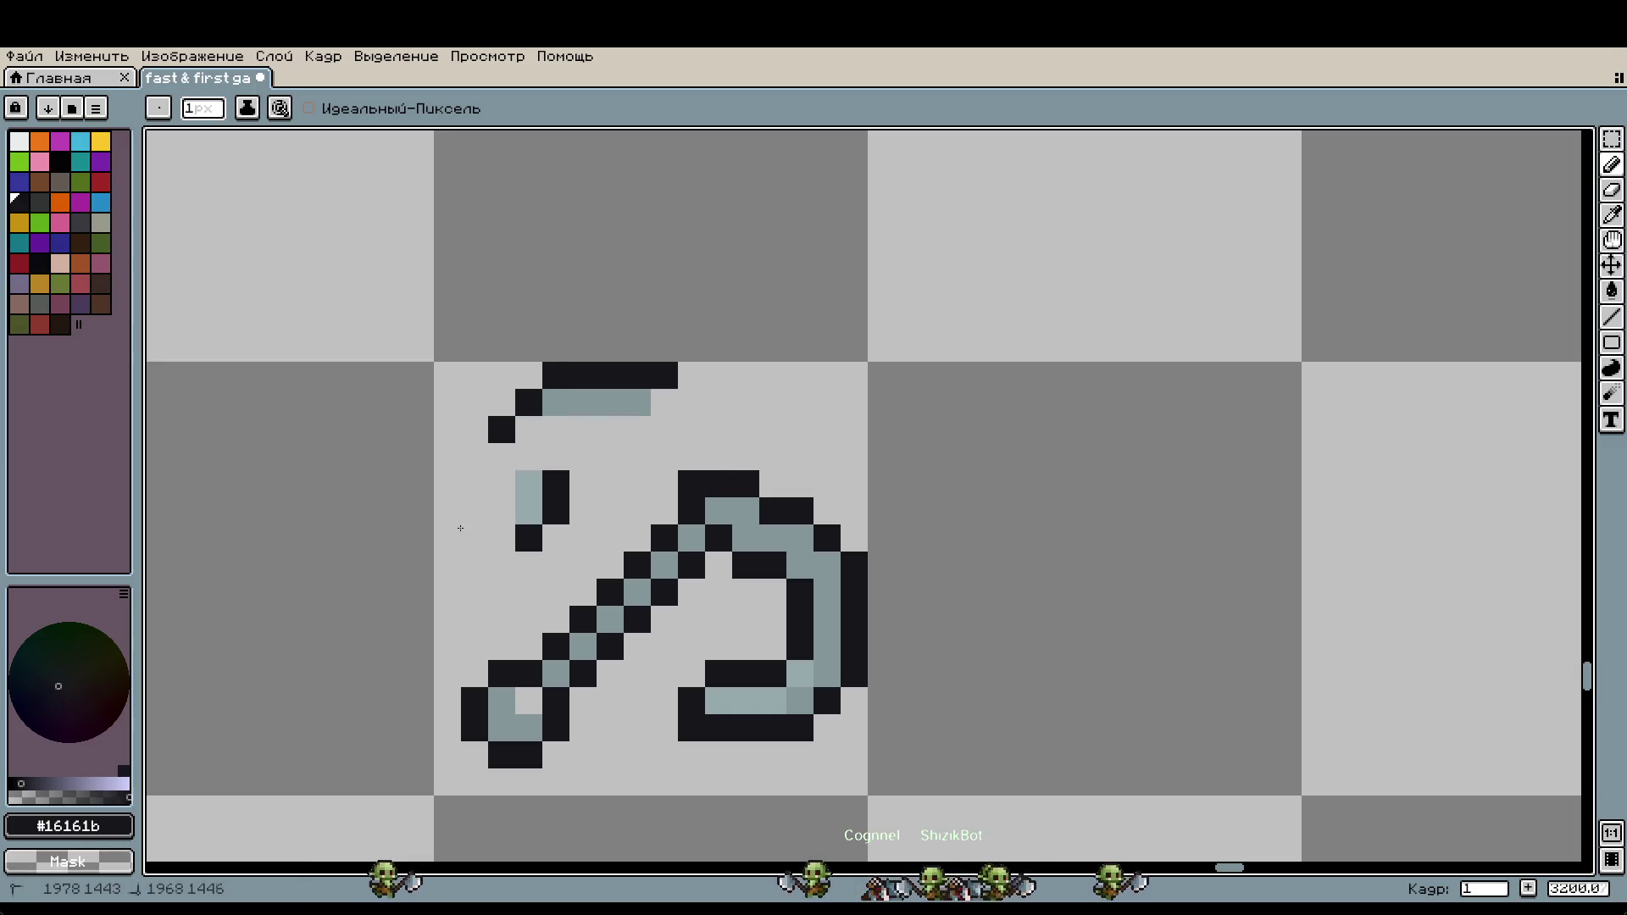
left_click_drag(515, 395, 700, 367)
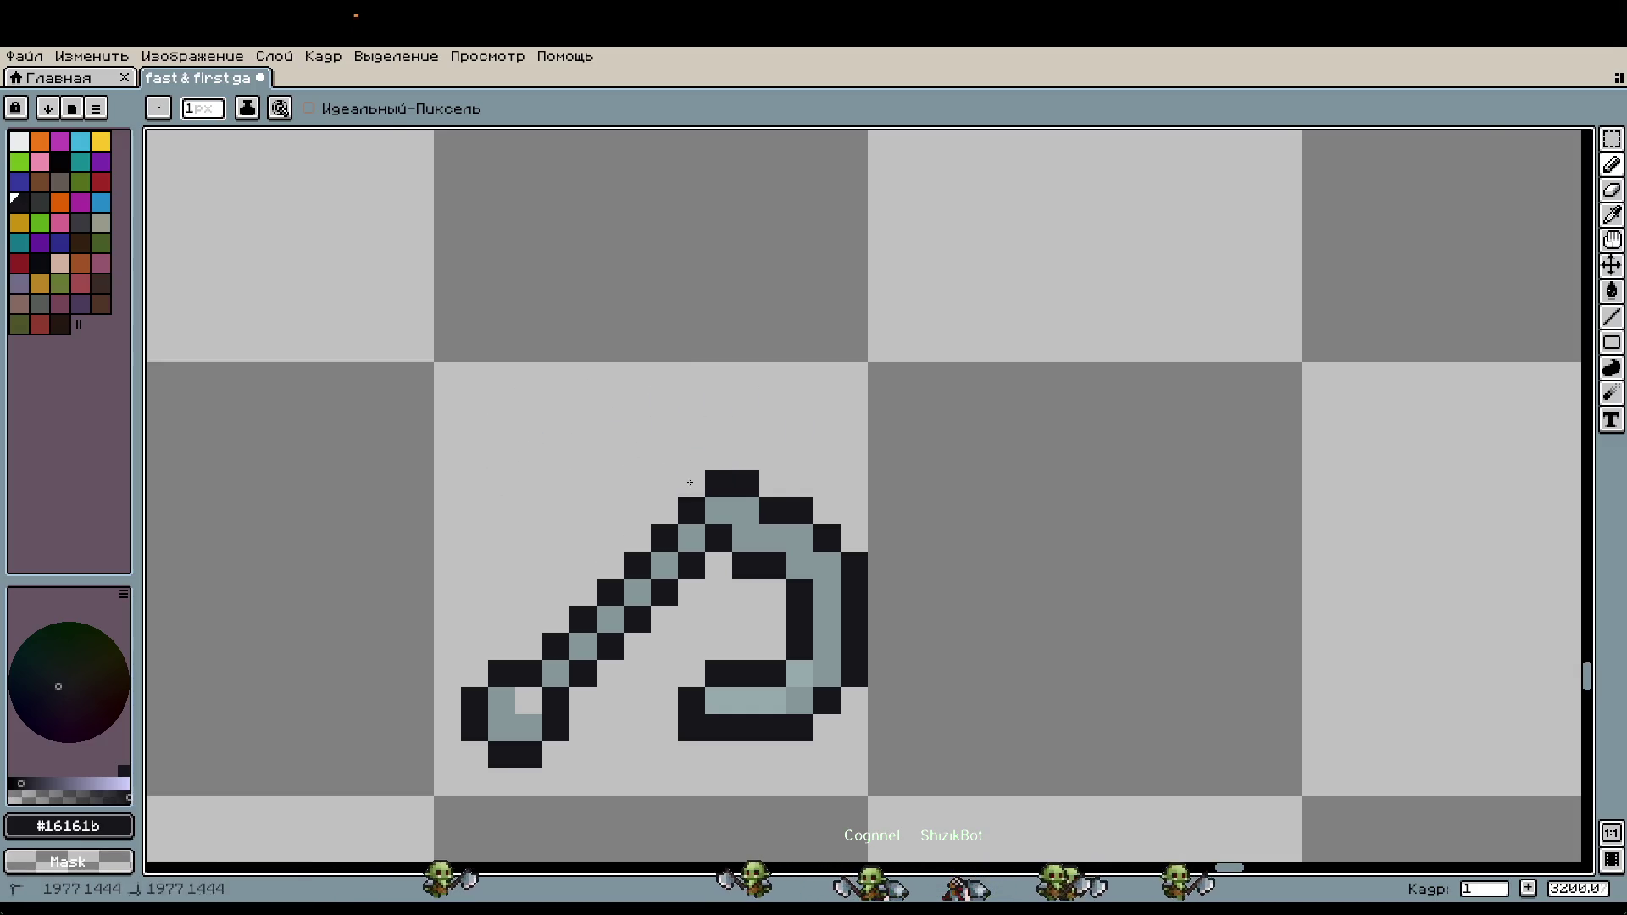
scroll(903, 413, "down", 3)
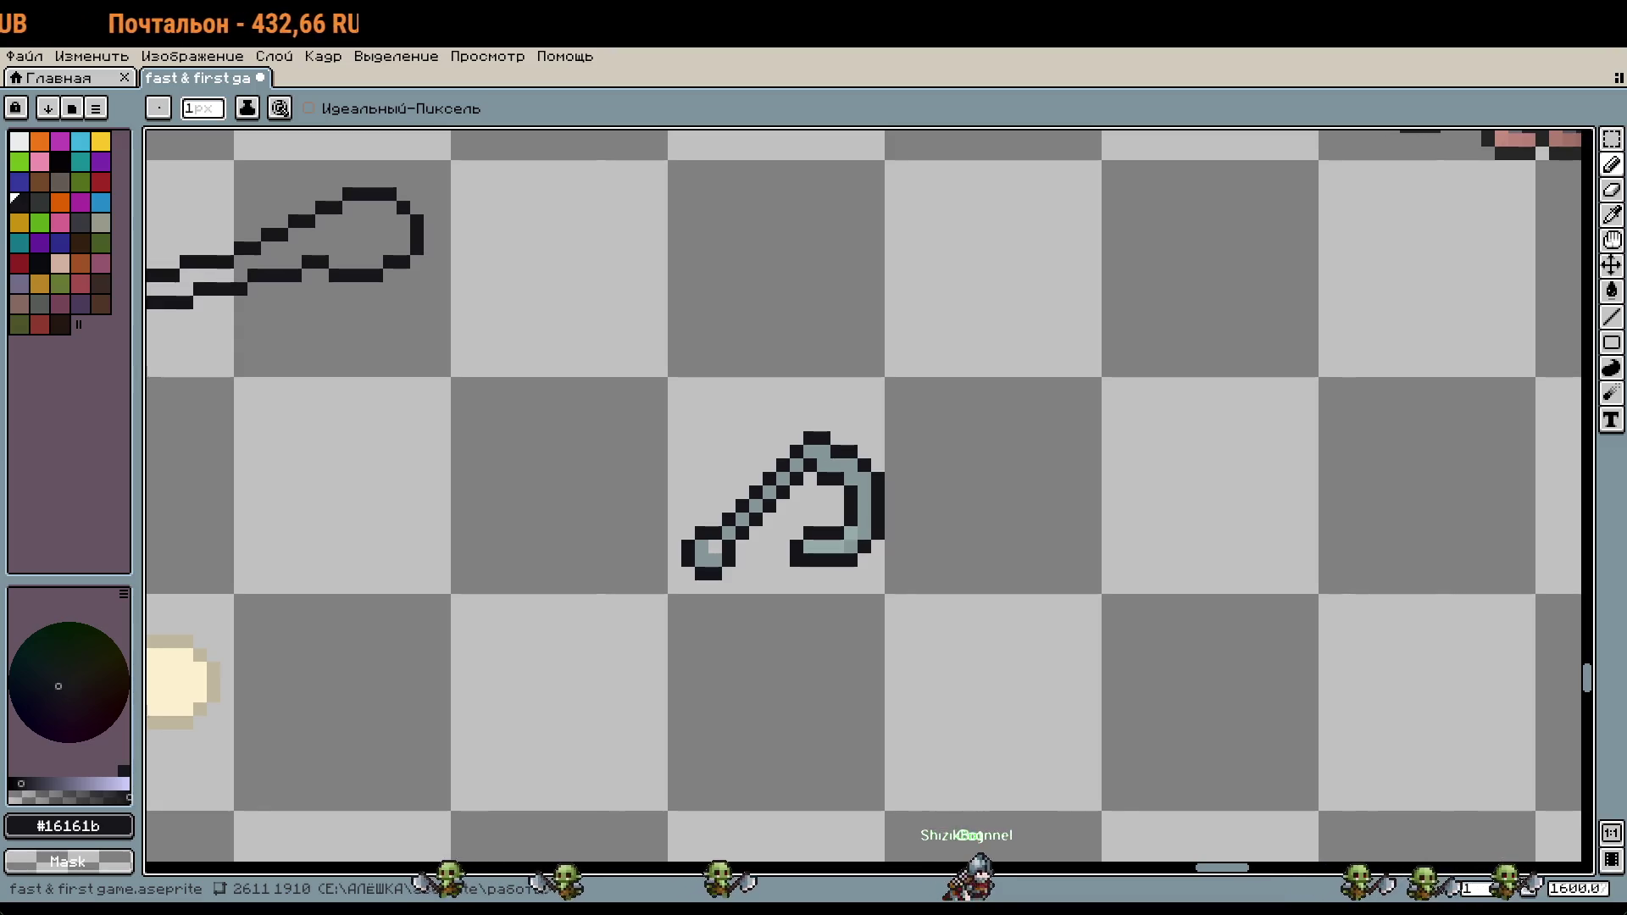
key("v")
key("ctrl+z")
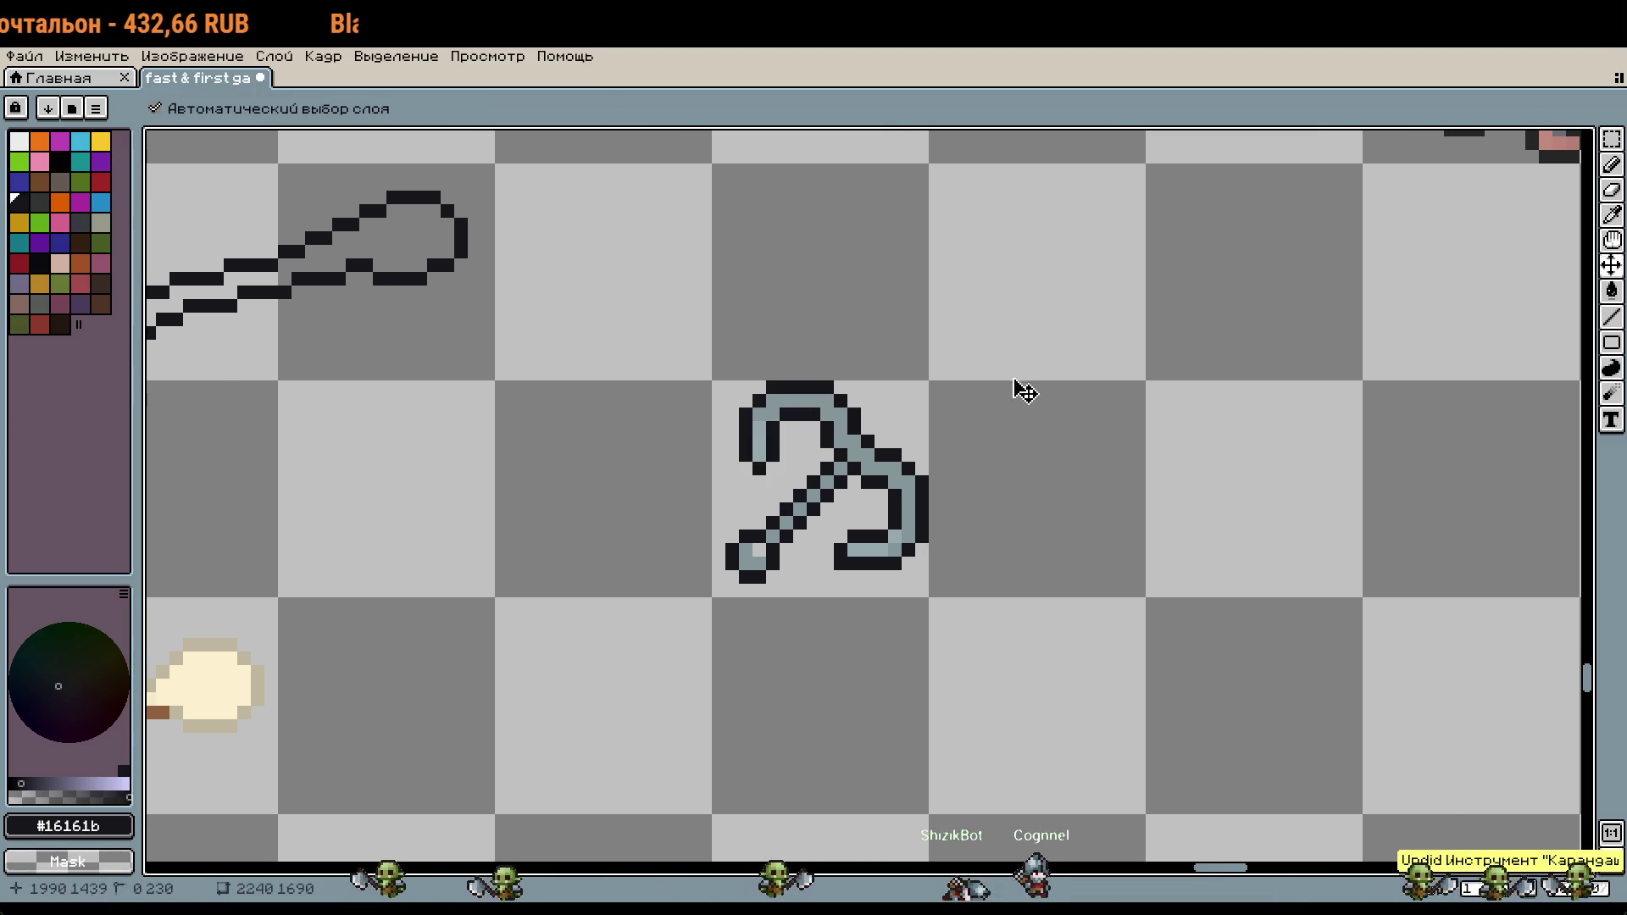
key("b")
Step: Erase the old upper handle pixels and place black outline pixels for a wider hollow handle
scroll(889, 453, "up", 1)
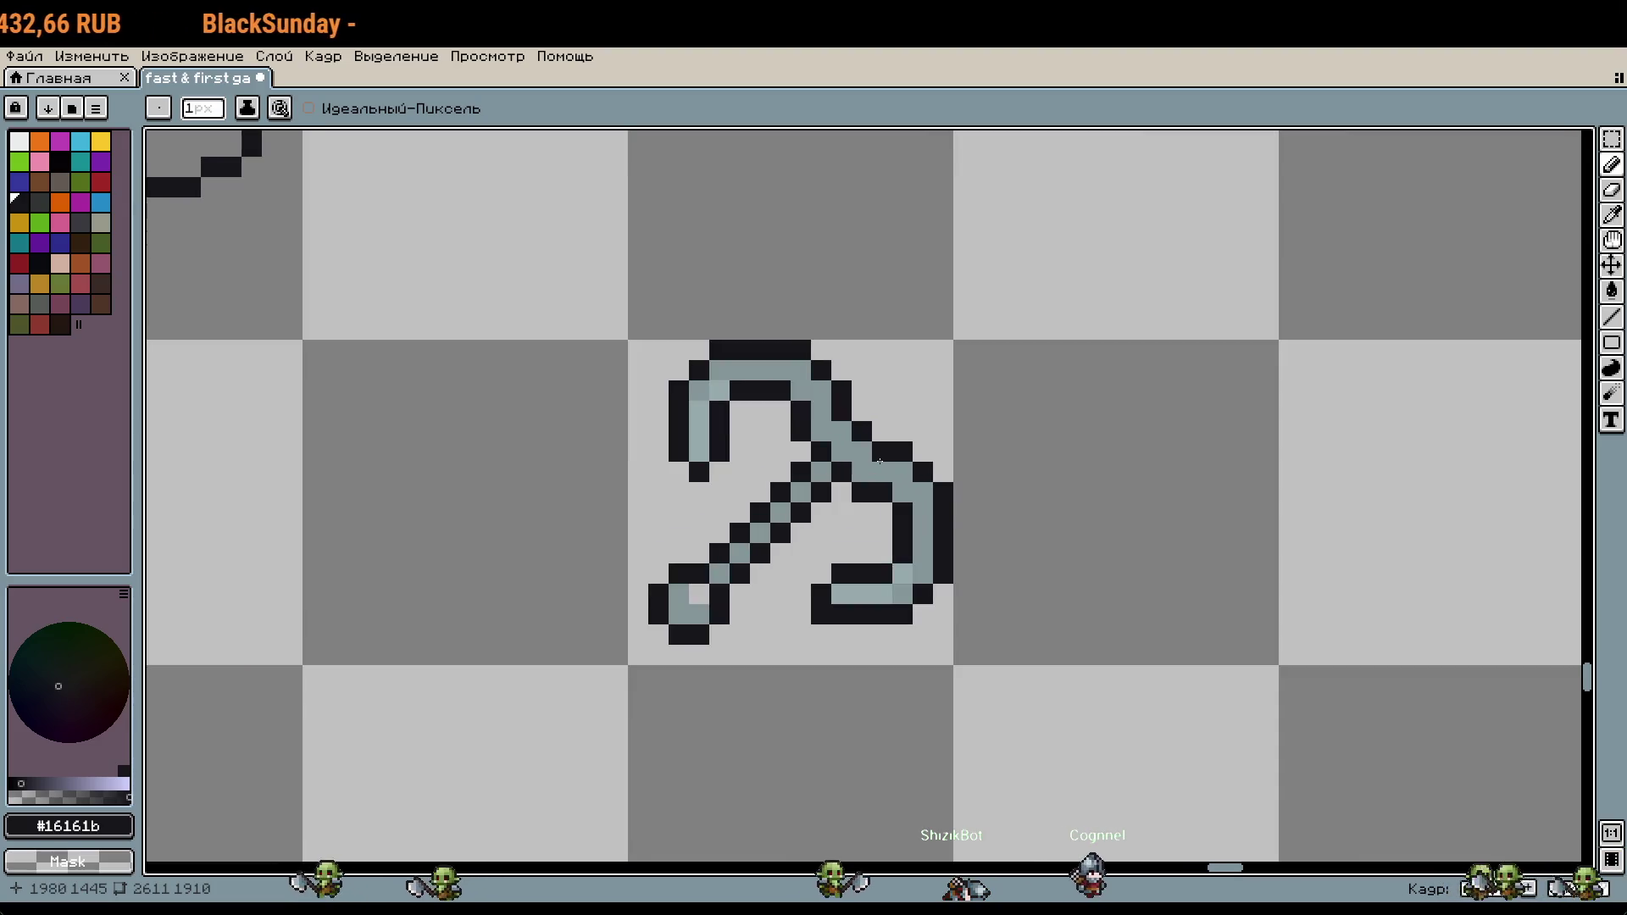
left_click(813, 526)
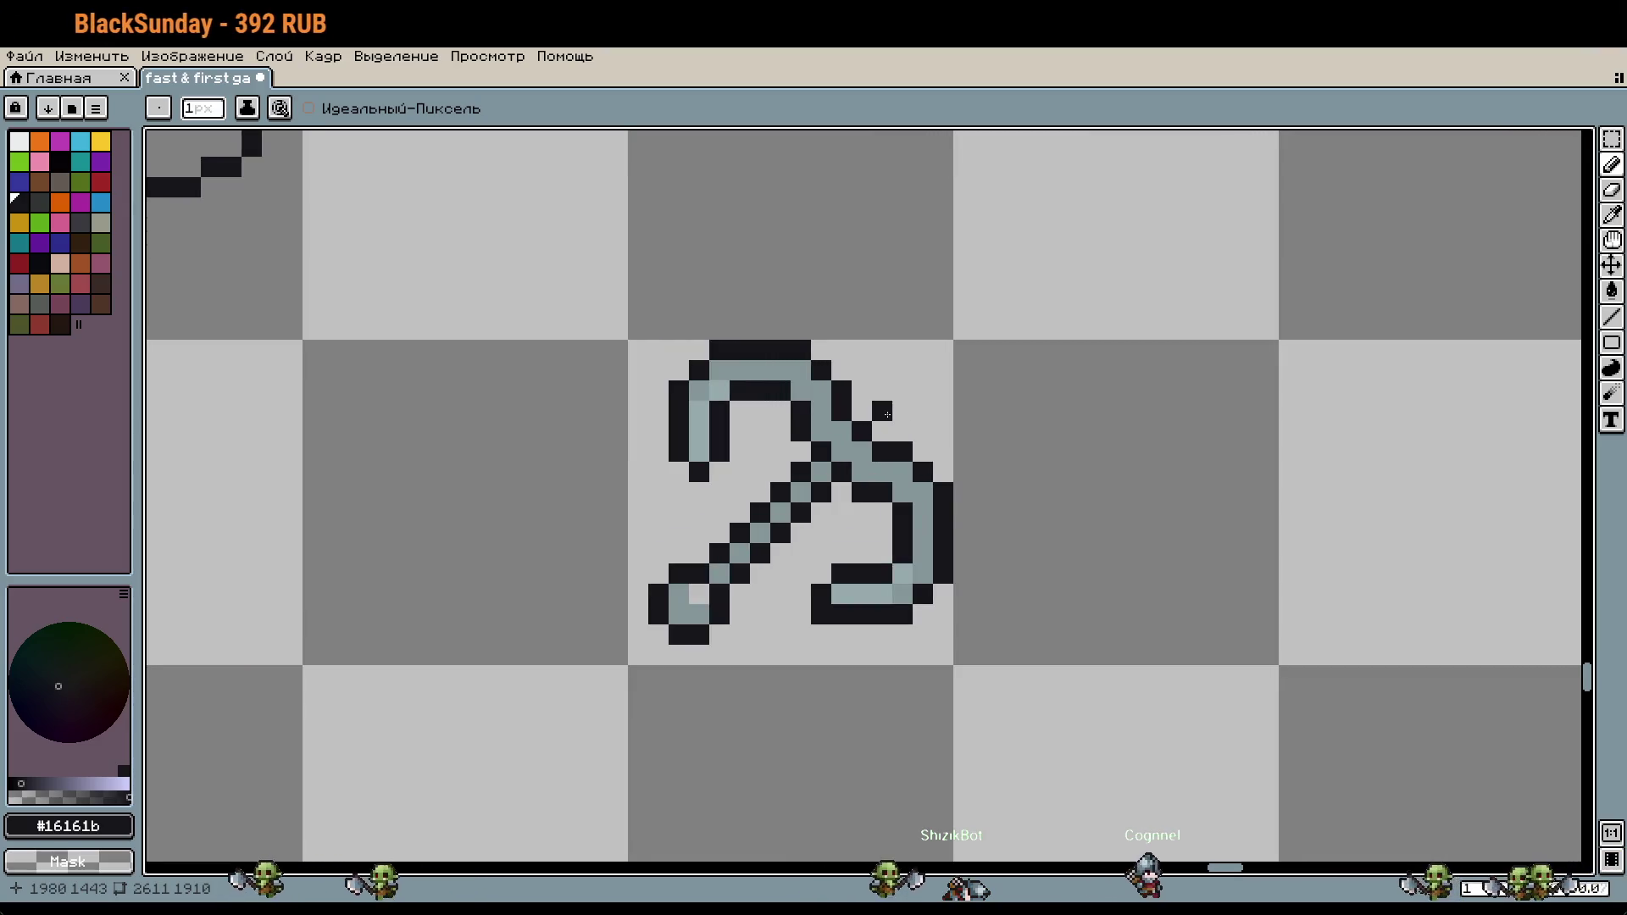
scroll(813, 524, "up", 1)
mouse_move(811, 466)
left_mouse_down()
mouse_move(710, 530)
mouse_move(705, 582)
left_mouse_up()
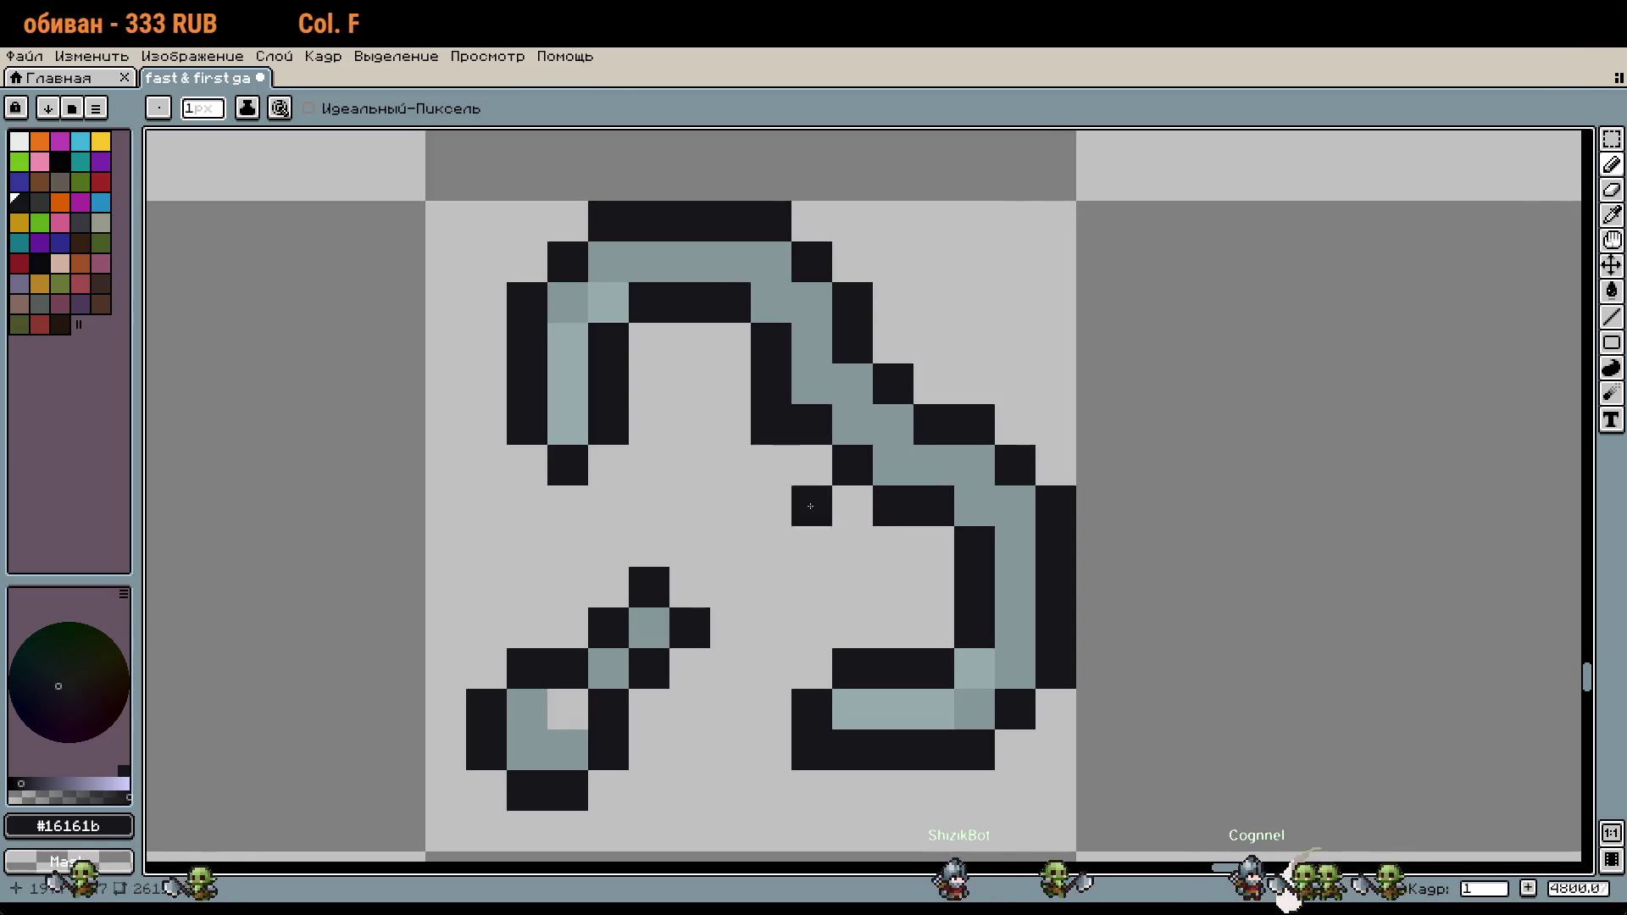
left_click(812, 547)
left_click(730, 465)
left_click(689, 506)
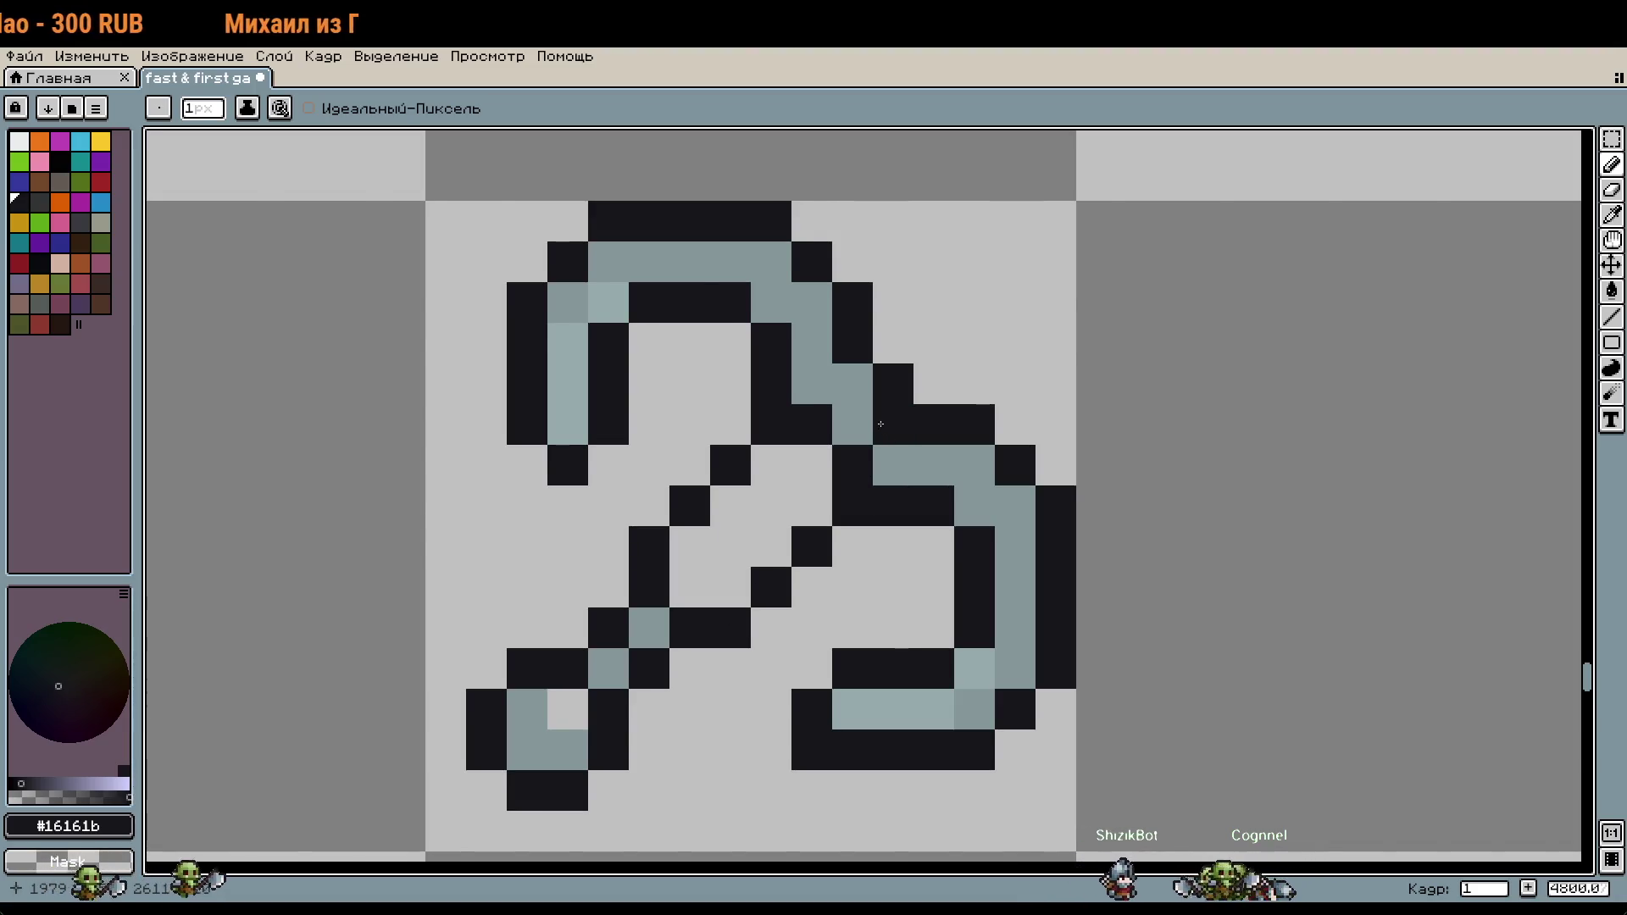
Step: Fill the widened handle with the darker gray-blue #849698
scroll(880, 424, "down", 9)
scroll(847, 474, "up", 7)
scroll(906, 467, "up", 3)
key("i")
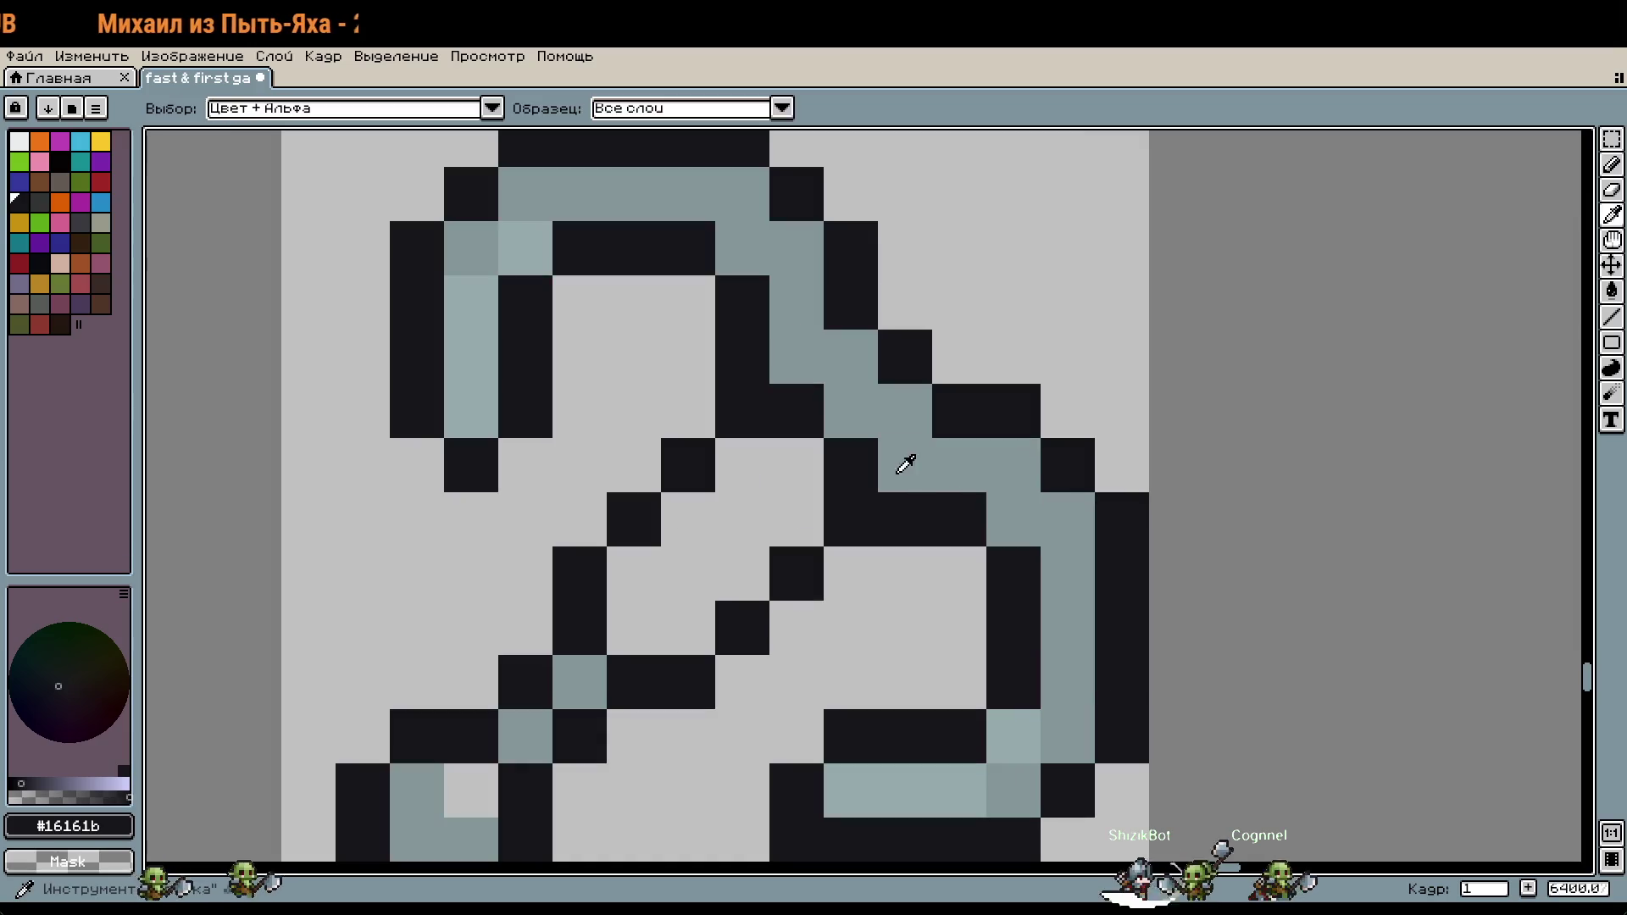
left_click(906, 466)
key("g")
left_click(744, 515)
left_click(493, 340)
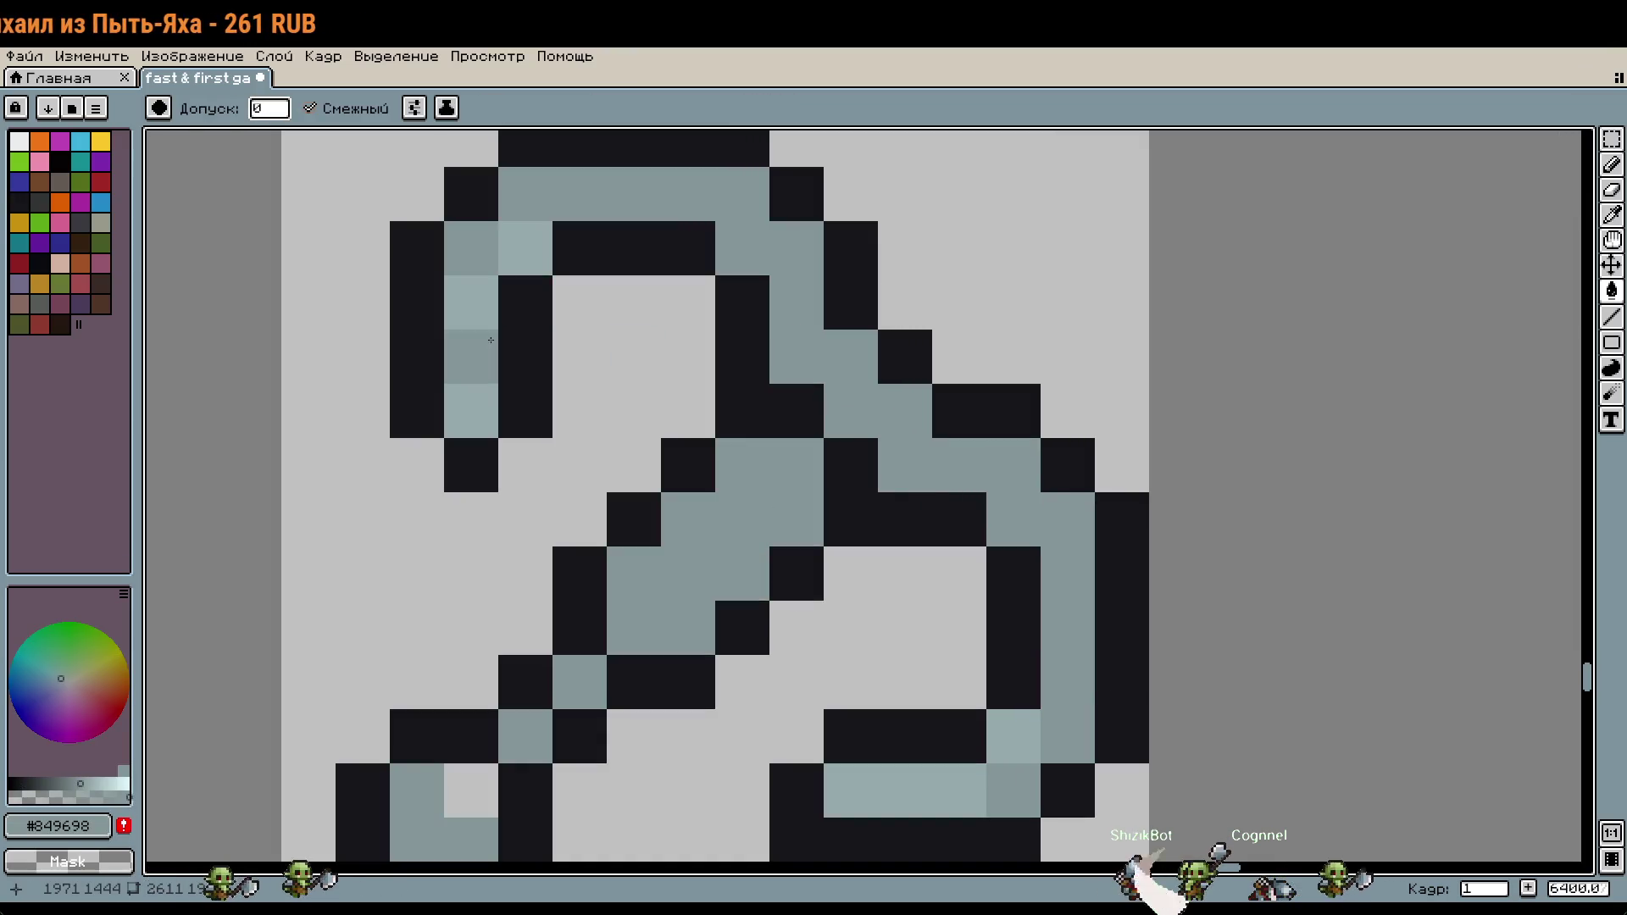
Step: Add lighter gray-blue highlight pixels on the shank, undoing the oversized light fill
key("i")
left_click(491, 318)
key("g")
left_click(471, 356)
left_click(693, 595)
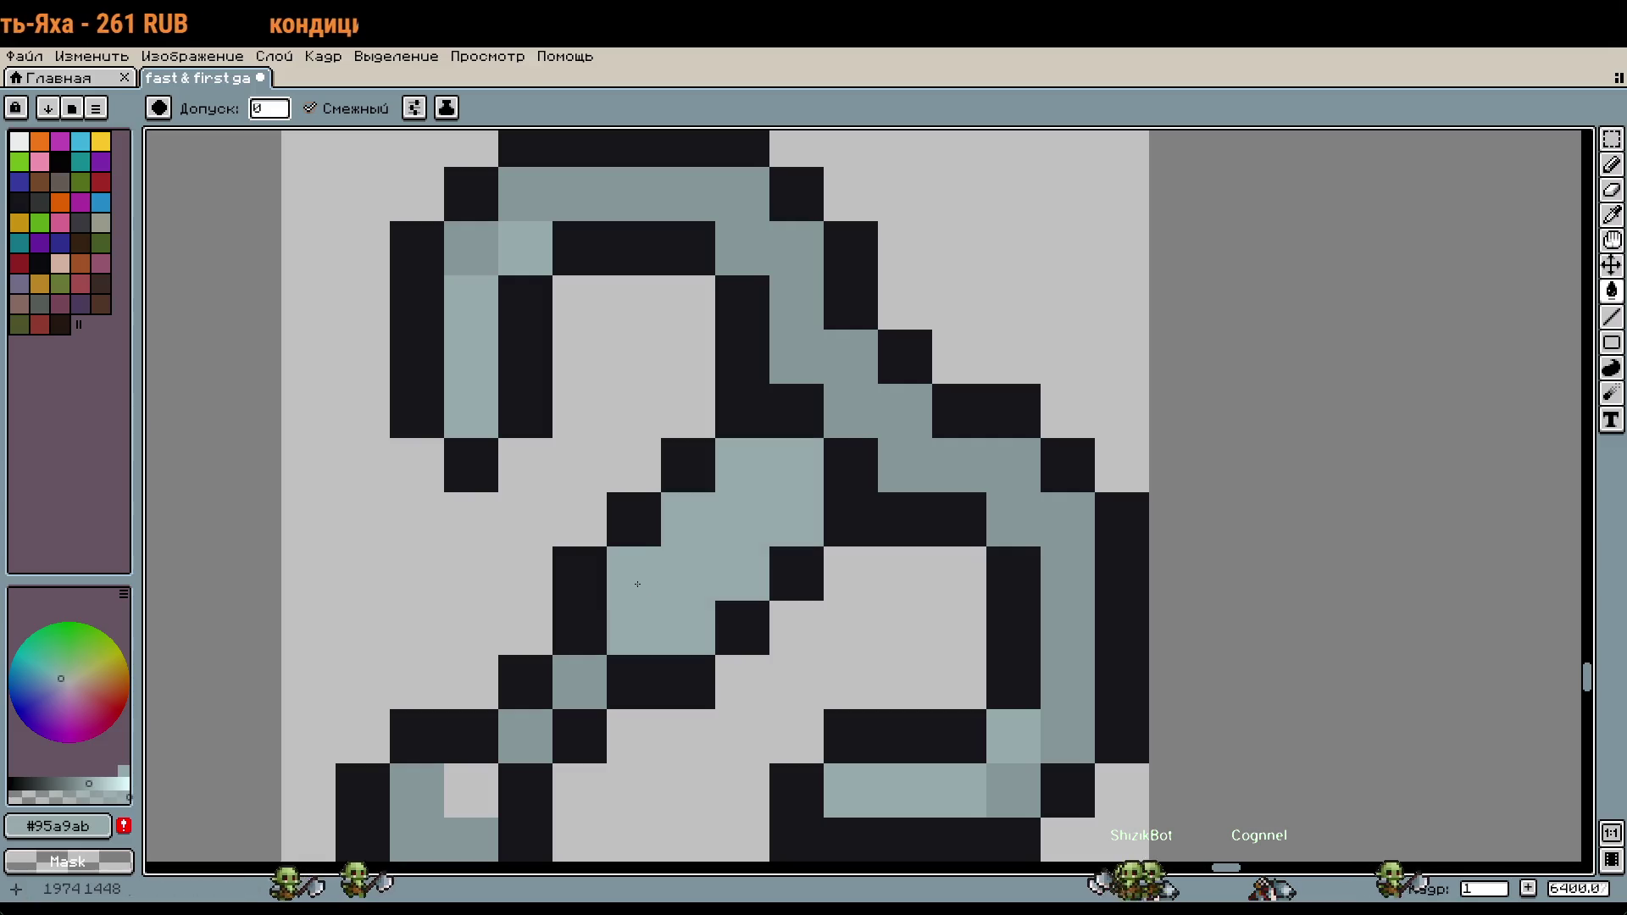
key("ctrl+z")
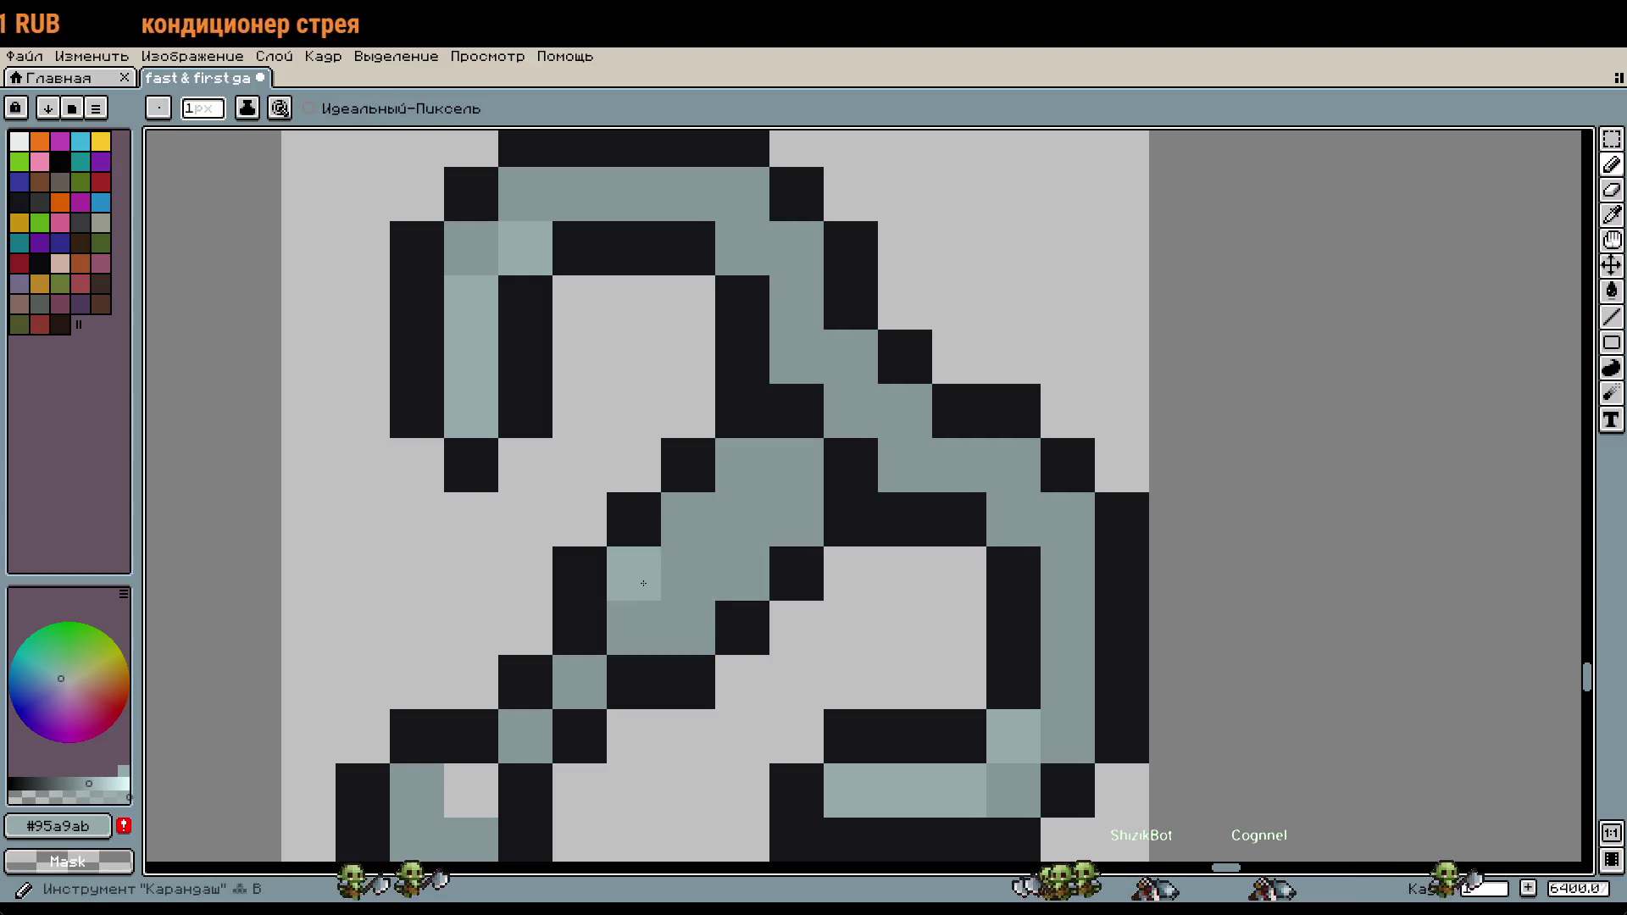
key("b")
left_click_drag(635, 572, 686, 573)
left_click(686, 627)
key("ctrl+z")
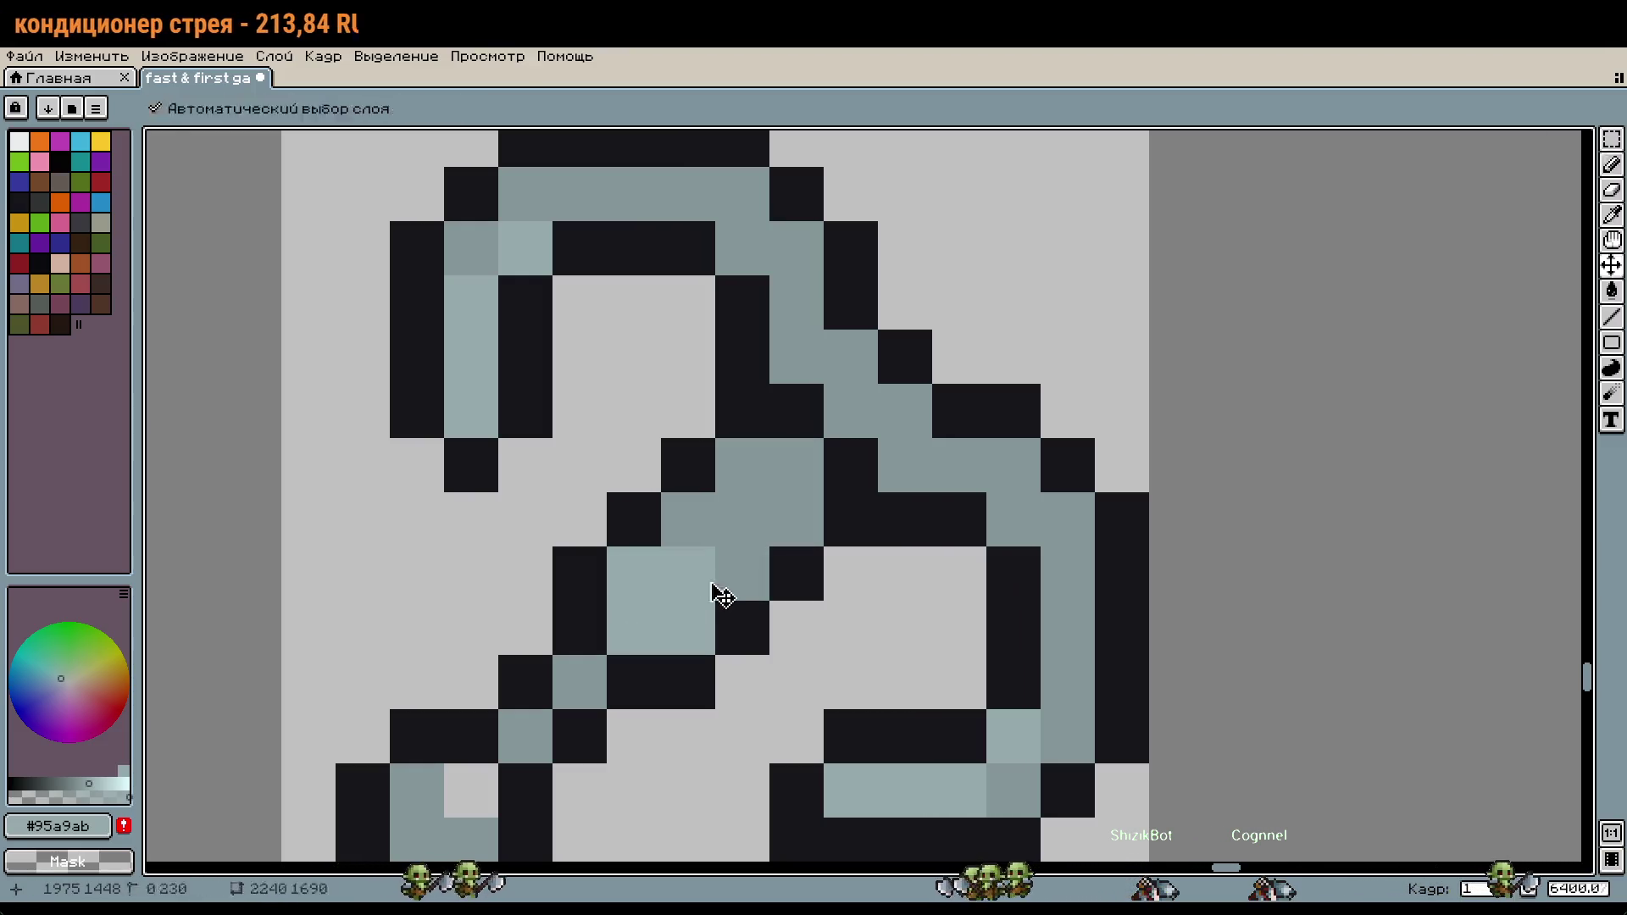
left_click(765, 549)
Step: Resample the darker gray-blue and paste the treble-hook photo onto the sprite sheet
scroll(864, 559, "down", 4)
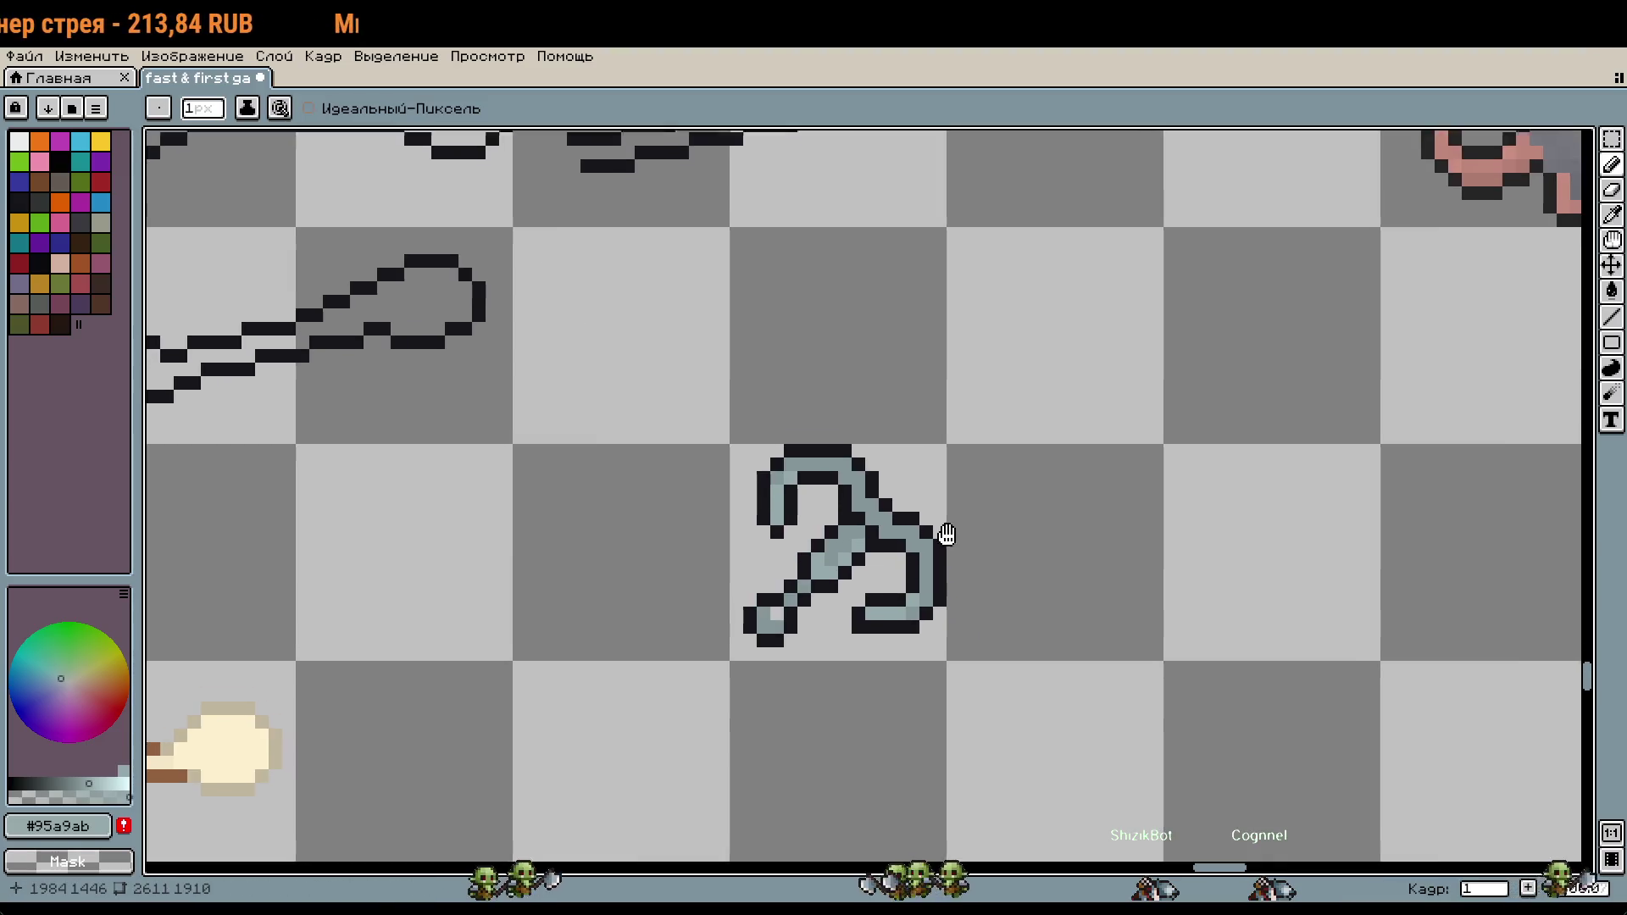
scroll(918, 450, "up", 4)
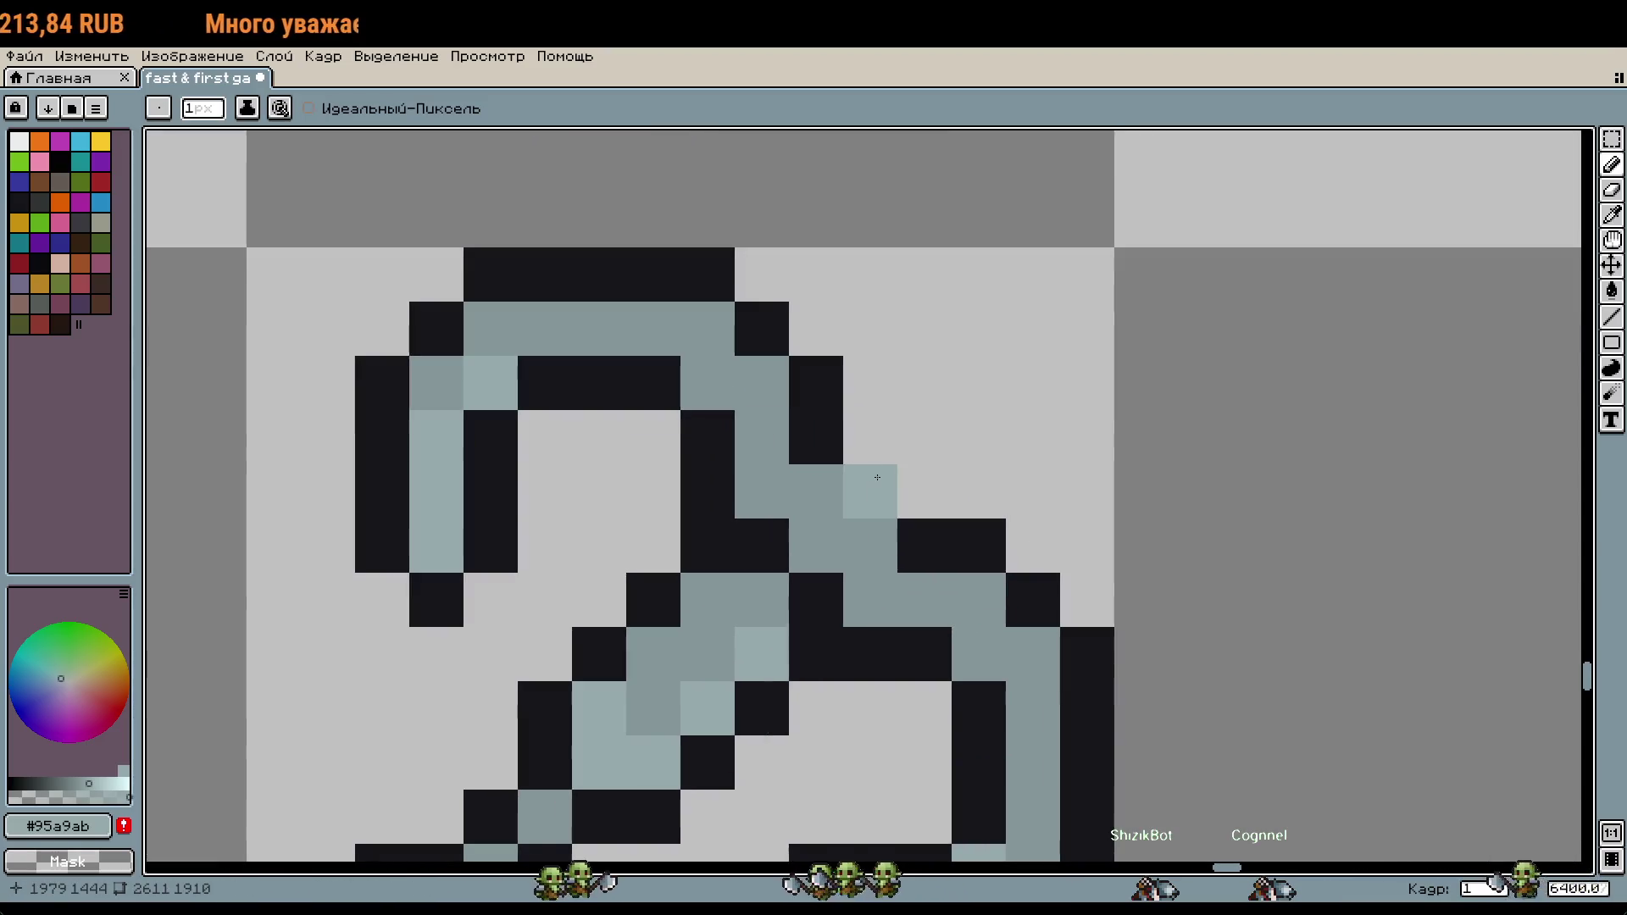
key("i")
left_click(819, 486)
key("b")
scroll(843, 574, "down", 4)
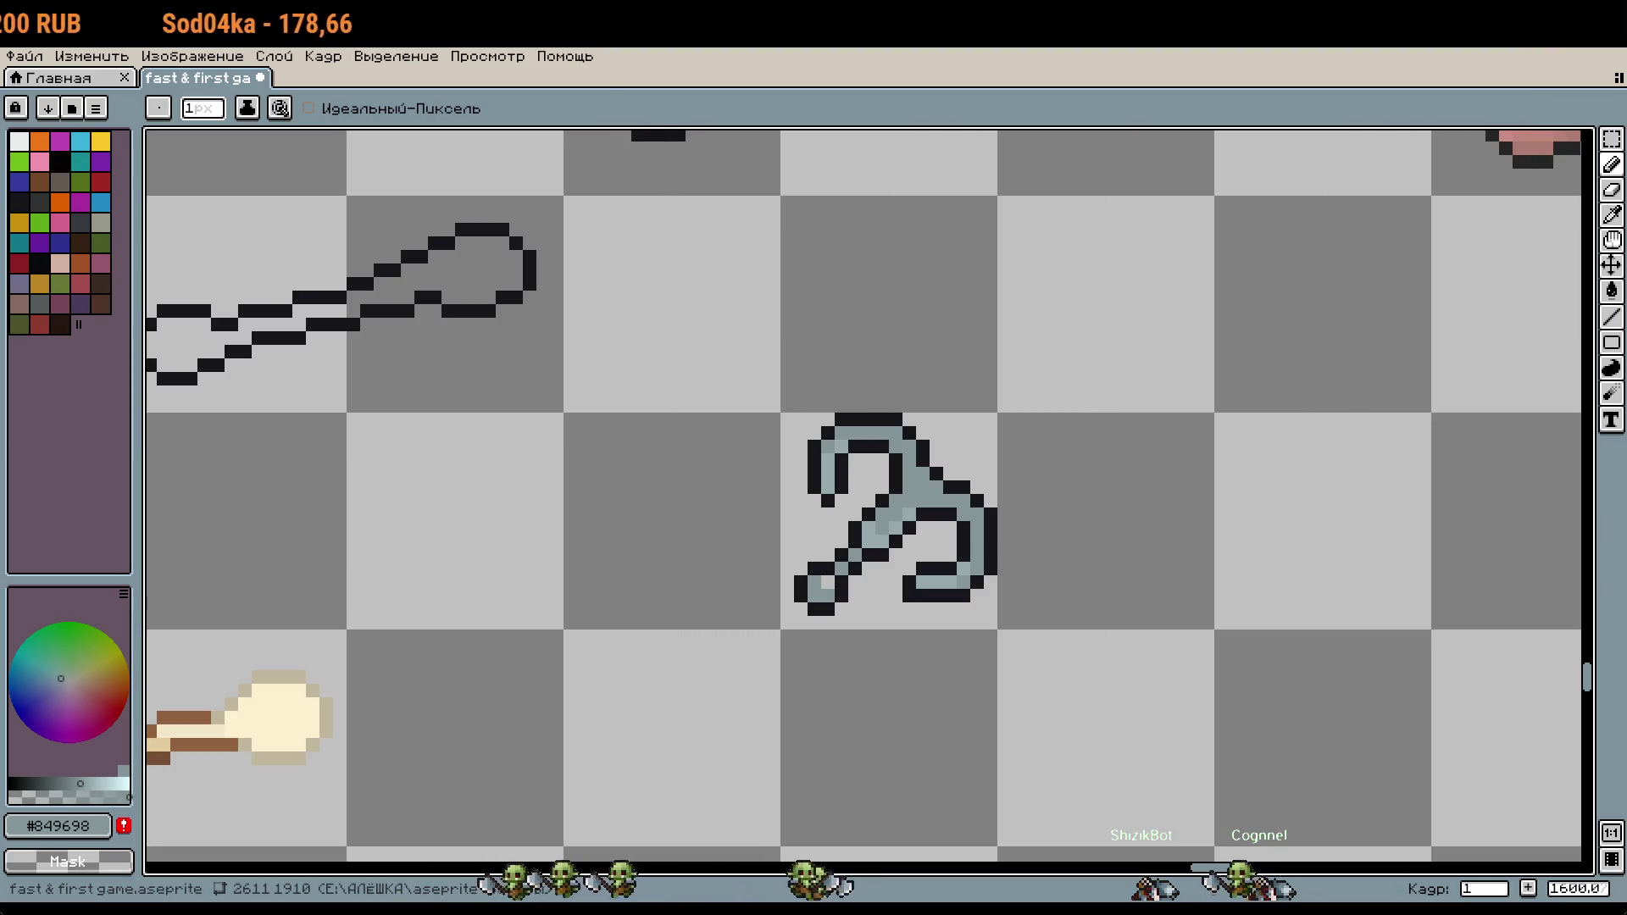
left_click_drag(1092, 235, 1024, 210)
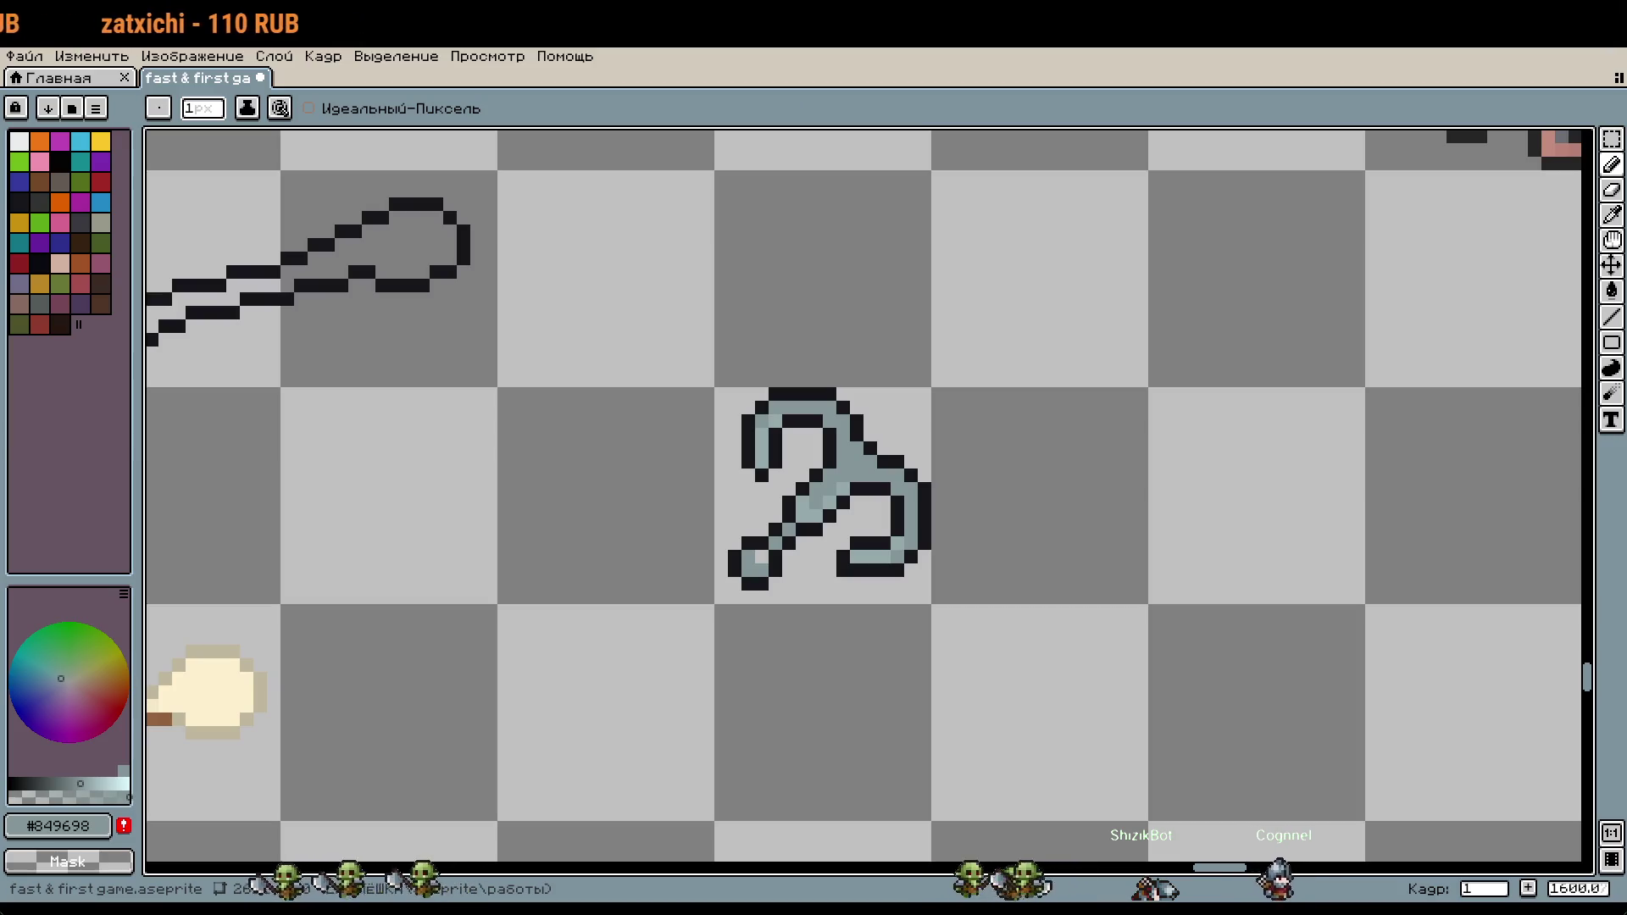
key("ctrl+v")
scroll(1067, 423, "down", 7)
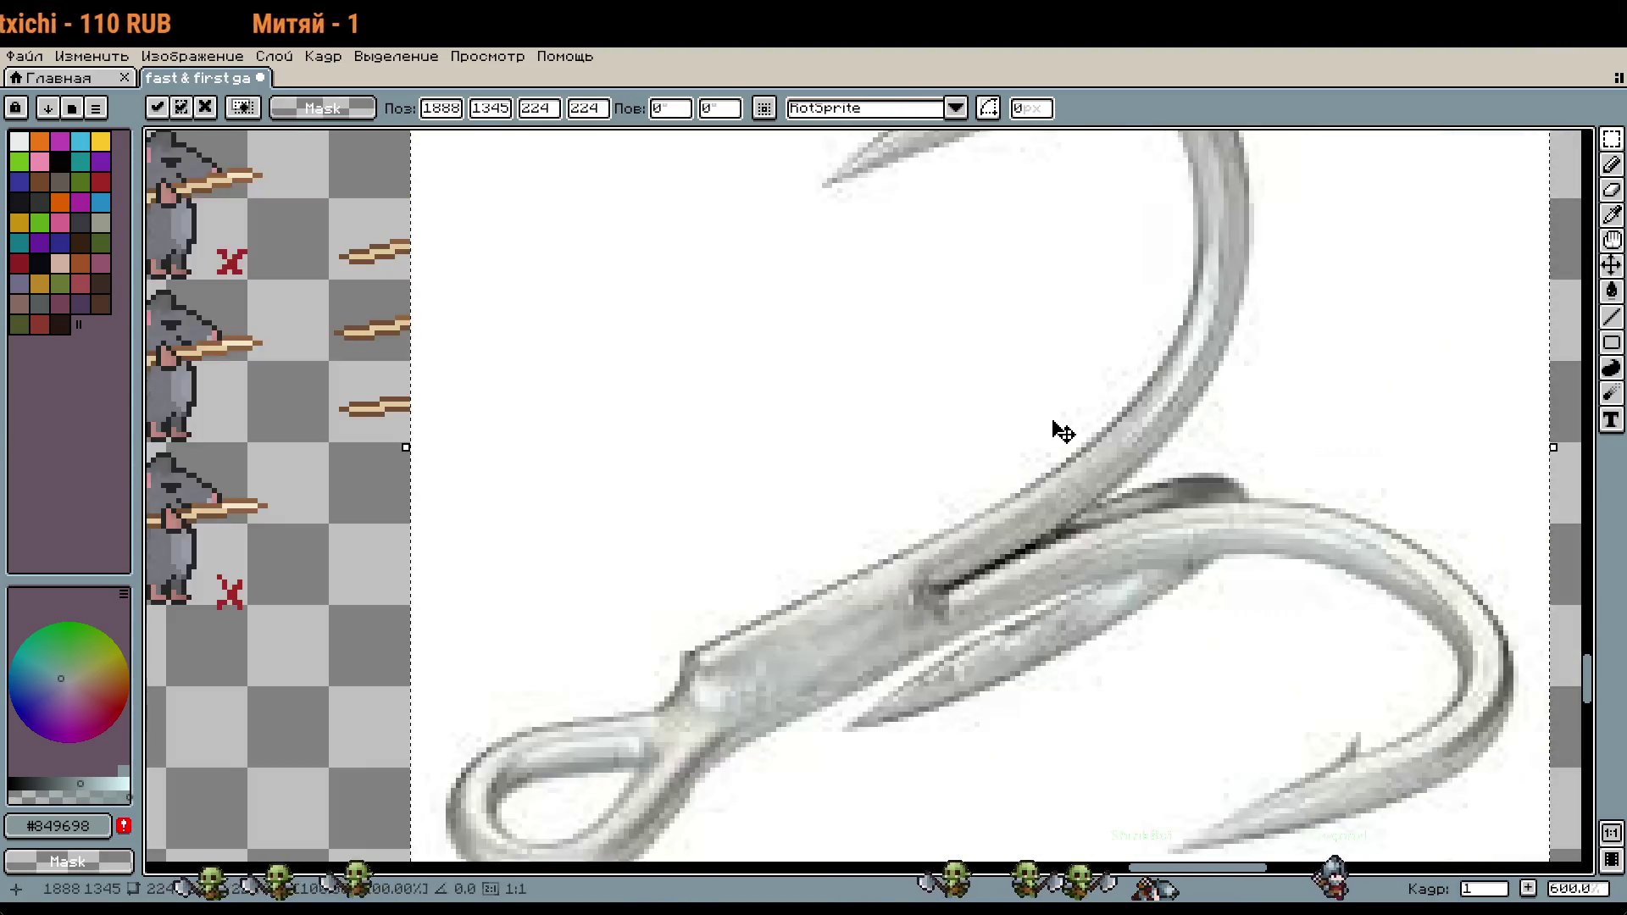
Step: Shrink the pasted photo on the sheet, then cancel the floating paste
scroll(1190, 557, "down", 1)
mouse_move(1221, 621)
left_mouse_down()
mouse_move(906, 322)
mouse_move(1004, 453)
left_mouse_up()
scroll(1004, 458, "up", 5)
key("Escape")
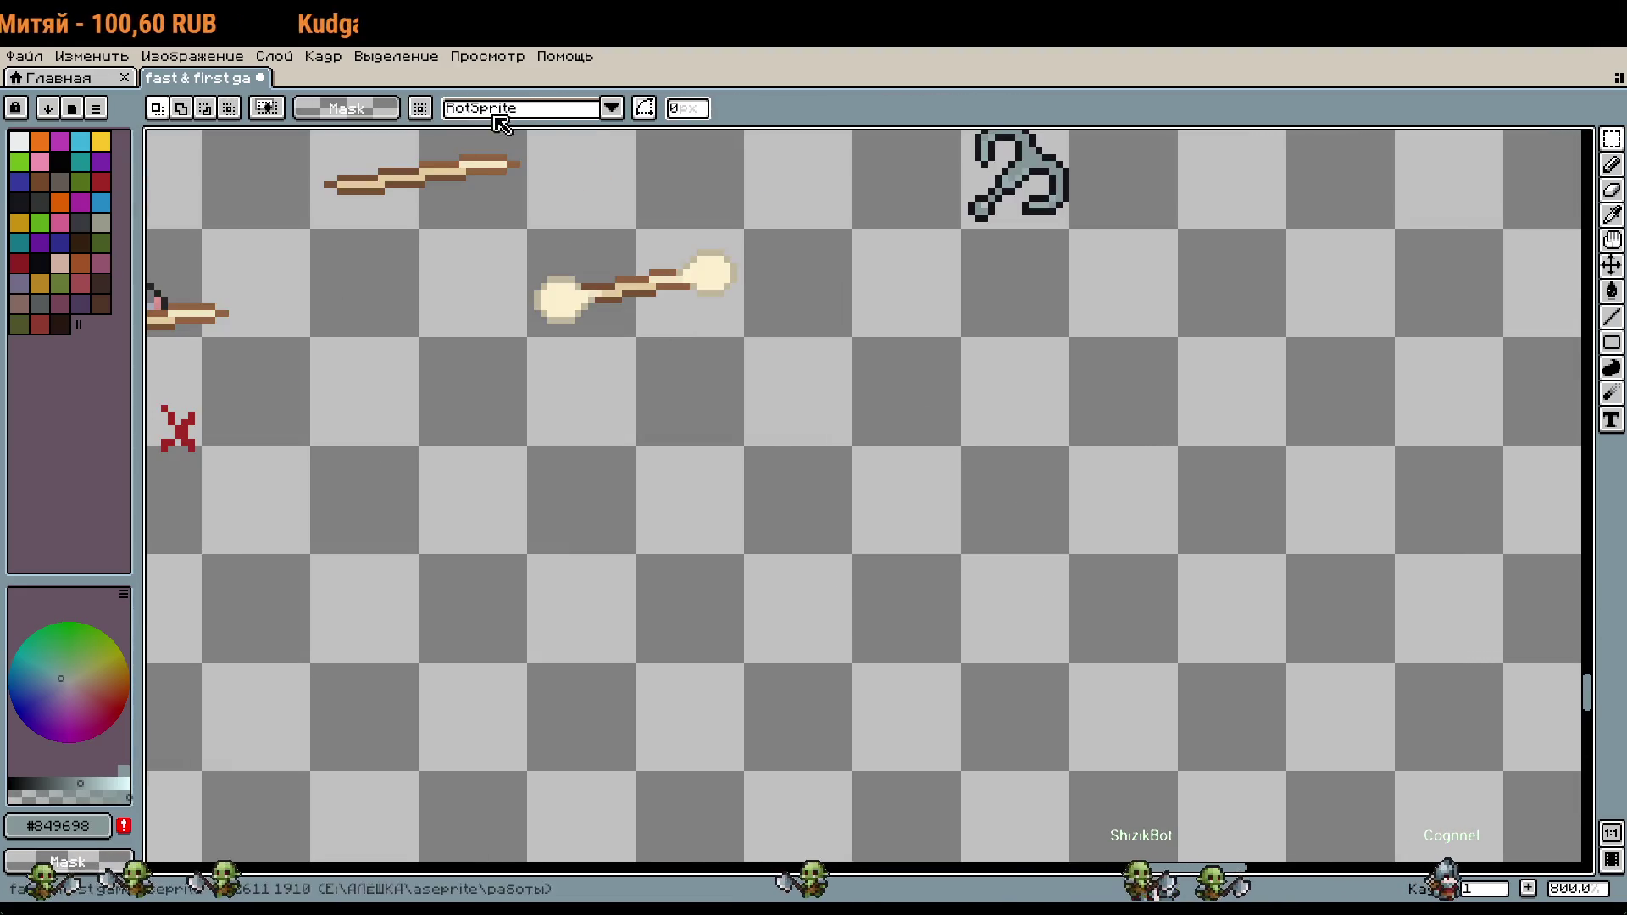
Step: Create a new 224×224 sprite from the start page and paste the treble-hook photo into it
left_click(118, 85)
left_click(144, 117)
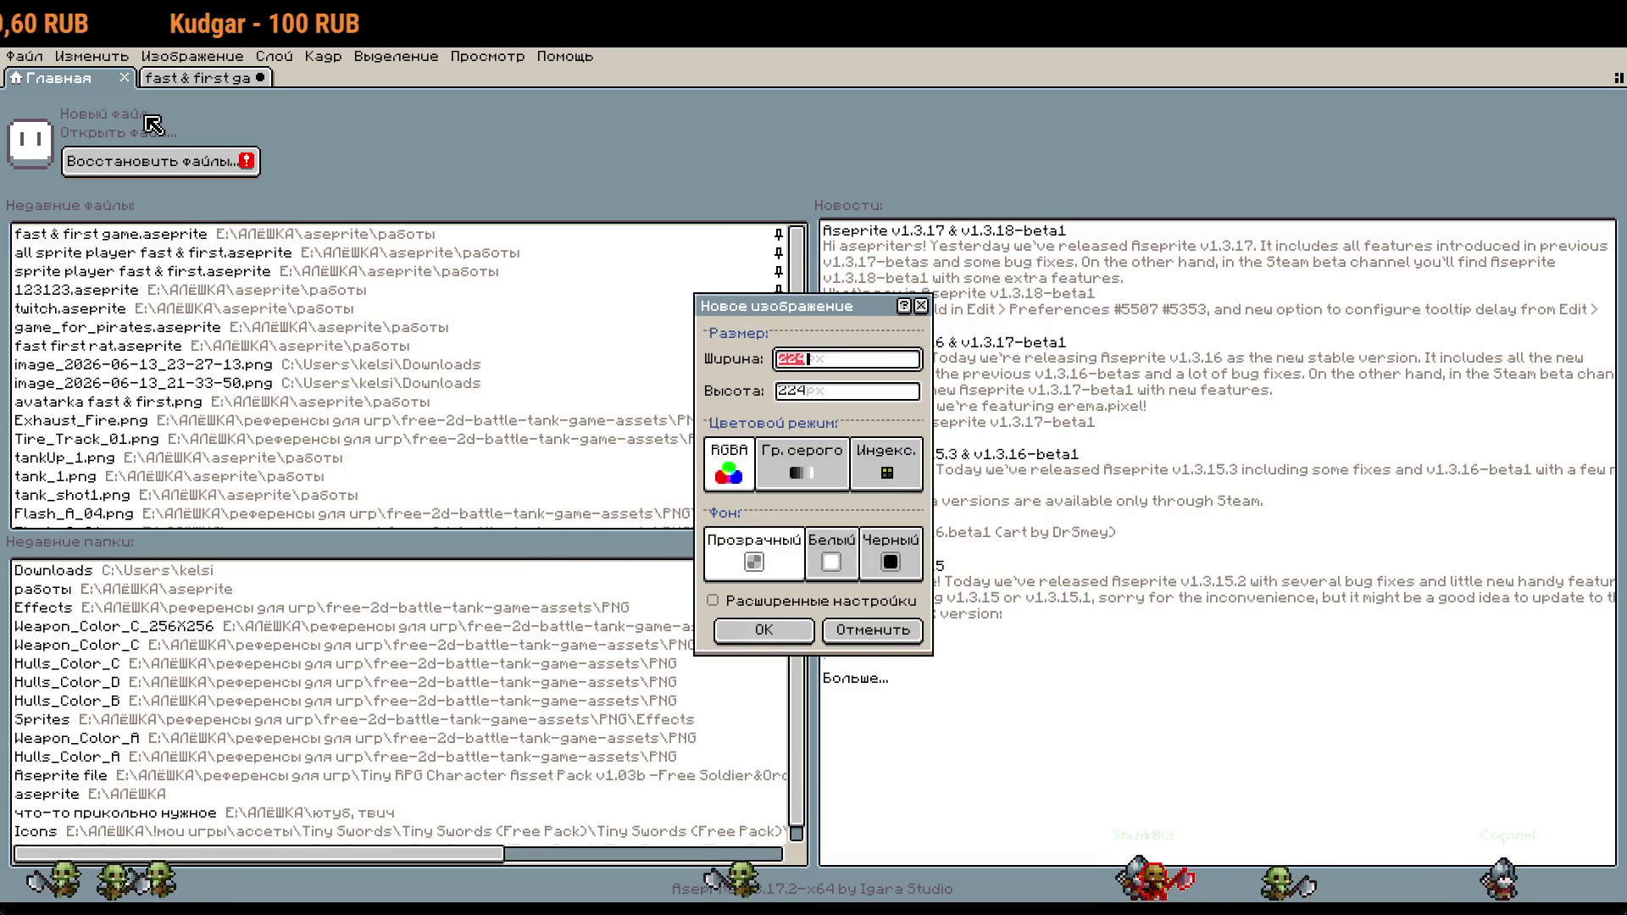
key("Return")
key("ctrl+v")
scroll(871, 477, "up", 3)
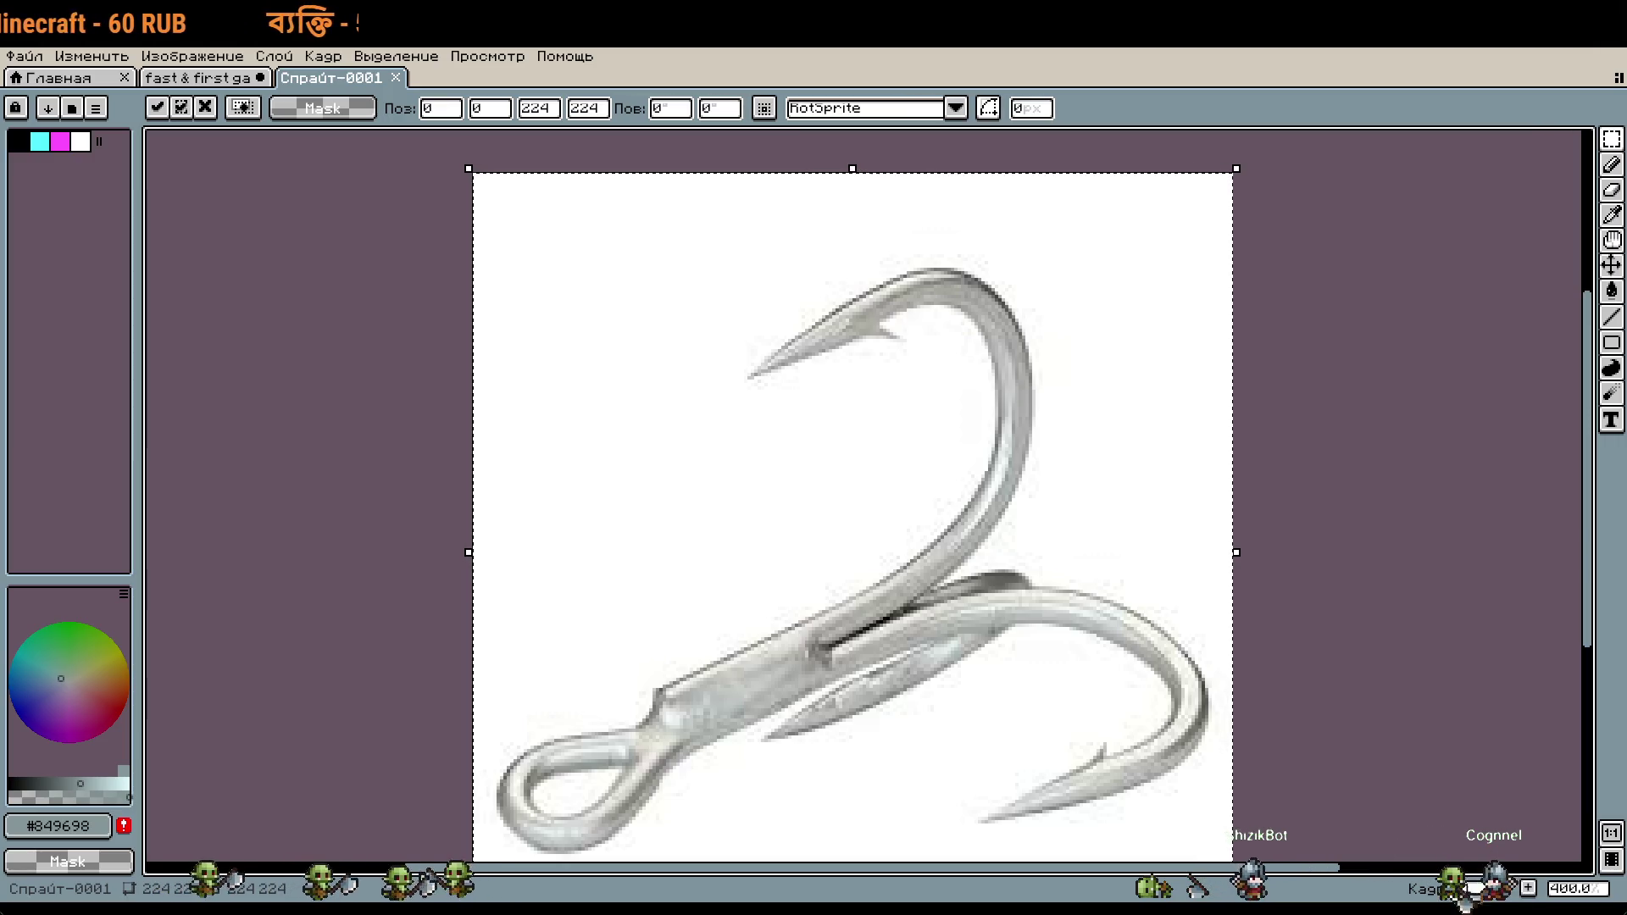
scroll(1237, 534, "down", 1)
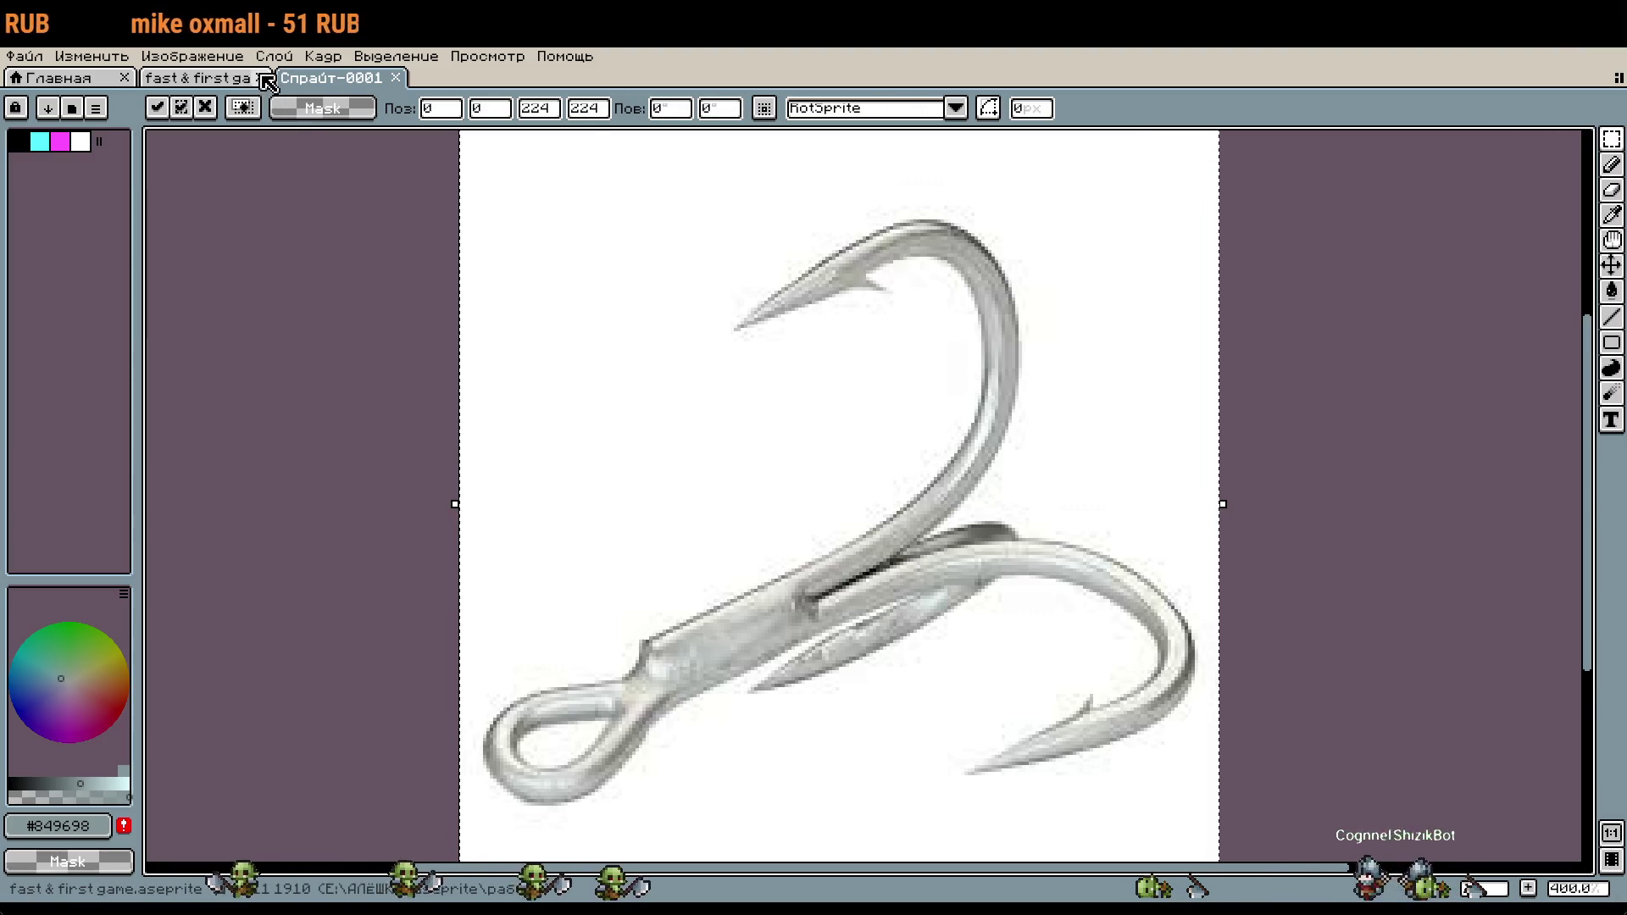
Step: Switch back to the fast & first game sprite sheet
key("ctrl+Tab")
scroll(982, 453, "up", 3)
scroll(985, 456, "up", 2)
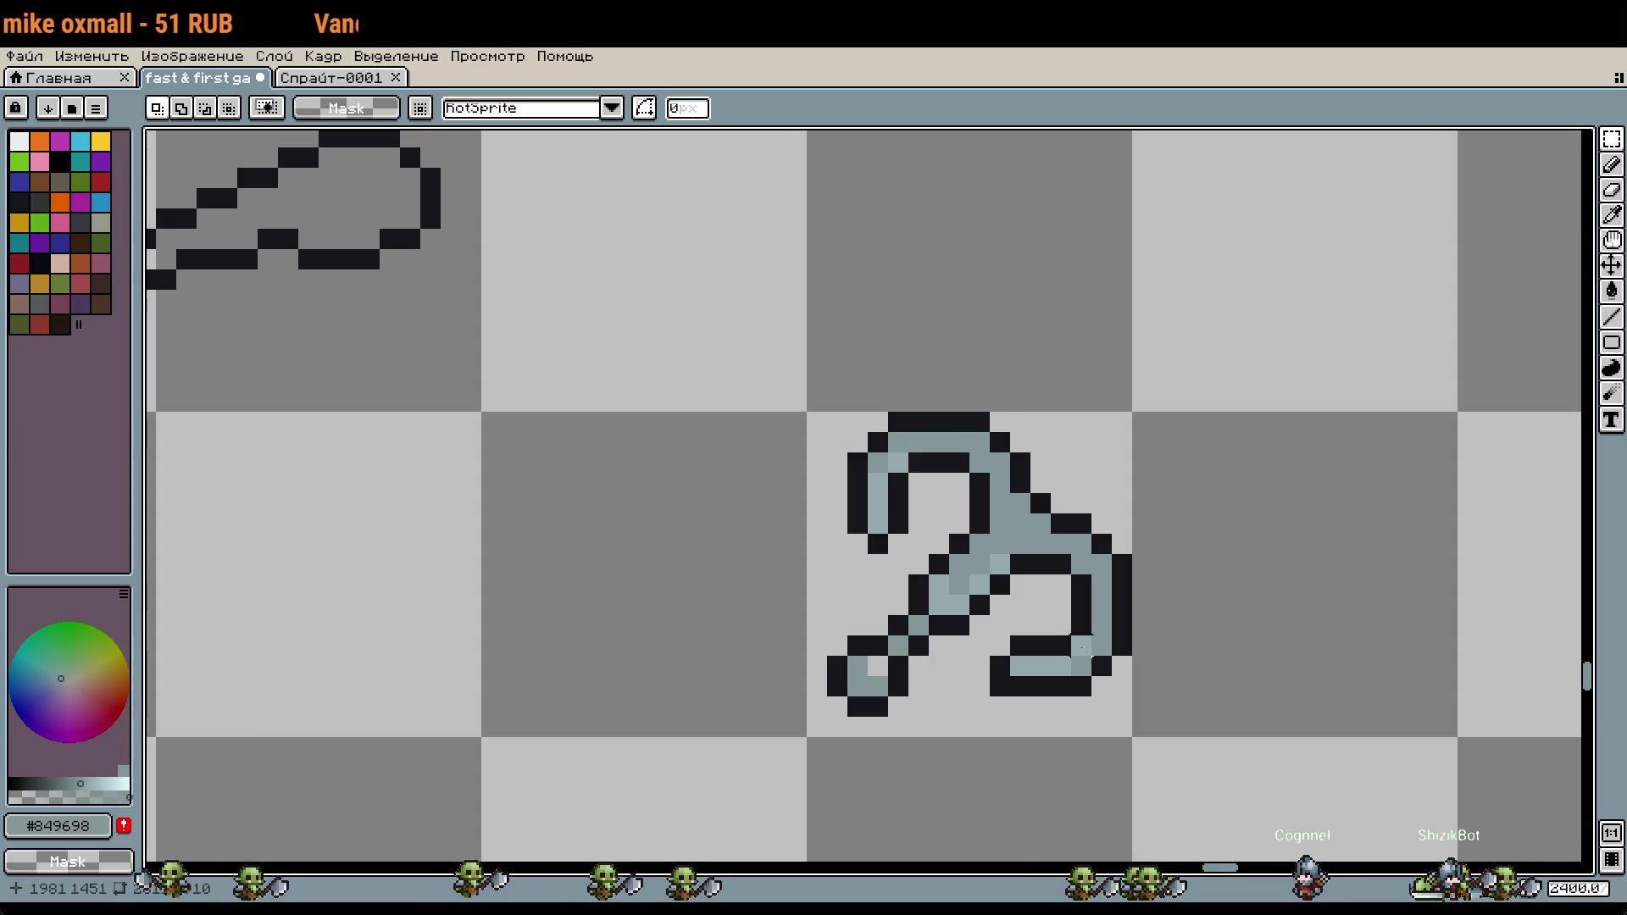
Step: Sample the black #16161b and redraw the hook's inner diagonal outline, undoing the overshoot
scroll(1000, 508, "up", 2)
scroll(1012, 551, "up", 1)
scroll(1012, 550, "up", 1)
key("i")
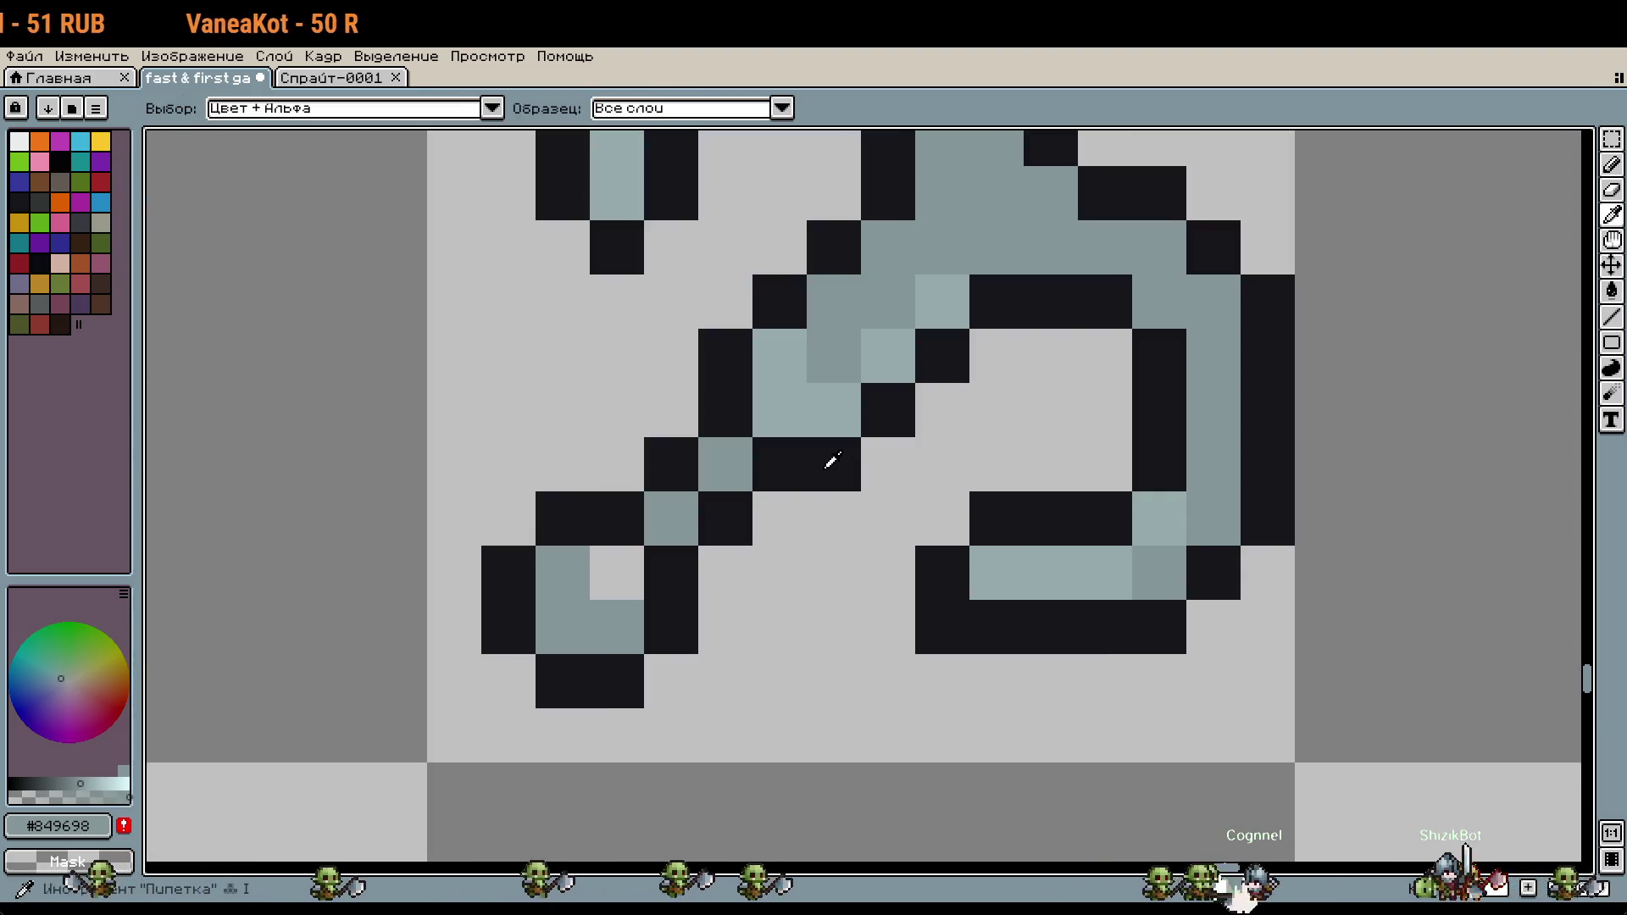
left_click(828, 471)
key("b")
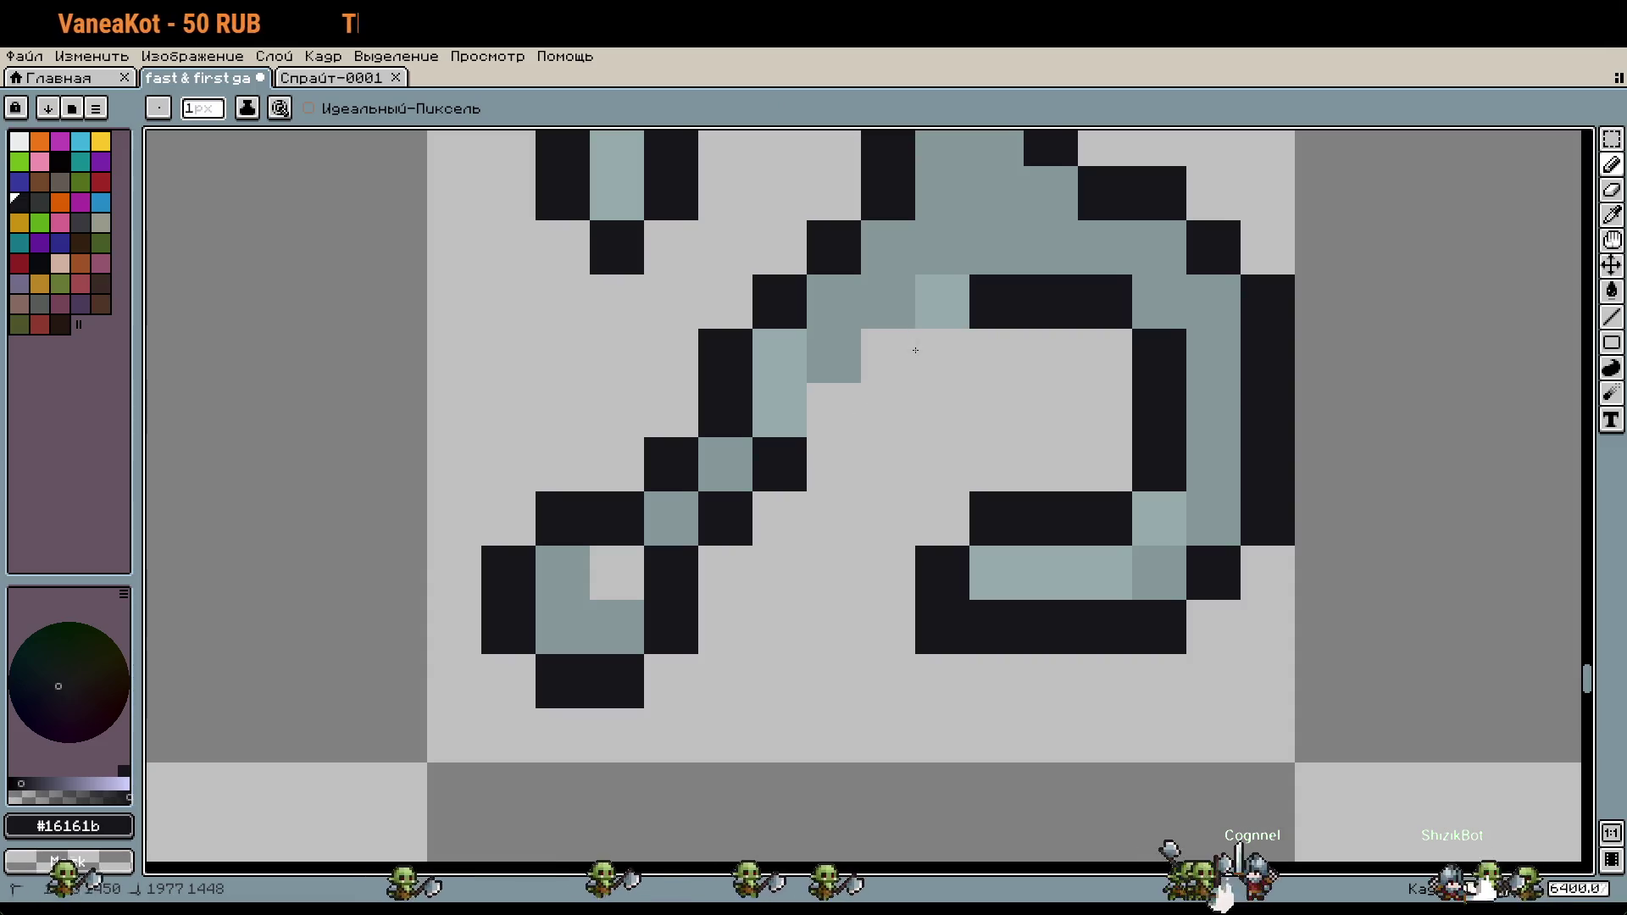
left_click_drag(929, 313, 848, 403)
key("ctrl+z")
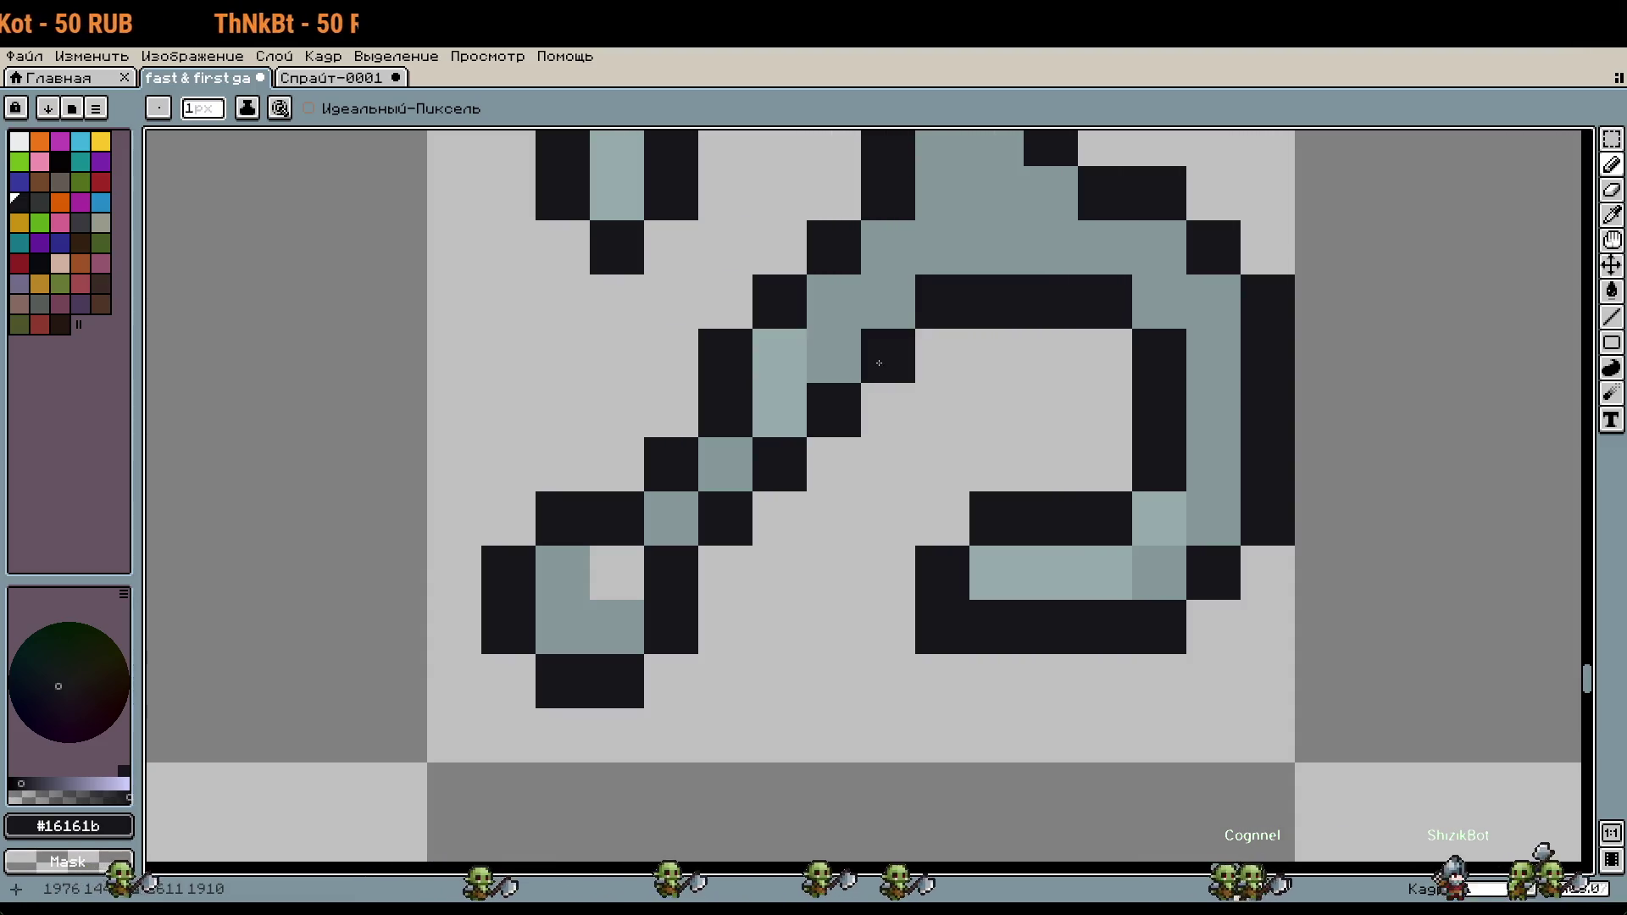
Step: Clean up the shank's black outline, clearing stray pixels and extending the edge upward
right_click(726, 366)
left_click(769, 343)
right_click(834, 302)
left_click(833, 301)
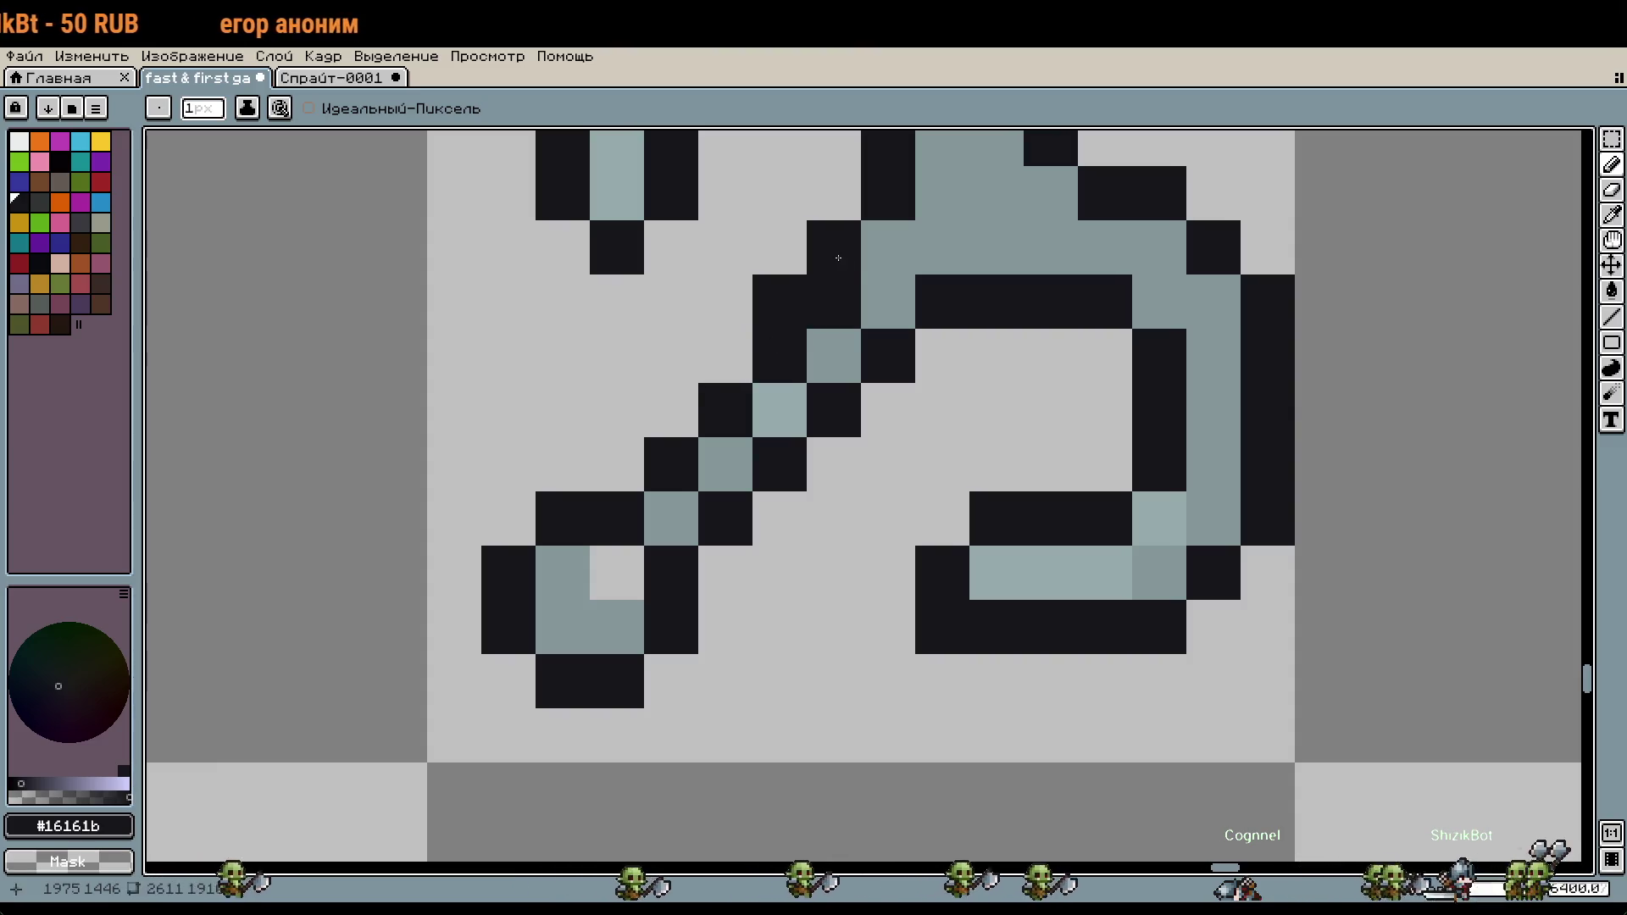
left_click_drag(835, 254, 779, 302)
left_click(872, 238)
scroll(872, 238, "down", 2)
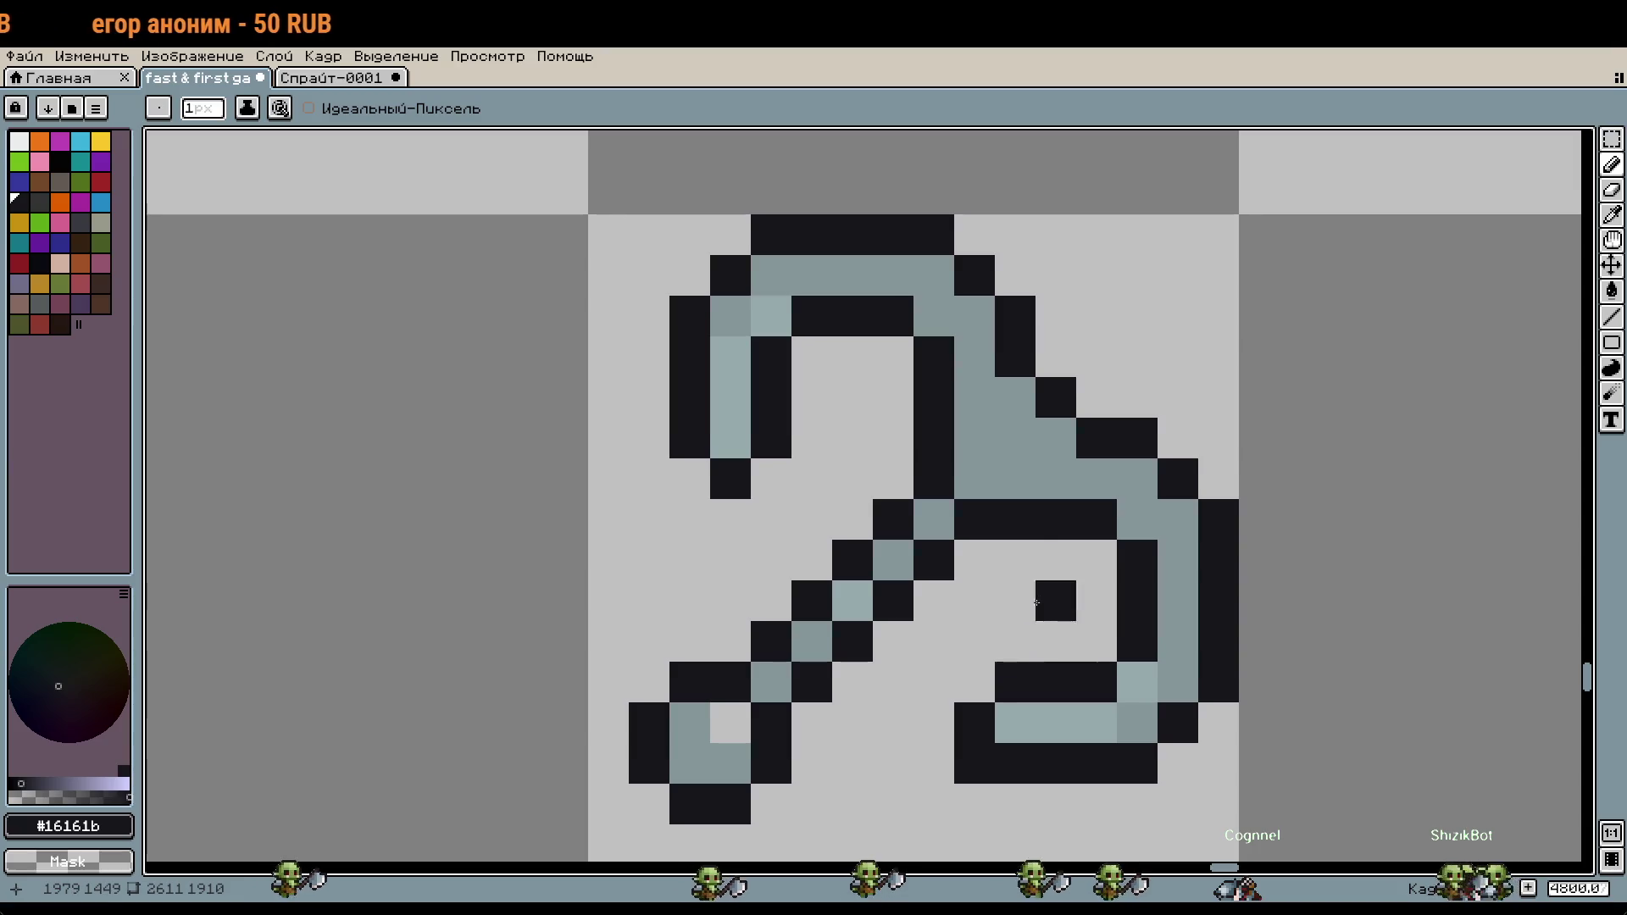
left_click(888, 461)
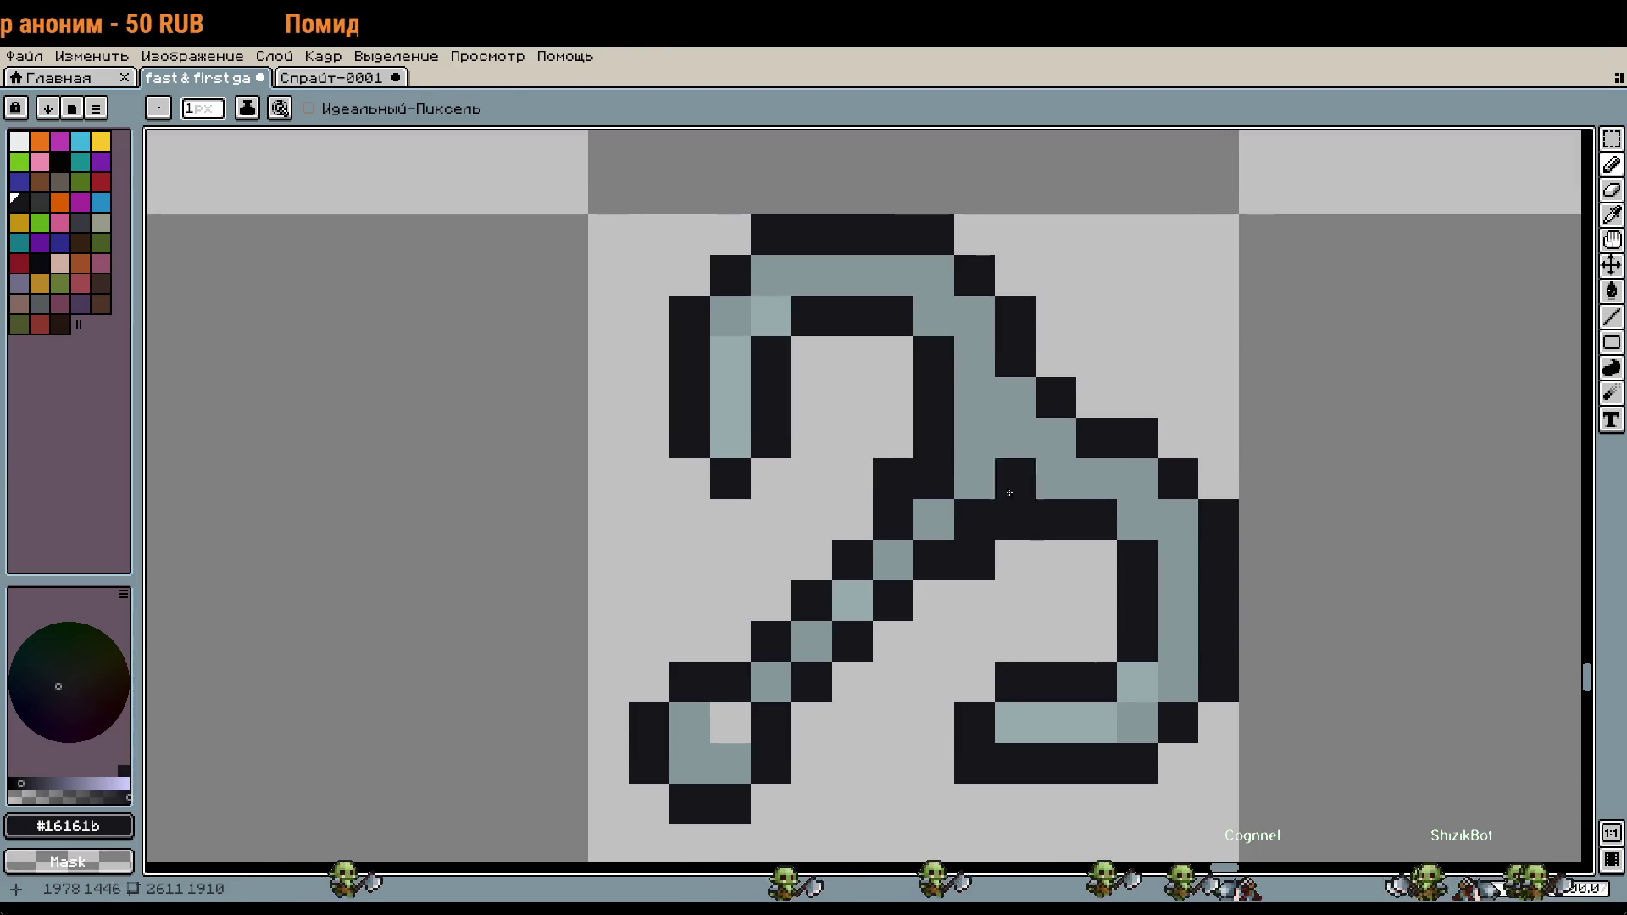
Step: Sample the grey-blue fill and patch the gap pixels near the join
left_click(1013, 483, "alt")
left_click(934, 478)
left_click(1137, 560)
scroll(1125, 577, "down", 1)
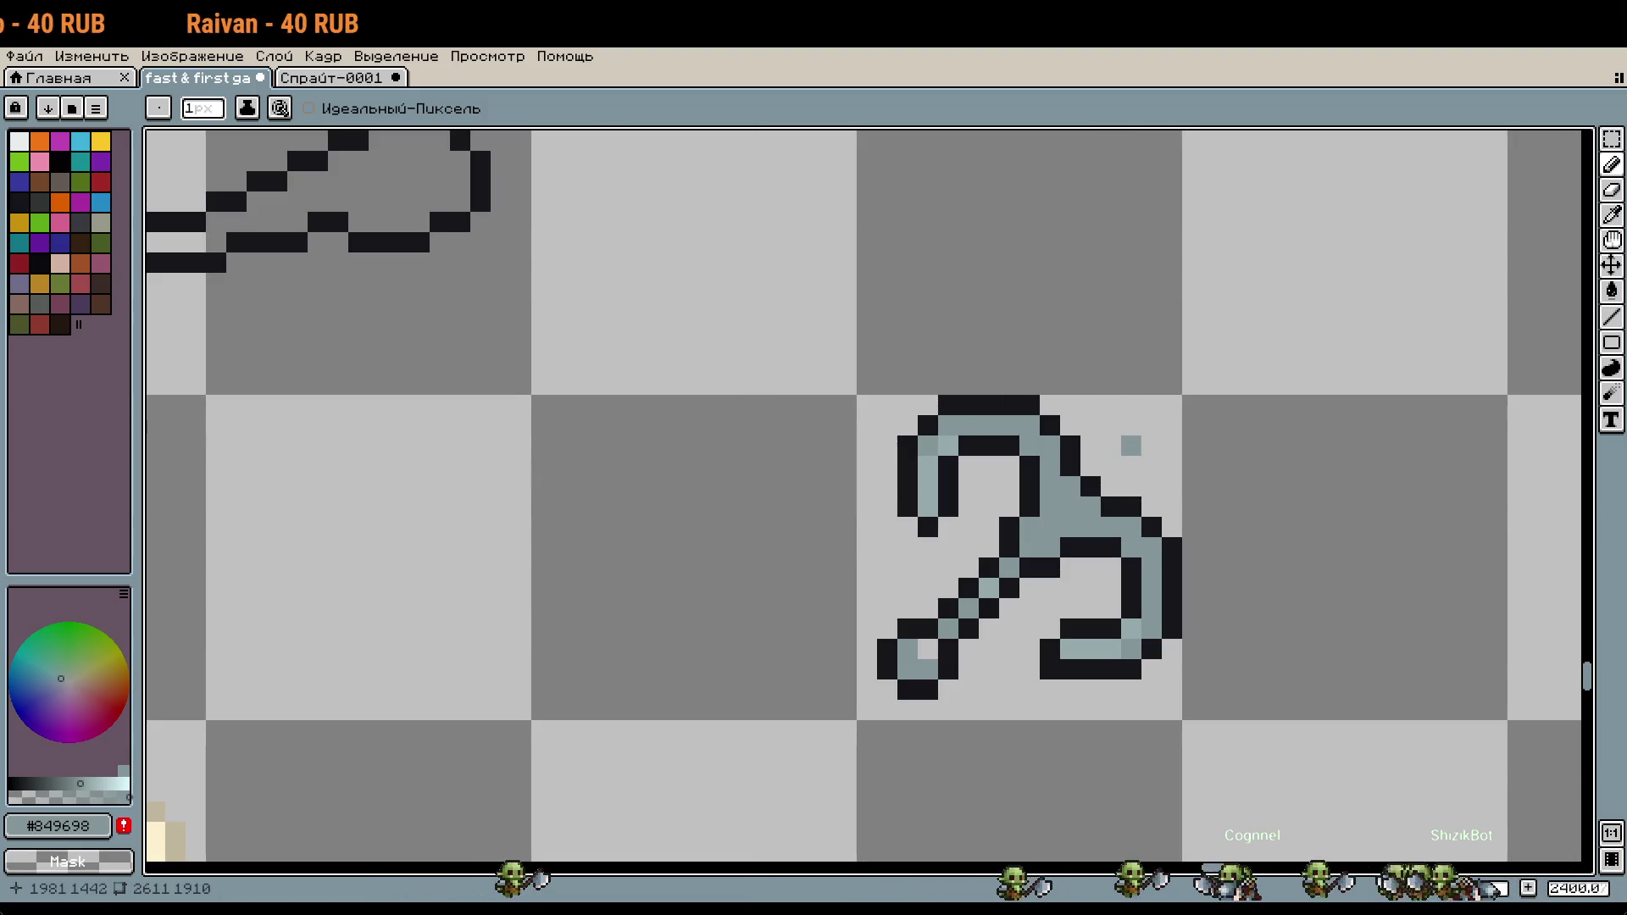
Step: Turn the grey pixels left of the dark bar into black outline
scroll(1092, 650, "up", 5)
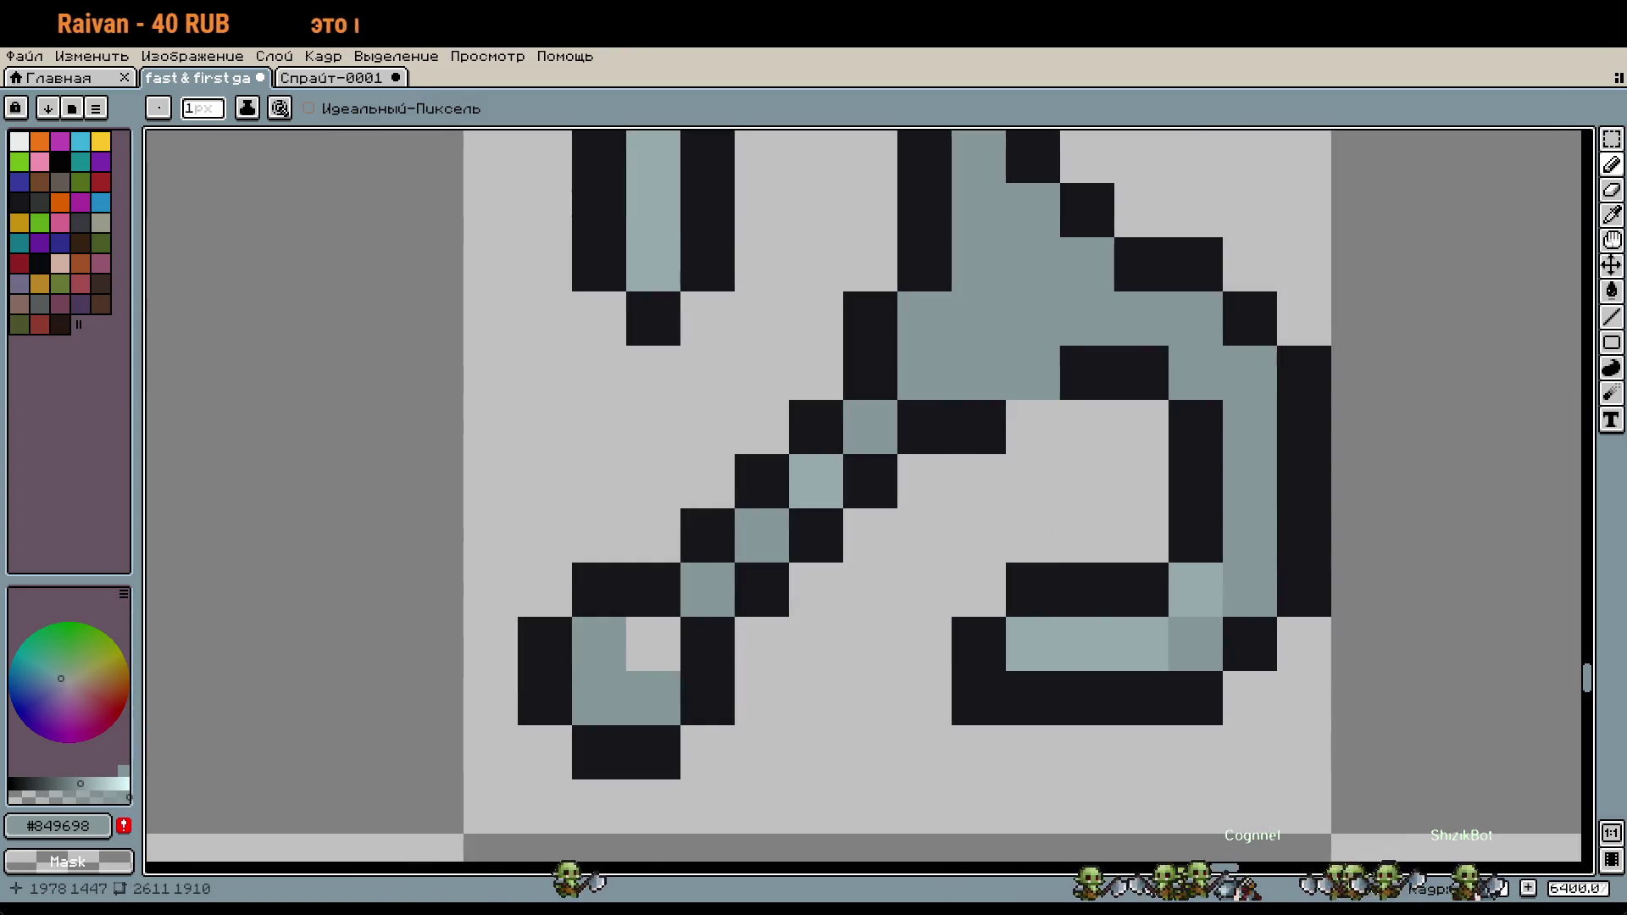
left_click(1075, 370, "alt")
left_click_drag(1029, 372, 998, 377)
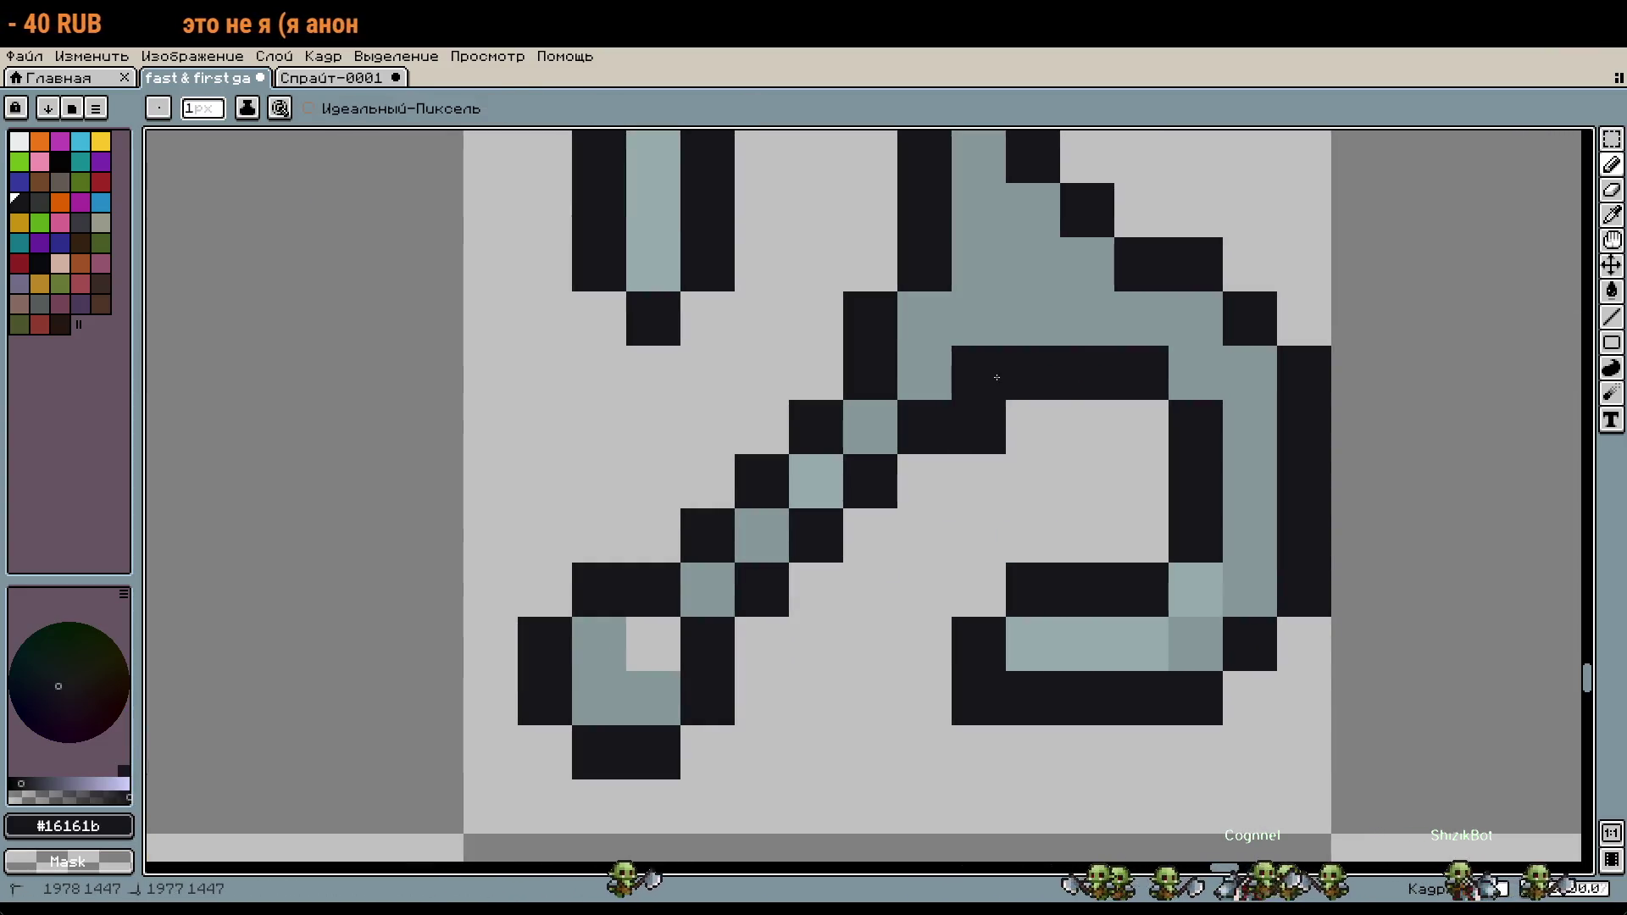
left_click(931, 323)
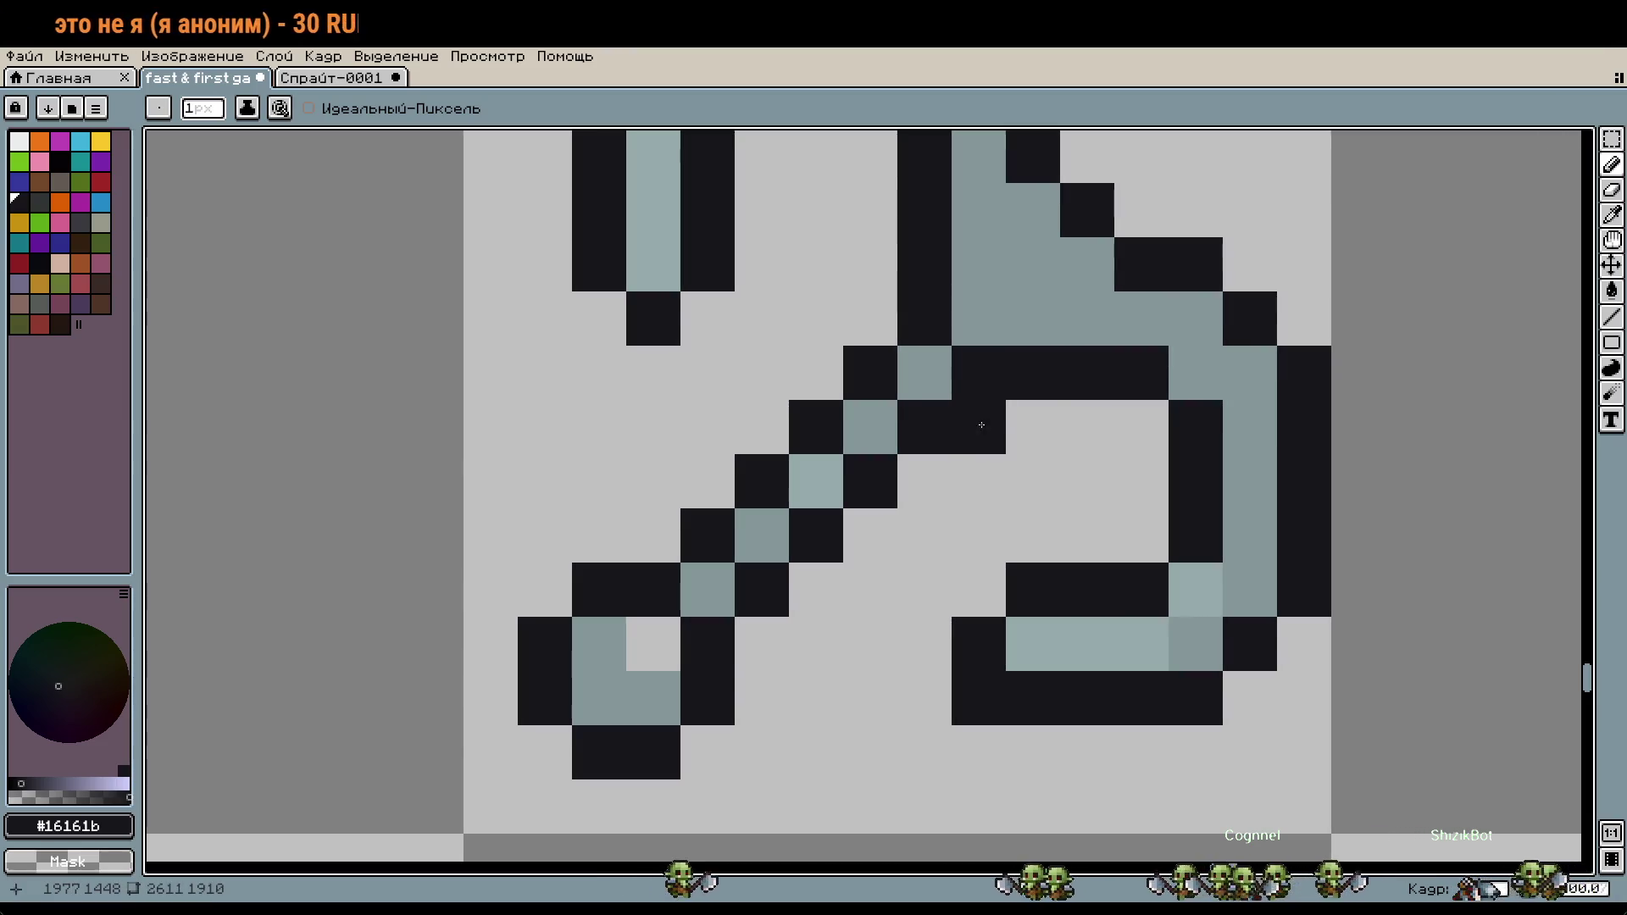
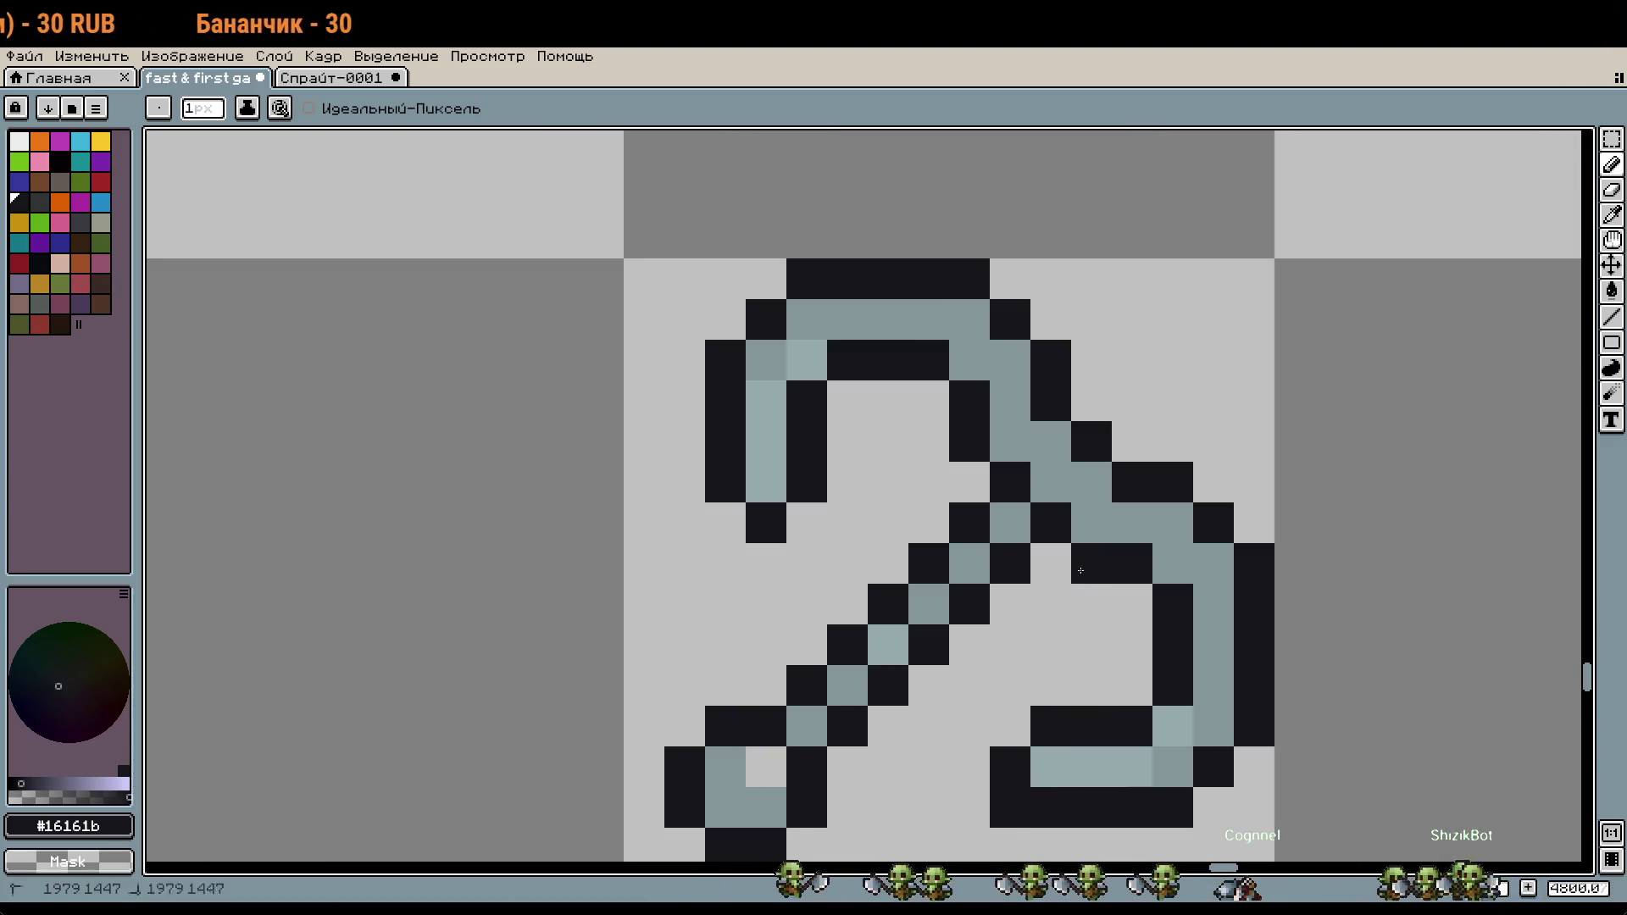
Step: Copy the grey grappling-hook sprite into the adjacent slot to its right
left_click(932, 603, "alt")
scroll(1161, 665, "down", 3)
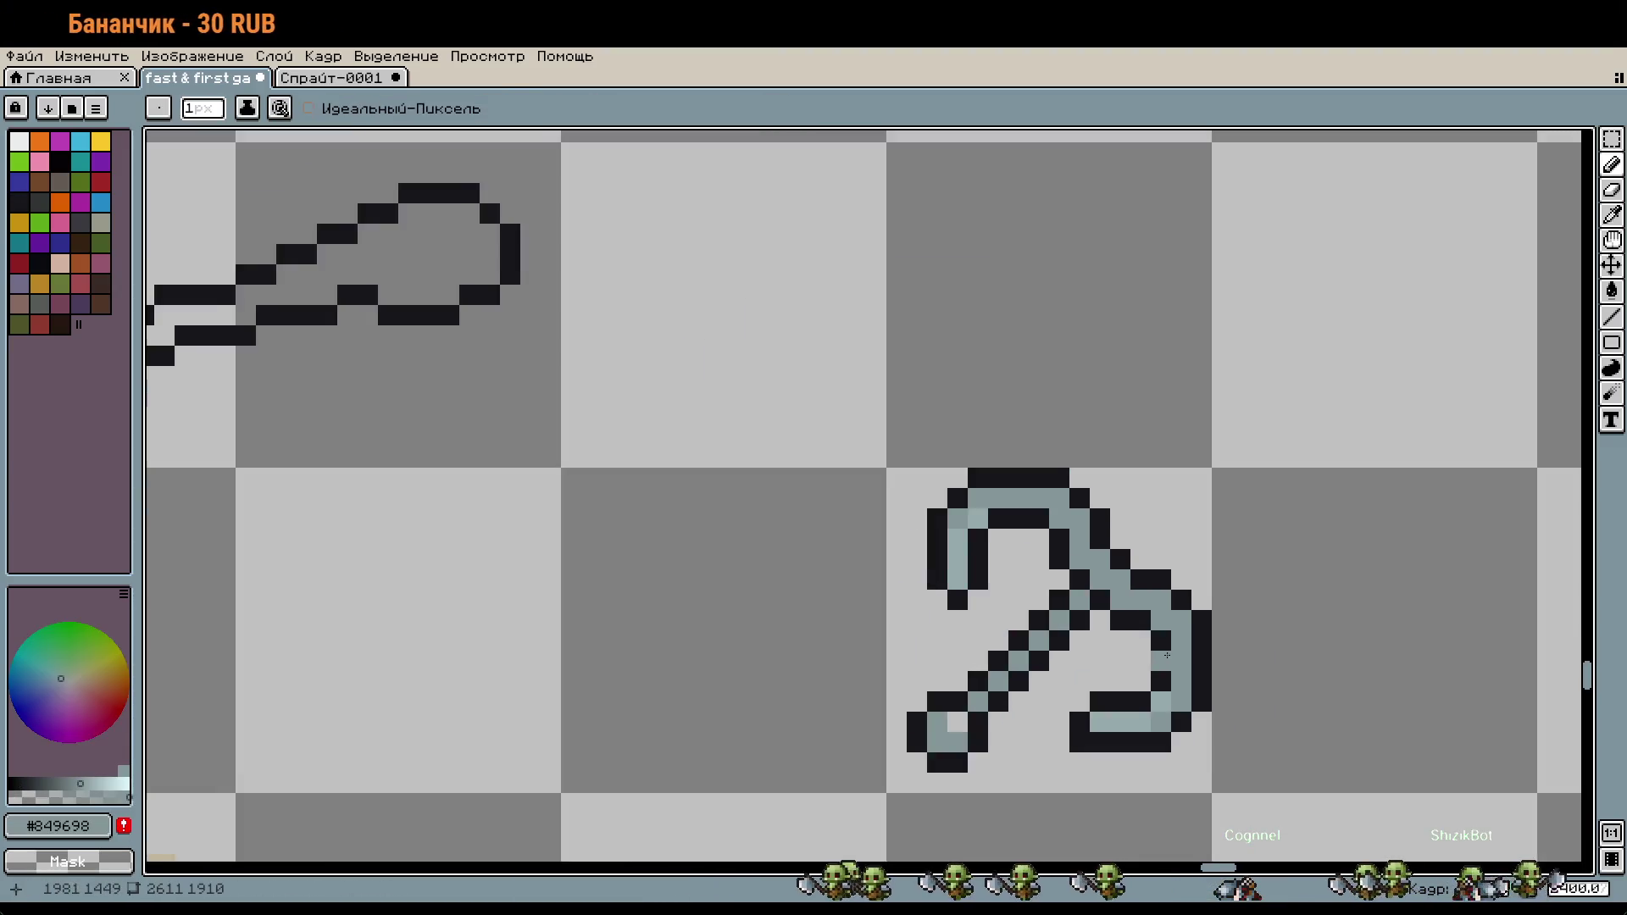
key("x")
key("m")
left_click_drag(1176, 552, 958, 466)
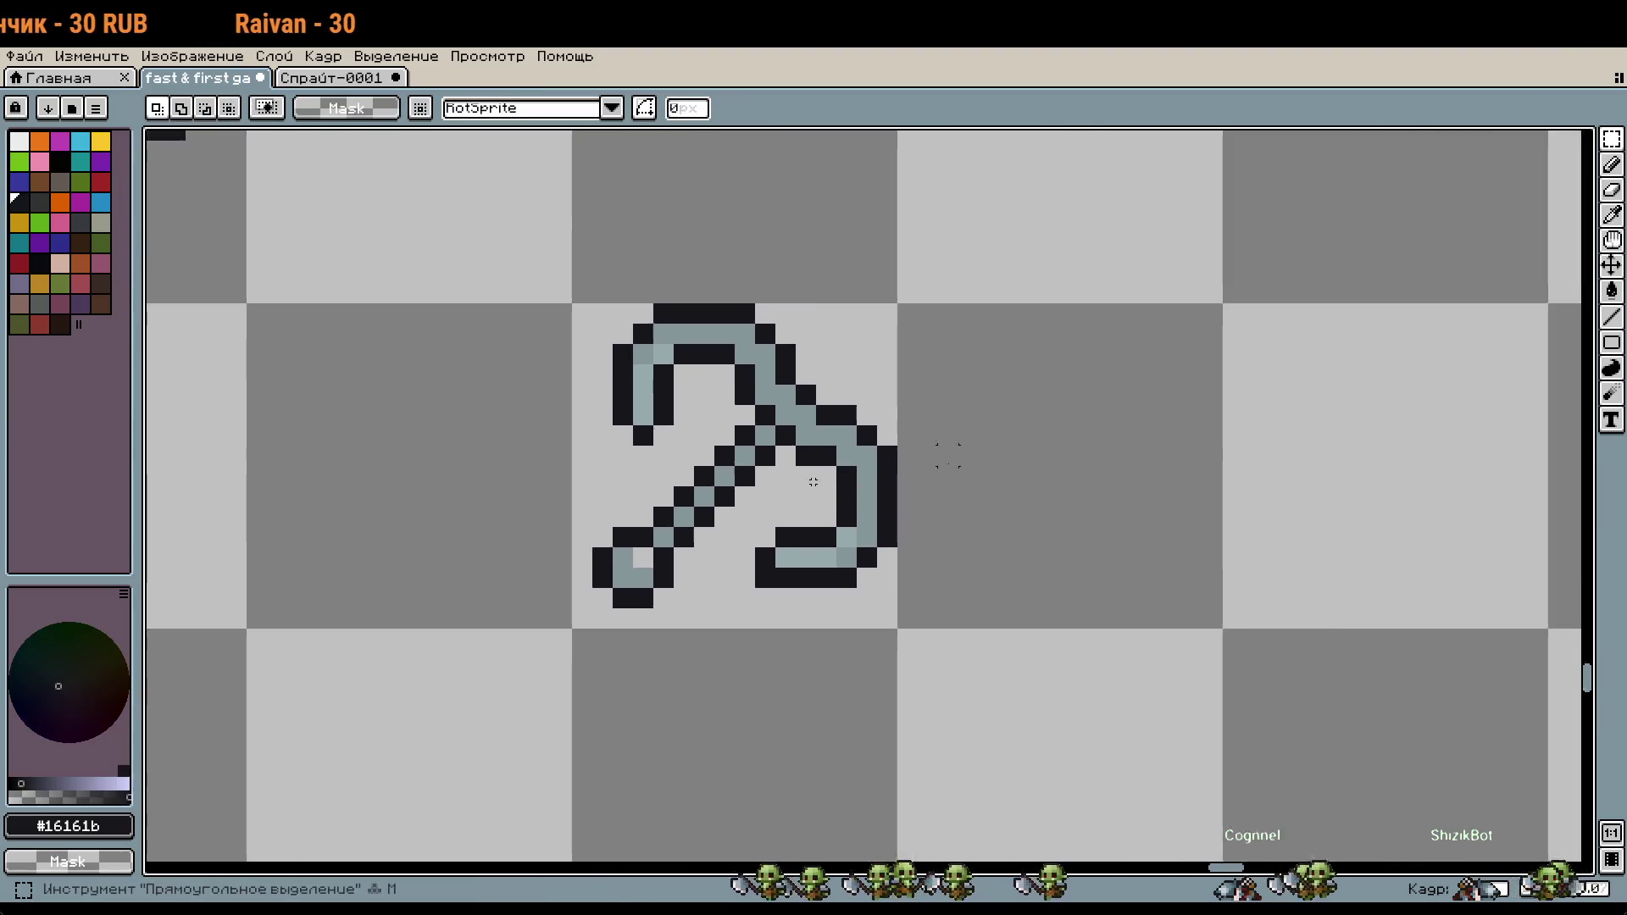
scroll(958, 466, "down", 1)
left_click_drag(696, 355, 913, 573)
mouse_move(814, 479)
left_mouse_down()
mouse_move(1464, 479)
mouse_move(1238, 464)
left_mouse_up()
left_click(905, 566)
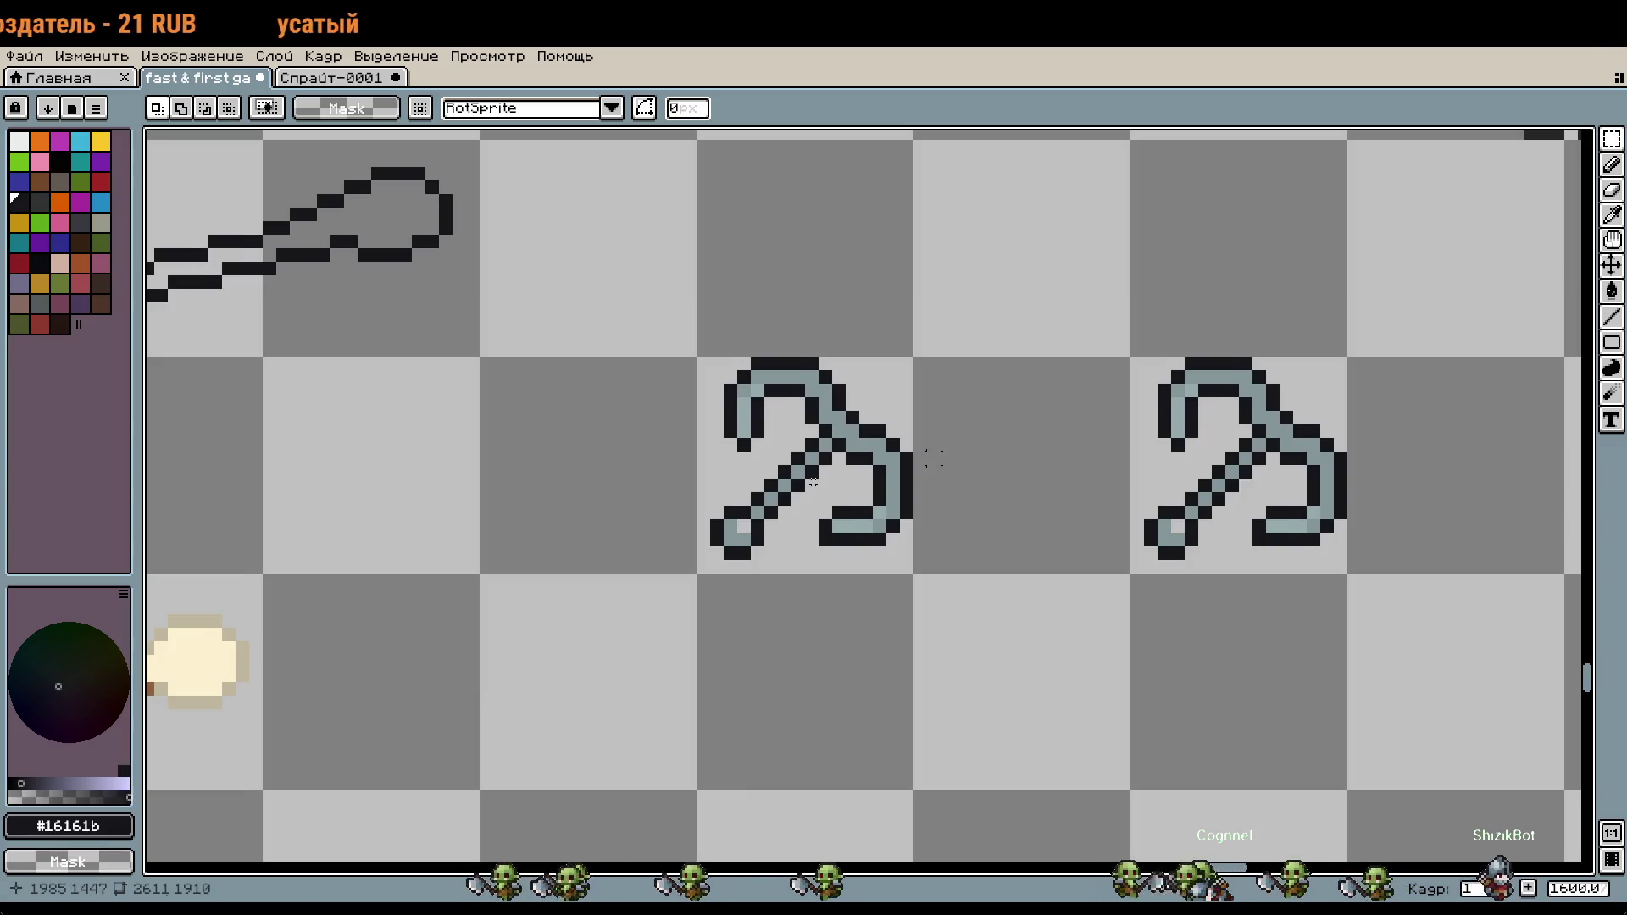
Step: Clear the selection and view the two identical hooks side by side
left_click_drag(932, 457, 897, 388)
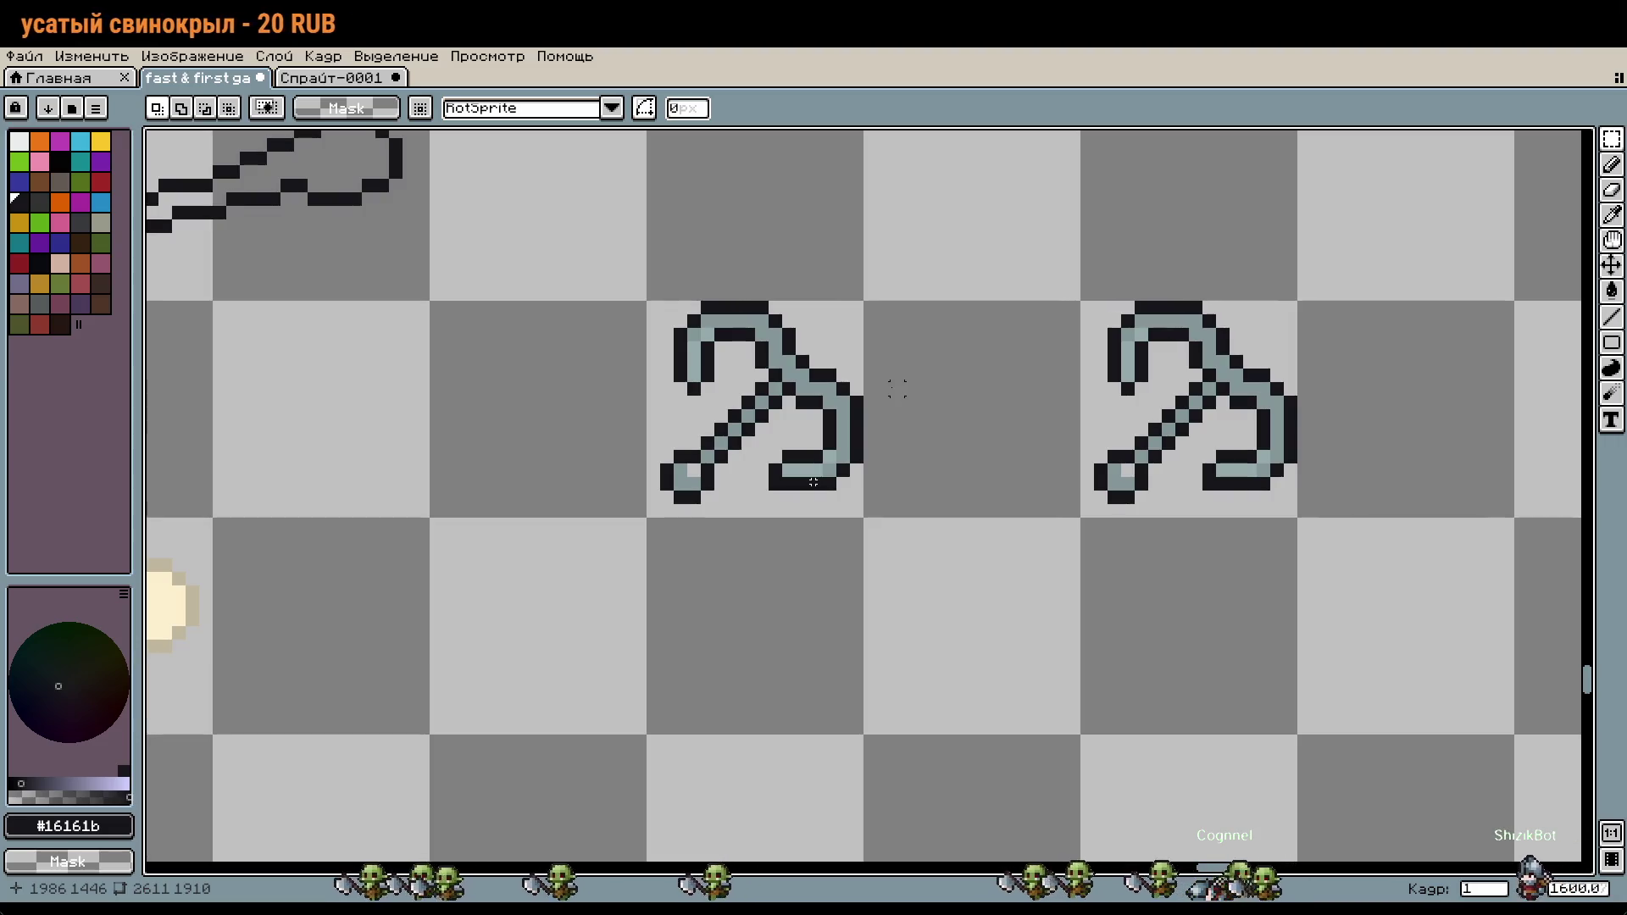
scroll(867, 438, "up", 1)
scroll(882, 563, "down", 1)
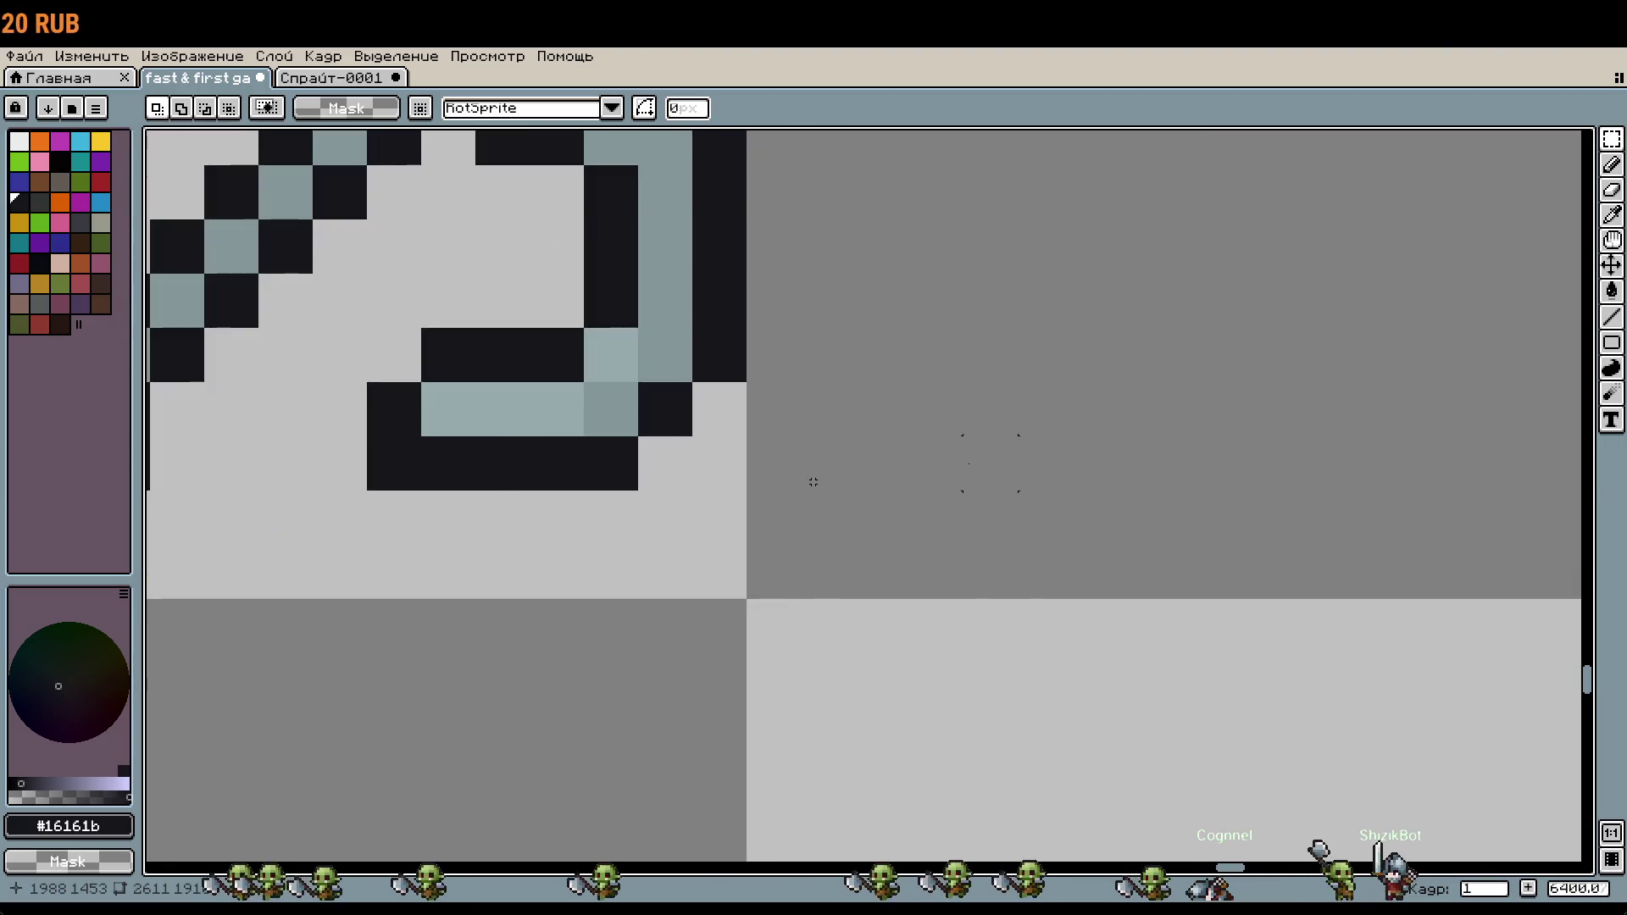
scroll(969, 465, "up", 2)
left_click_drag(746, 492, 913, 548)
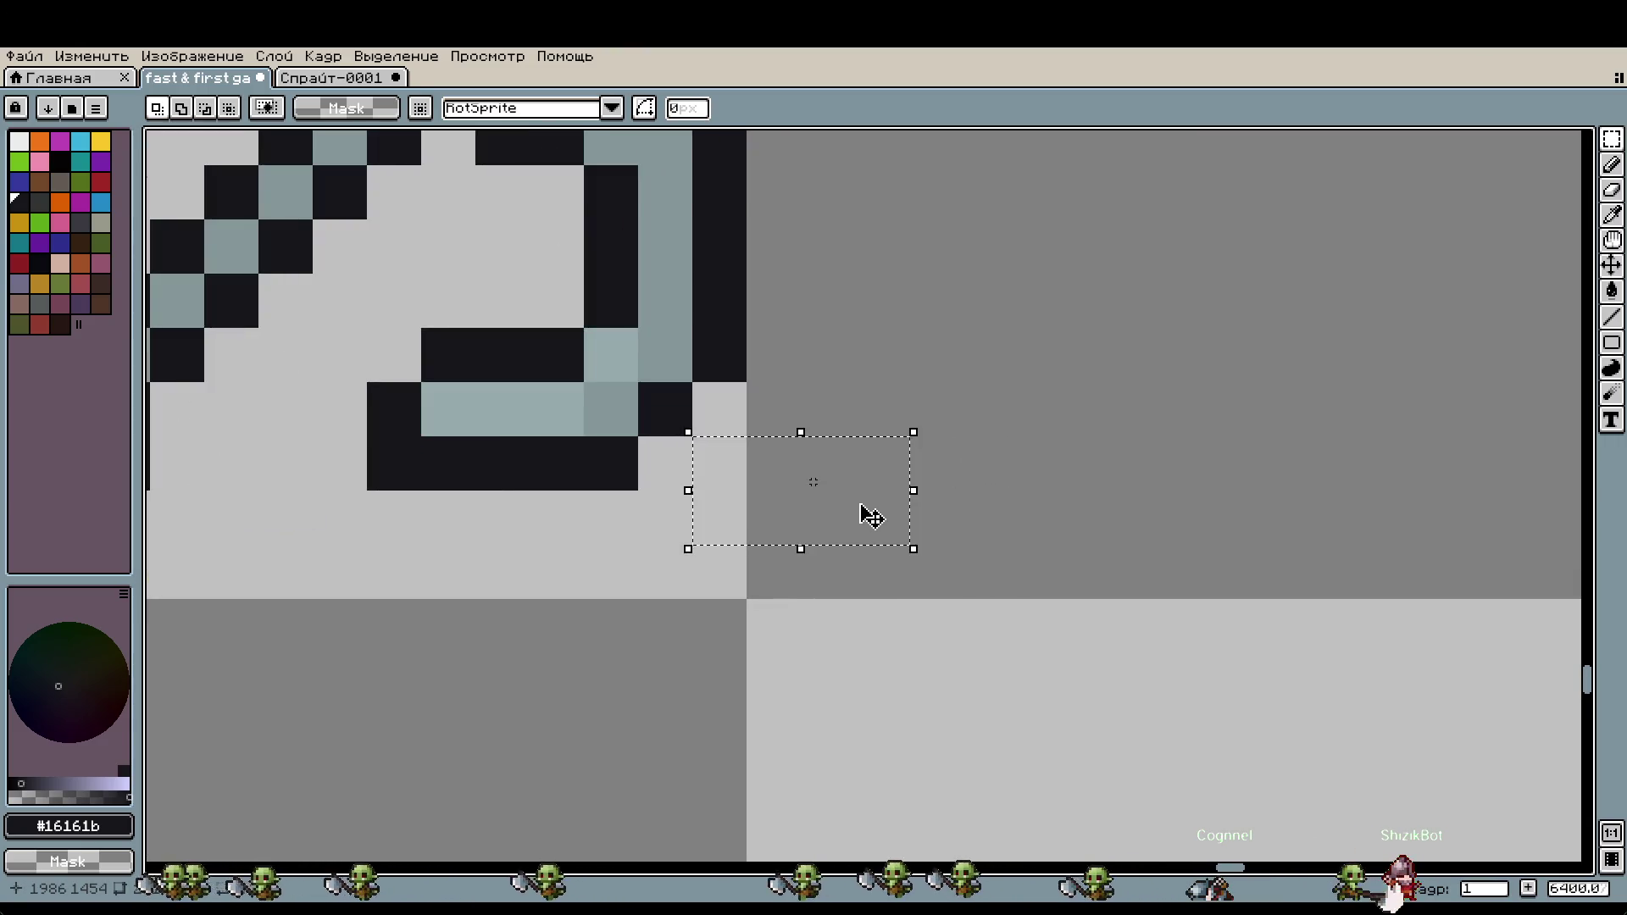
left_click(812, 481)
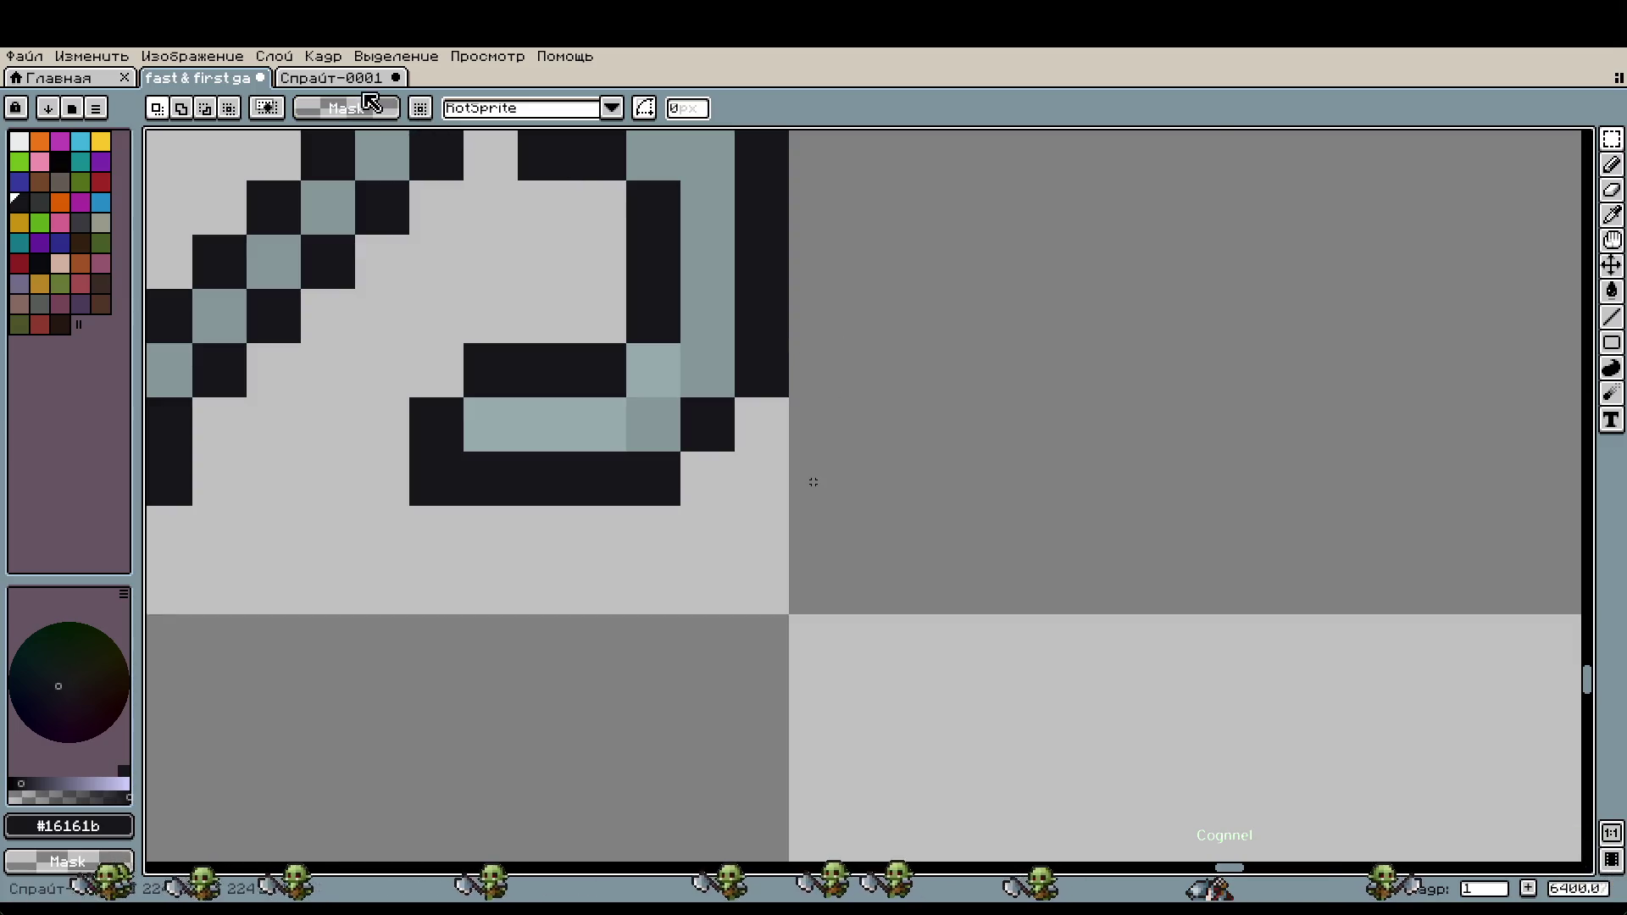
key("b")
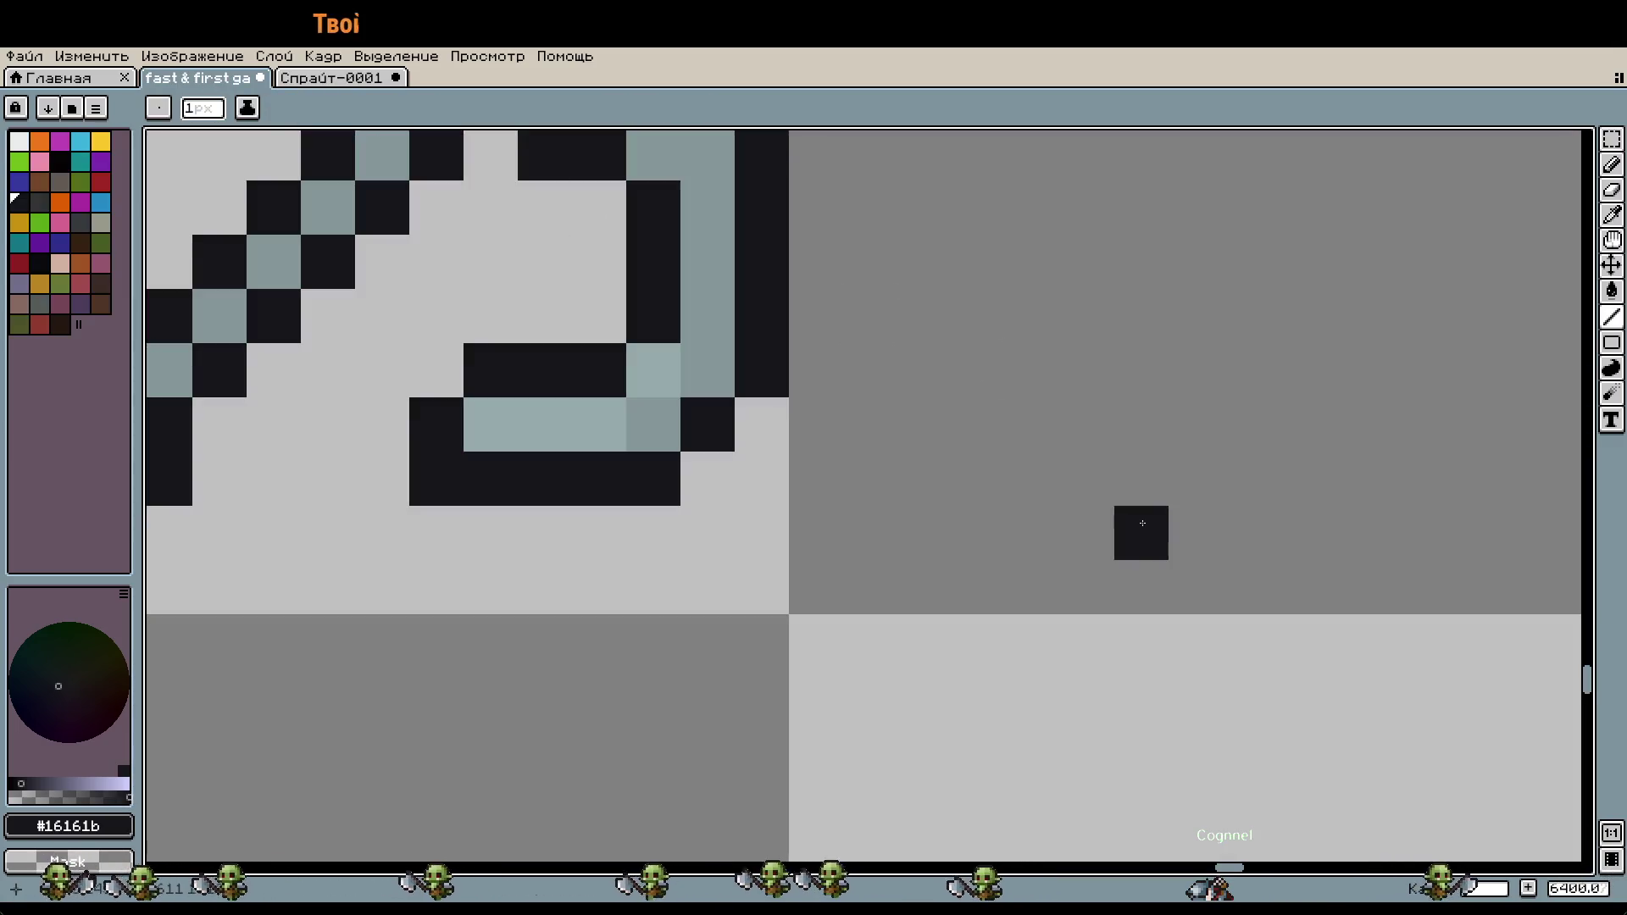
scroll(956, 488, "down", 5)
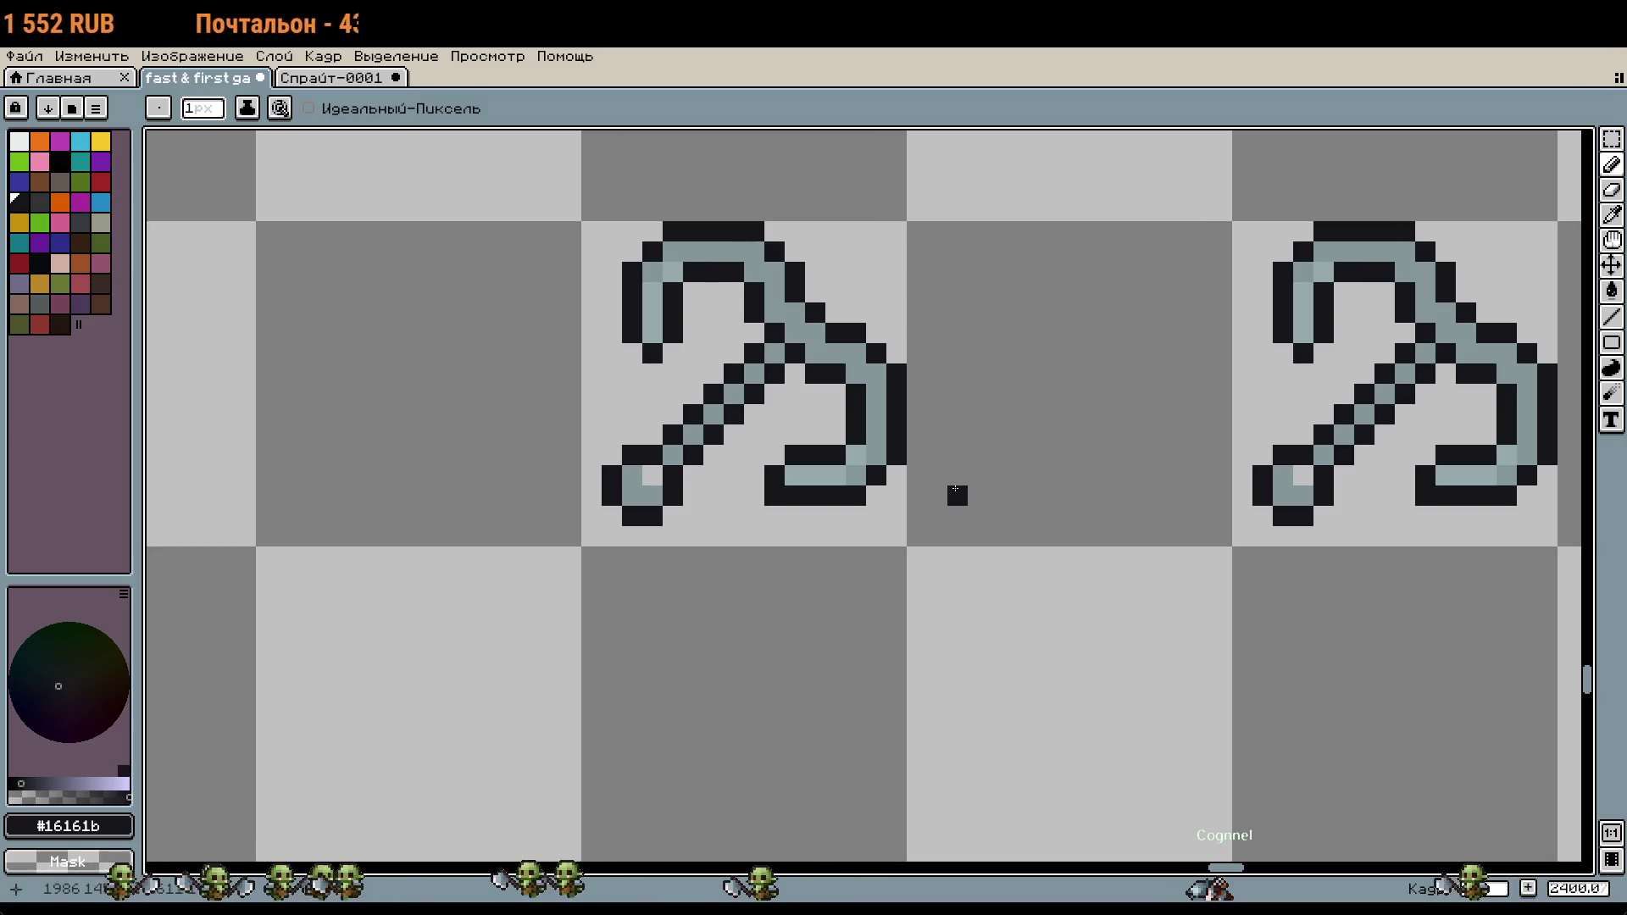
scroll(939, 492, "down", 1)
scroll(898, 466, "down", 1)
scroll(859, 438, "down", 1)
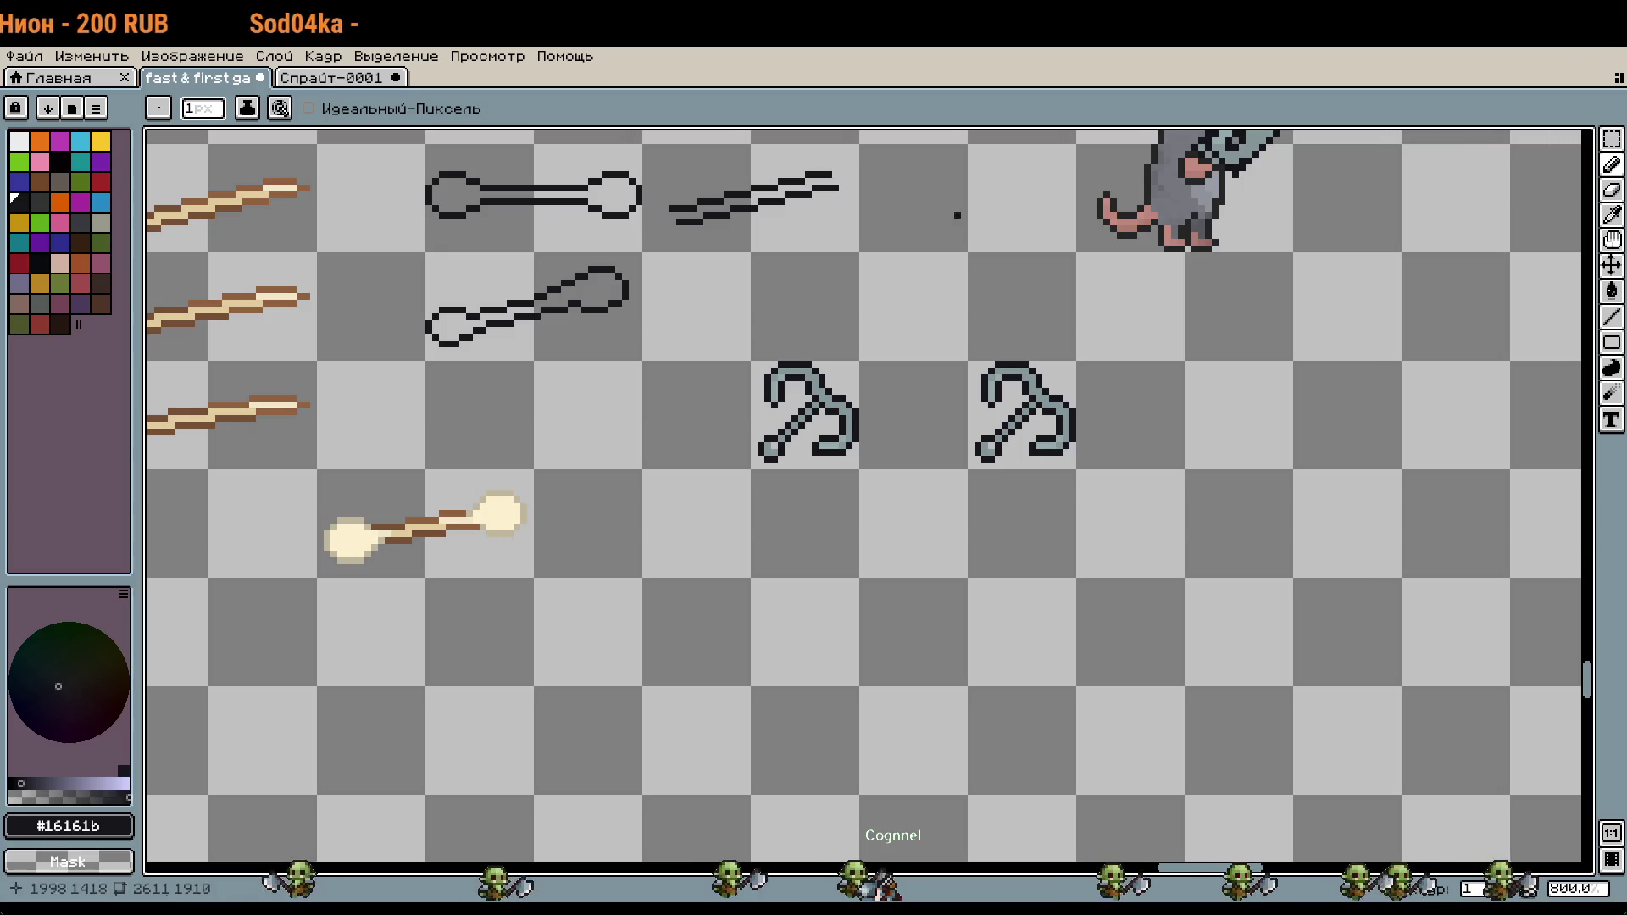
left_click_drag(1141, 412, 1035, 384)
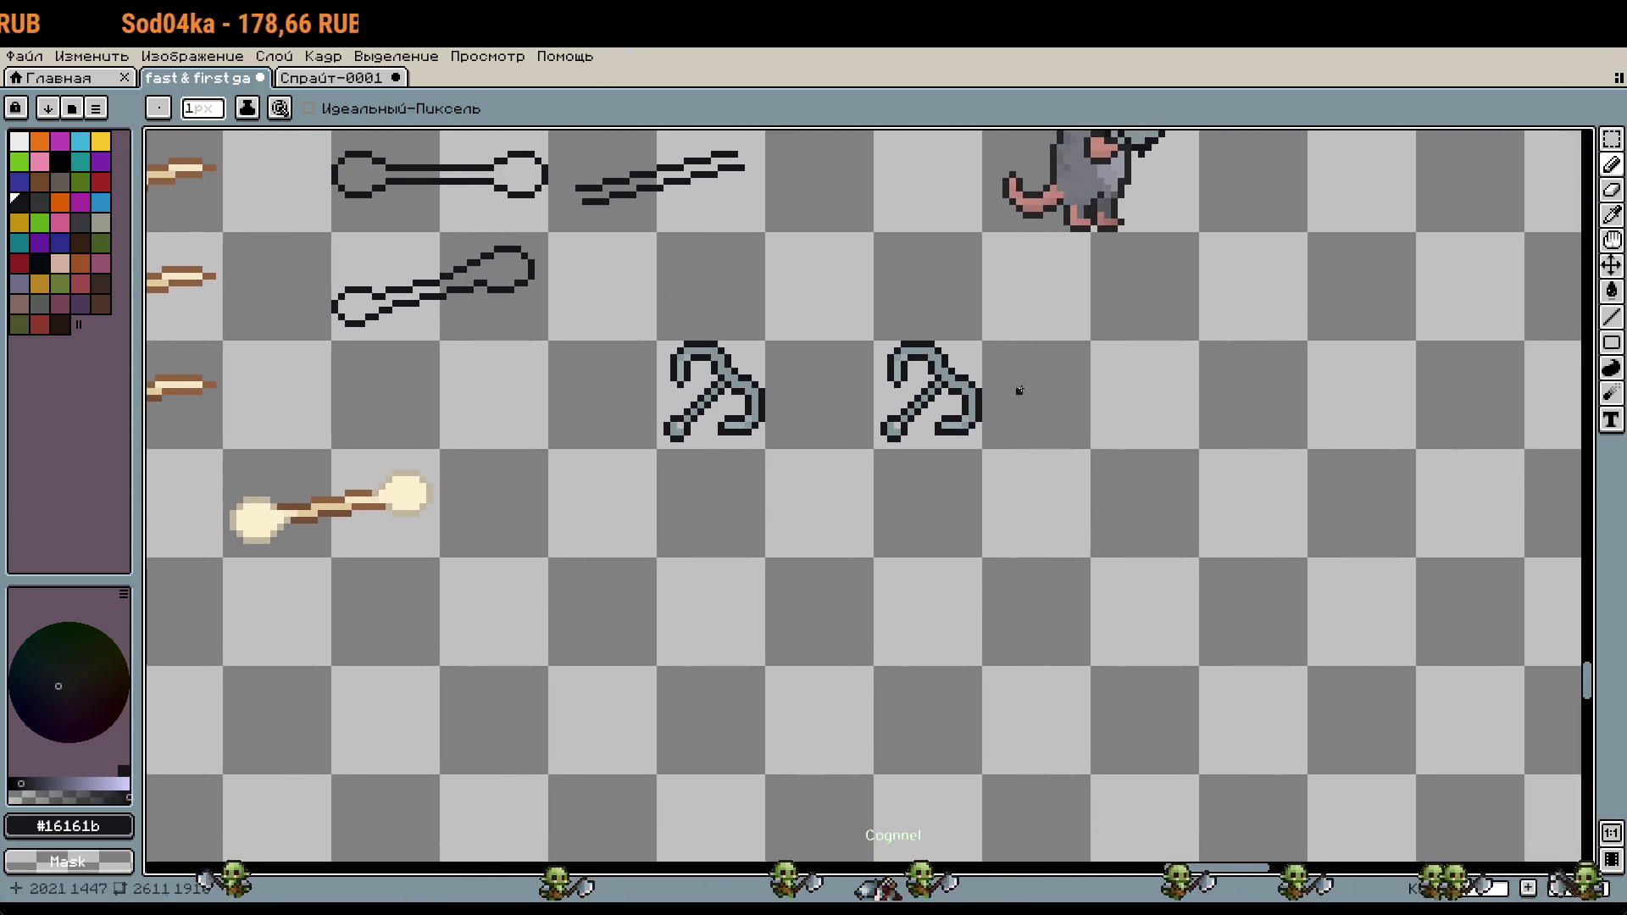
Step: Select the right hook's claw and shift it one pixel right and down
scroll(770, 428, "up", 3)
left_click_drag(771, 428, 1234, 415)
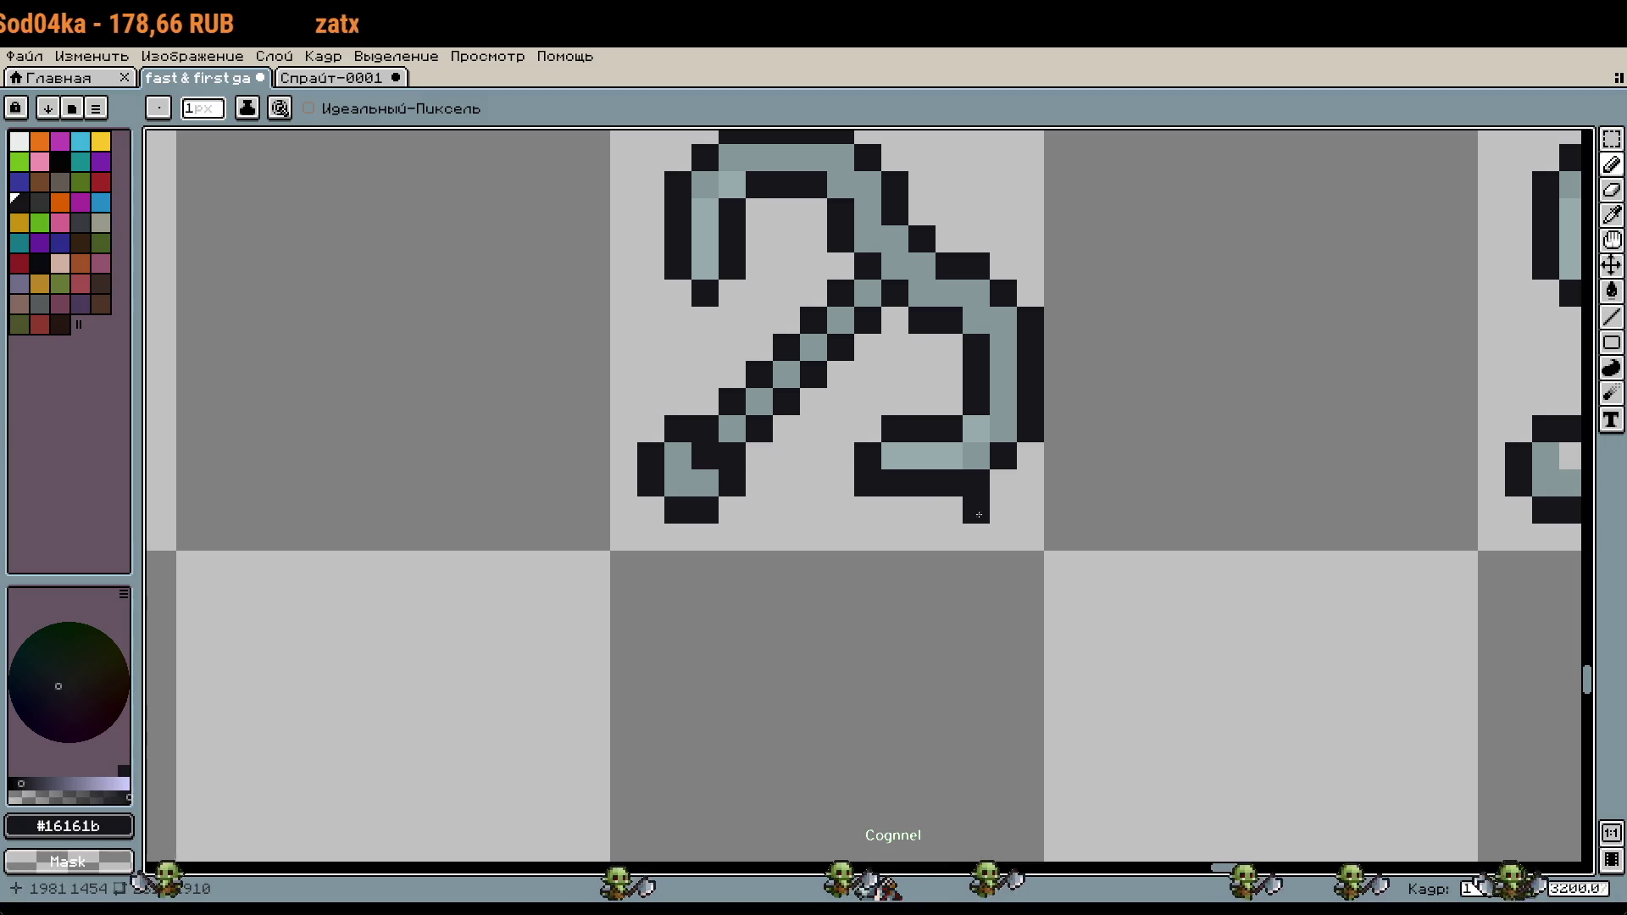
scroll(1080, 510, "down", 1)
scroll(1080, 510, "down", 1)
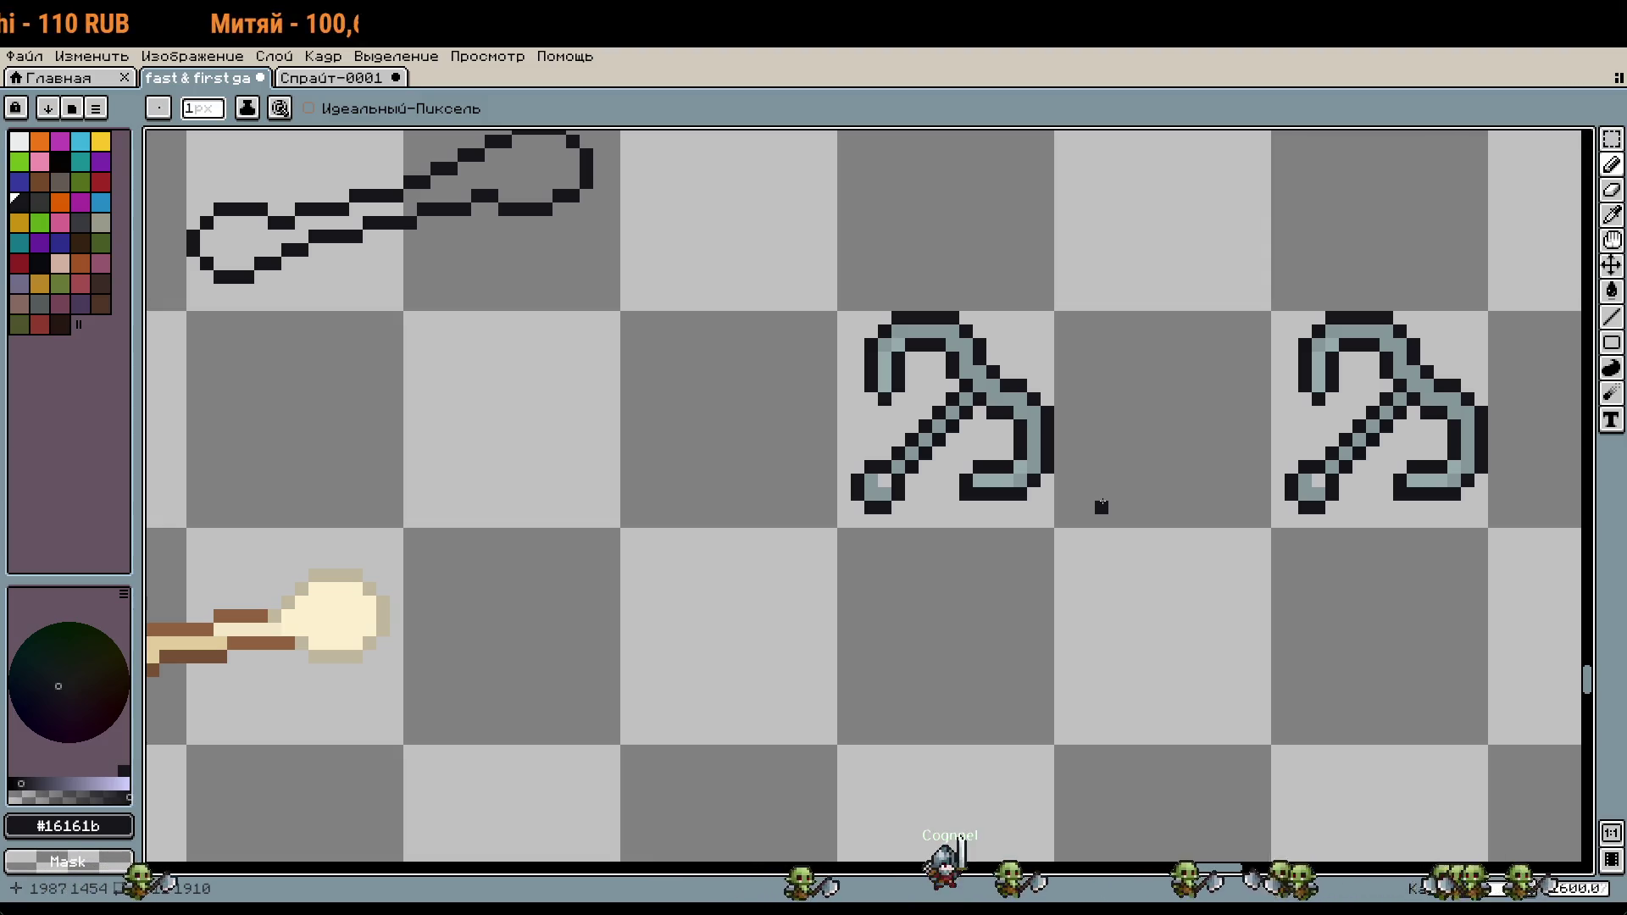
scroll(1384, 406, "up", 1)
scroll(1384, 407, "up", 1)
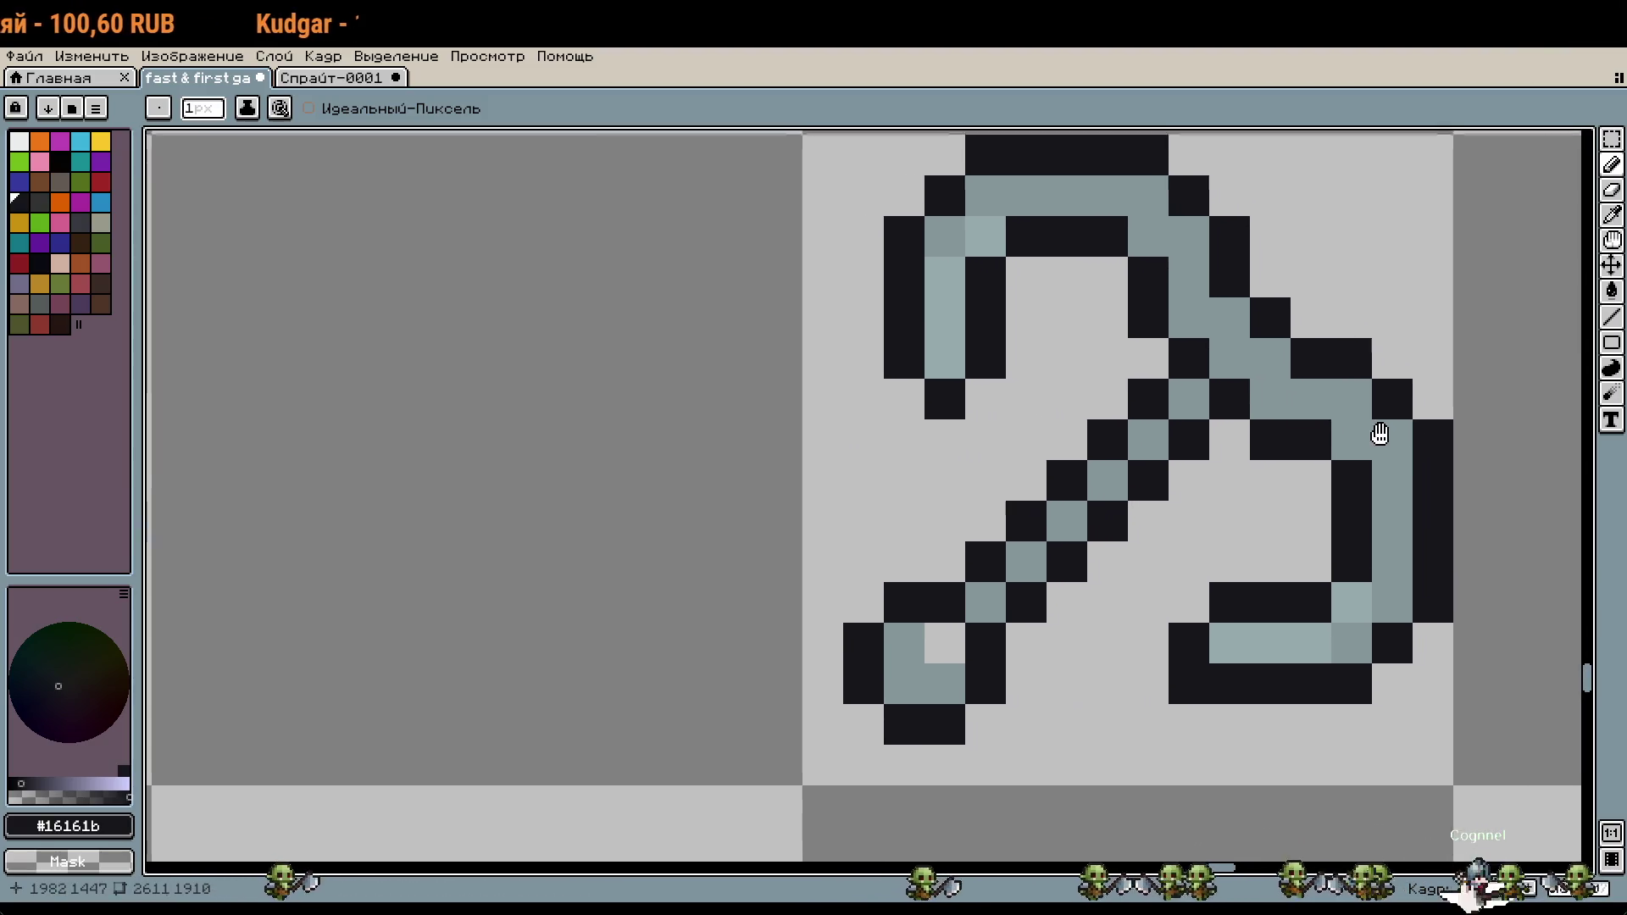
left_click_drag(1381, 434, 1293, 397)
key("m")
left_click_drag(1175, 302, 1380, 713)
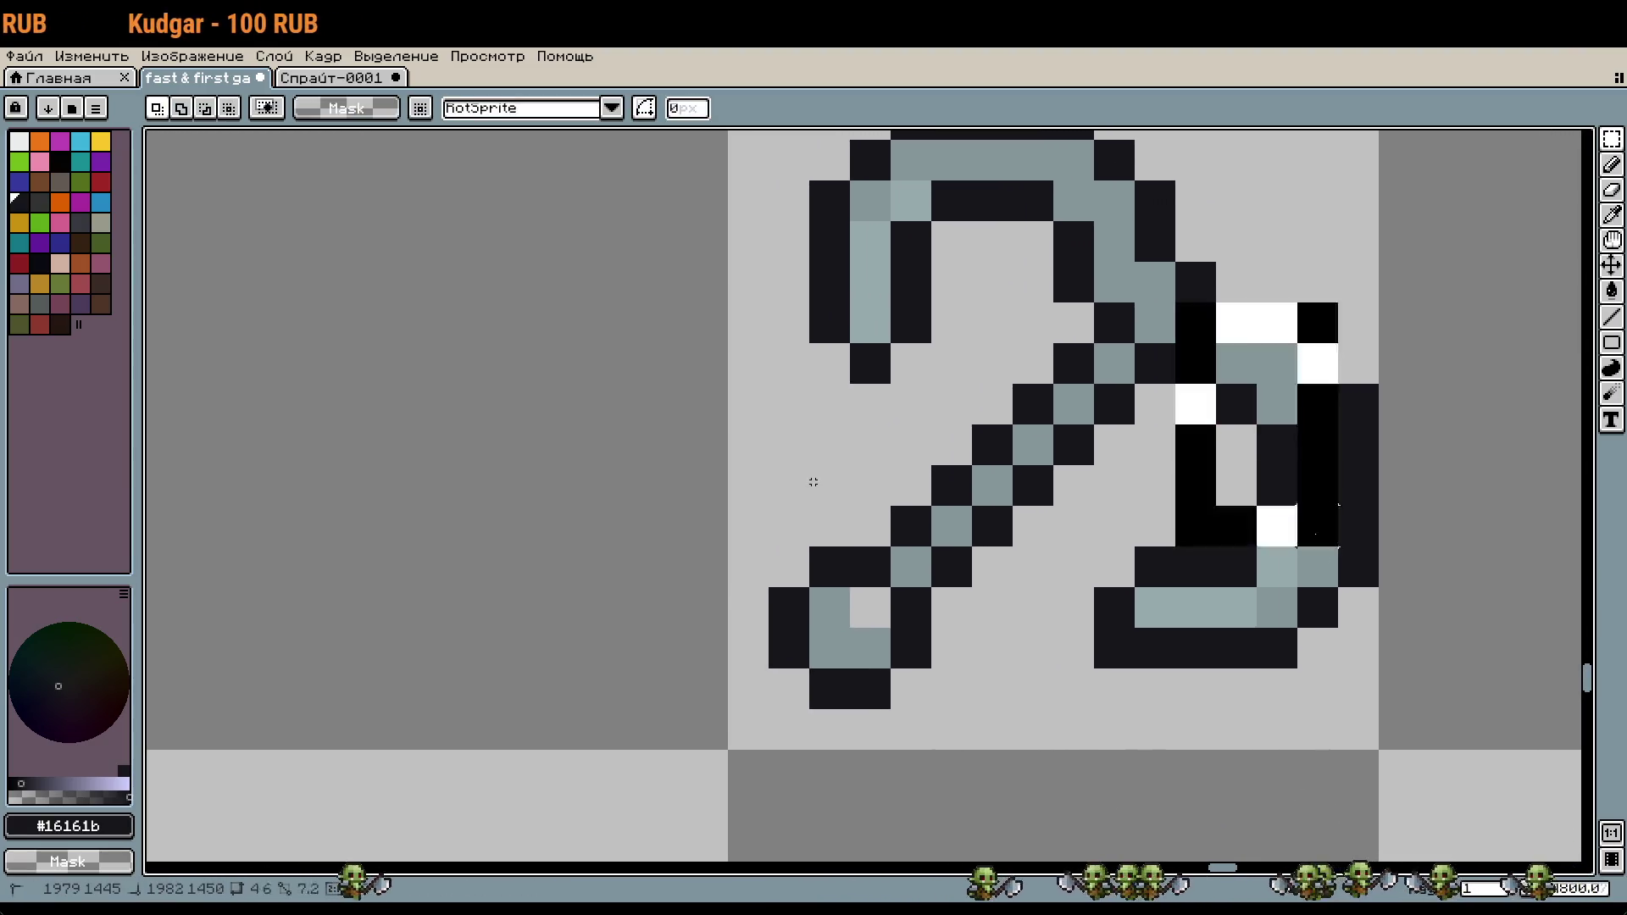
left_click_drag(1262, 547, 1053, 713)
left_click_drag(1262, 545, 1271, 568)
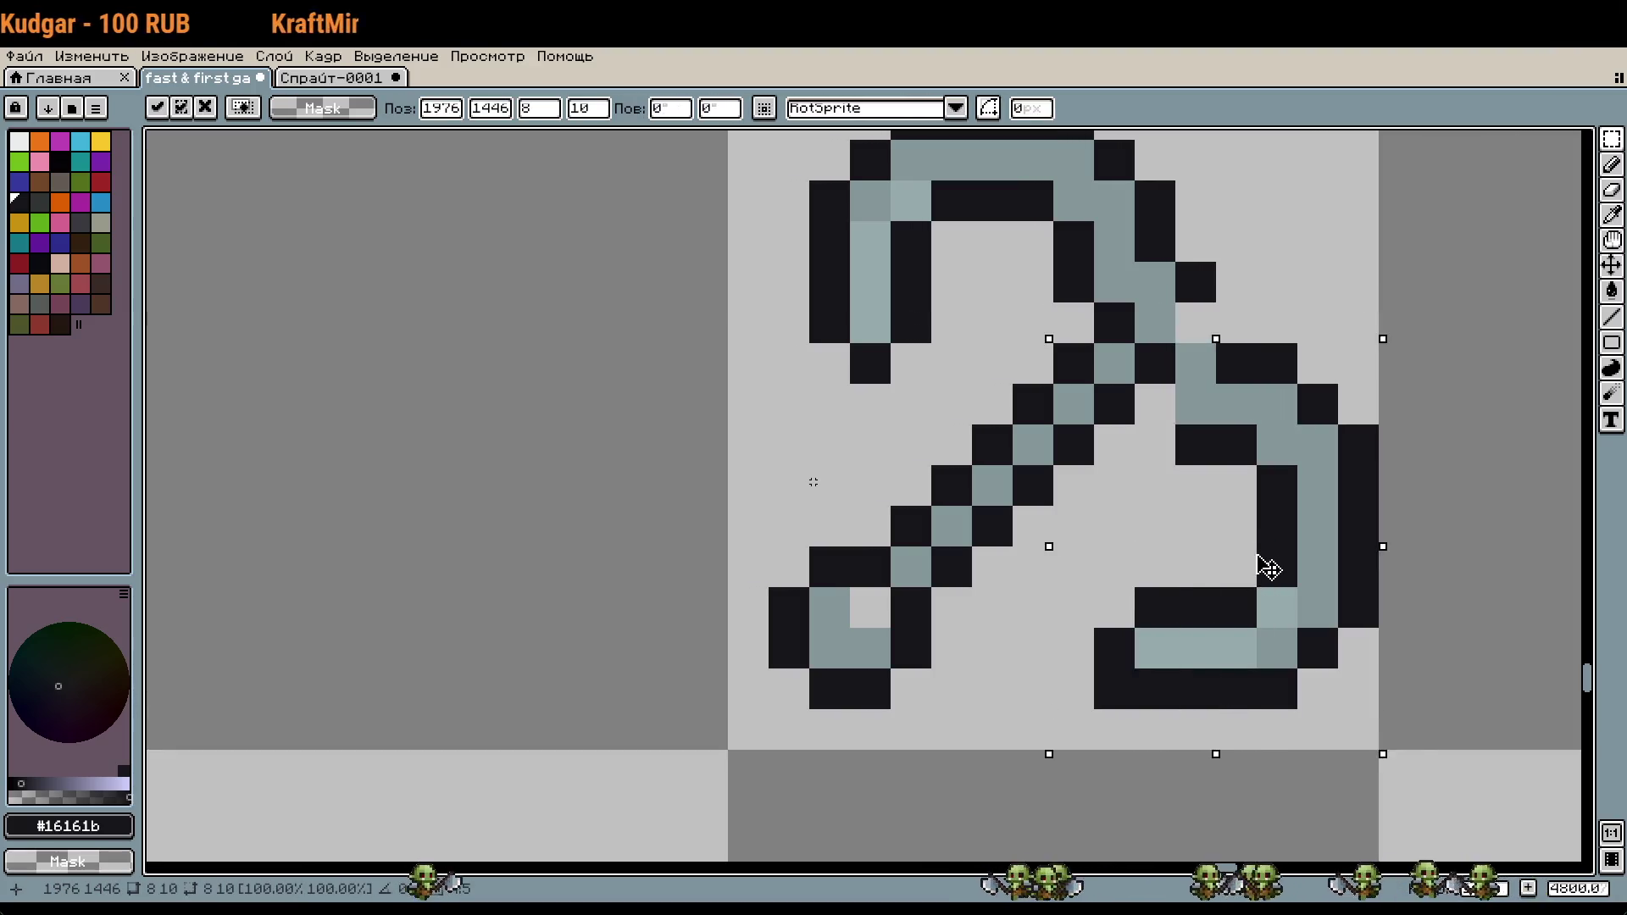
scroll(1088, 369, "down", 1)
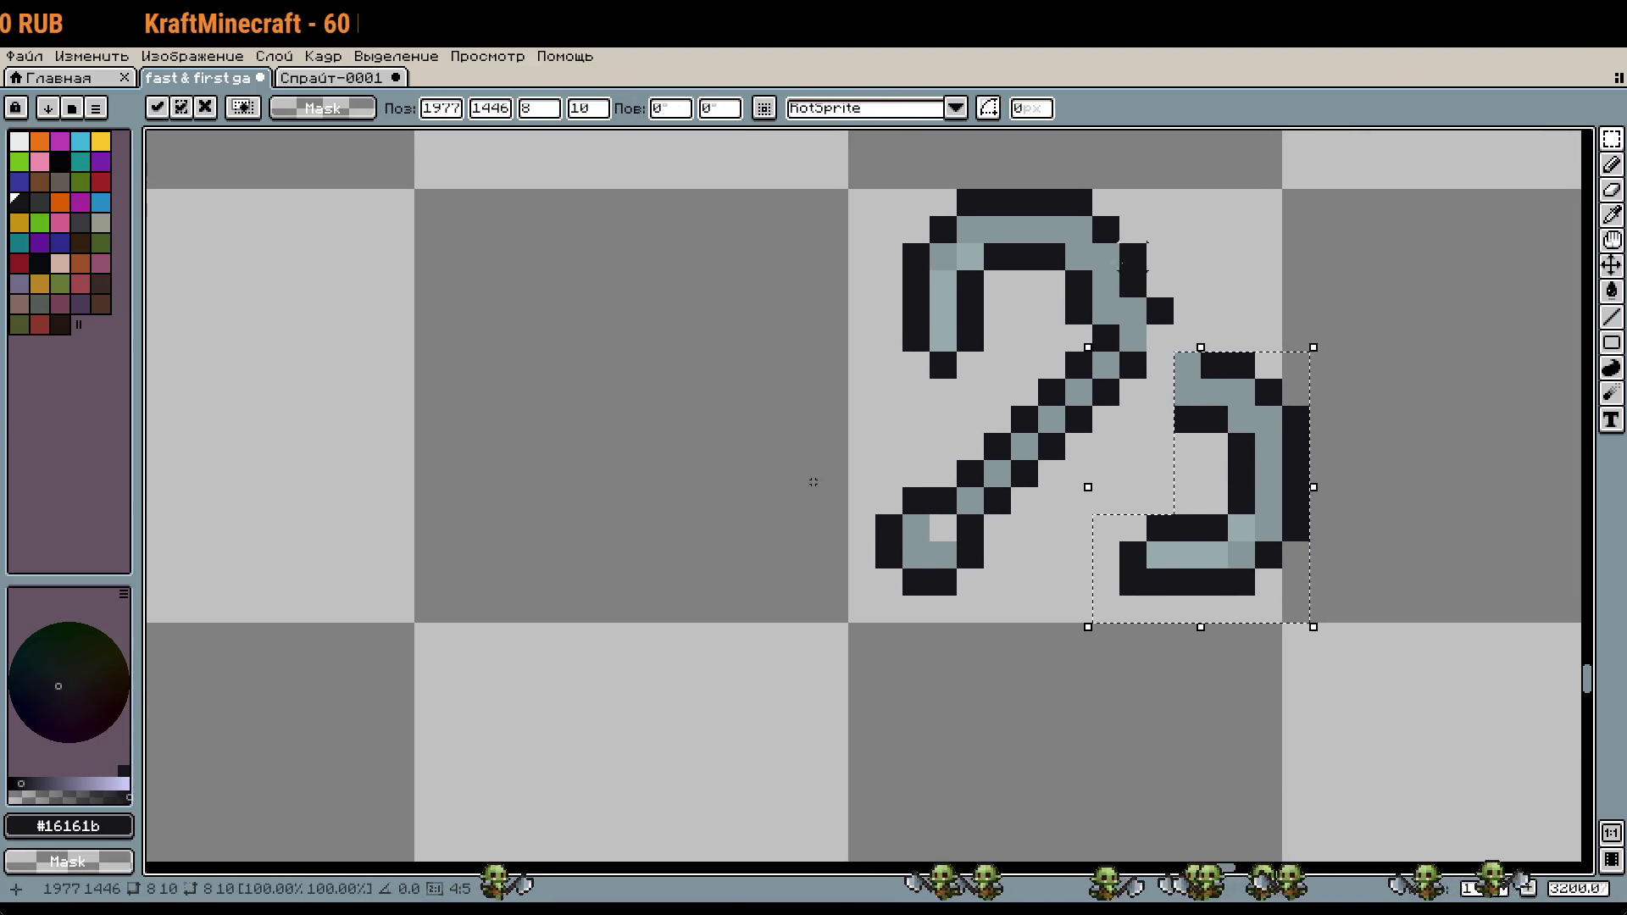
key("Return")
Step: Reselect the claw portion and move it two pixels left
key("ctrl+a")
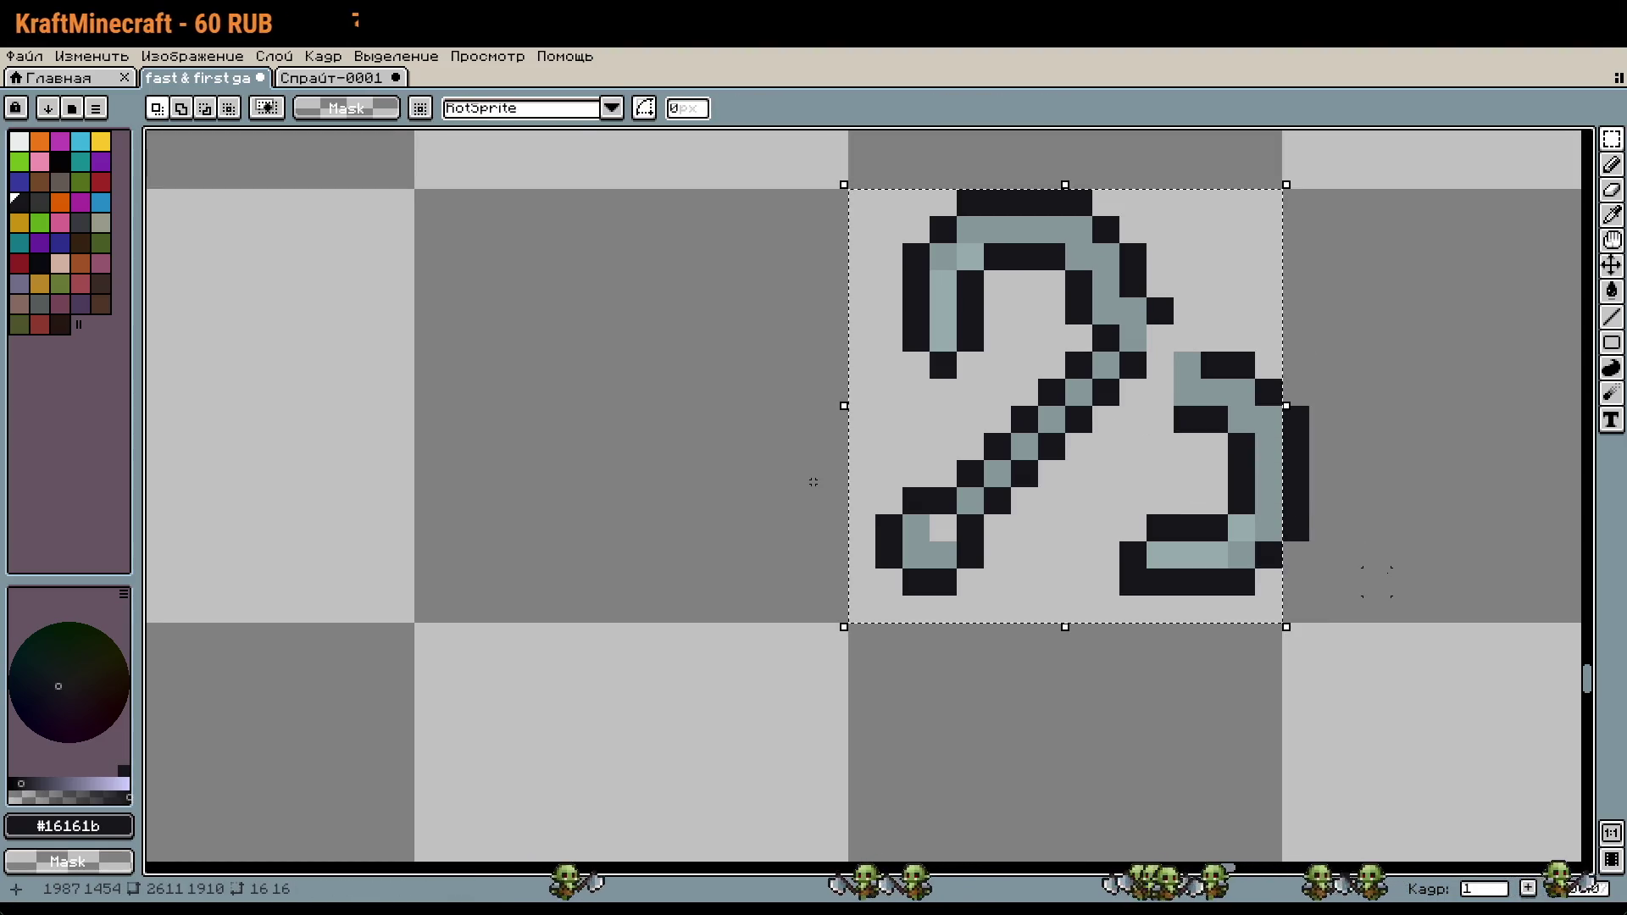
left_click_drag(1404, 582, 838, 206)
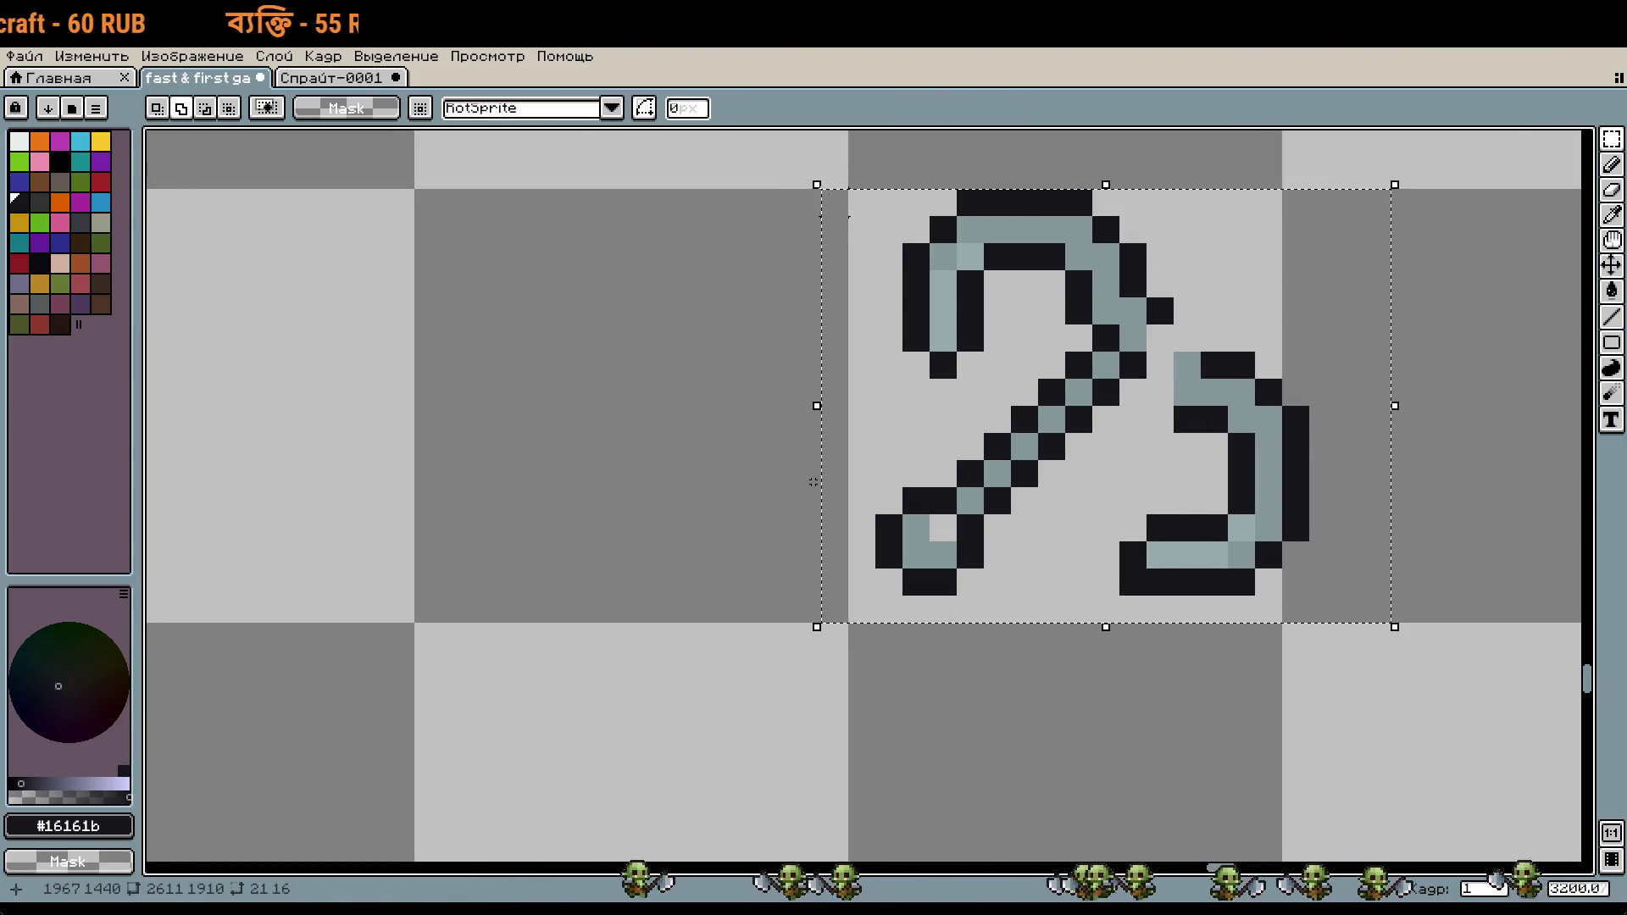
key("ctrl+d")
scroll(1194, 364, "up", 1)
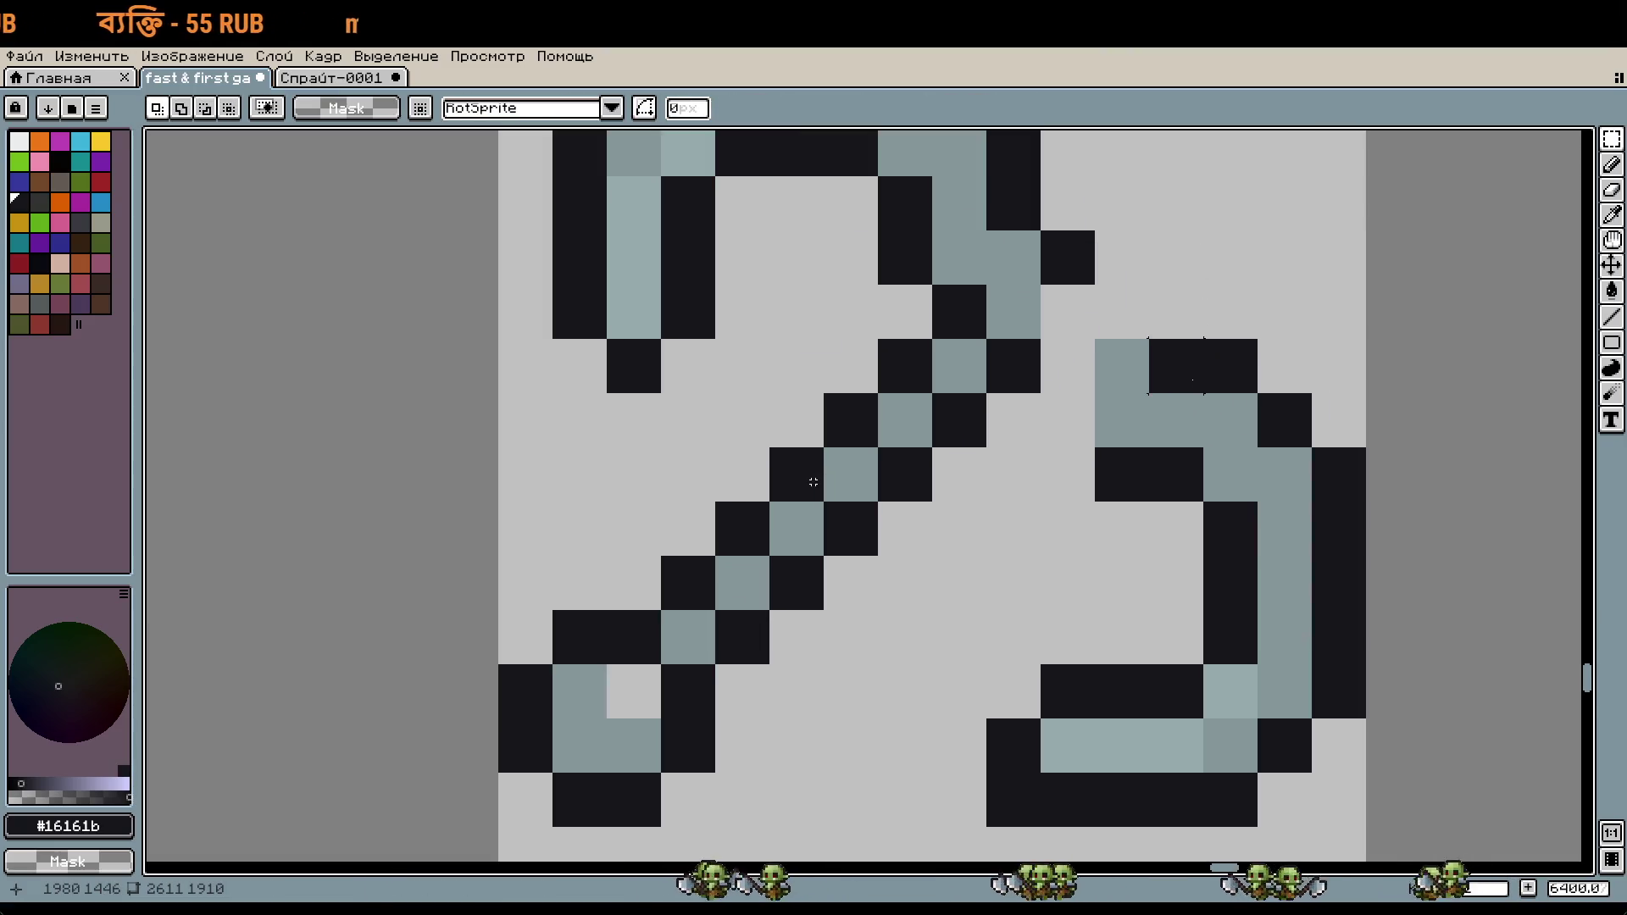
key("i")
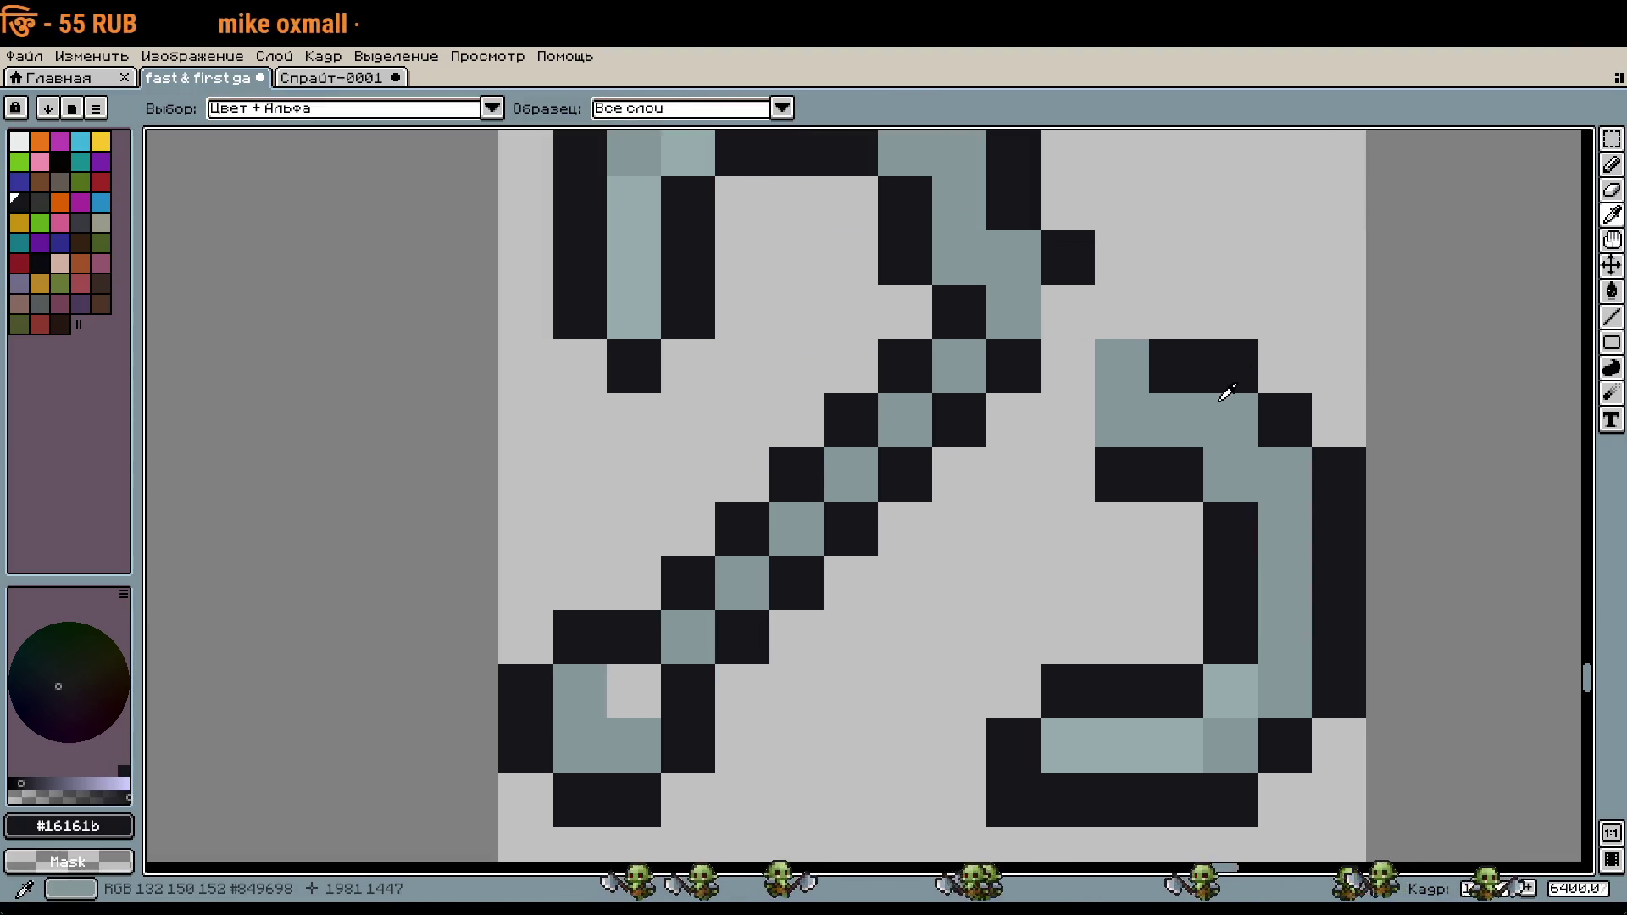
key("m")
key("ctrl+shift+d")
left_click_drag(1313, 724, 1205, 719)
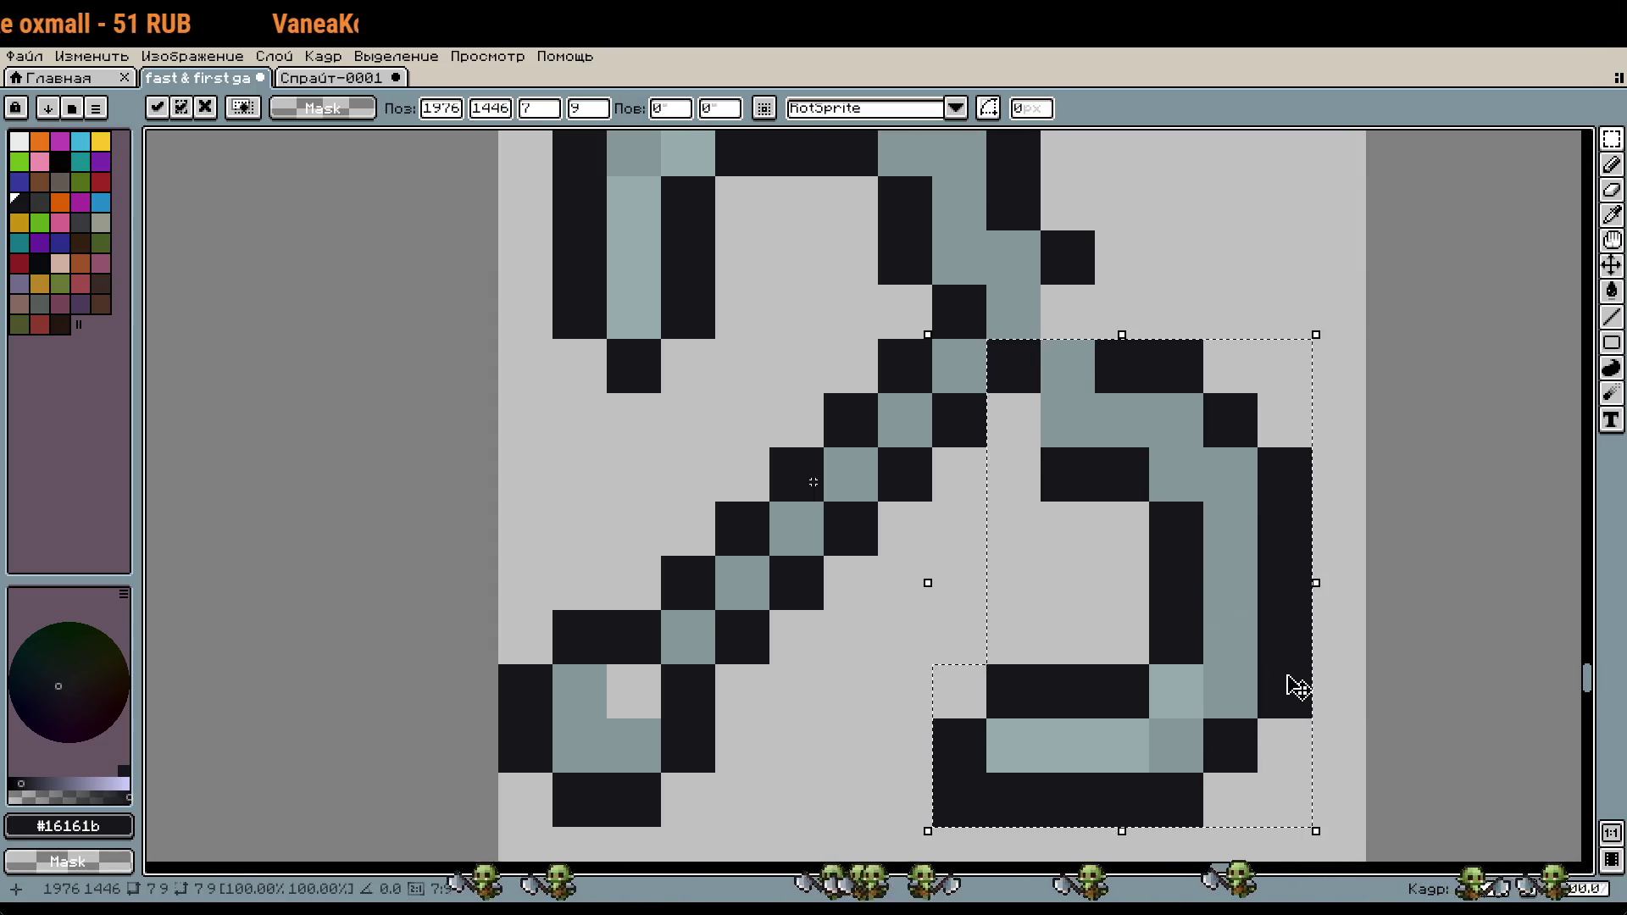
scroll(1293, 688, "down", 2)
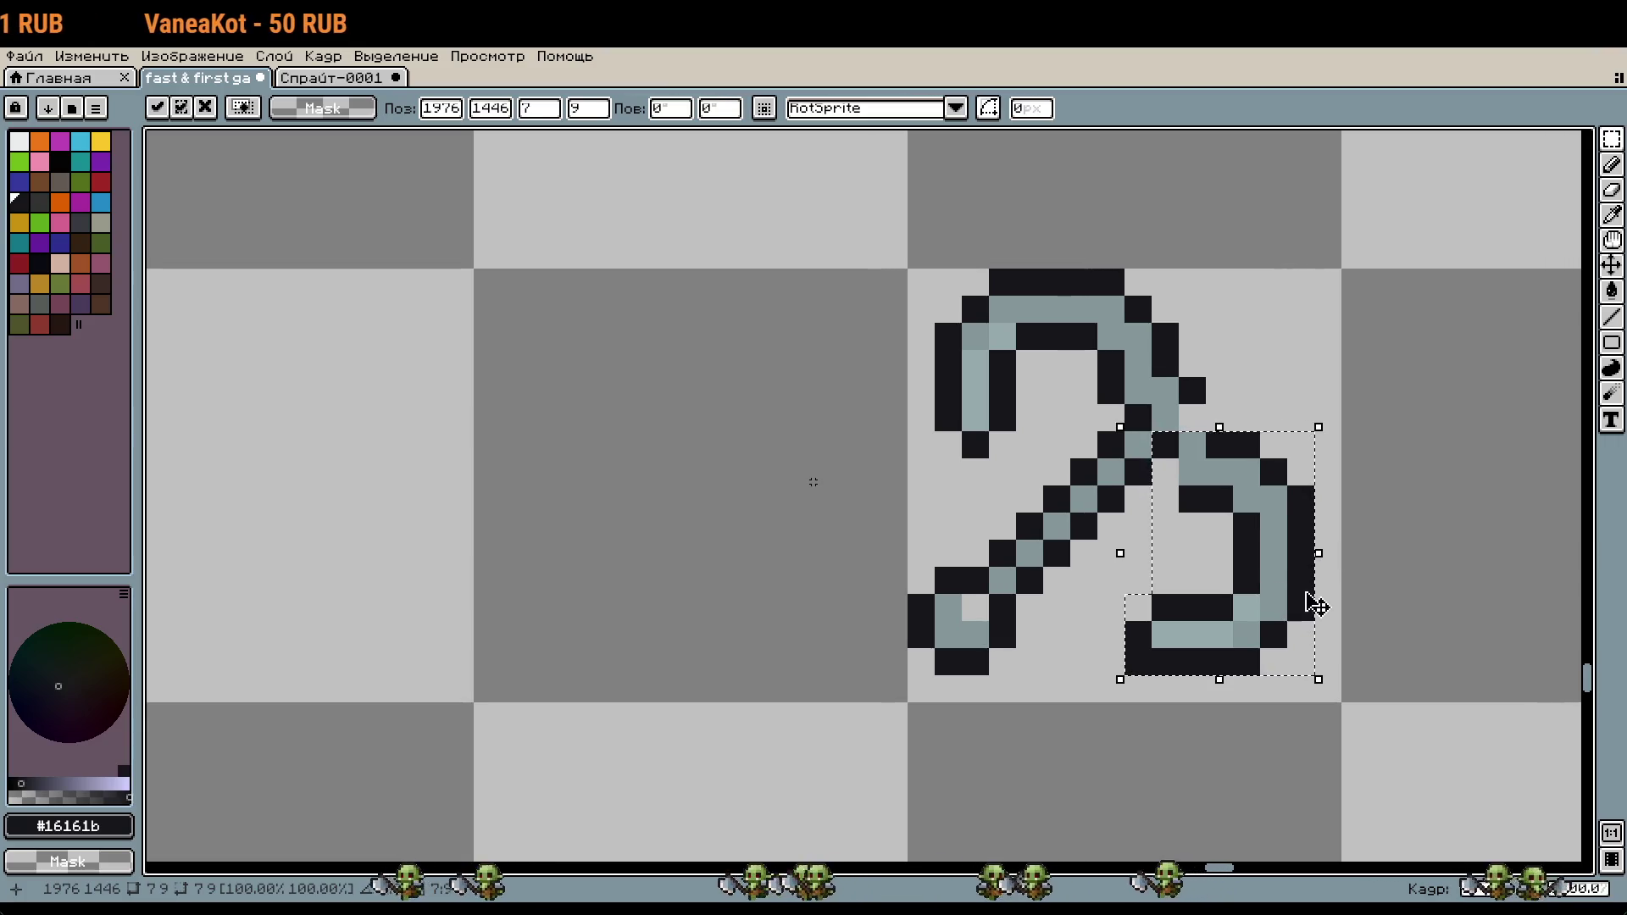
key("i")
Step: Redraw the claw's dark outline pixels, erase stray pixels and fill one with grey
scroll(1230, 464, "up", 2)
key("b")
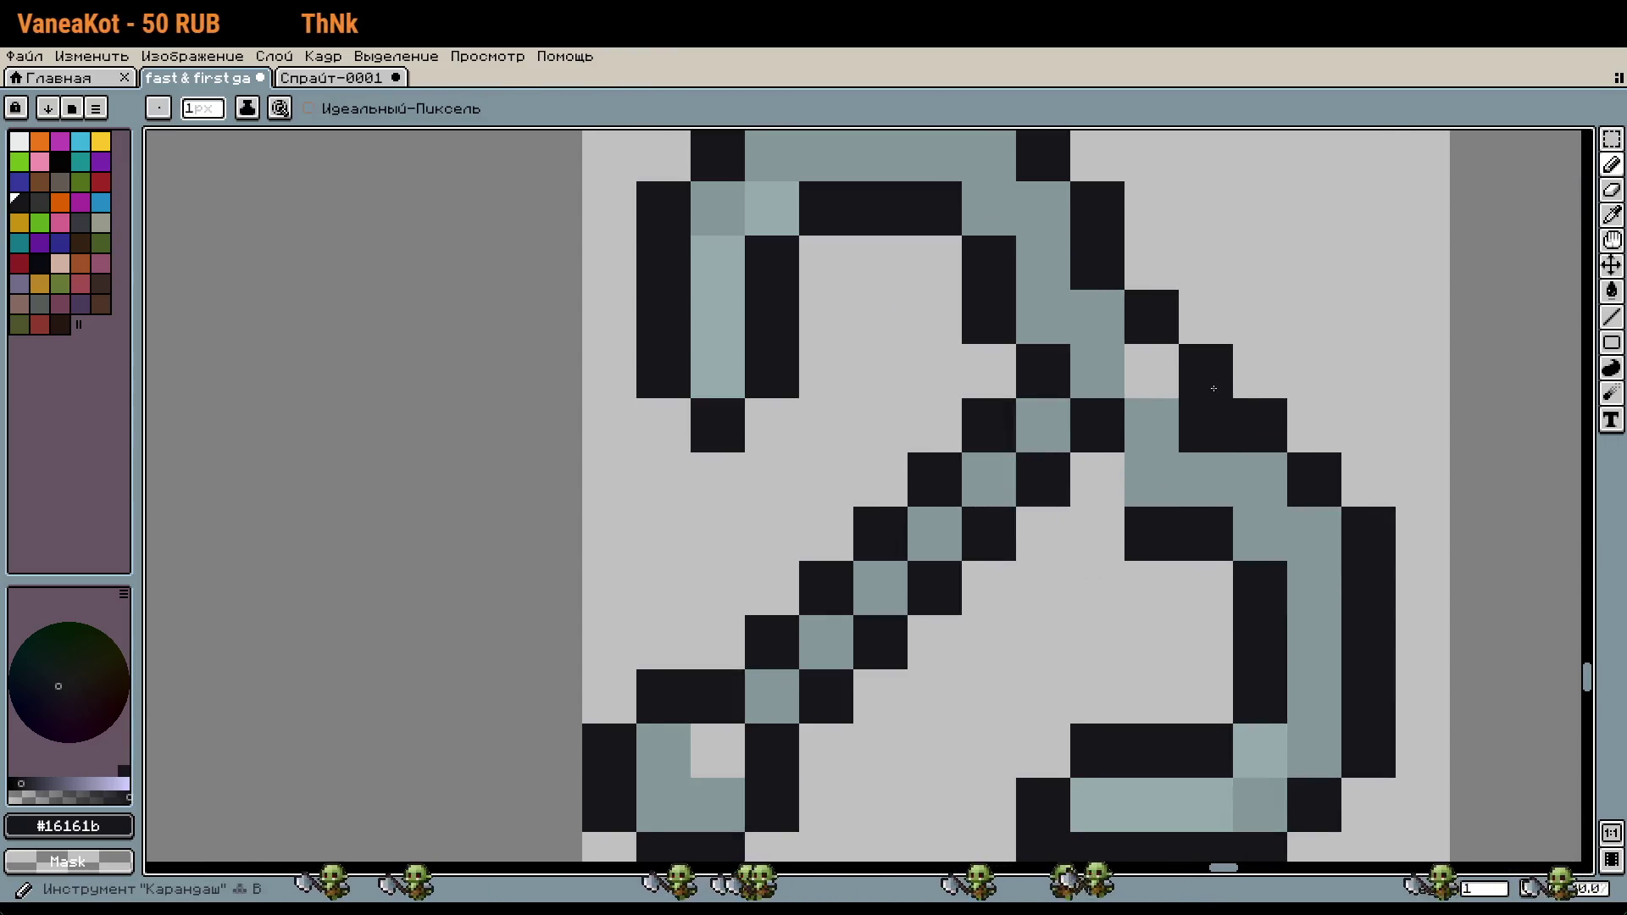
left_click(1151, 479)
left_click(1205, 370)
right_click(1150, 533)
right_click(1205, 424)
left_click(1259, 479)
left_click(1205, 478, "alt")
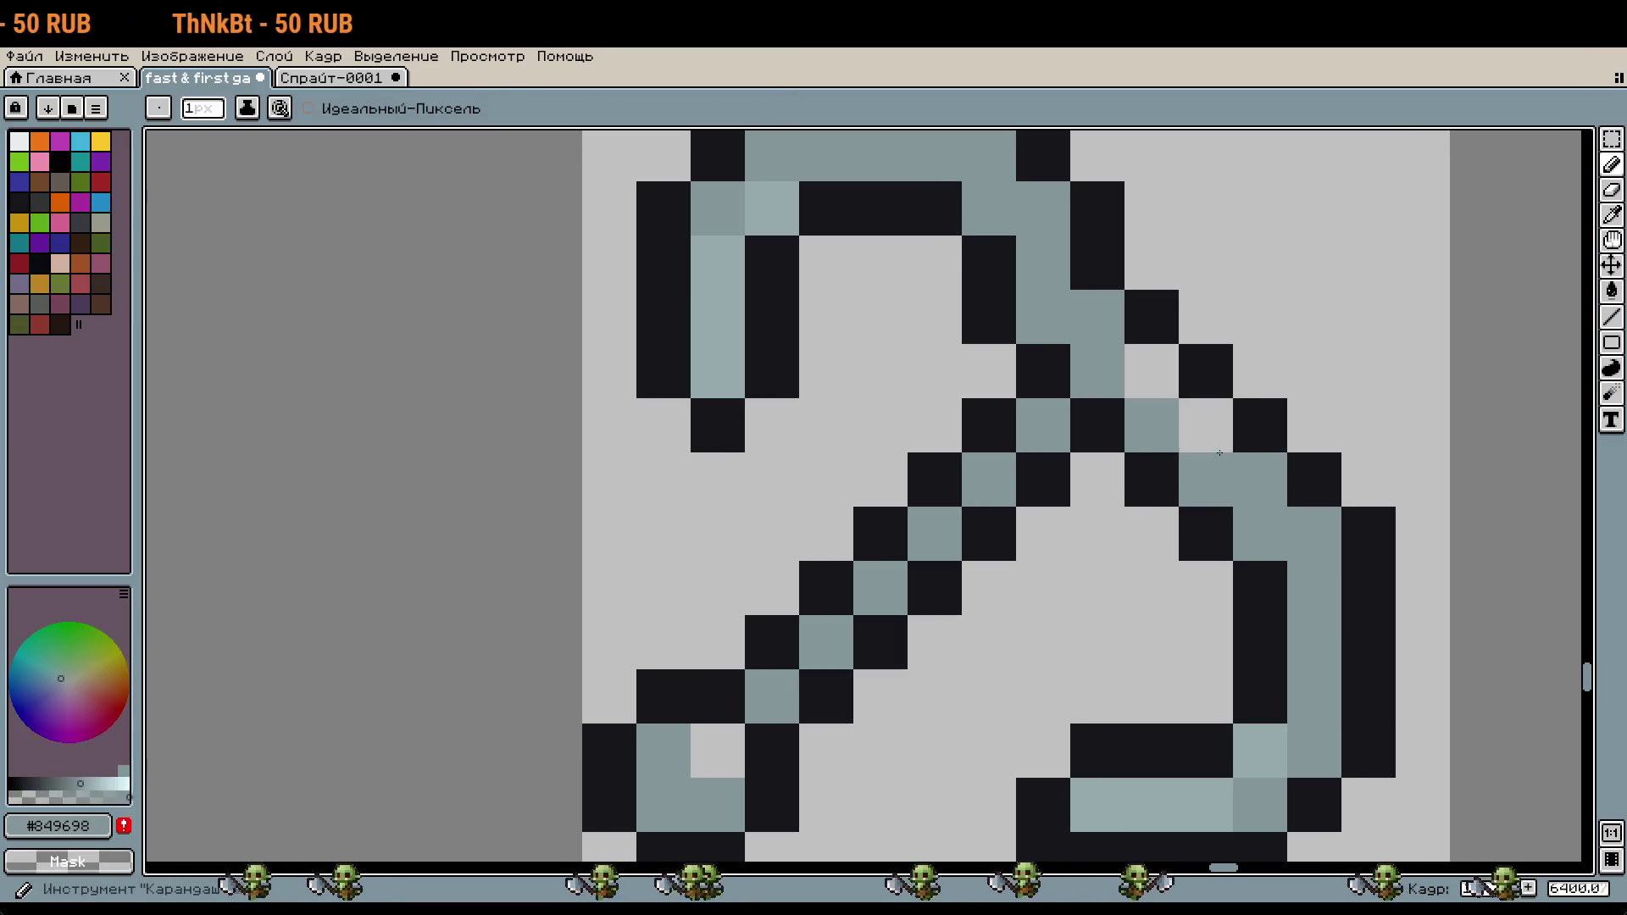
left_click(1205, 425)
scroll(1343, 483, "down", 2)
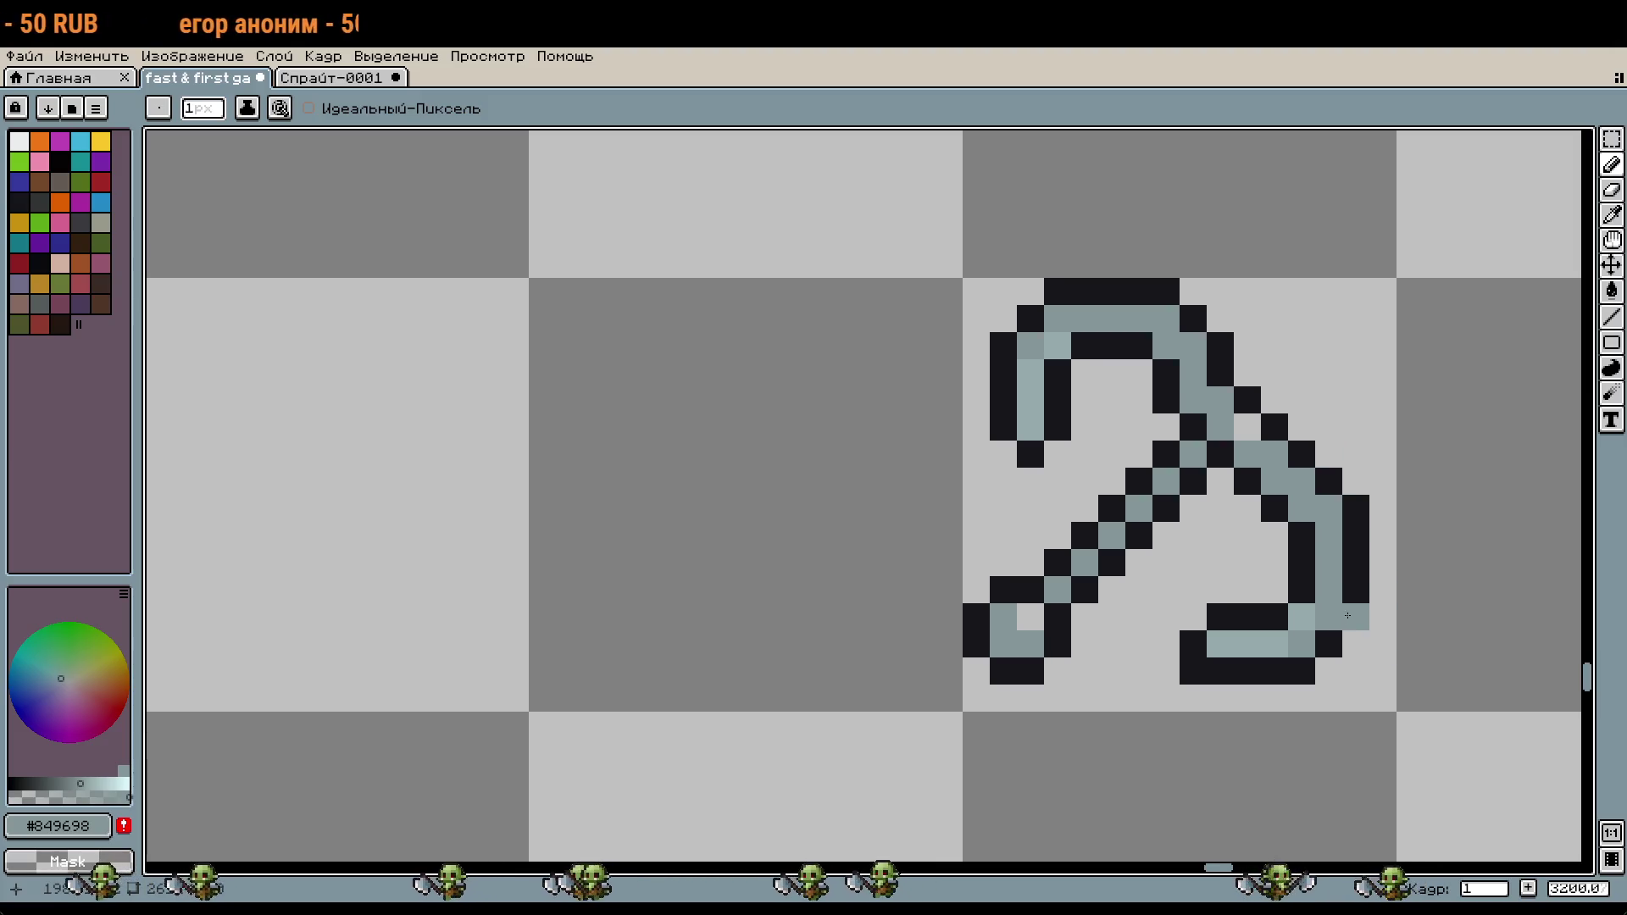
key("i")
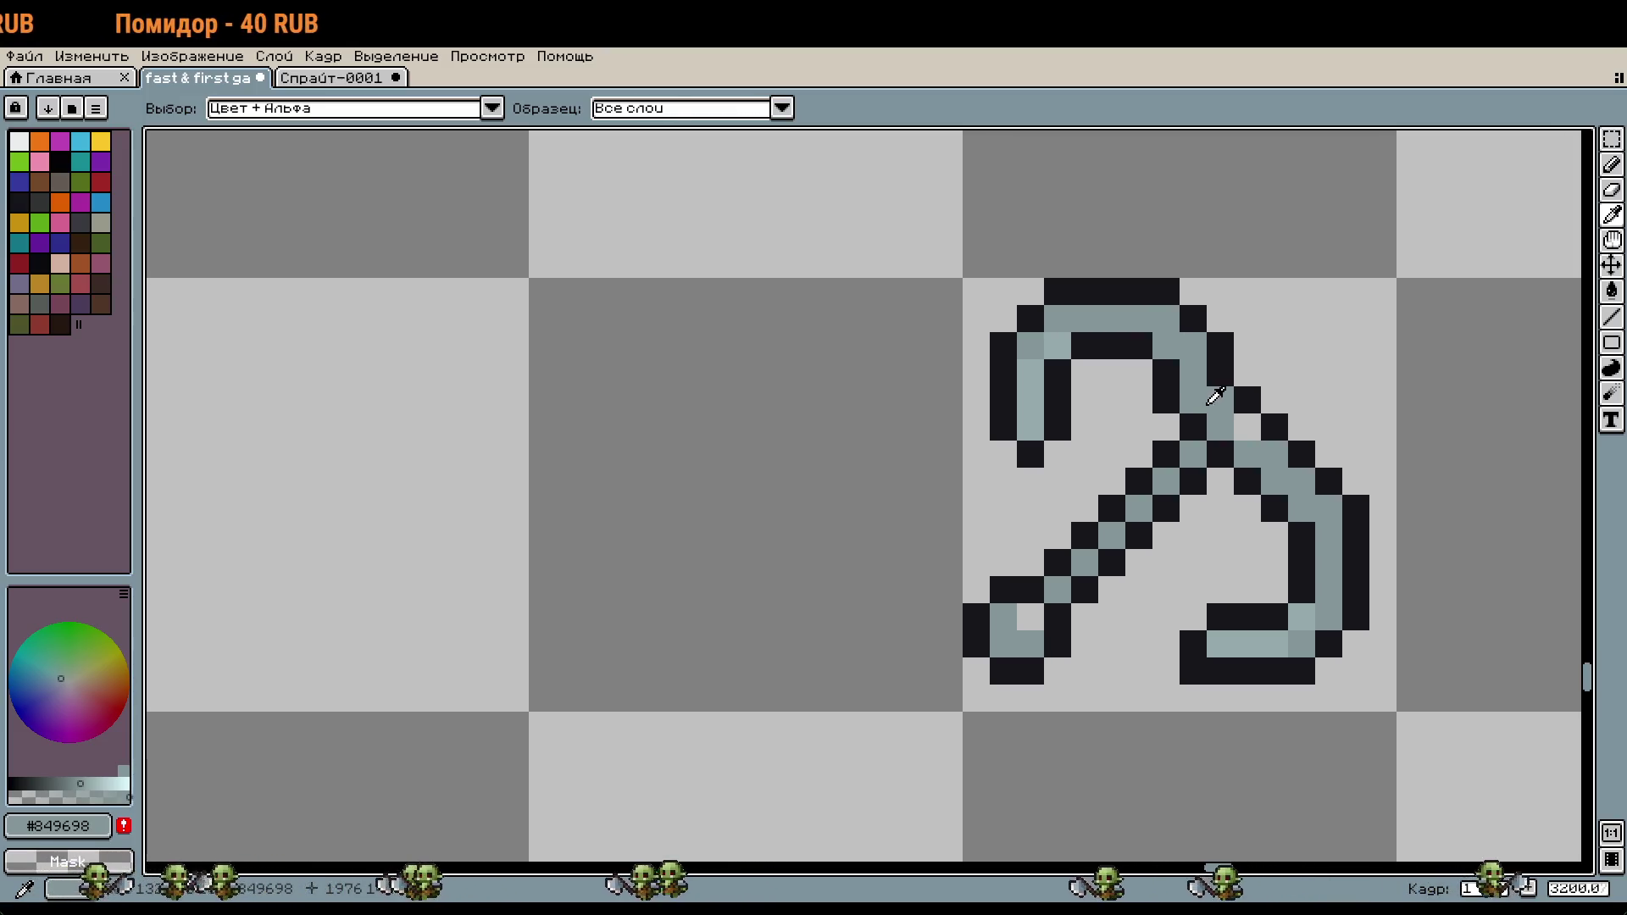
Step: Select the hook's upper-left part and top curve and move them one pixel down
key("m")
left_click_drag(985, 274, 1129, 472)
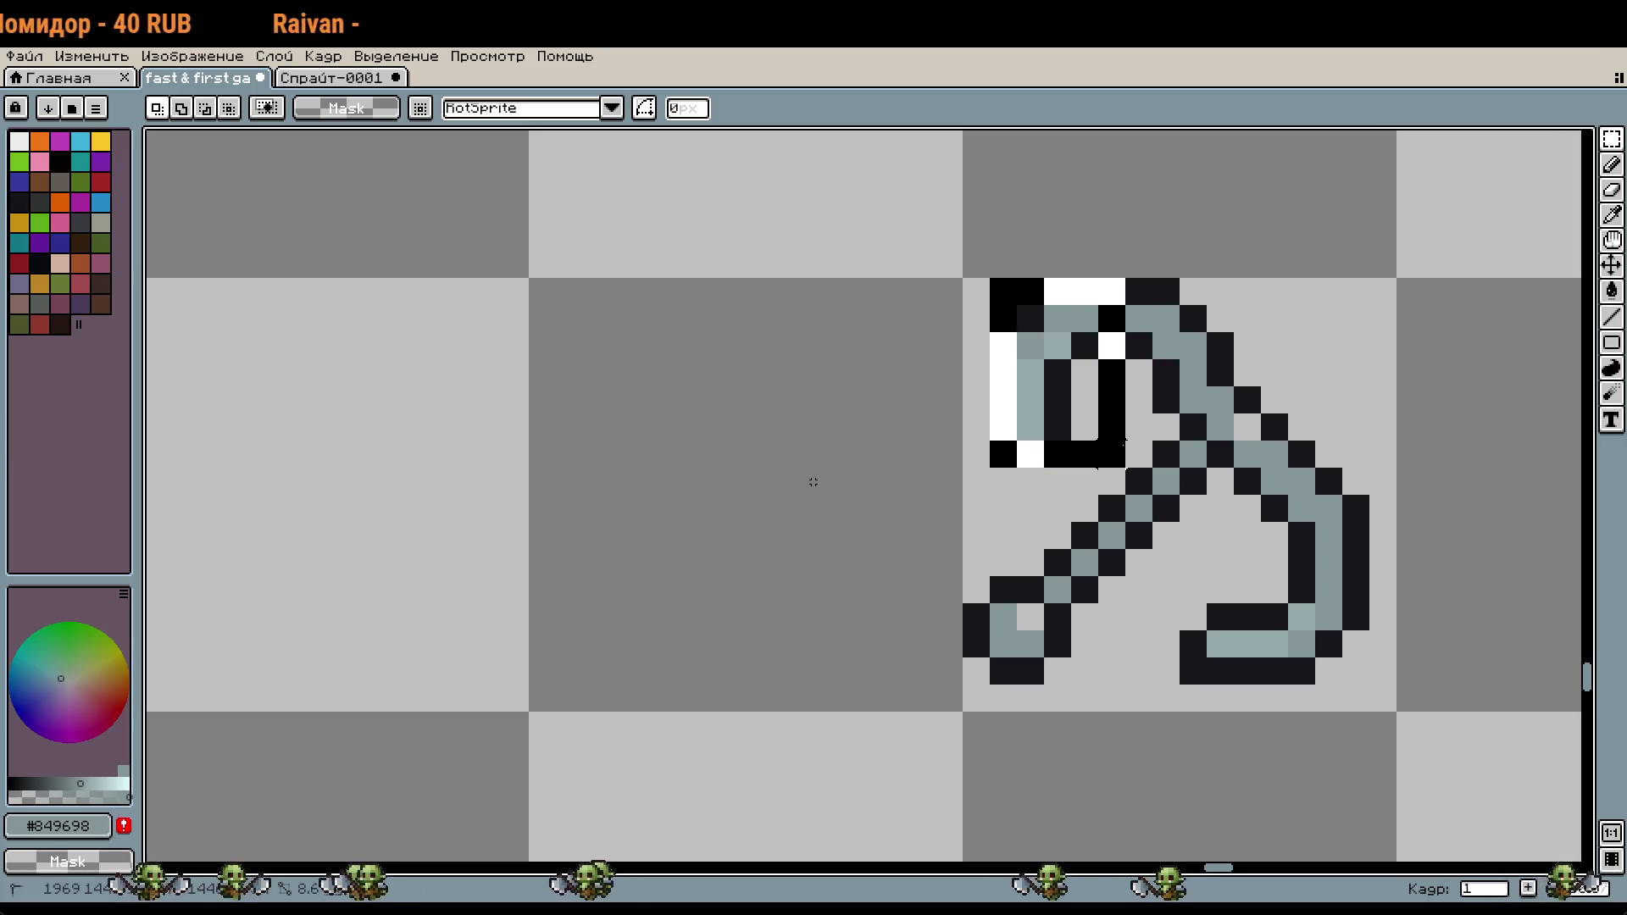
mouse_move(1071, 224)
left_mouse_down()
mouse_move(1262, 387)
mouse_move(1184, 399)
left_mouse_up()
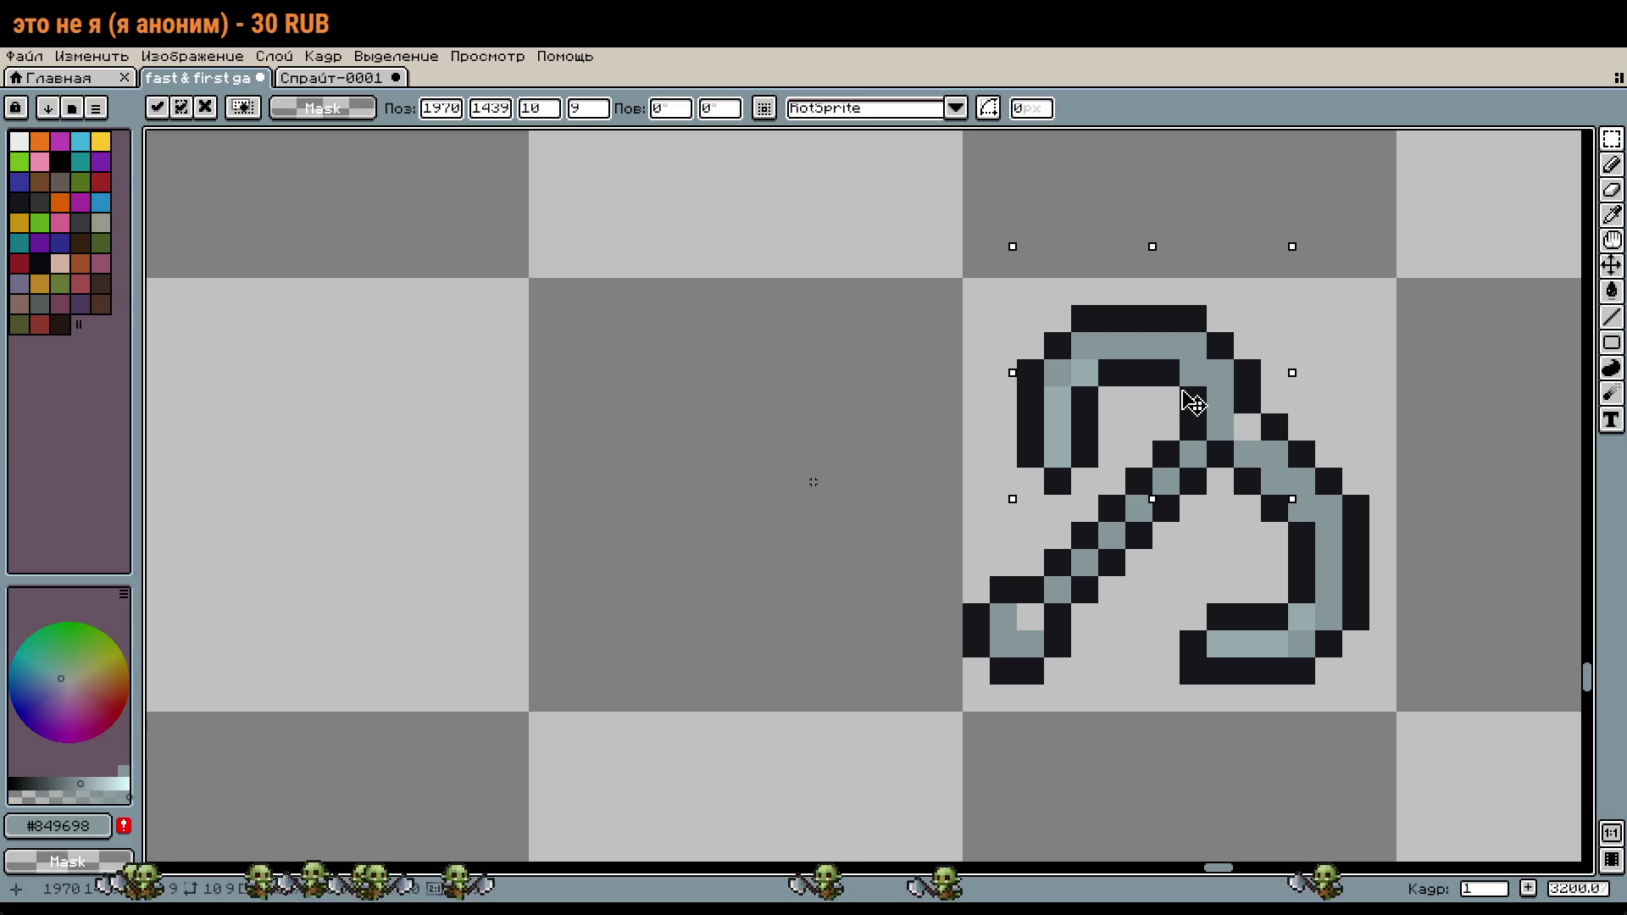
mouse_move(1191, 405)
left_mouse_down()
mouse_move(1220, 427)
mouse_move(1210, 418)
left_mouse_up()
key("Return")
scroll(1364, 500, "up", 1)
key("i")
left_click_drag(1390, 519, 1246, 421)
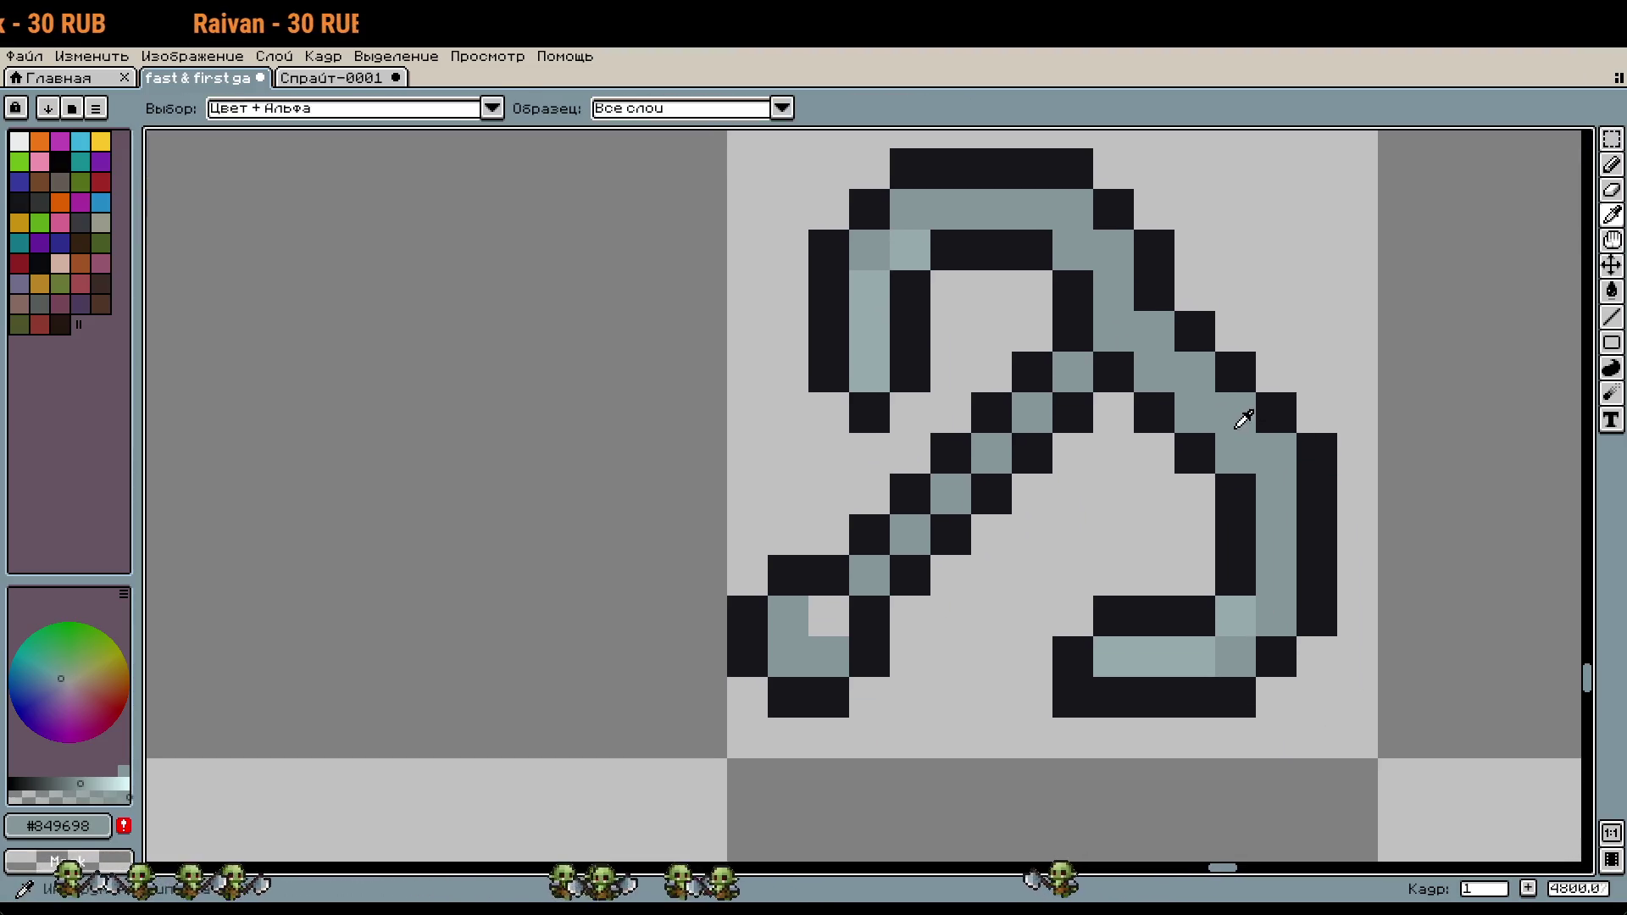
key("b")
scroll(1284, 439, "down", 2)
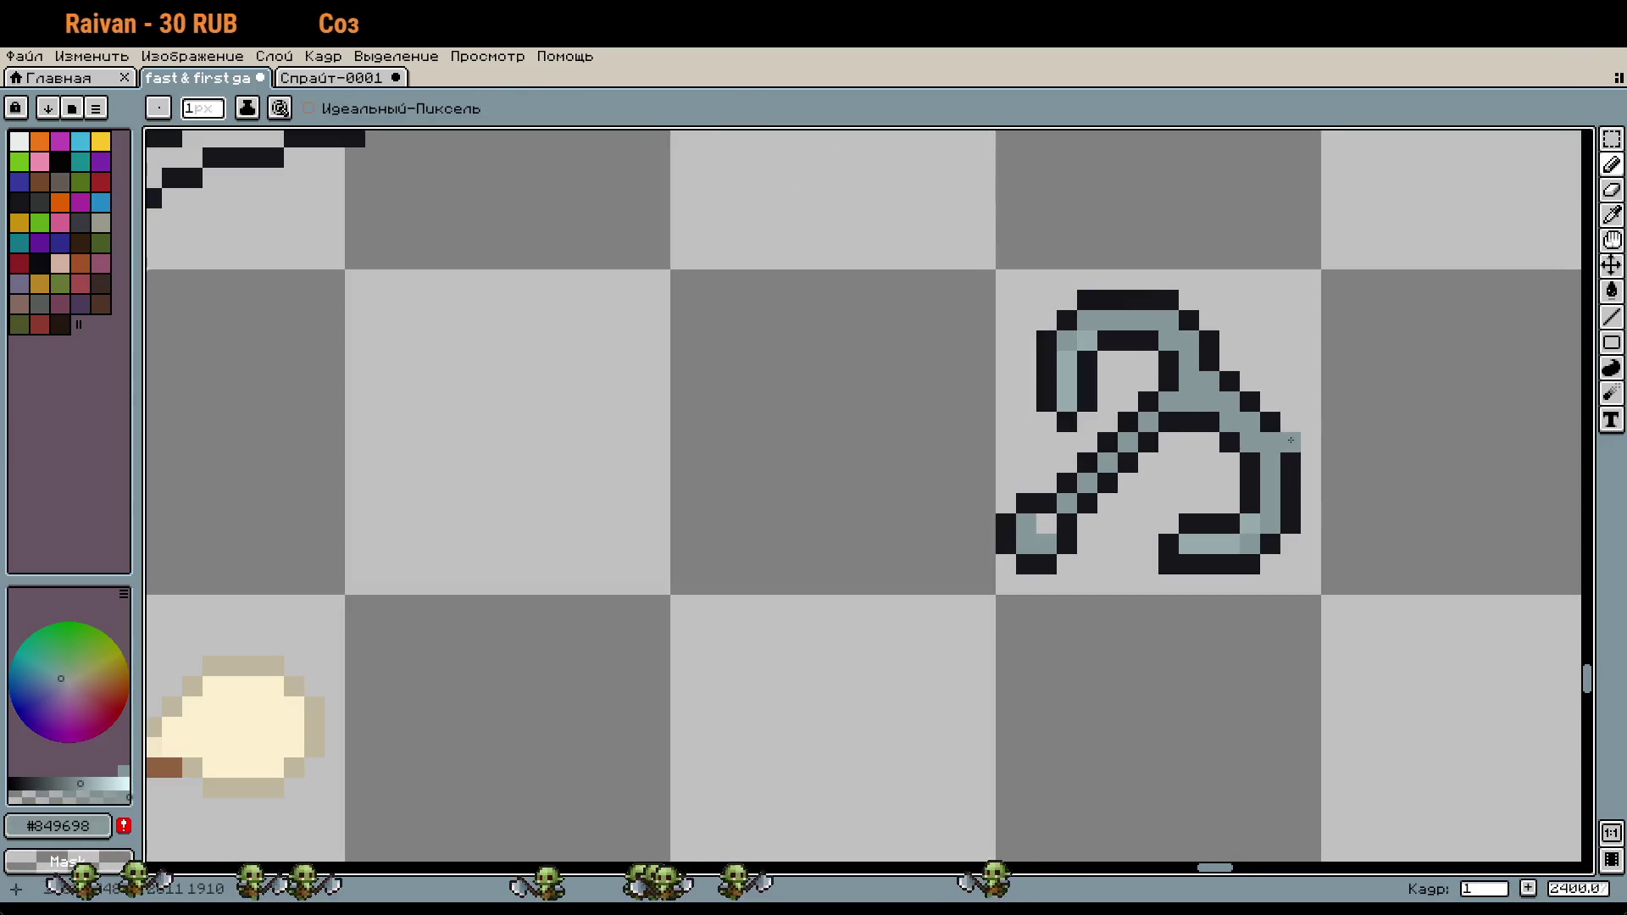
Step: Move the hook's lower-right curve one pixel right
key("i")
key("m")
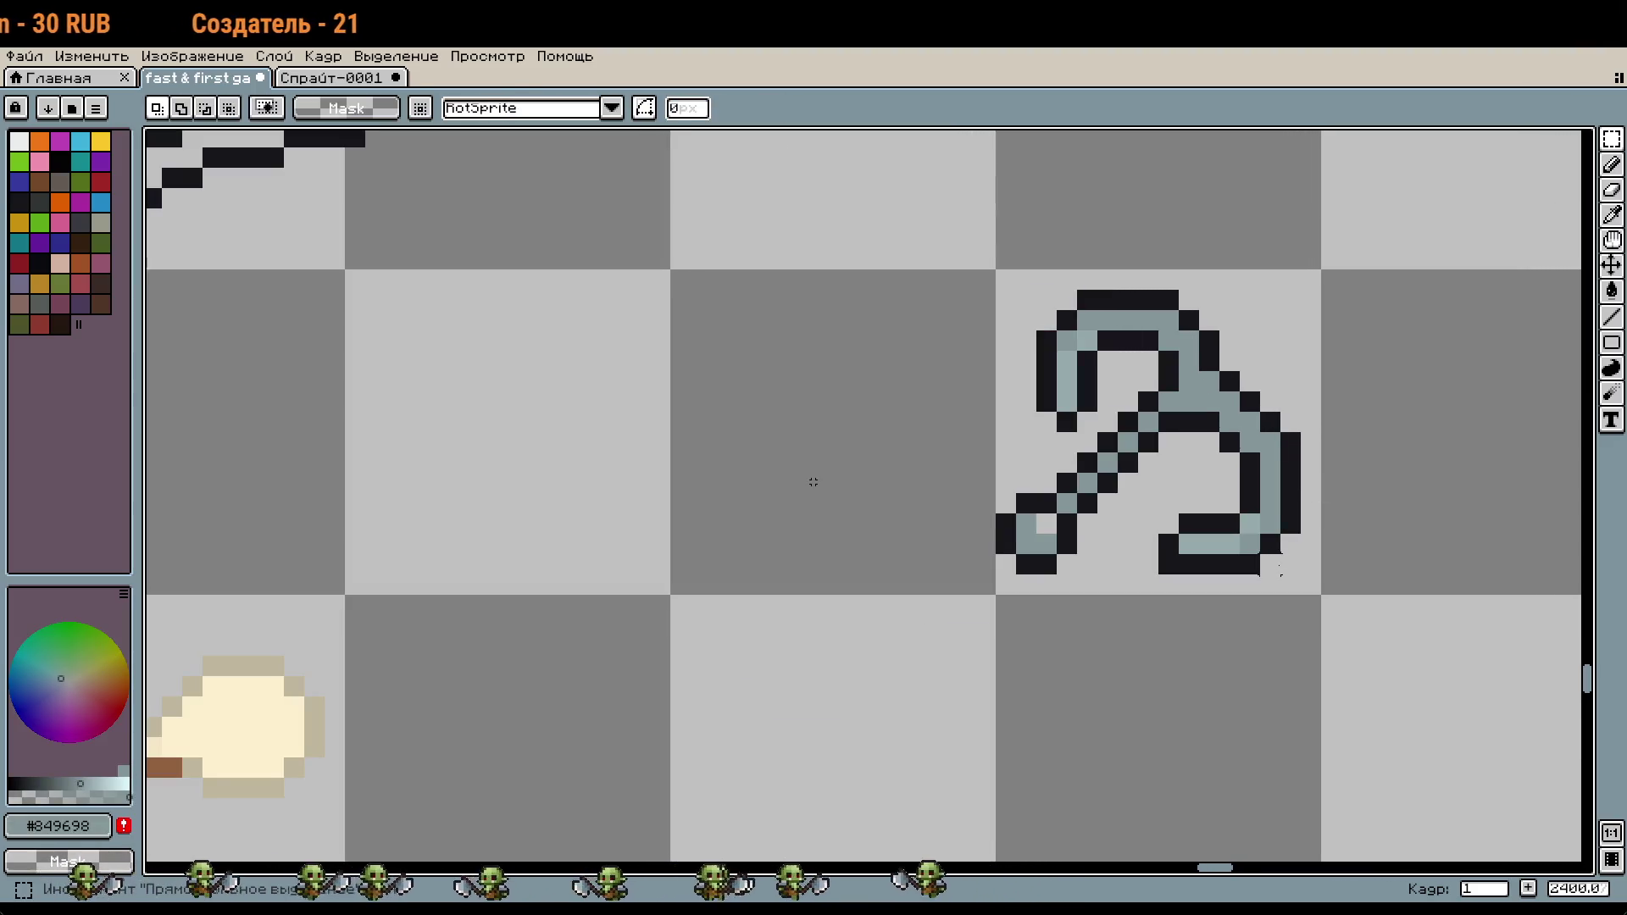
left_click_drag(1303, 576, 1155, 429)
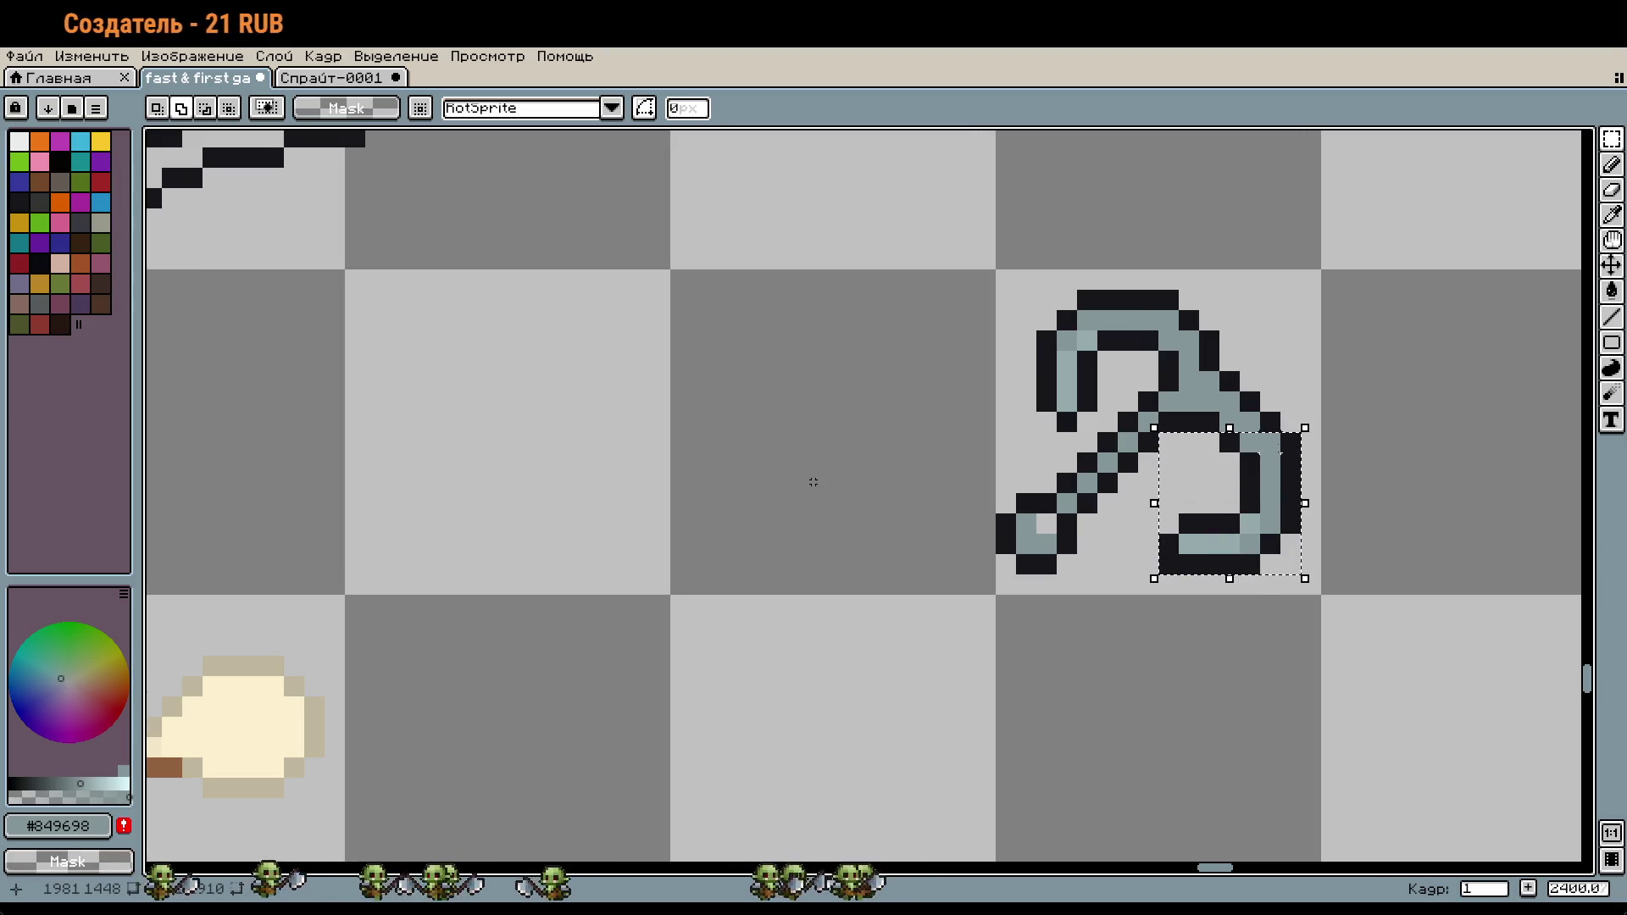
left_click_drag(1252, 501, 1273, 514)
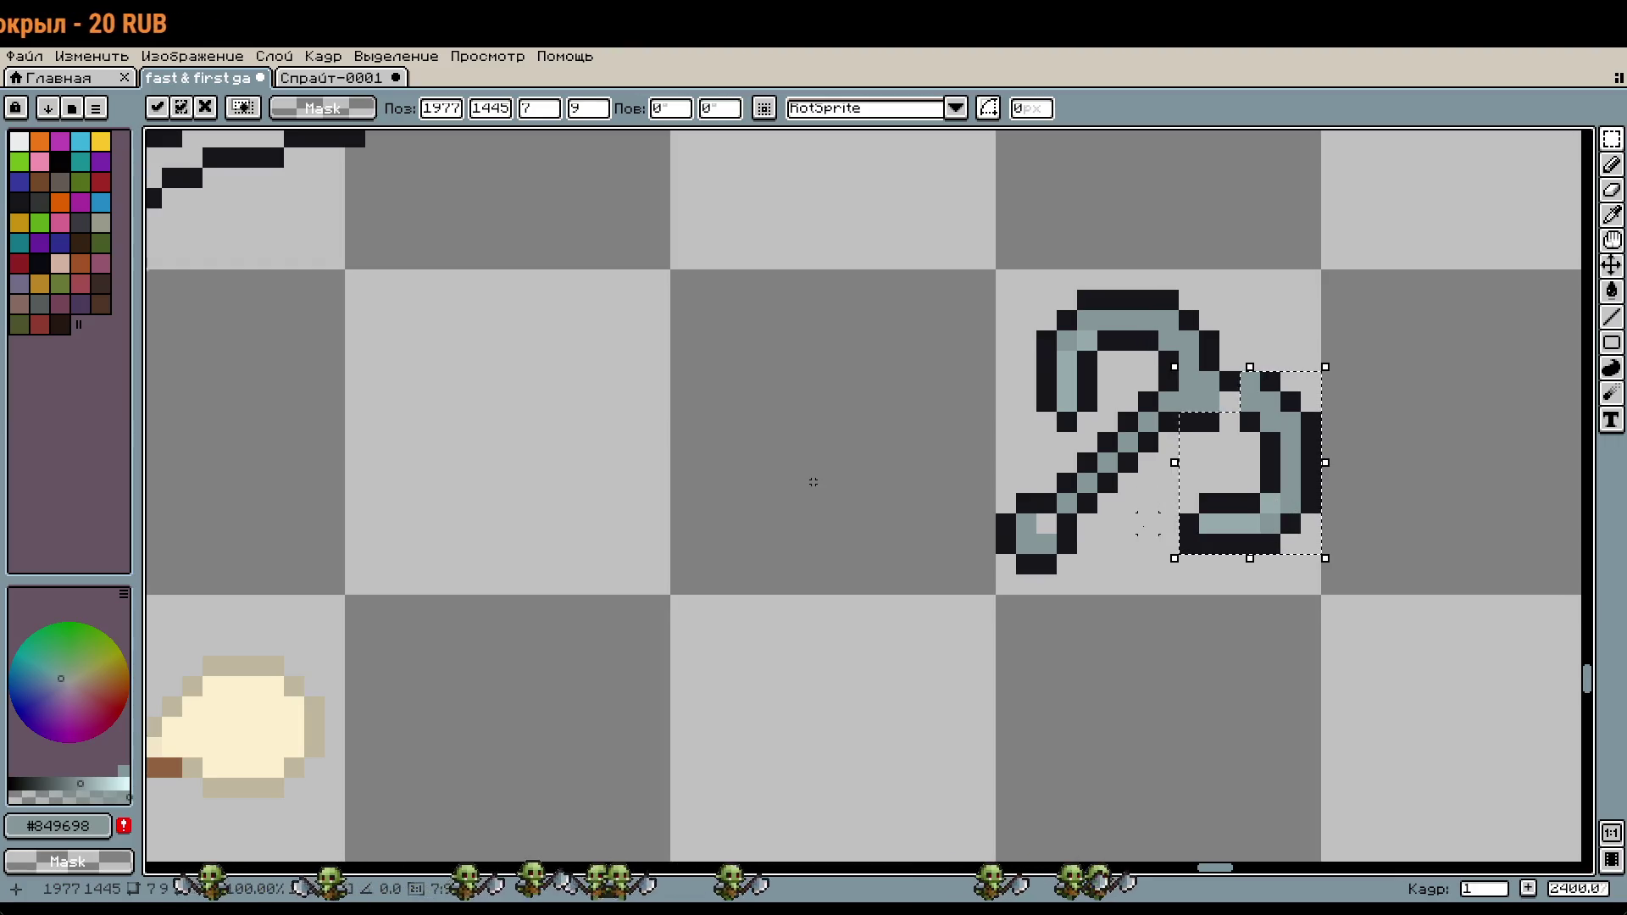
key("Return")
scroll(1198, 452, "up", 3)
Step: Retouch the curve's joint with dark outline and grey pixels, undoing the last stroke
left_click(1246, 381, "alt")
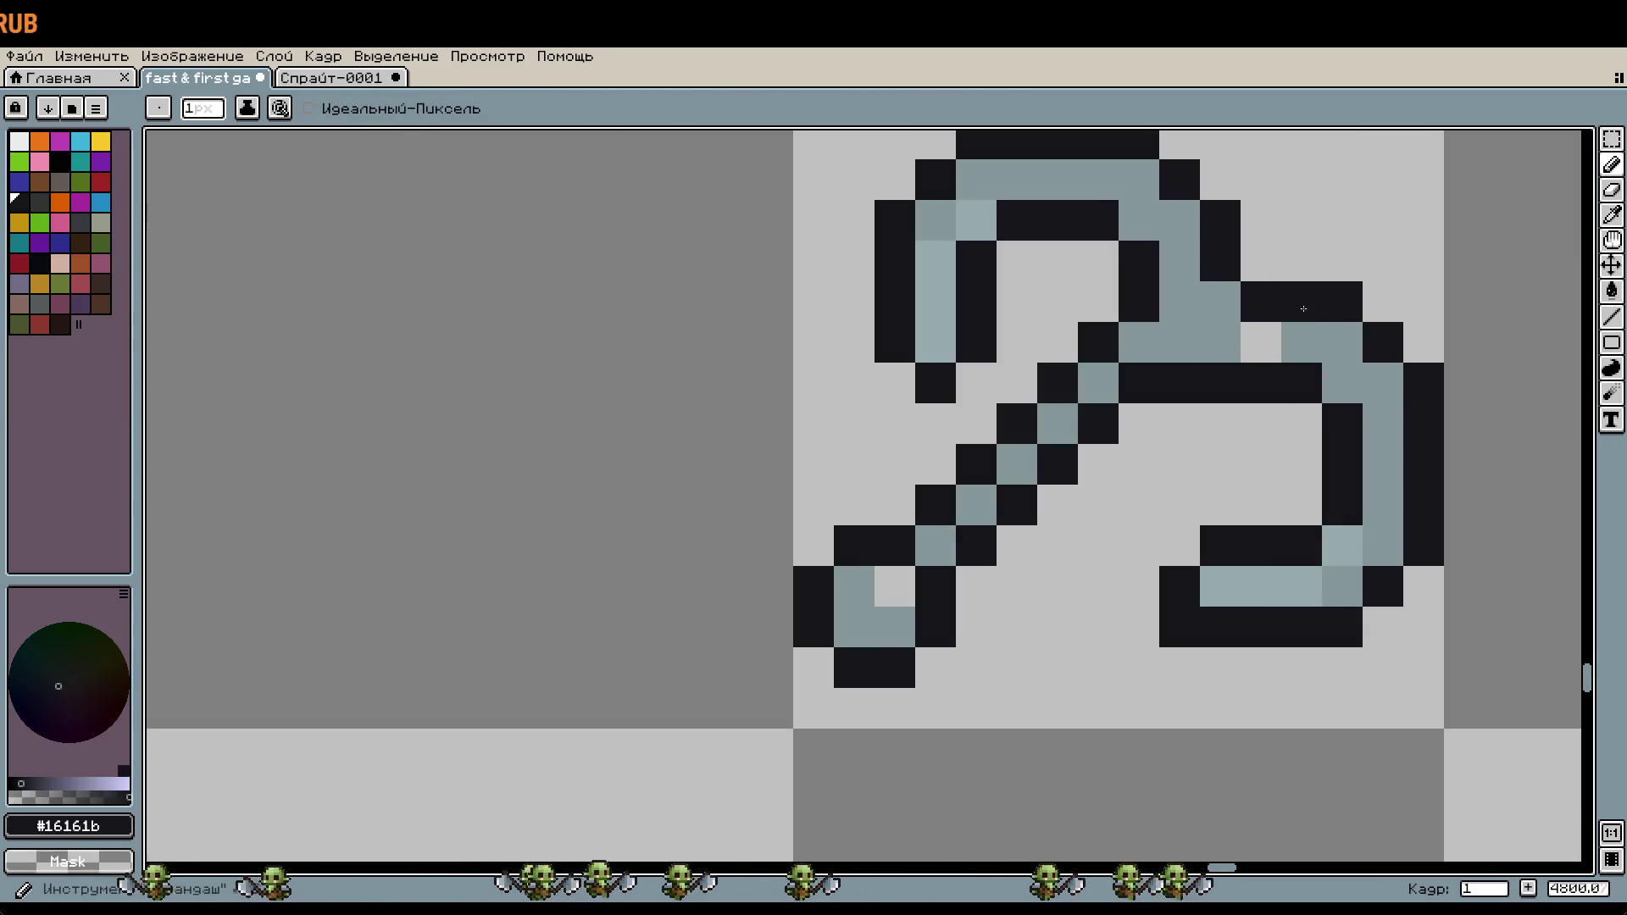
left_click(1322, 342, "alt")
left_click_drag(1261, 343, 1261, 301)
left_click(1289, 291, "alt")
left_click(1261, 261)
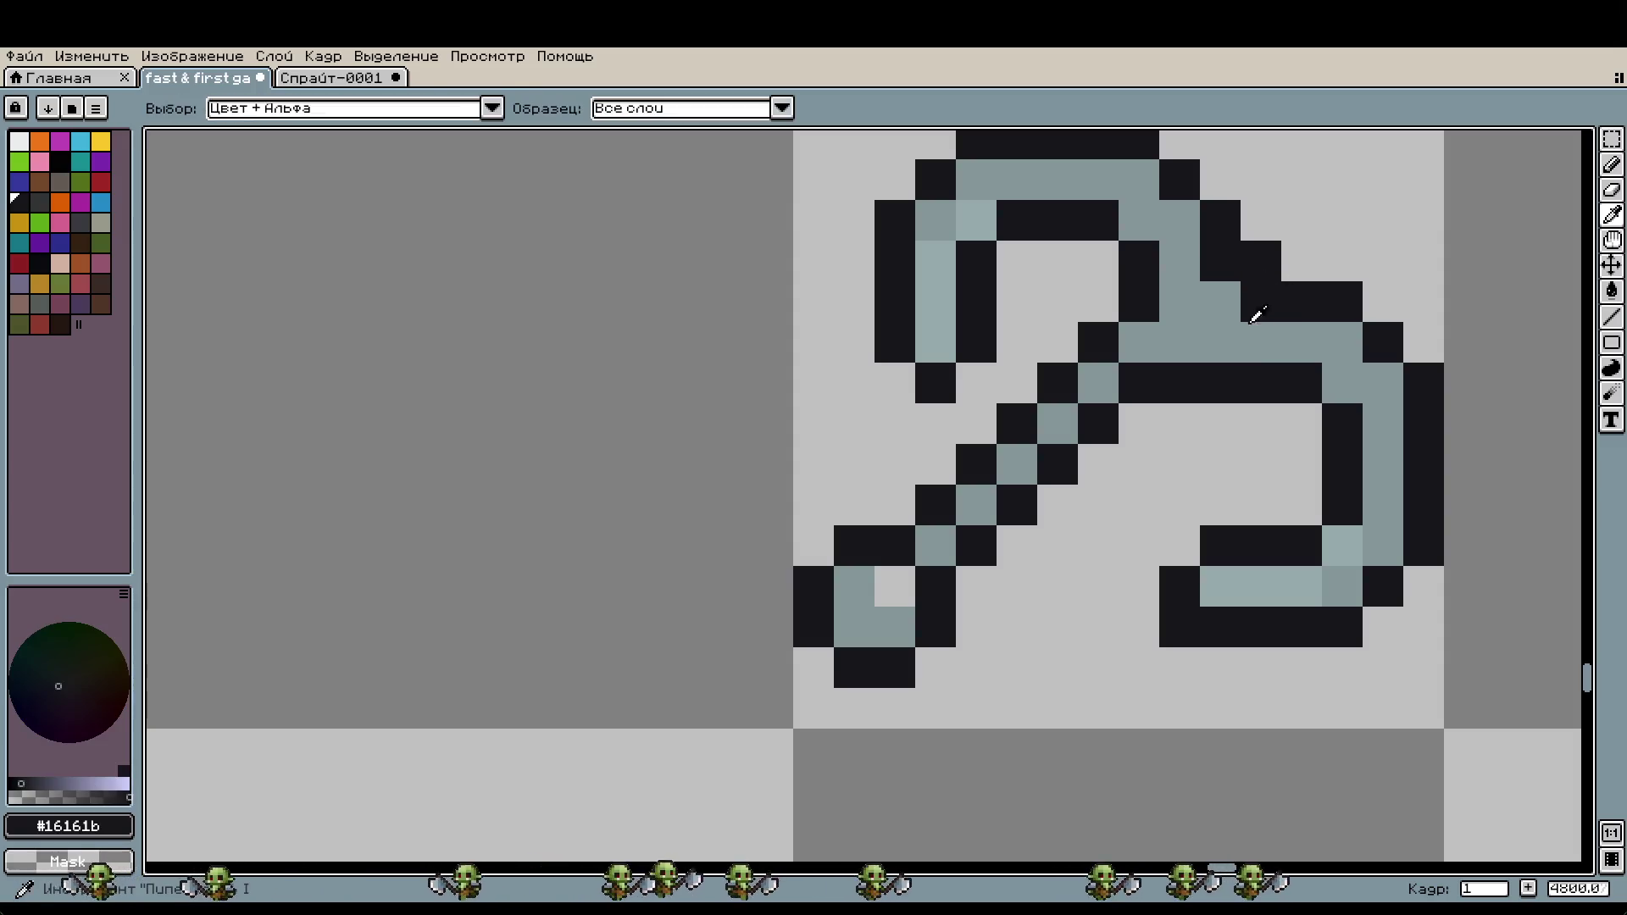
left_click(1260, 313, "alt")
left_click(1264, 246, "alt")
scroll(1252, 255, "down", 3)
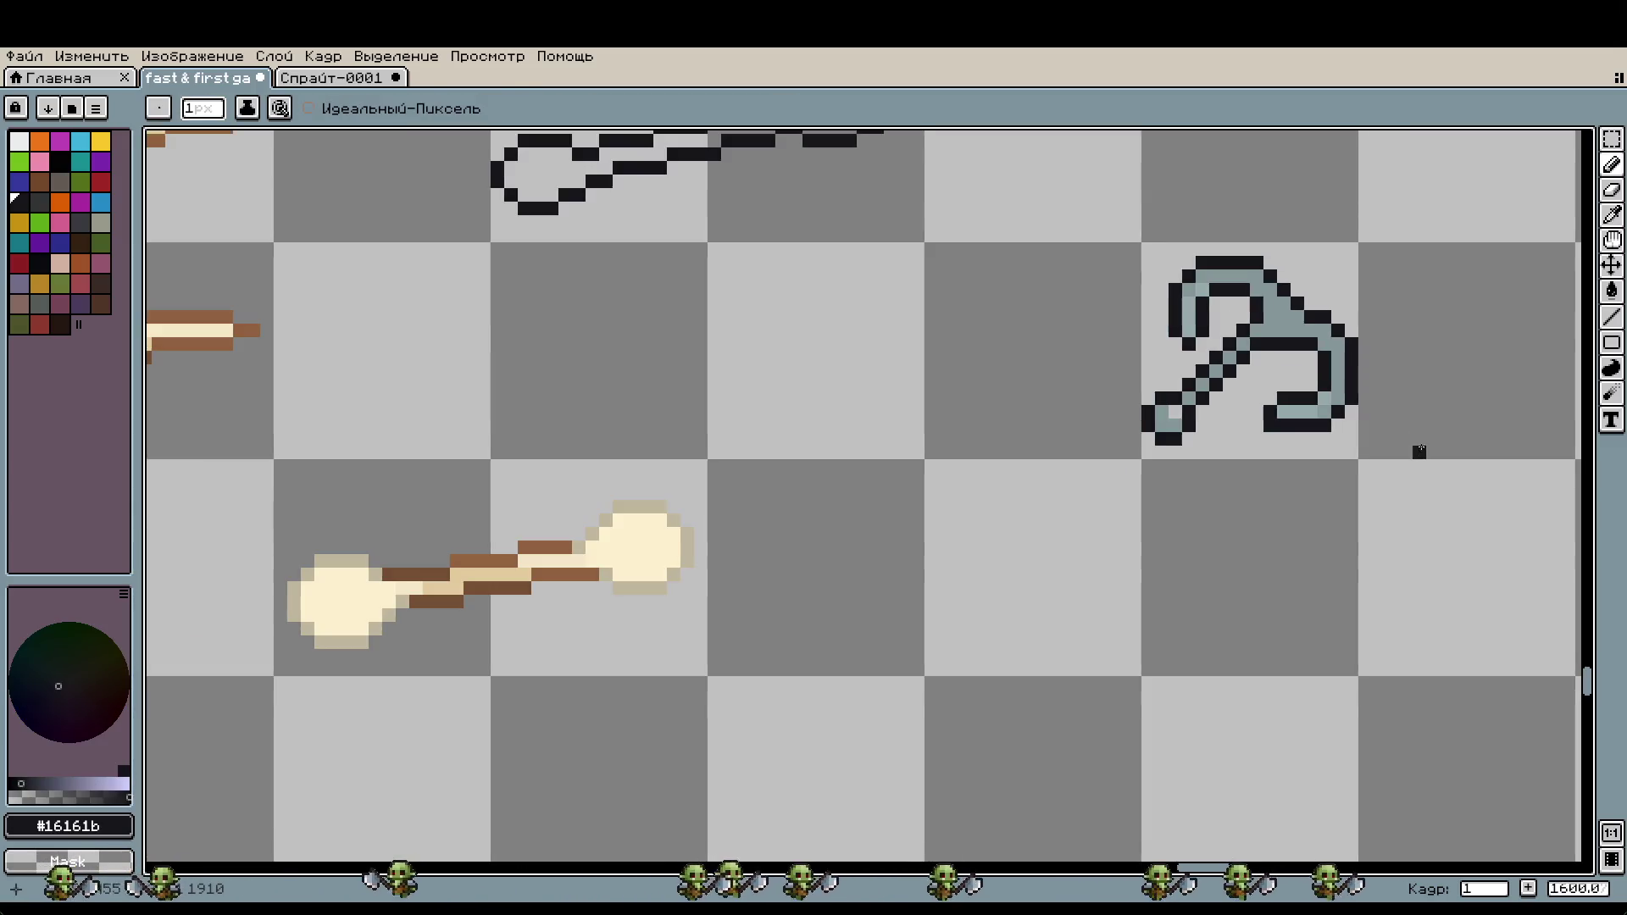
left_click_drag(1419, 451, 1377, 487)
key("ctrl+z")
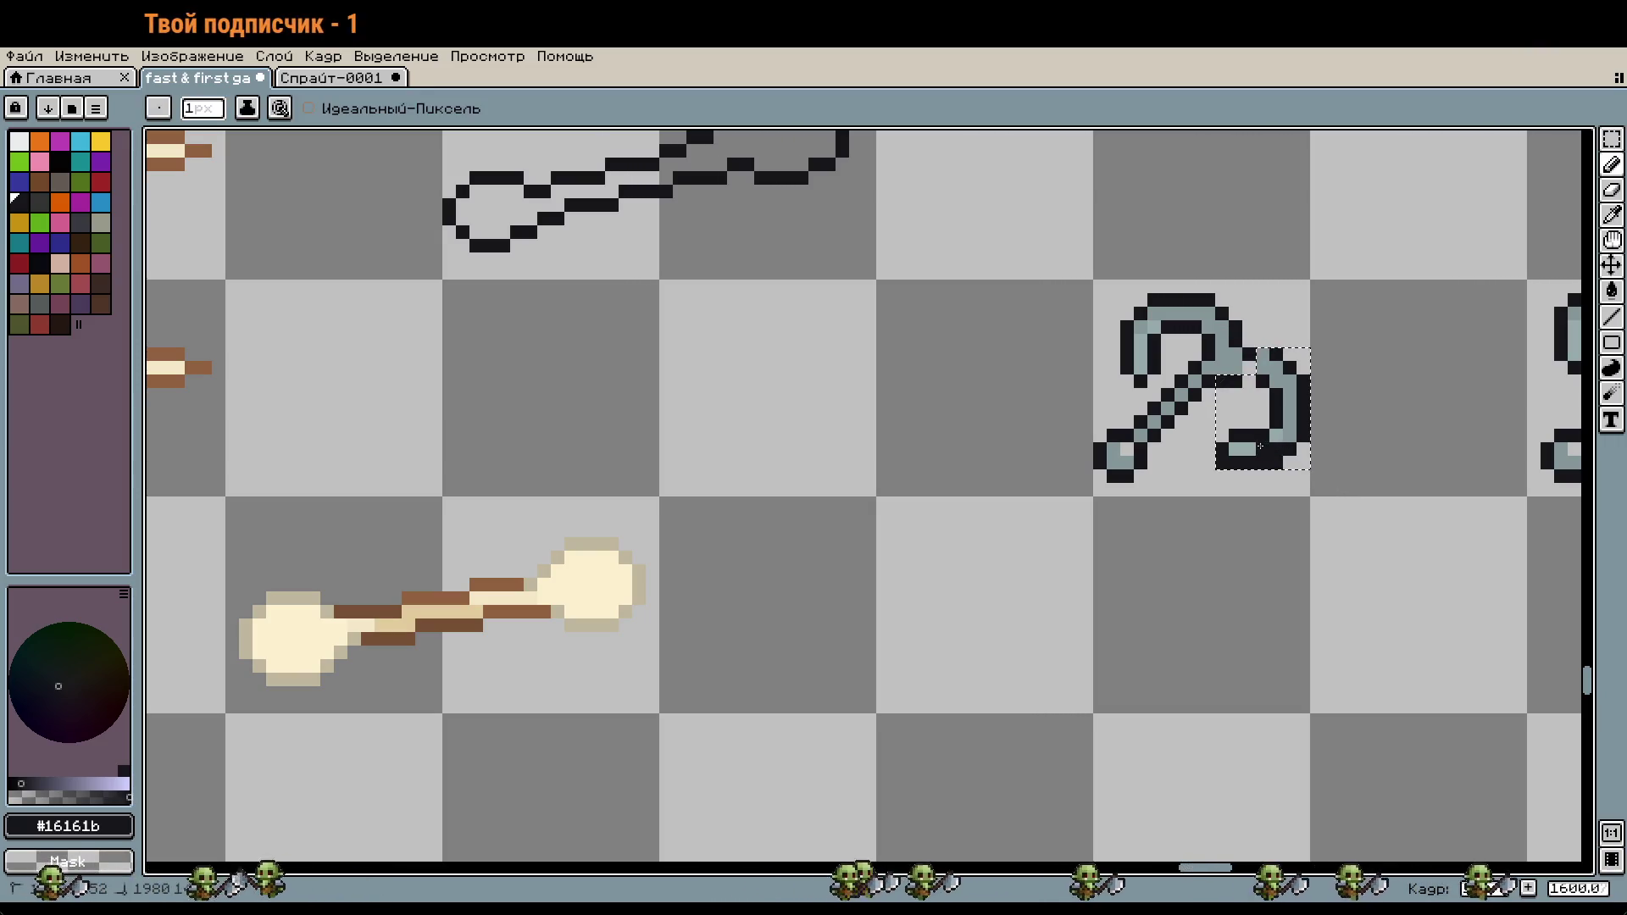
Step: Nudge the hook part left and down and add a dark pixel at the joint
left_click_drag(1291, 443, 1281, 458)
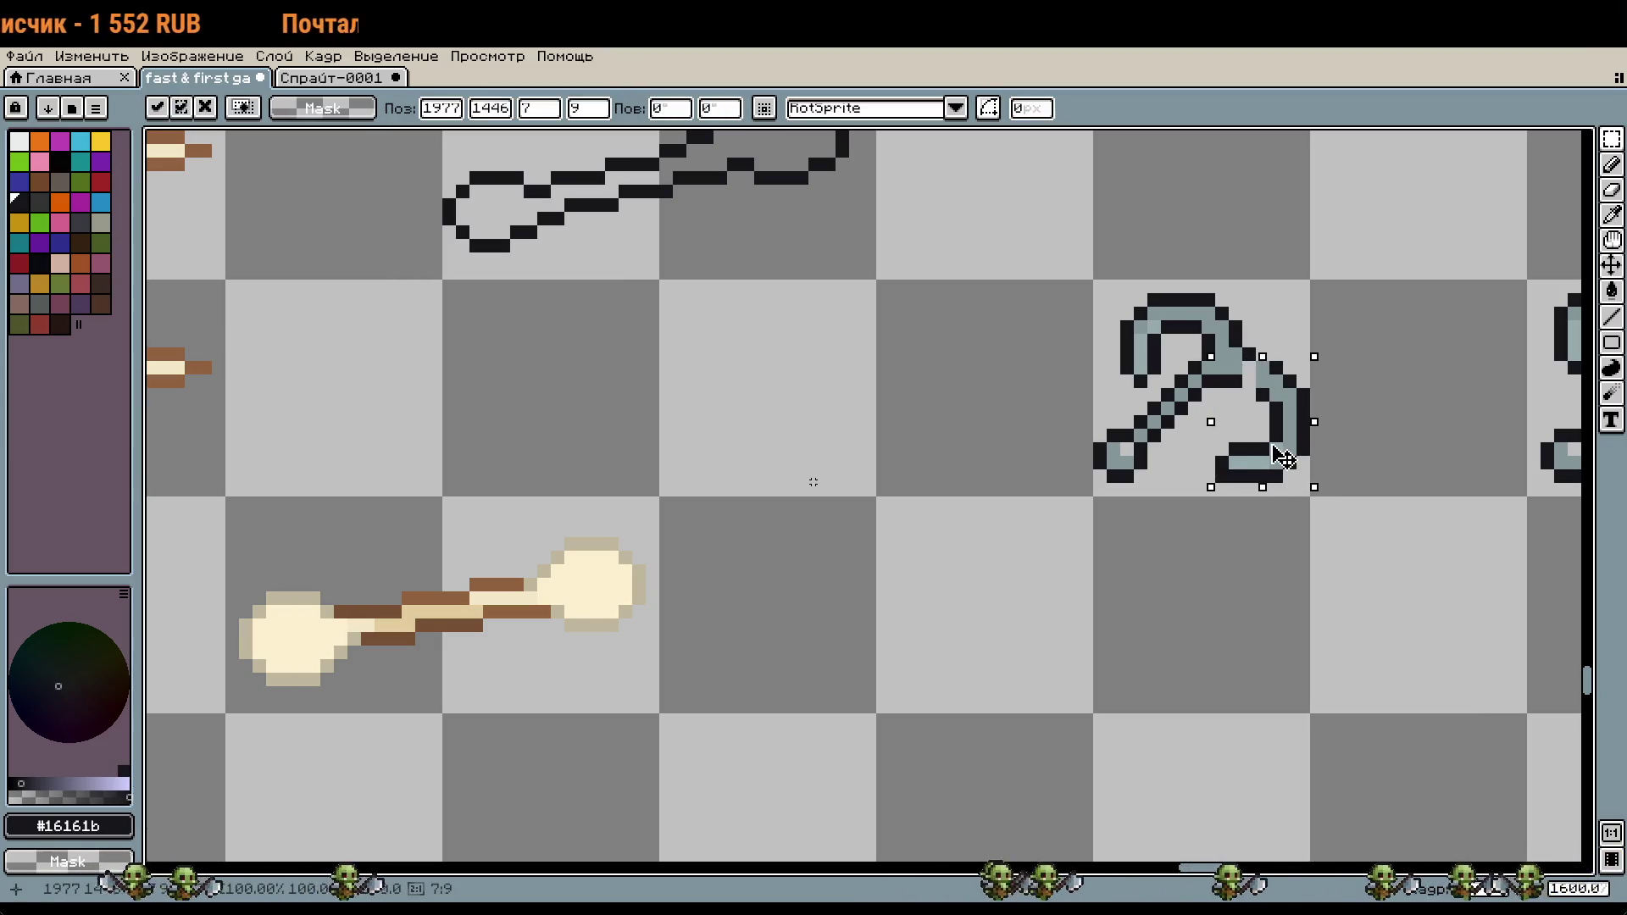
key("ctrl+d")
scroll(1277, 351, "up", 3)
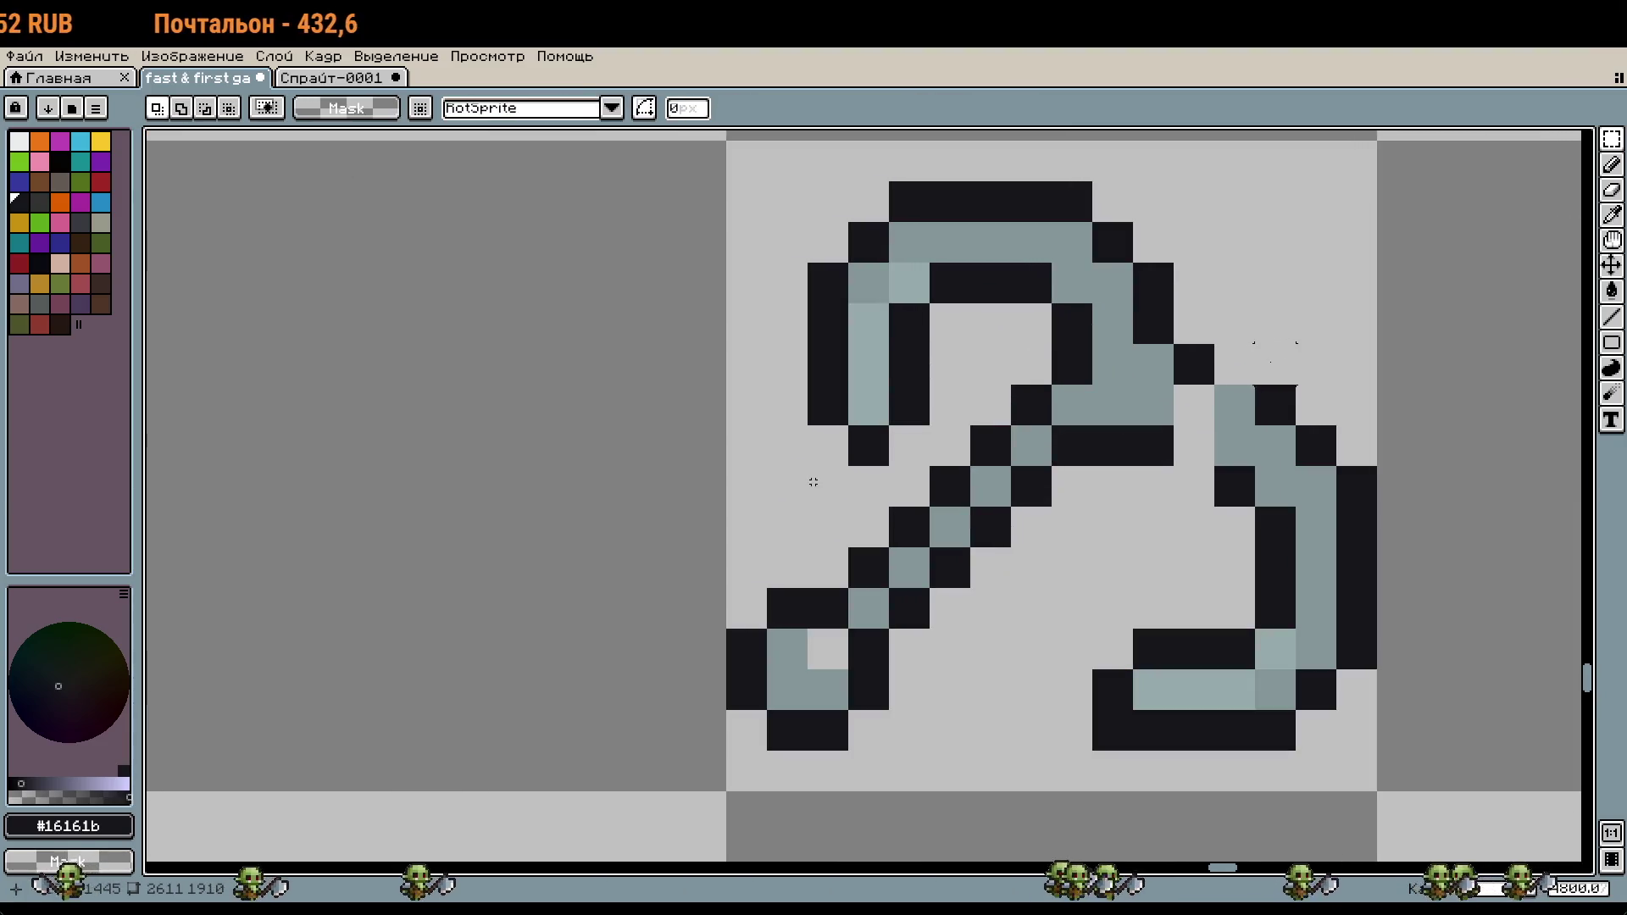
key("i")
key("b")
left_click(1200, 475)
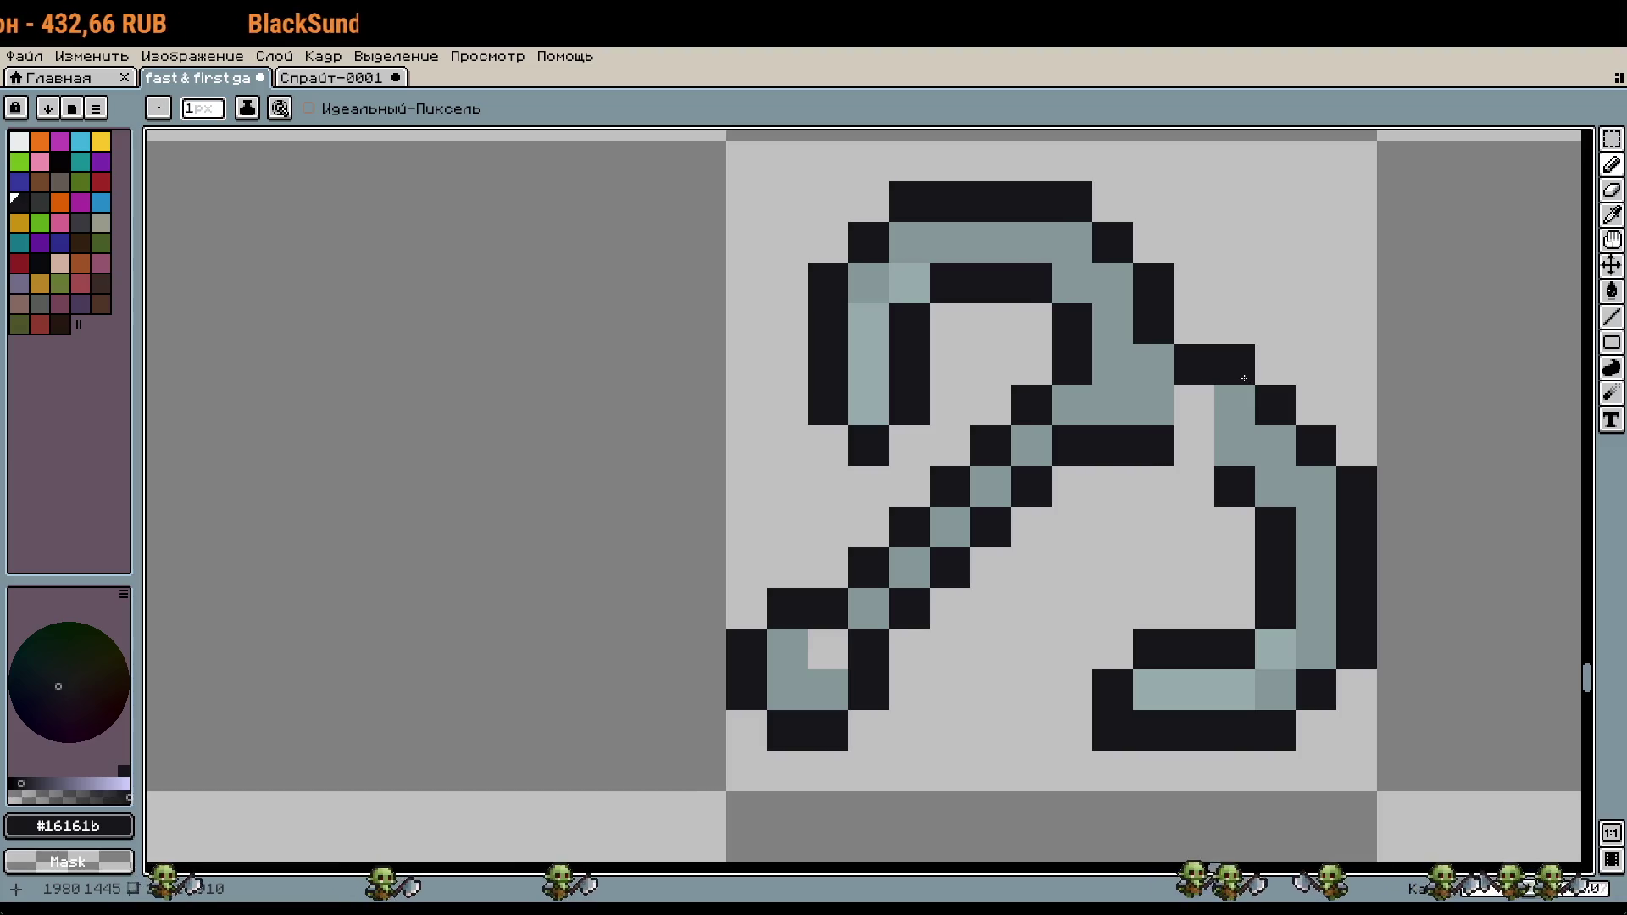
left_click(1253, 429, "alt")
scroll(1313, 486, "down", 3)
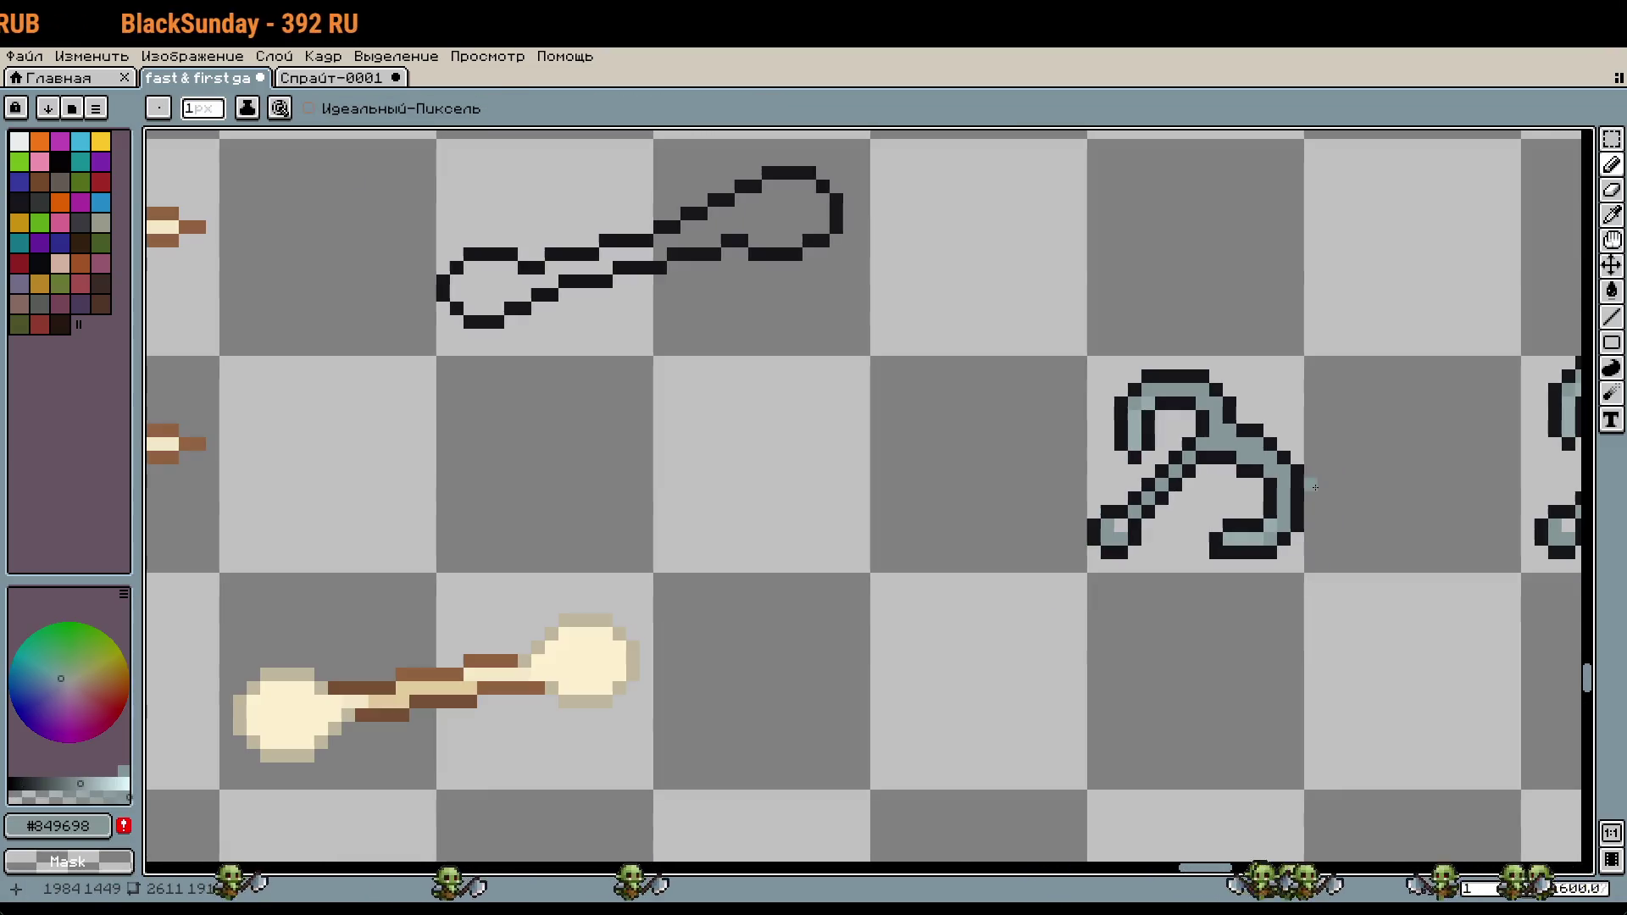
scroll(1227, 449, "up", 3)
left_click(1204, 456, "alt")
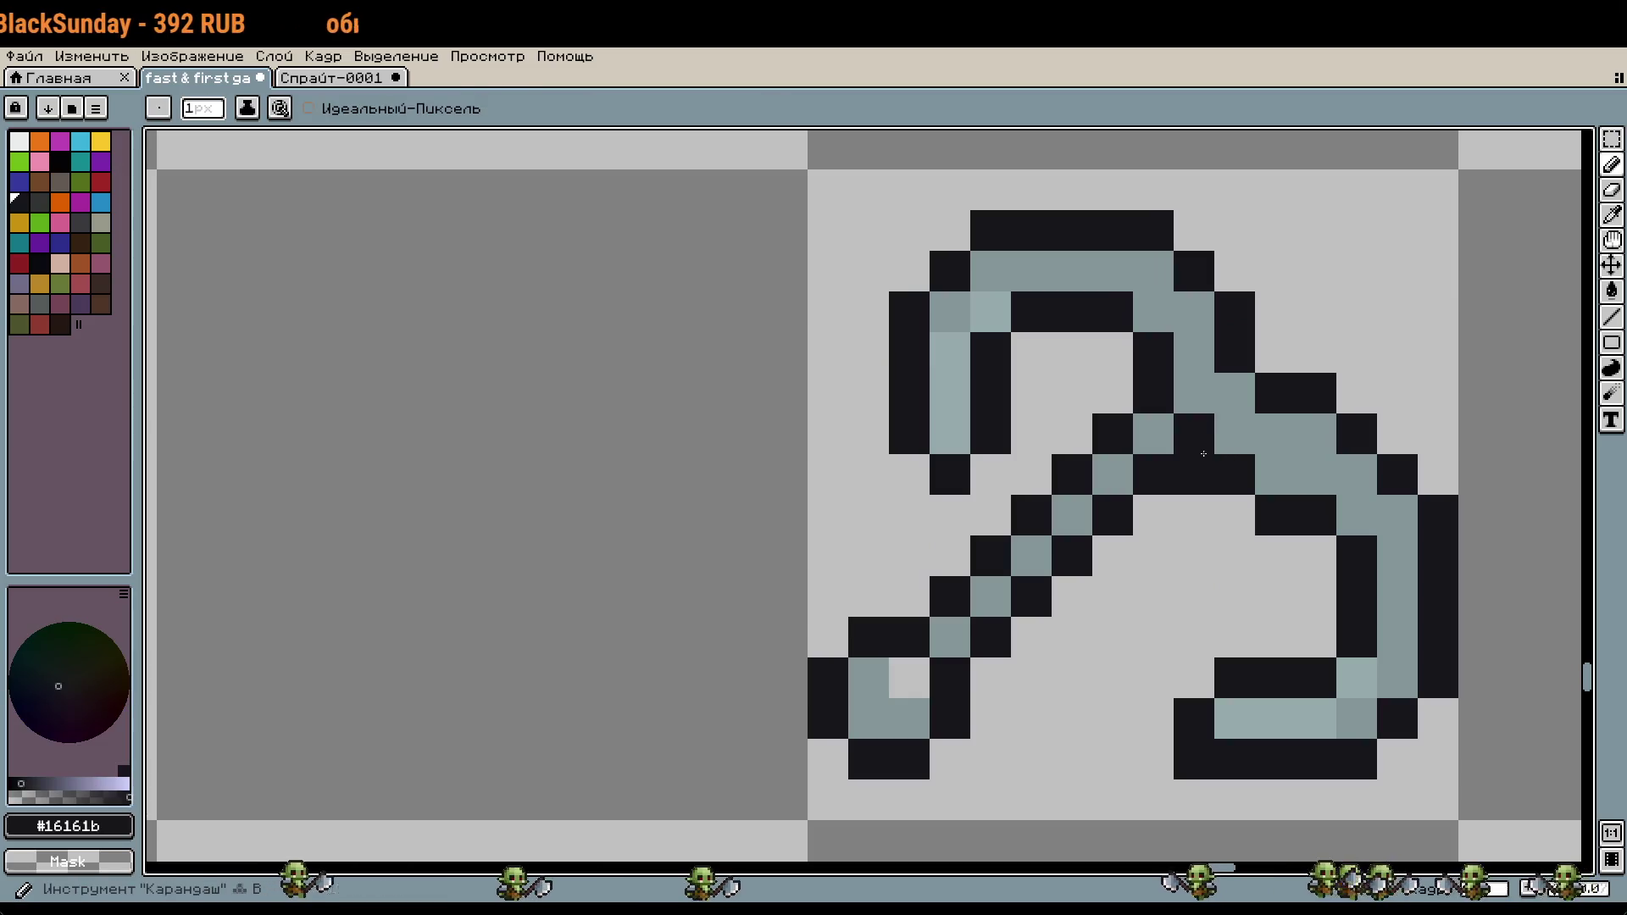
scroll(1277, 501, "down", 3)
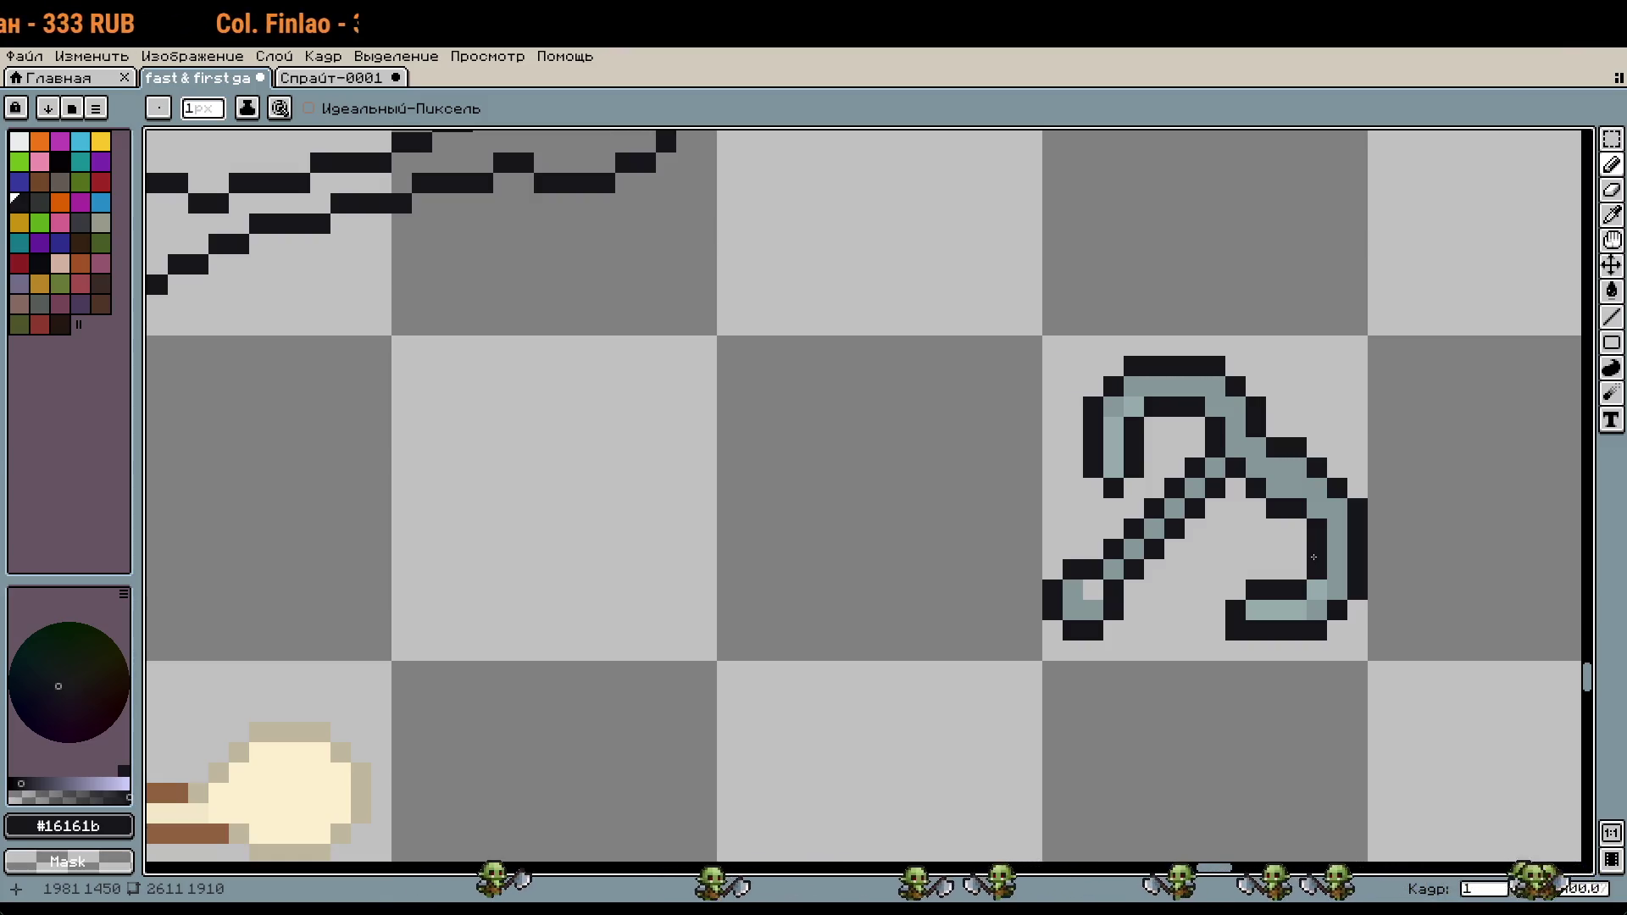
Step: Try moving the lower-right blade up one pixel, then undo it
key("m")
left_click_drag(1371, 644, 1220, 474)
left_click_drag(1331, 543, 1330, 523)
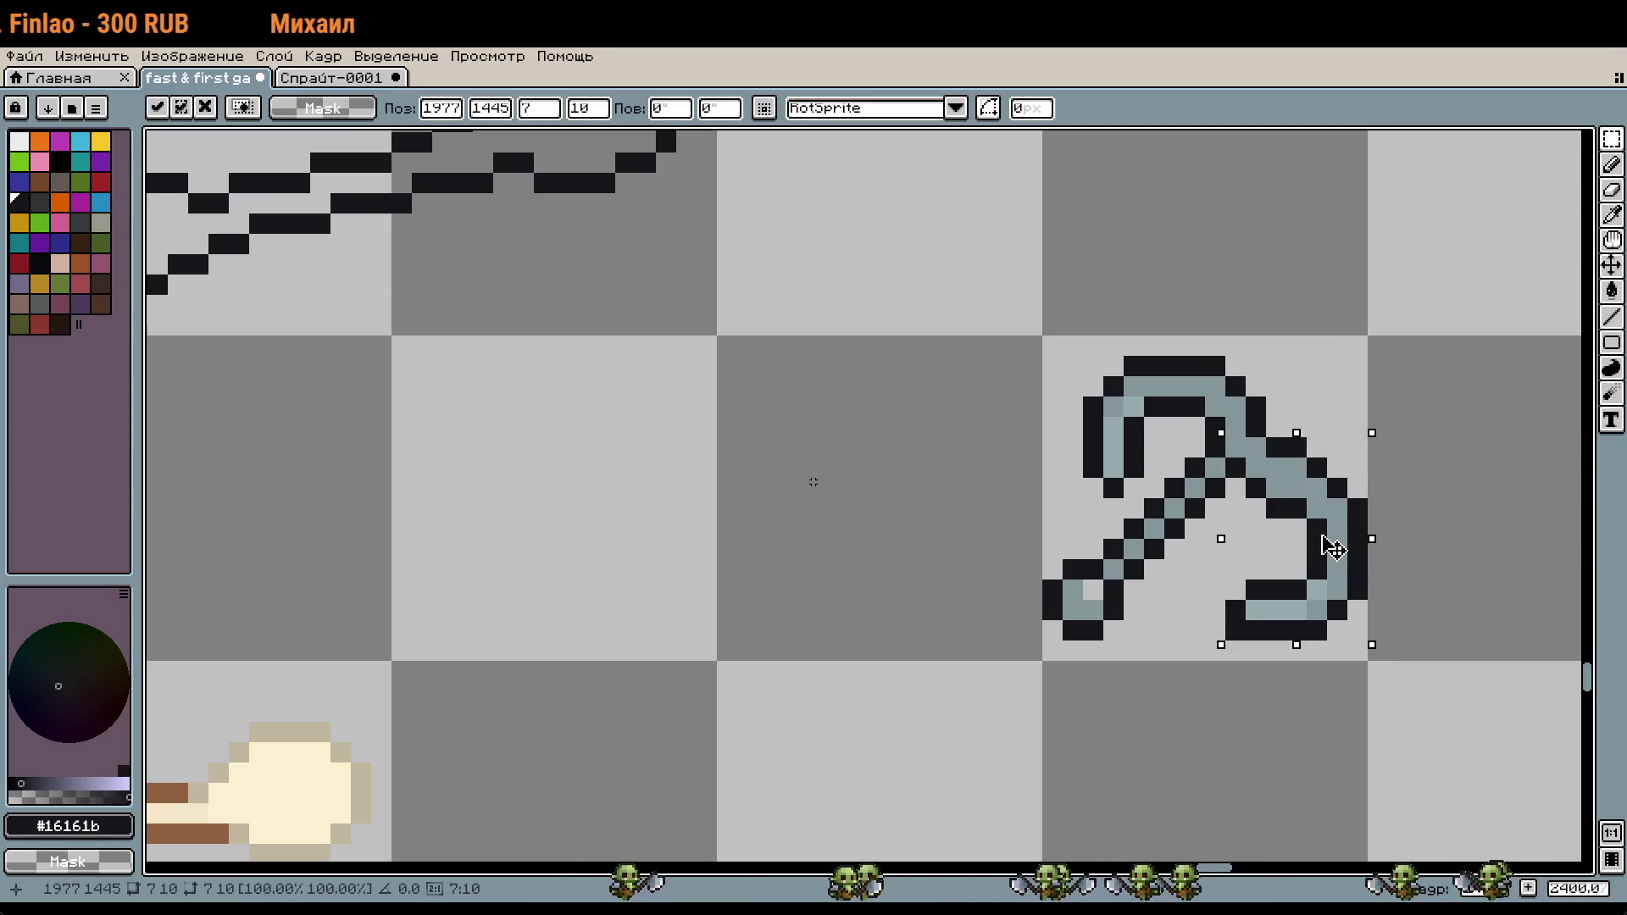
left_click(1438, 690)
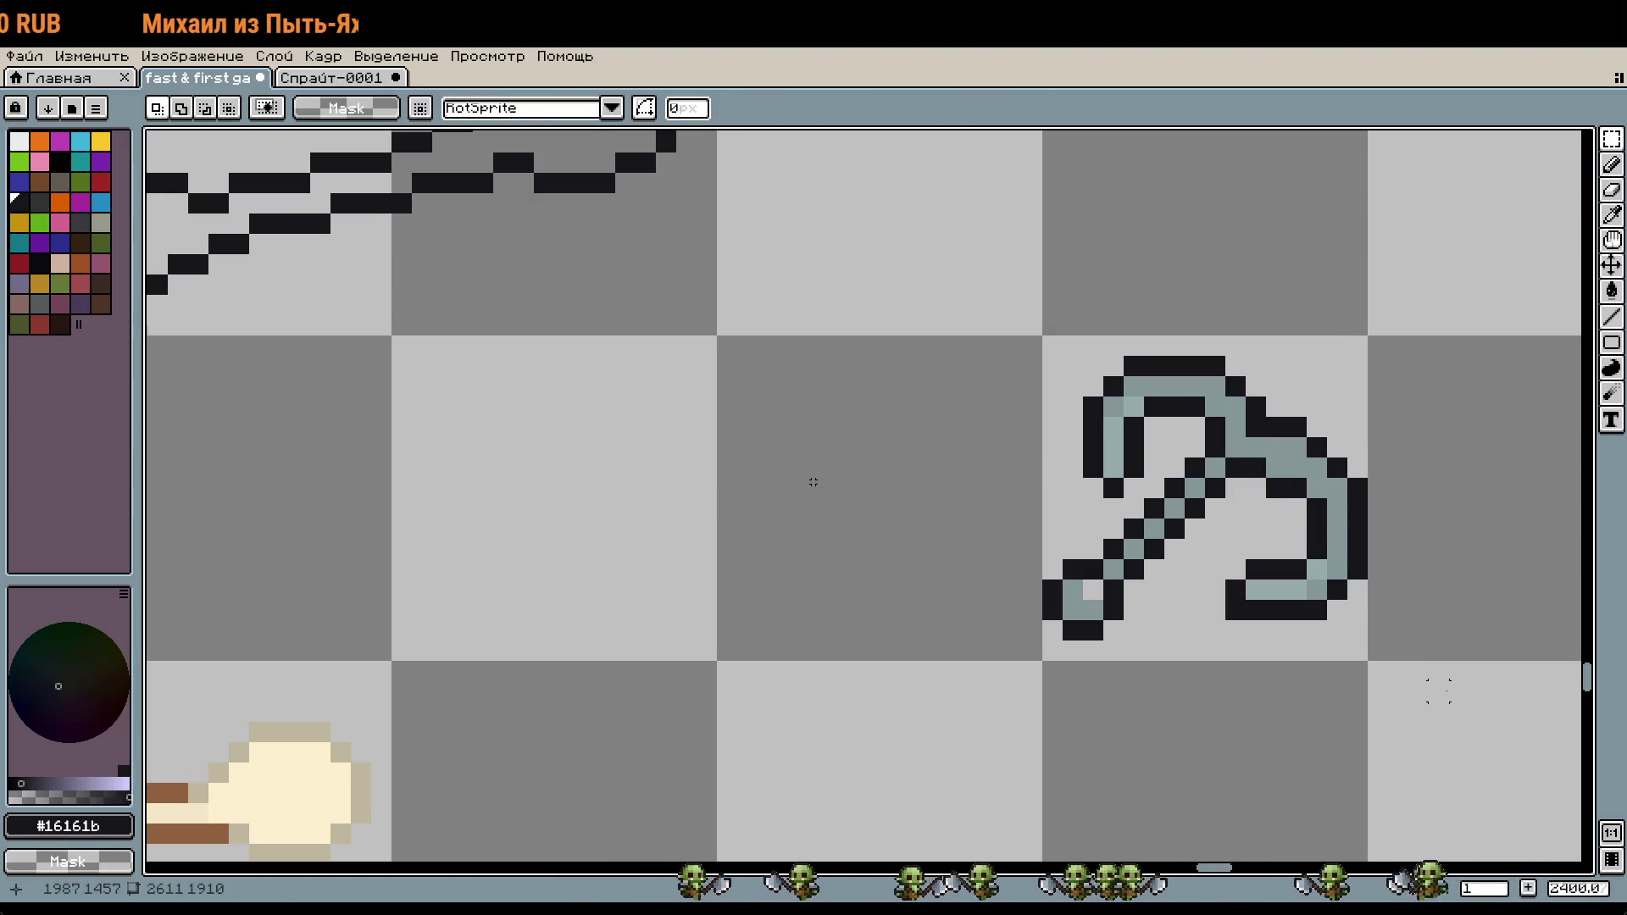
key("ctrl+z")
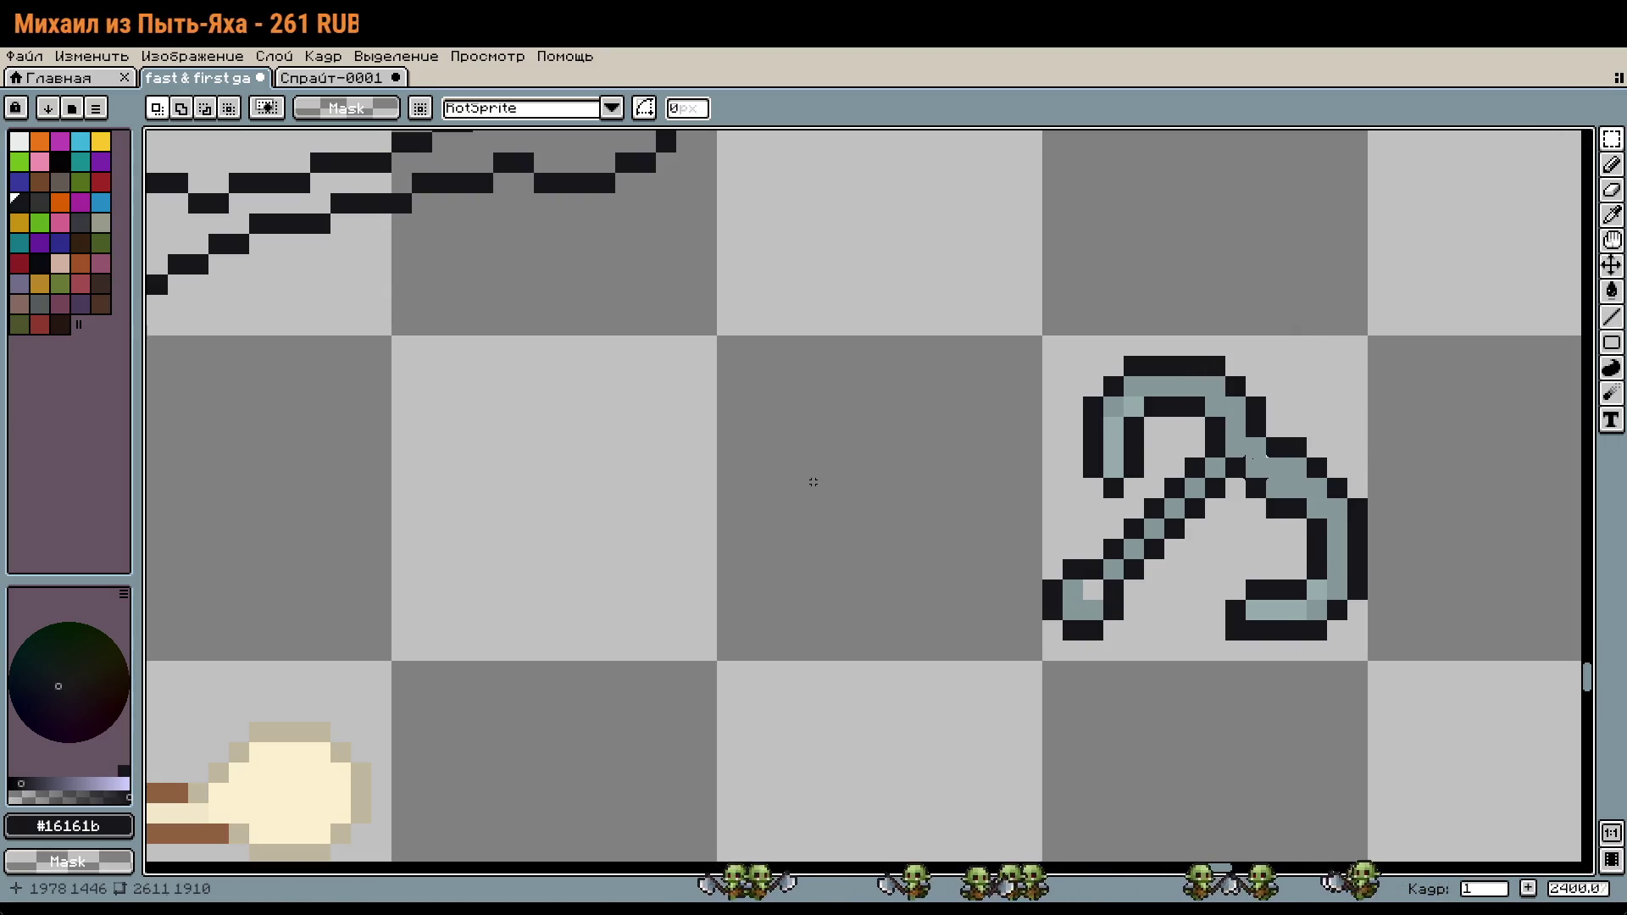
key("i")
key("b")
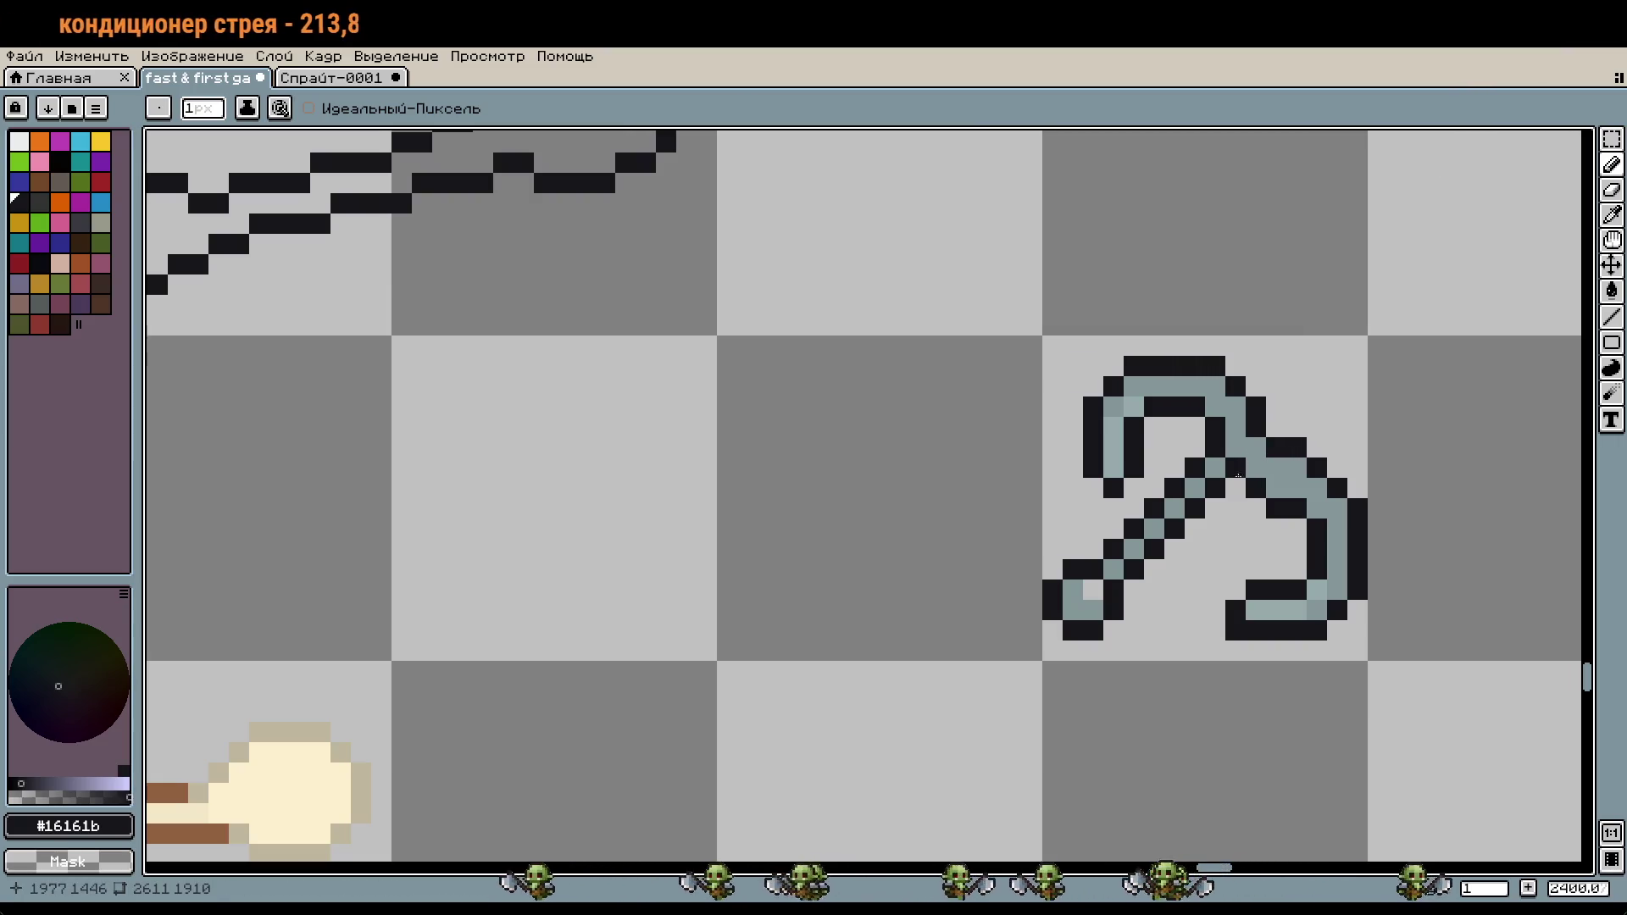
Step: Erase stray dark and teal pixels inside the blade and at the joint
scroll(1192, 475, "up", 5)
left_click_drag(1145, 508, 1036, 616)
left_click_drag(1199, 454, 1199, 563)
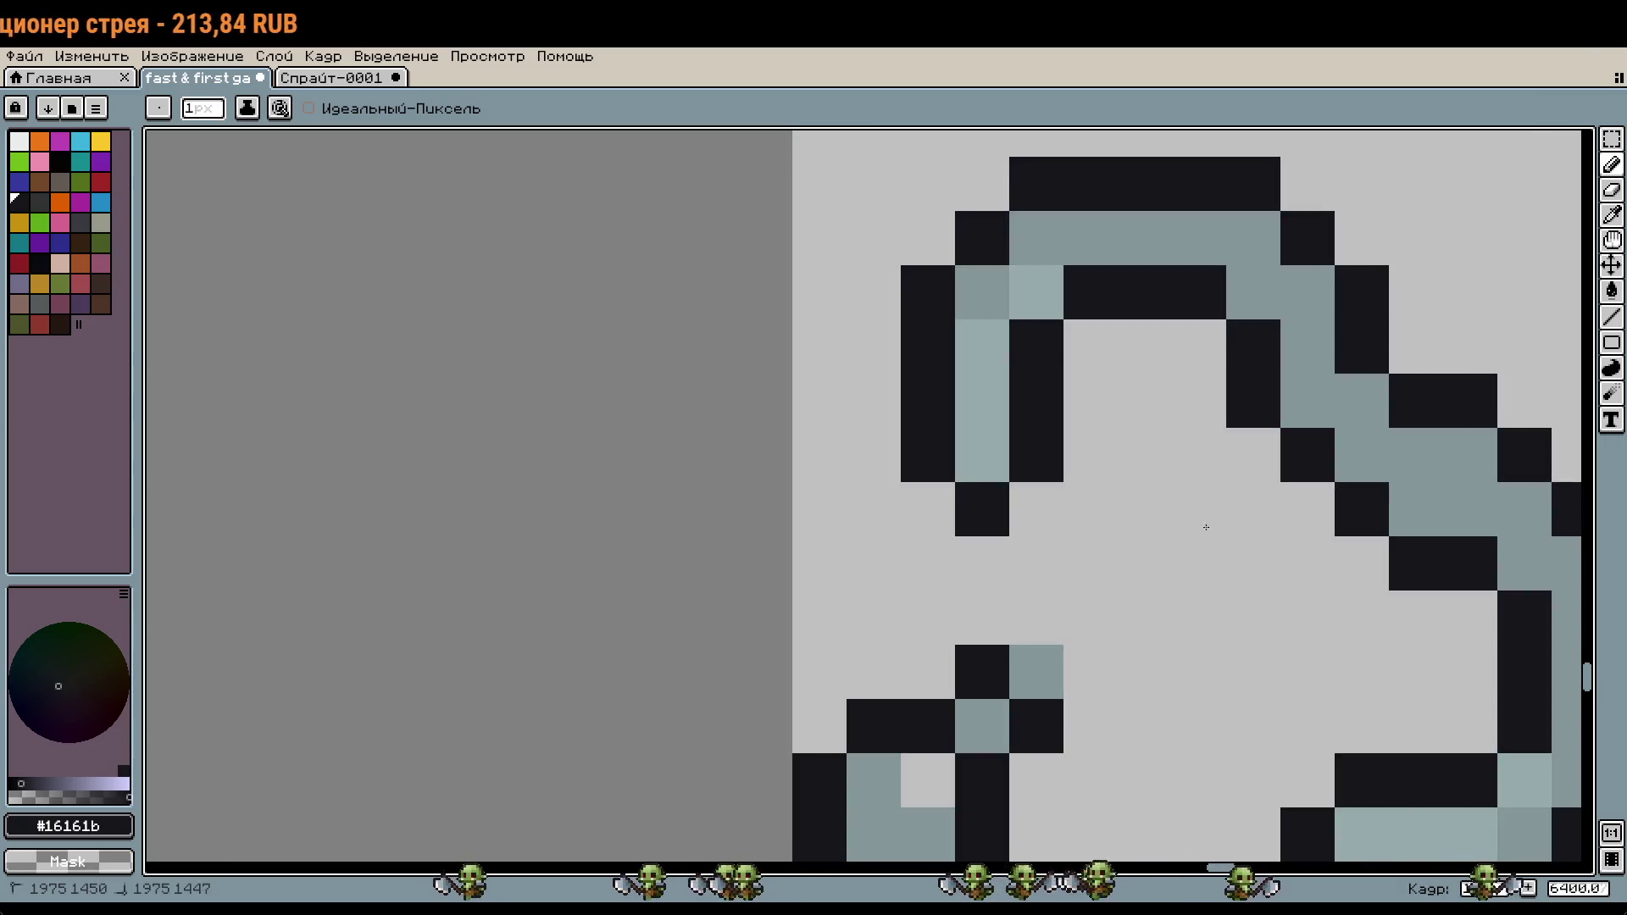
left_click_drag(1145, 617, 1001, 661)
right_click(1036, 726)
scroll(1178, 604, "down", 1)
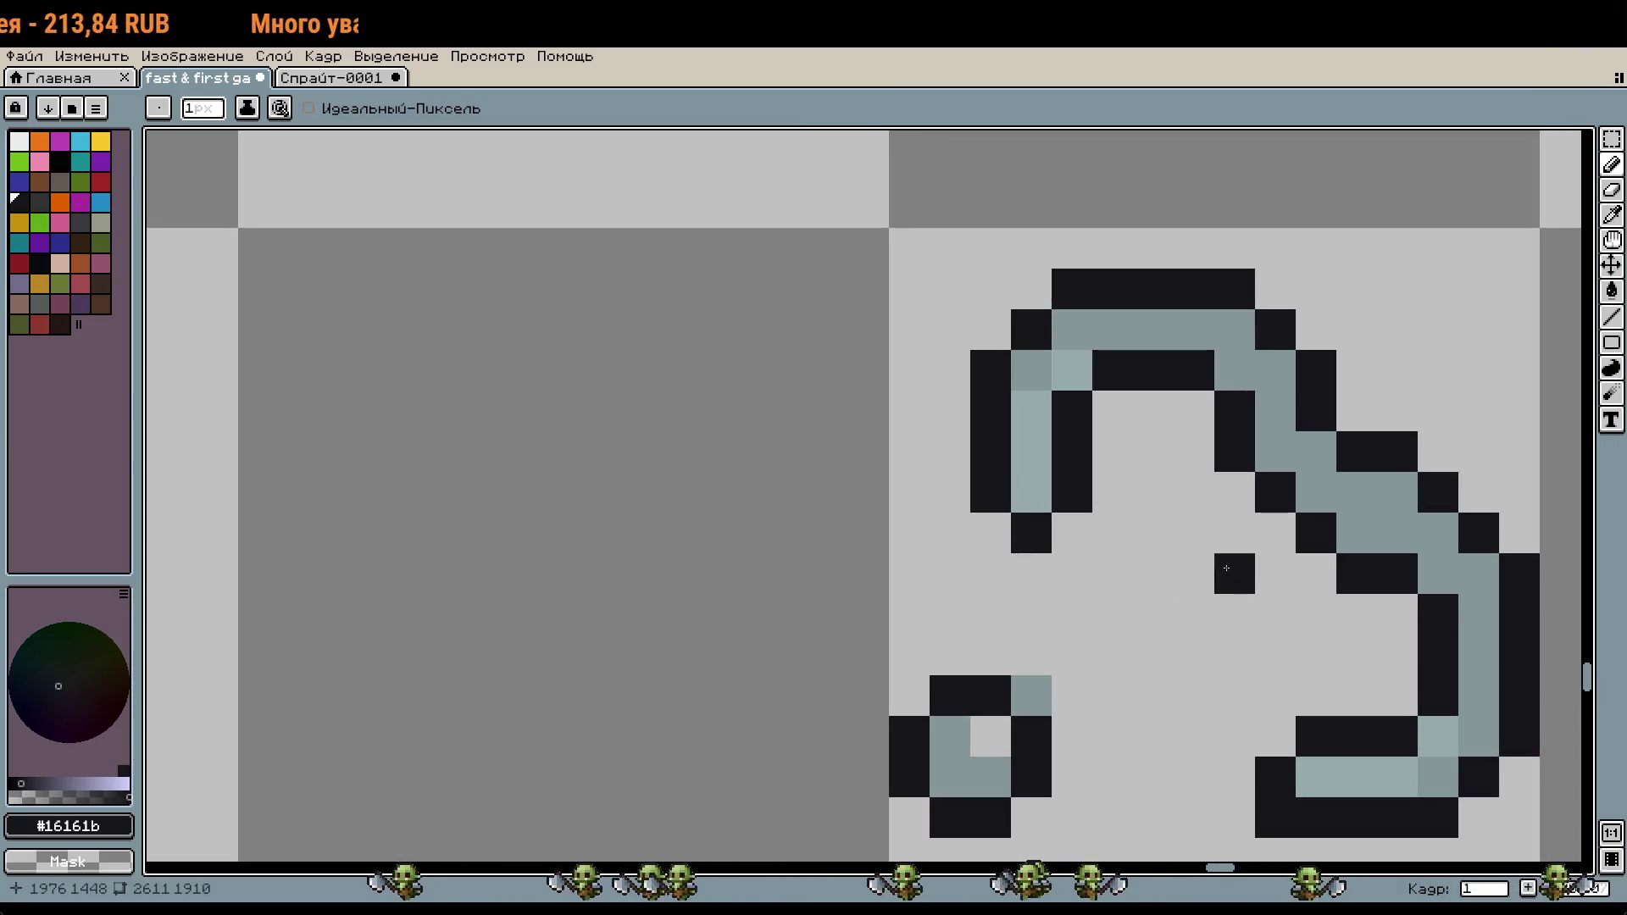
right_click(1275, 573)
right_click(1315, 492)
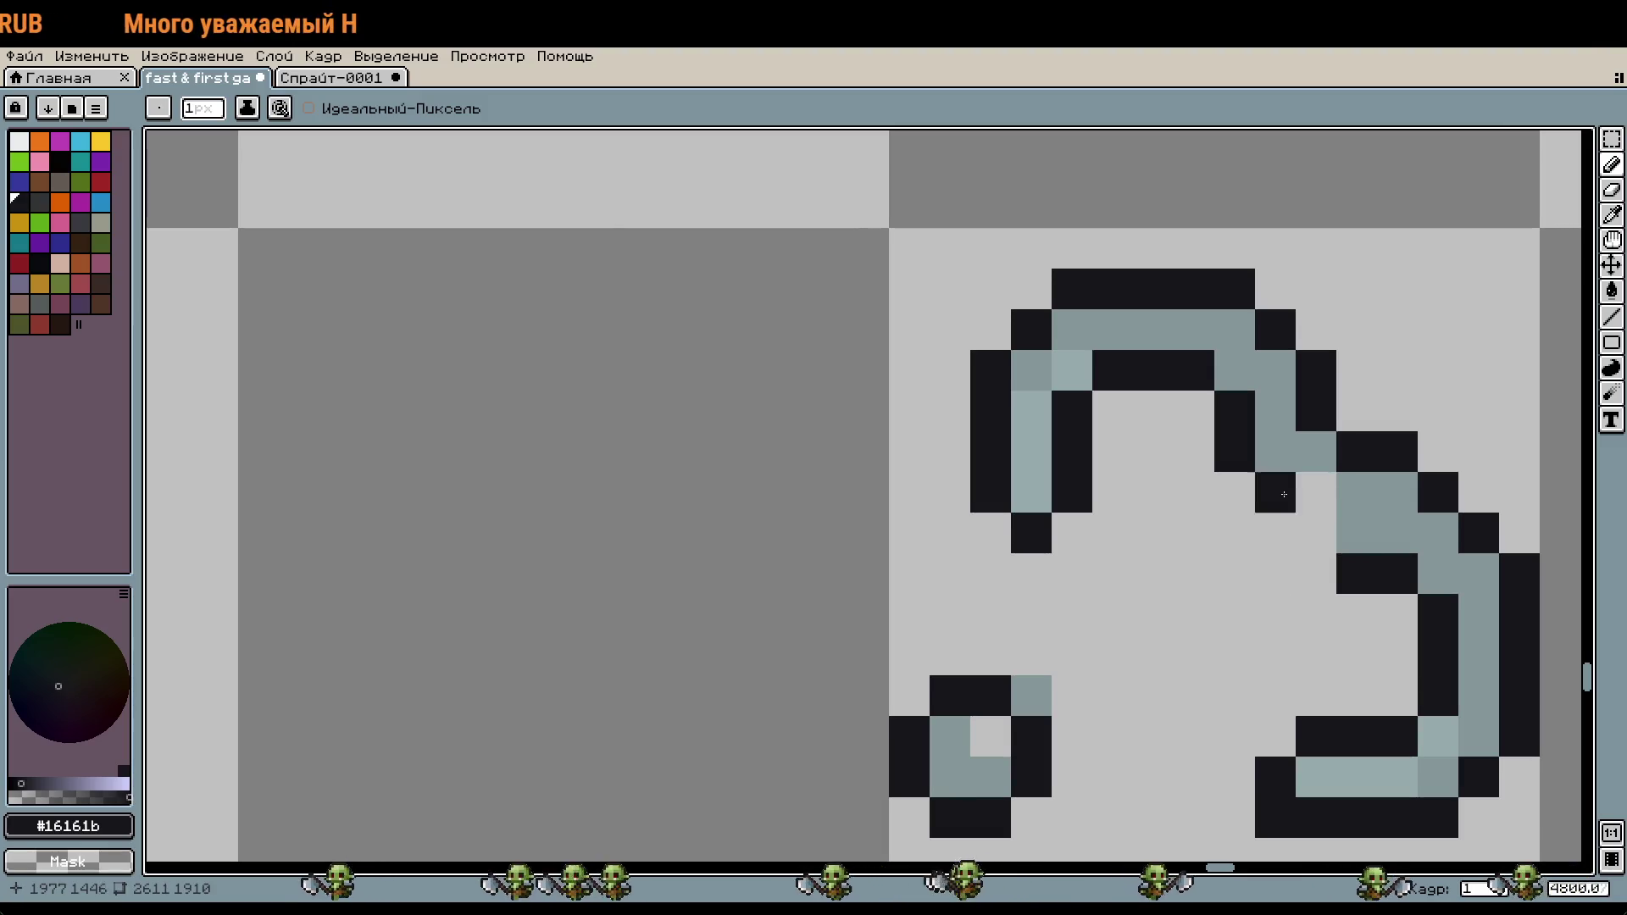
right_click(1275, 492)
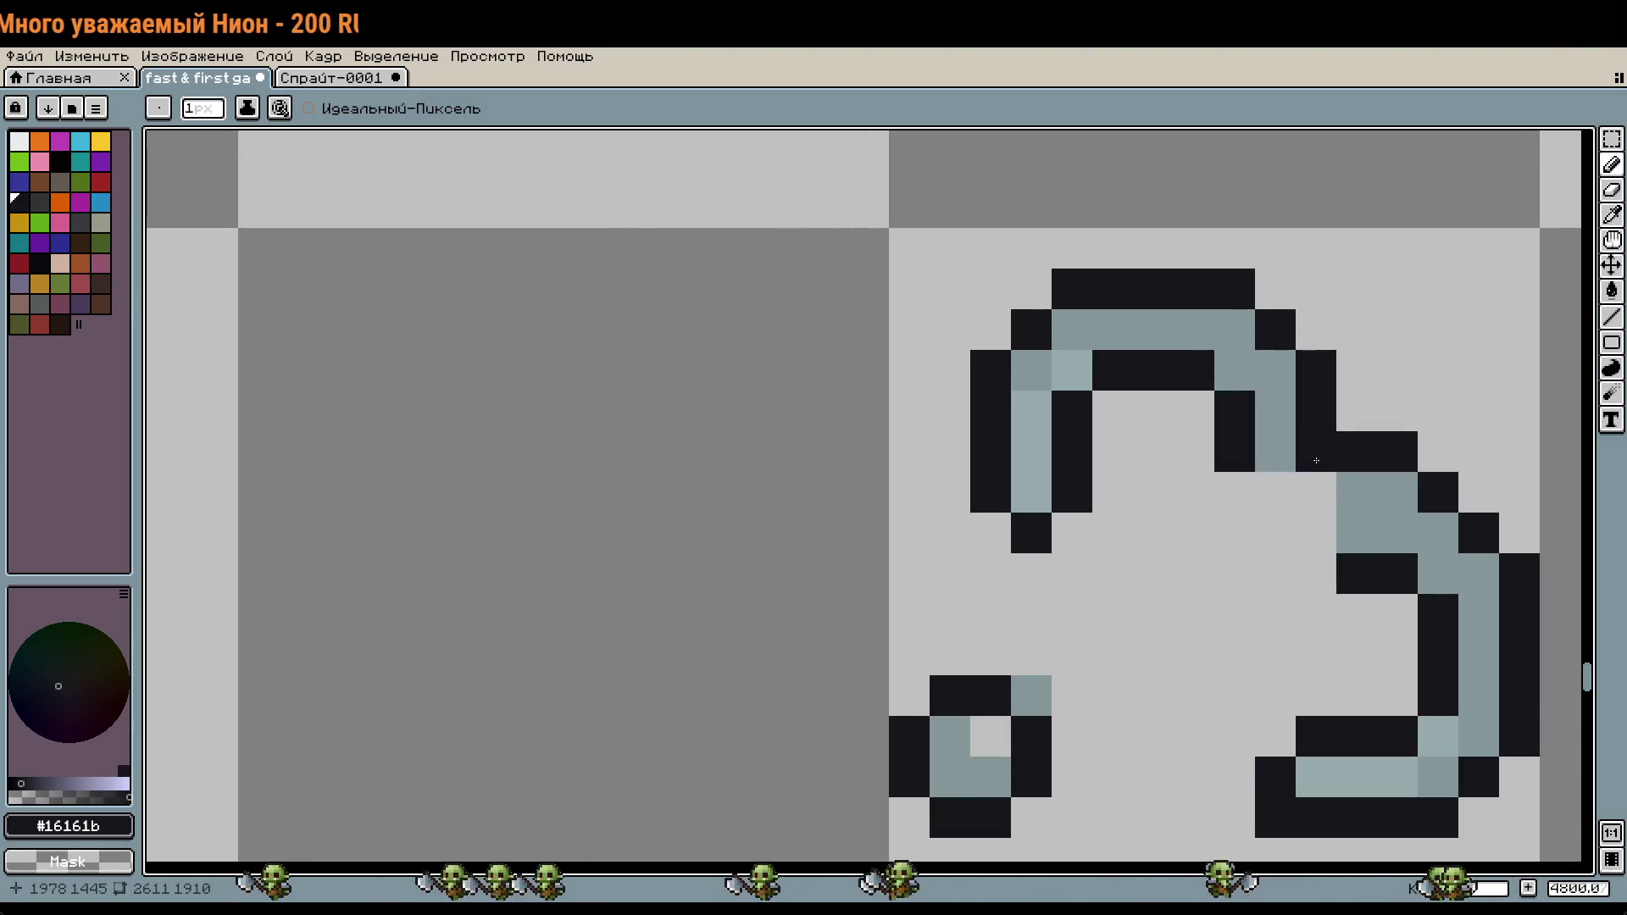
Step: Paint a stepped diagonal of dark #16161b outline pixels joining the arc to the claw
left_click_drag(1341, 455, 1256, 439)
right_click(1273, 436)
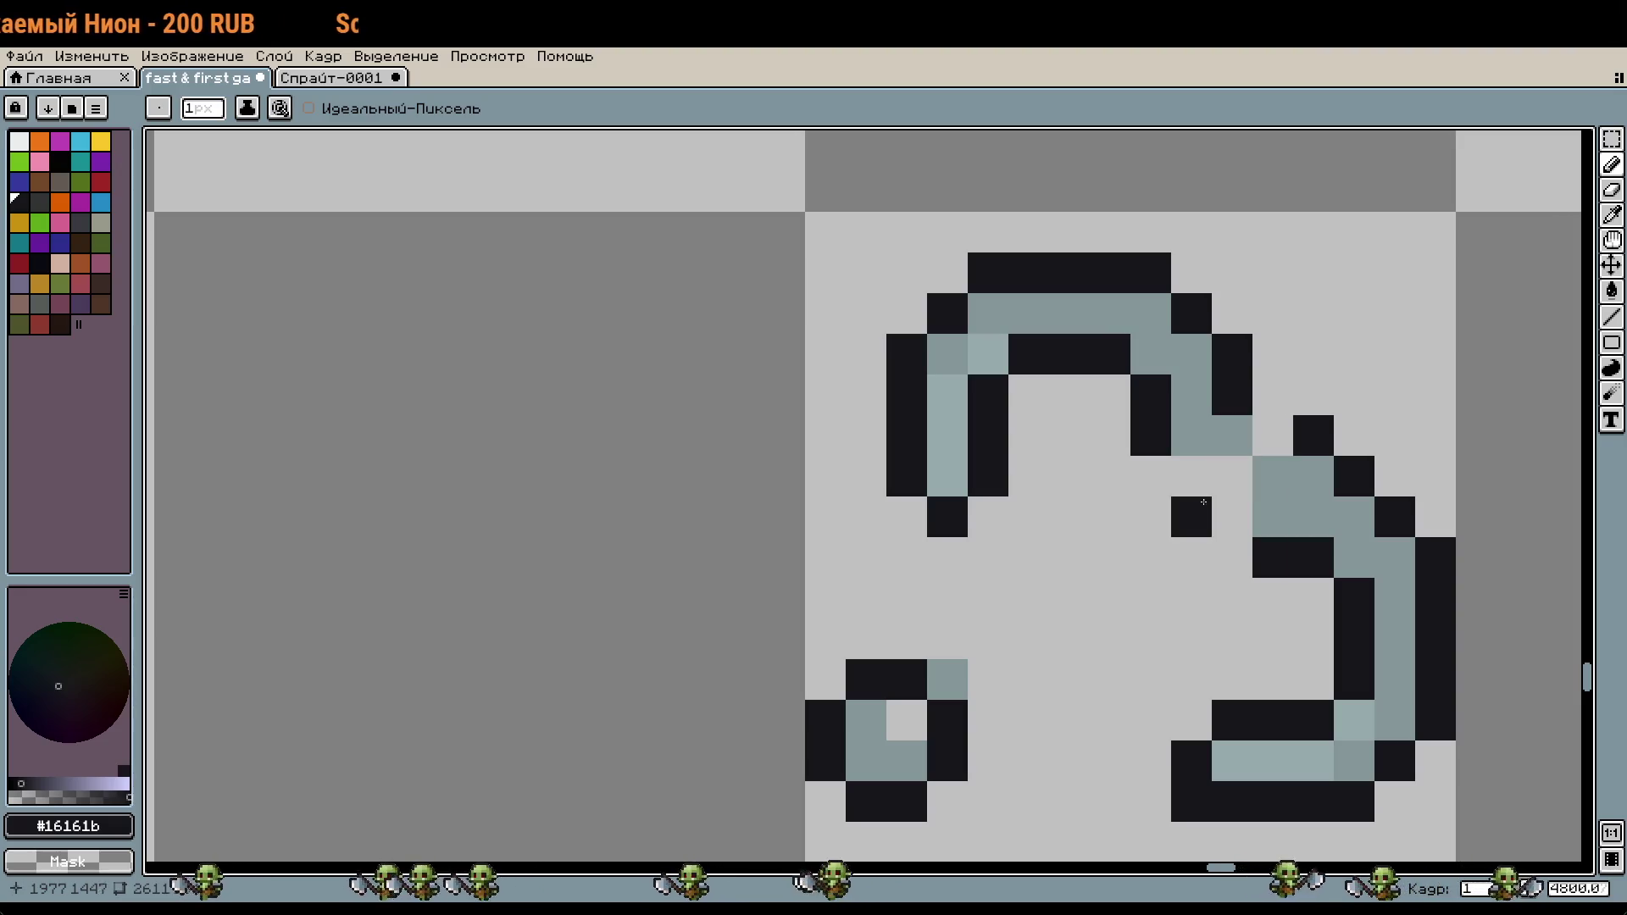
left_click(1191, 476)
left_click(1192, 436)
left_click(1232, 517)
left_click(1273, 516)
left_click(1313, 476)
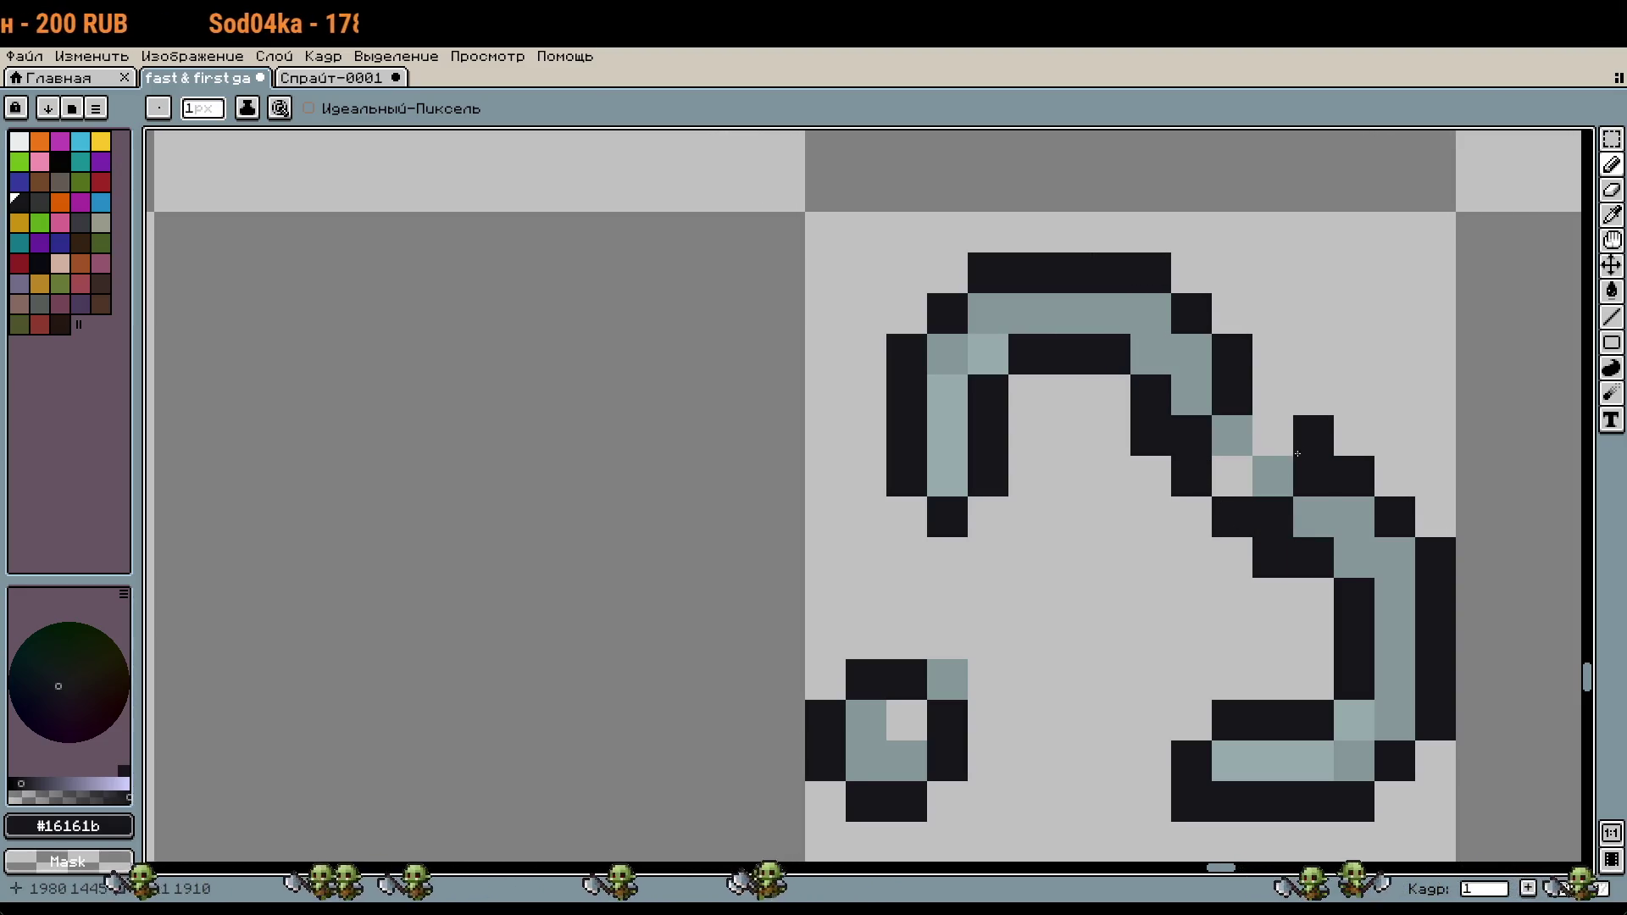
left_click(1273, 395)
left_click_drag(1473, 586, 1472, 583)
scroll(1441, 458, "down", 1)
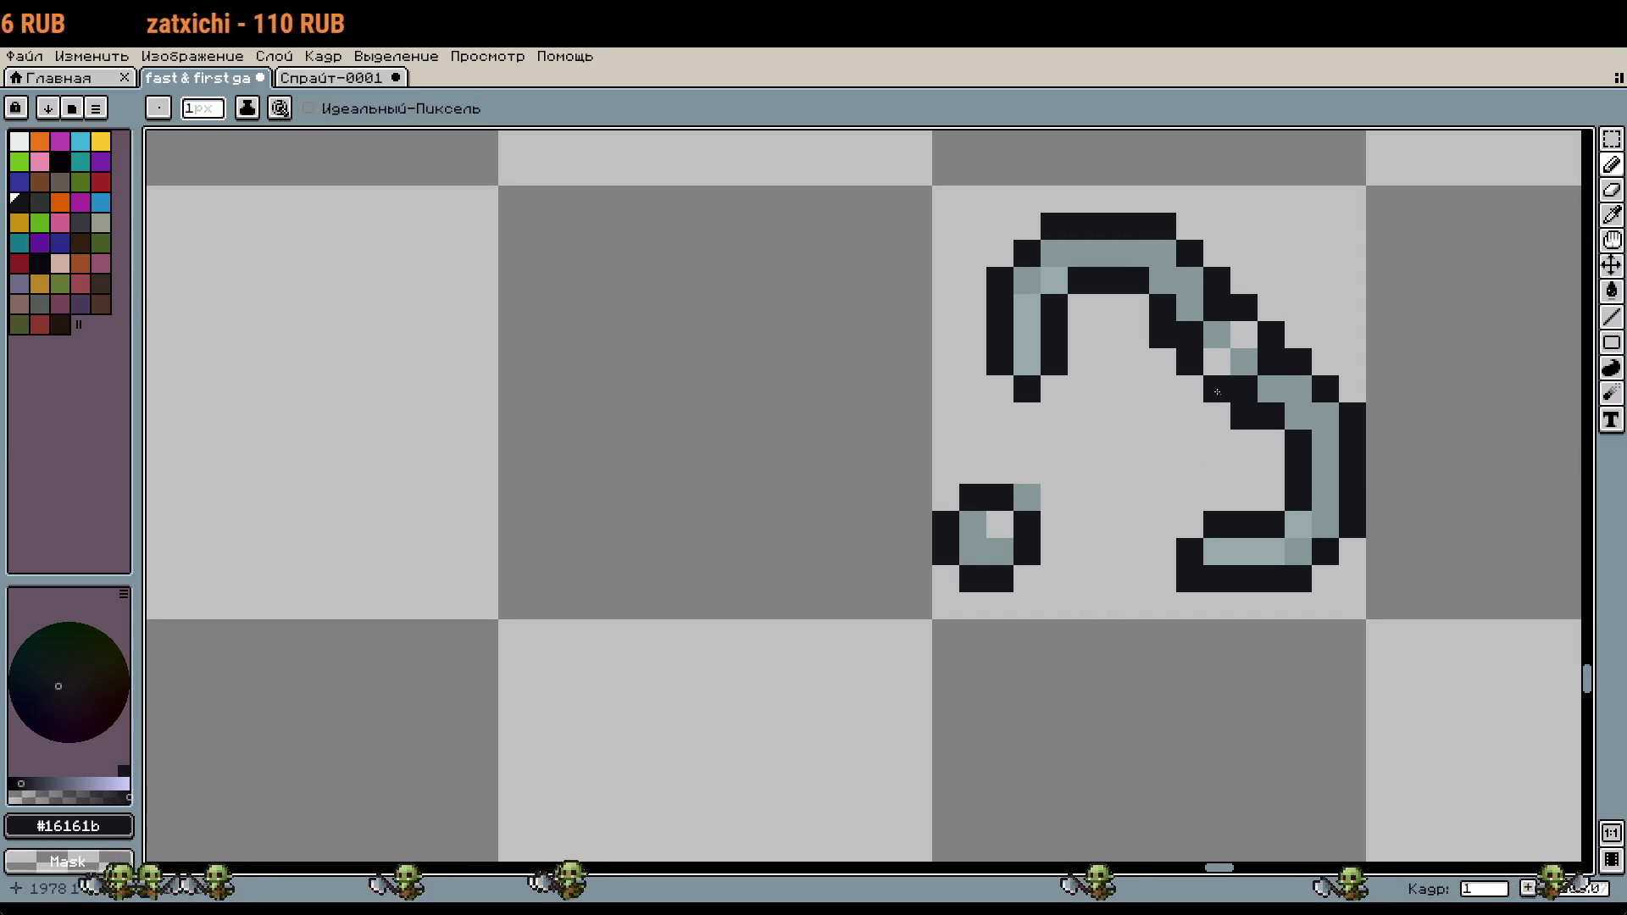
scroll(1178, 441, "up", 1)
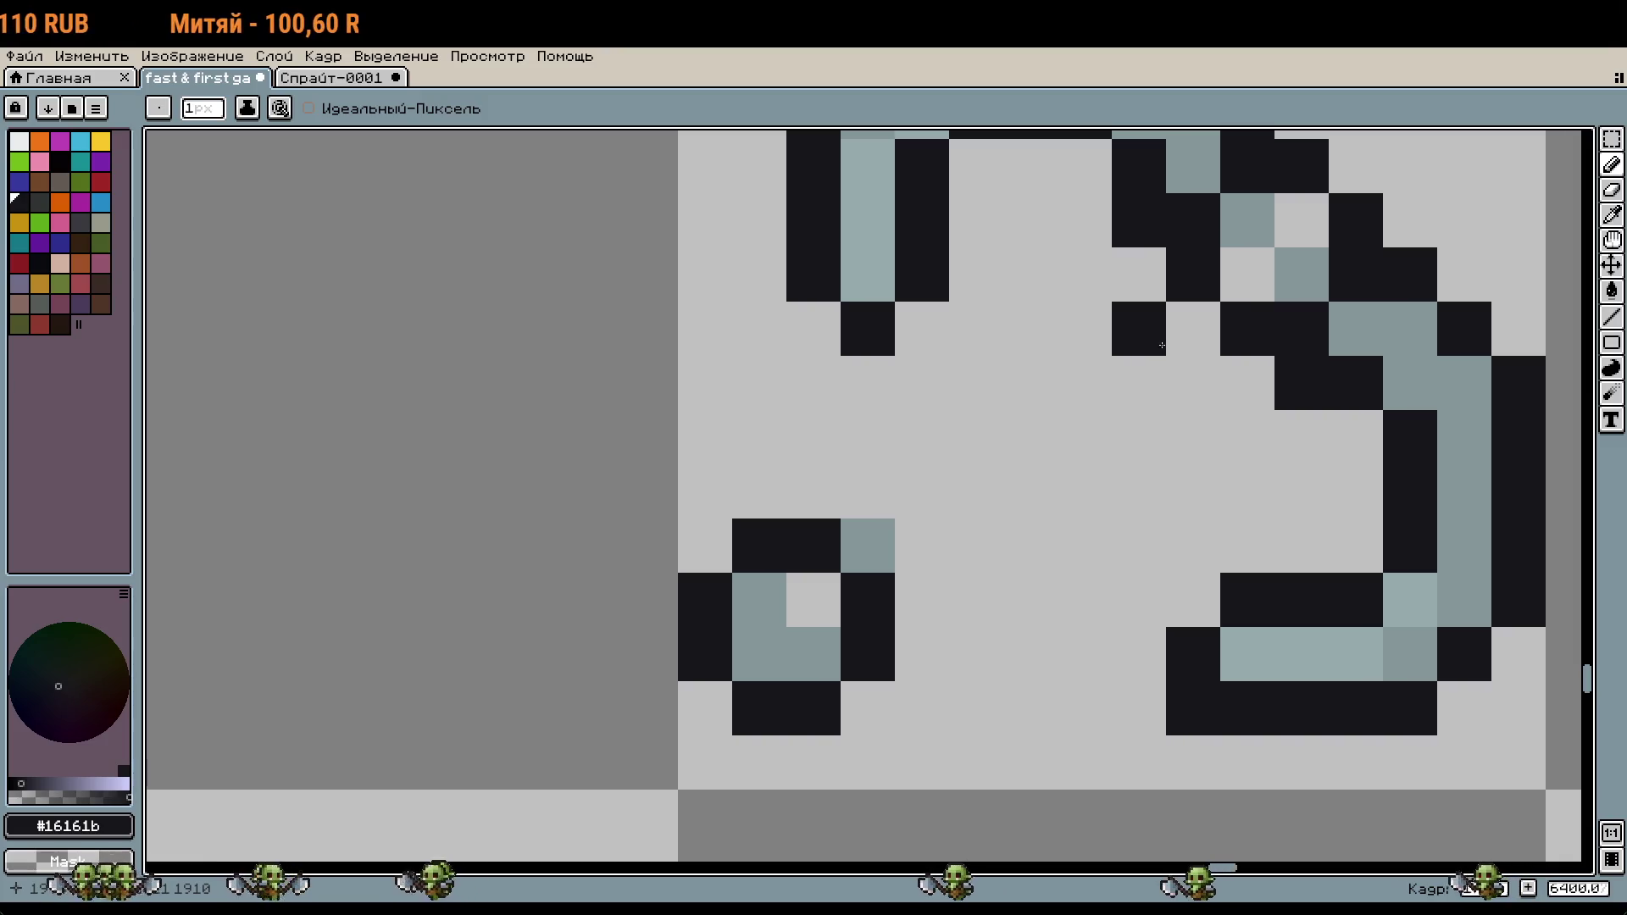
Step: Pencil the dark outline of the diagonal shaft from the ring toward the claw
left_click(1246, 436)
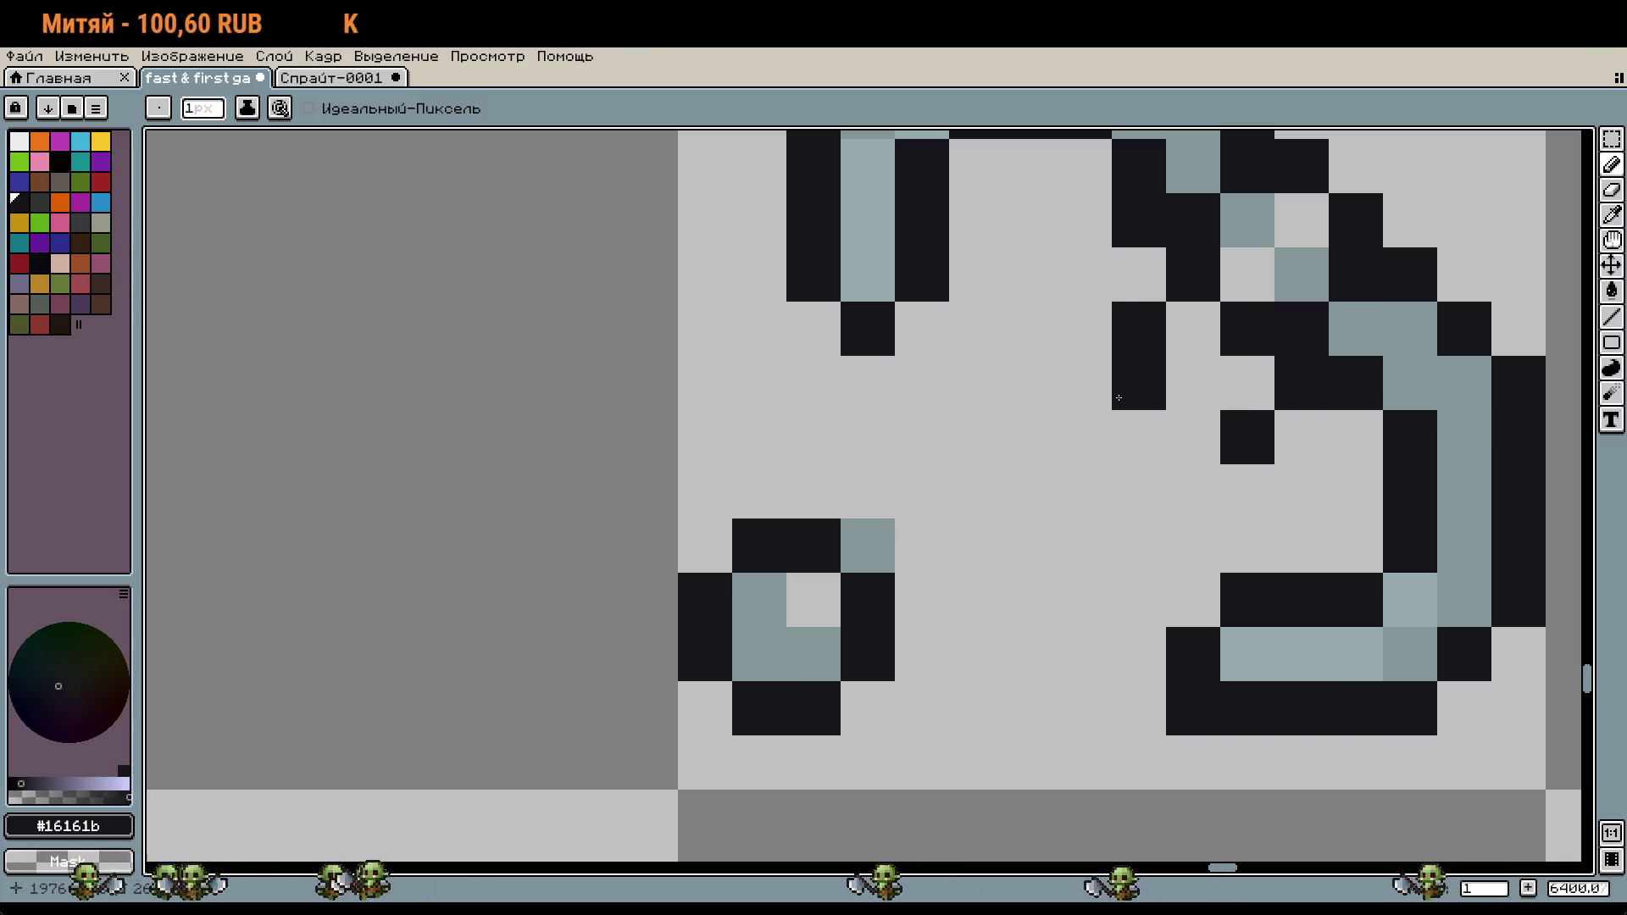
left_click(1084, 385)
left_click(1191, 491)
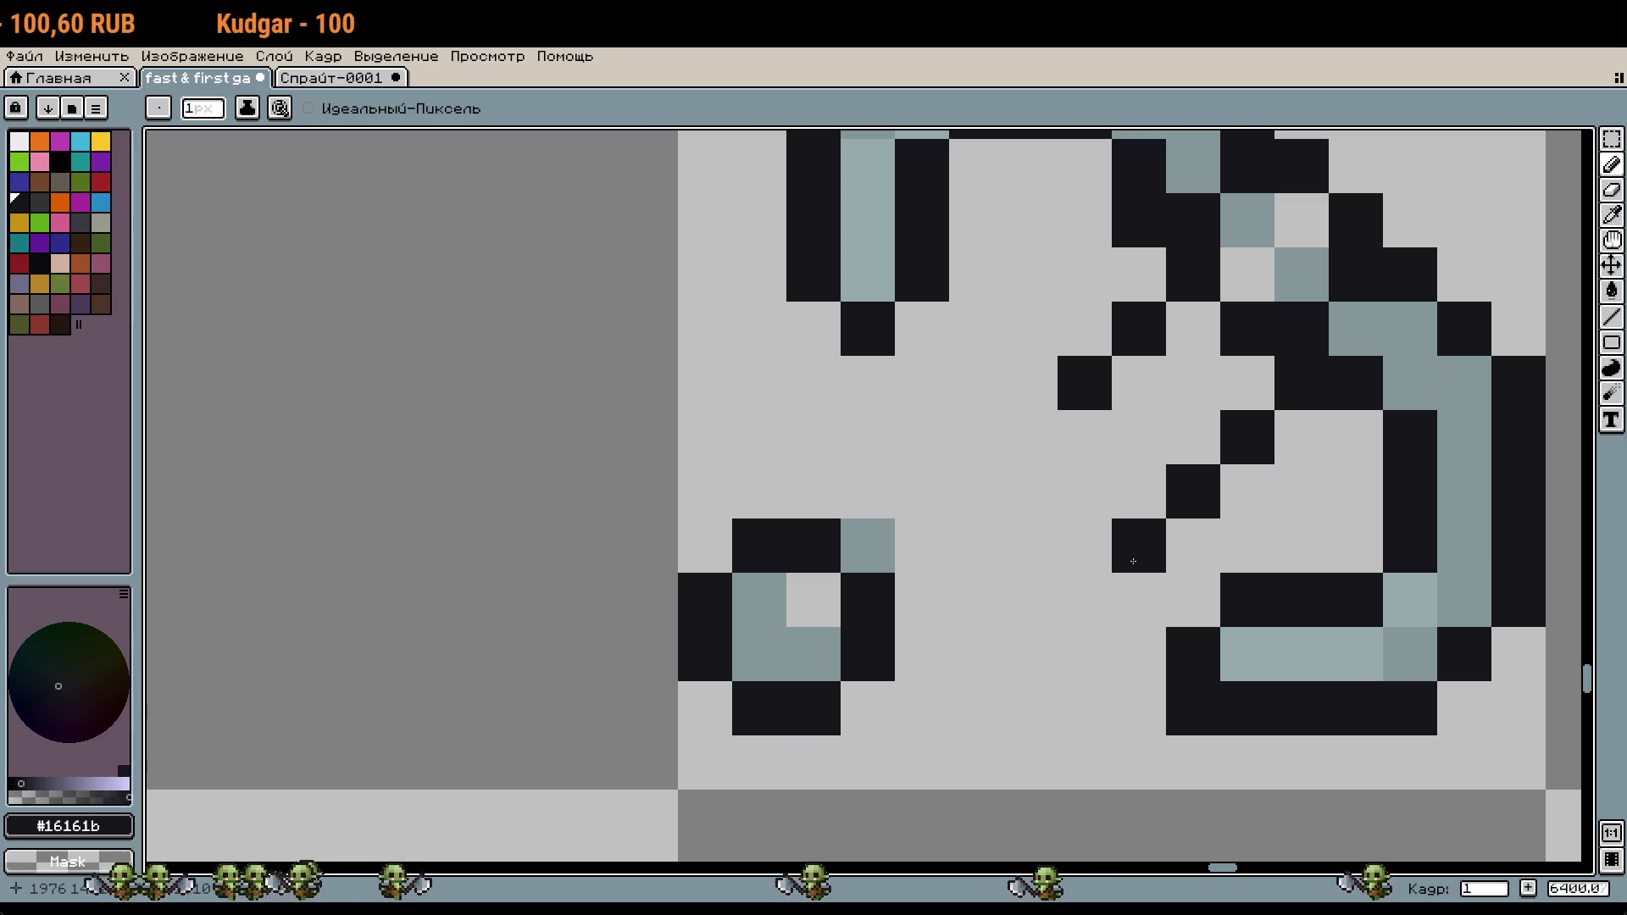
left_click(1085, 600)
left_click(1030, 437)
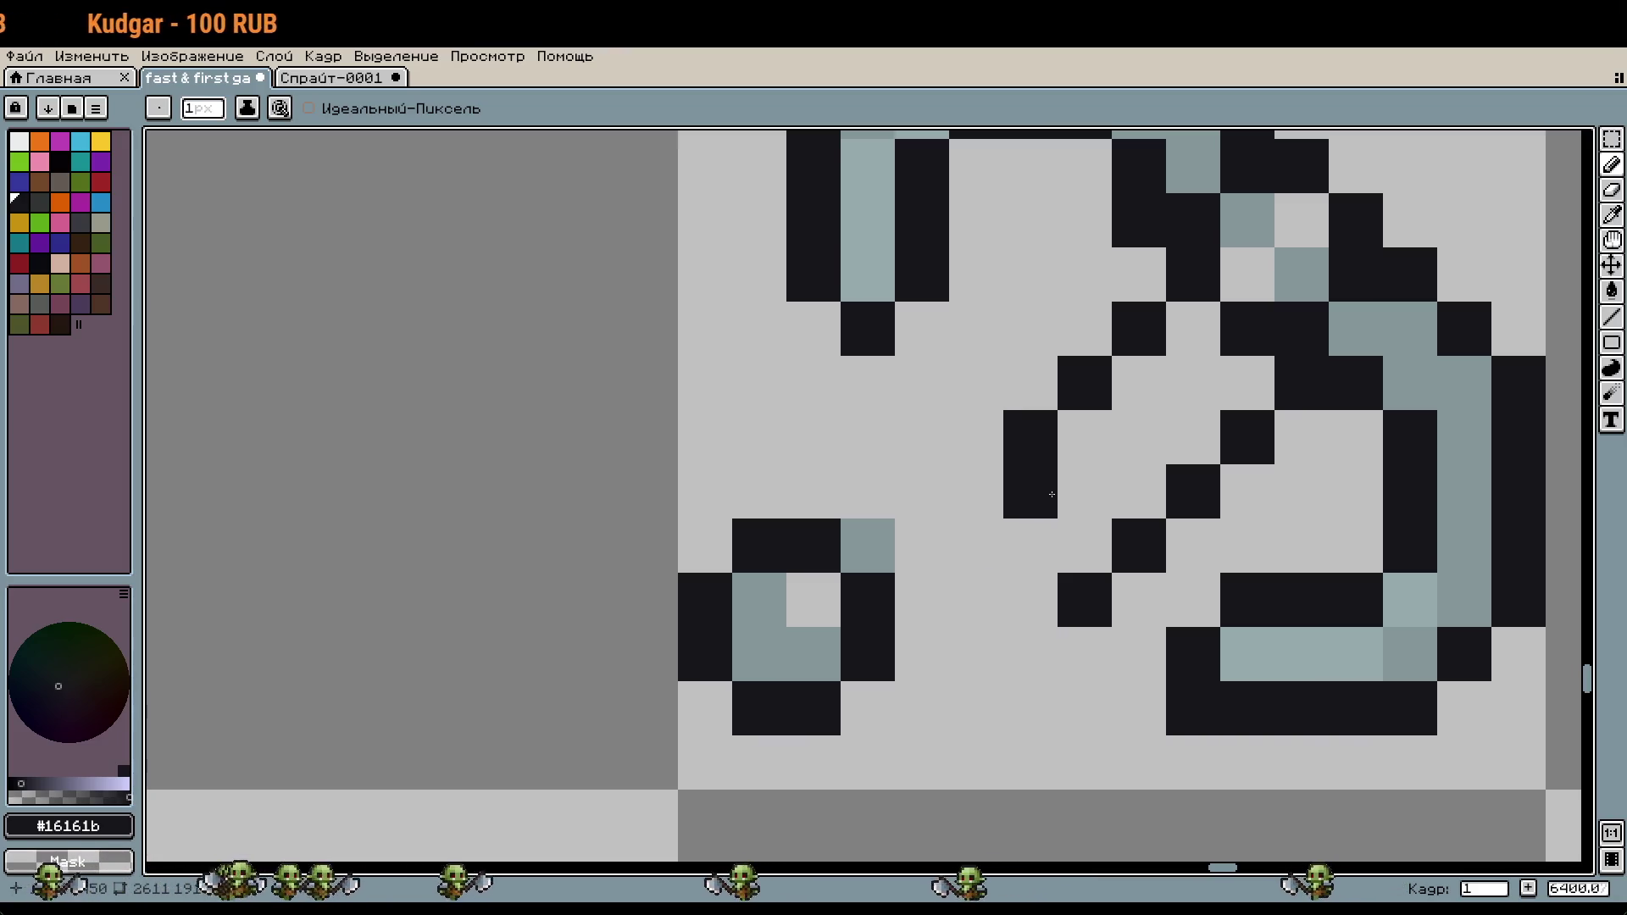
left_click(1030, 545)
scroll(1212, 525, "down", 1)
left_click(1072, 541)
left_click(1044, 514)
left_click(1072, 487)
left_click(1099, 514)
left_click(1098, 460)
left_click(1126, 433)
left_click(1153, 405)
Step: Eyedrop #849698 and #95a9ab from the hook and paint shading and highlight pixels inside the shaft
key("i")
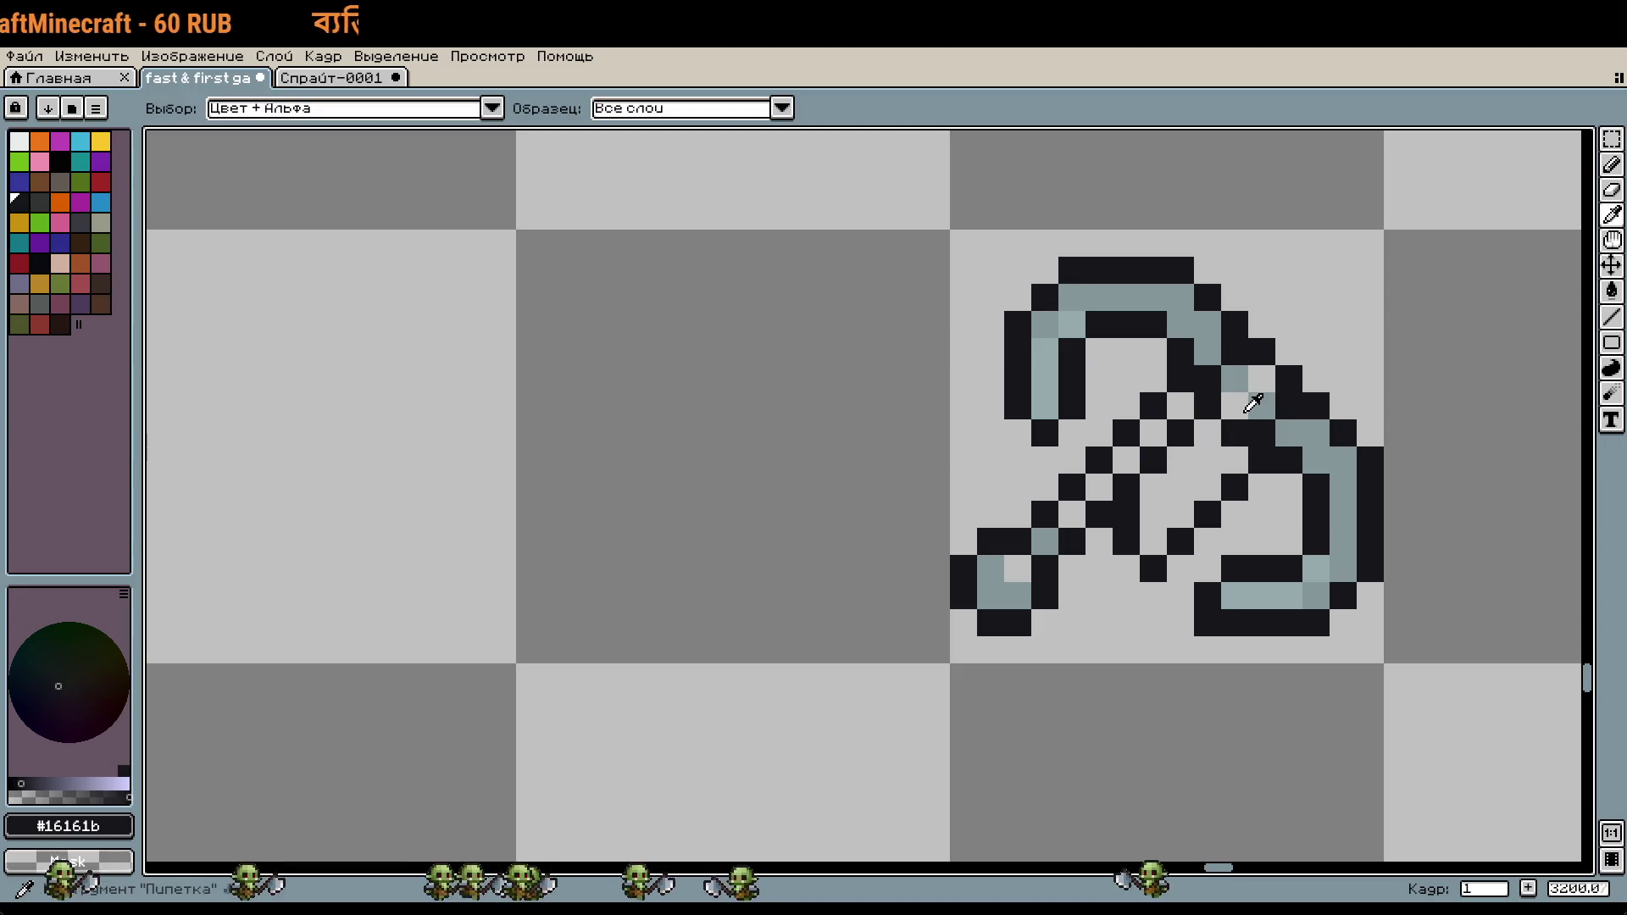
left_click(1242, 385)
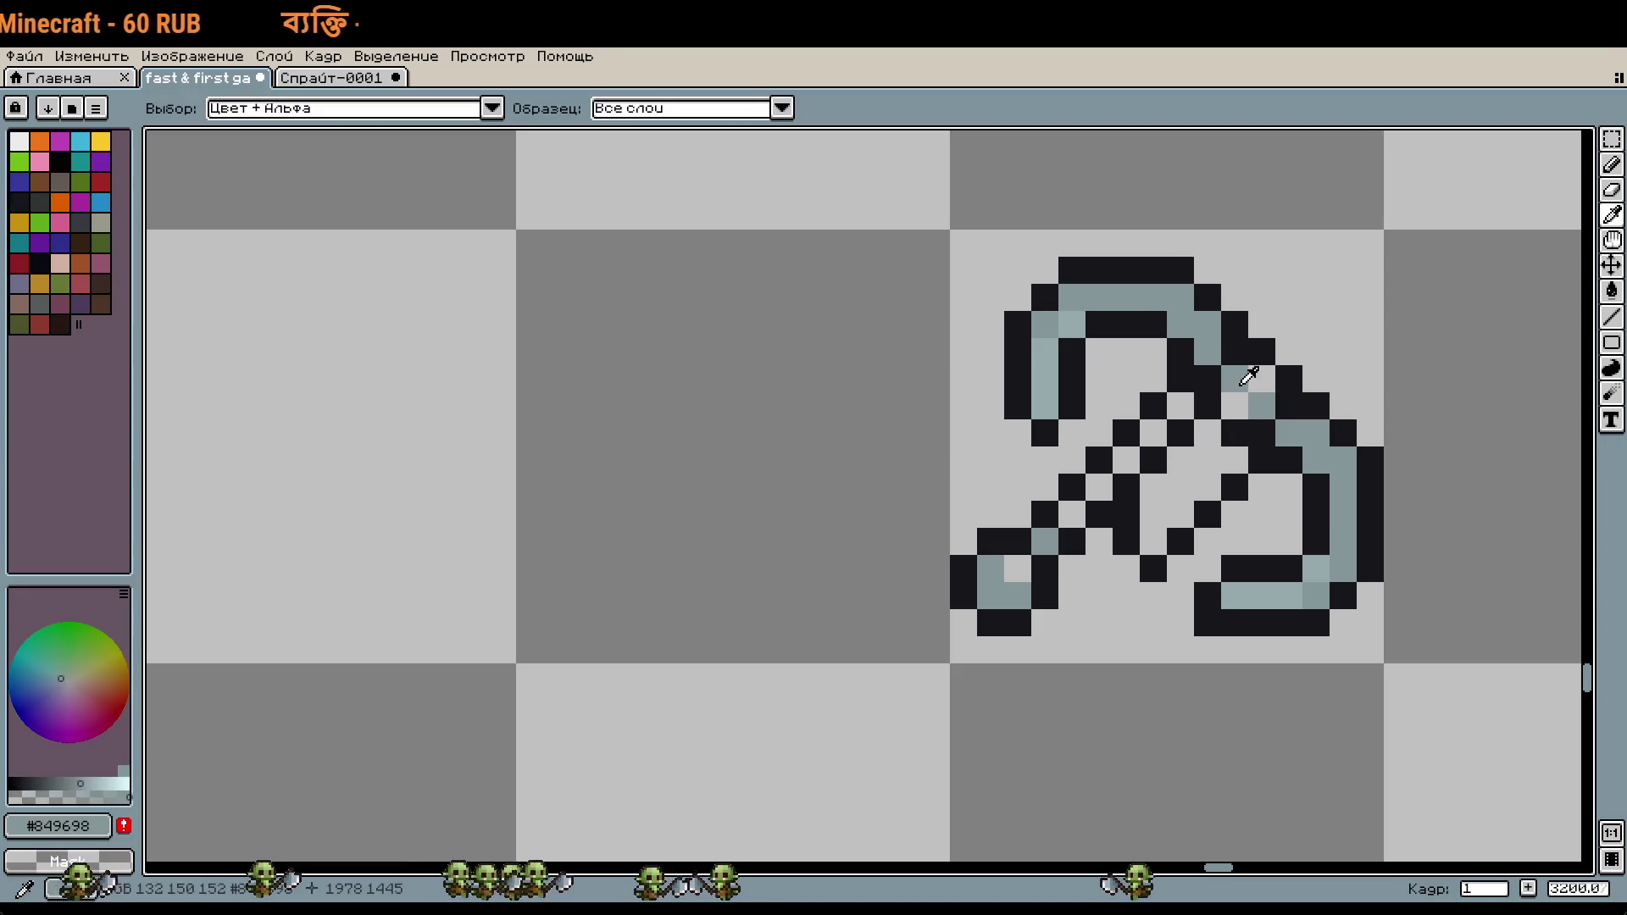
key("b")
left_click(1159, 437)
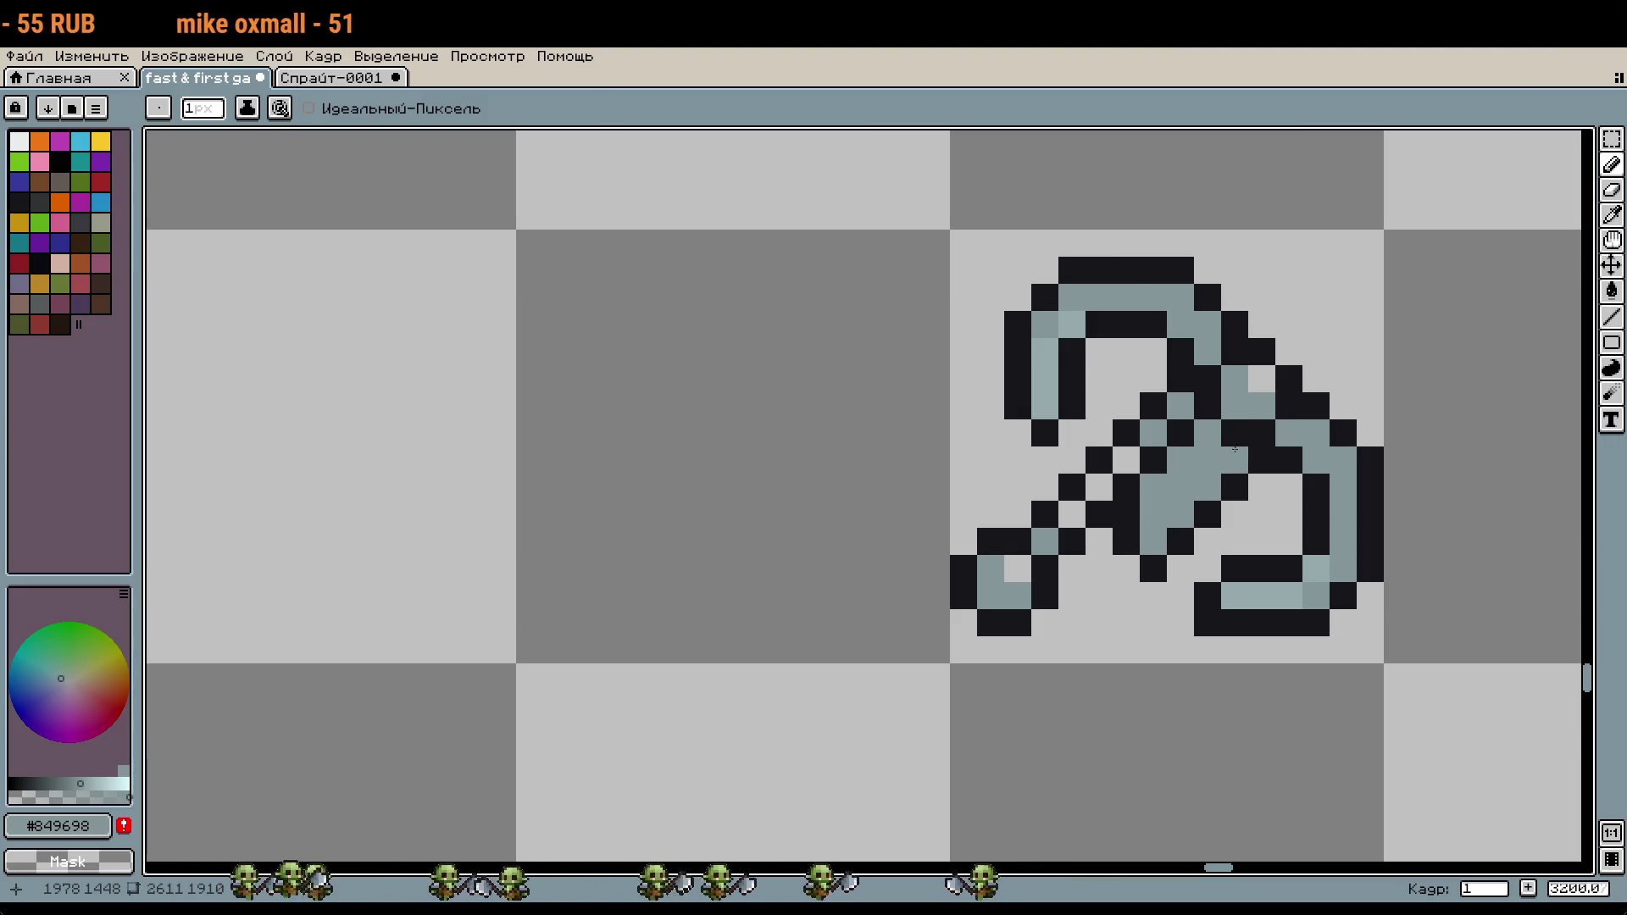
key("i")
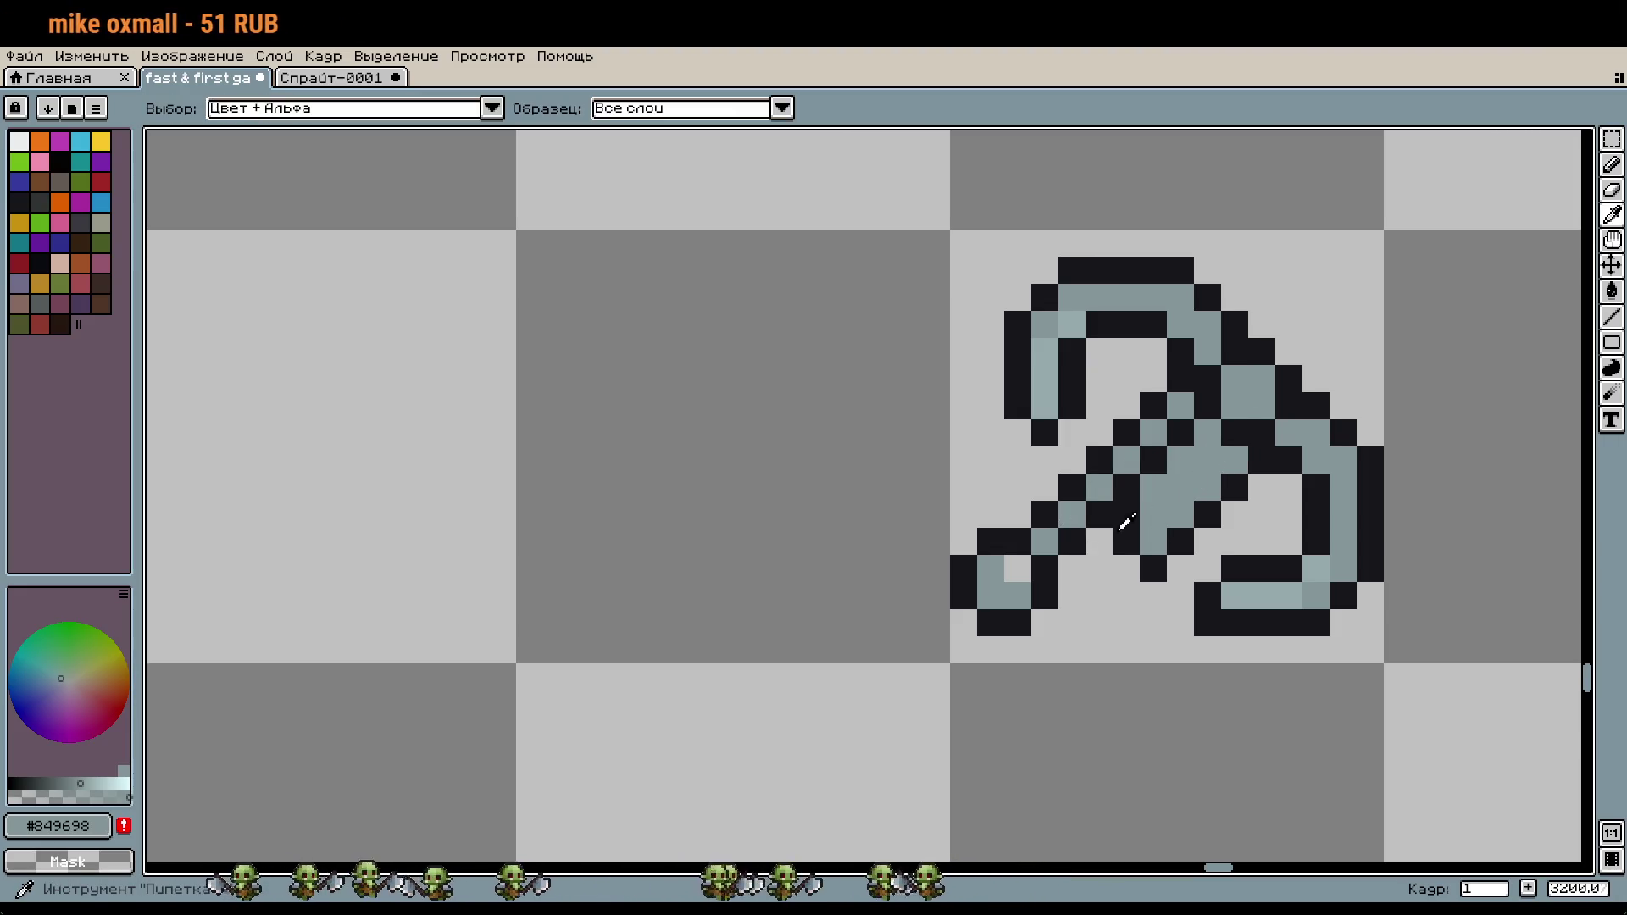
left_click(1179, 405)
key("b")
left_click(1160, 500)
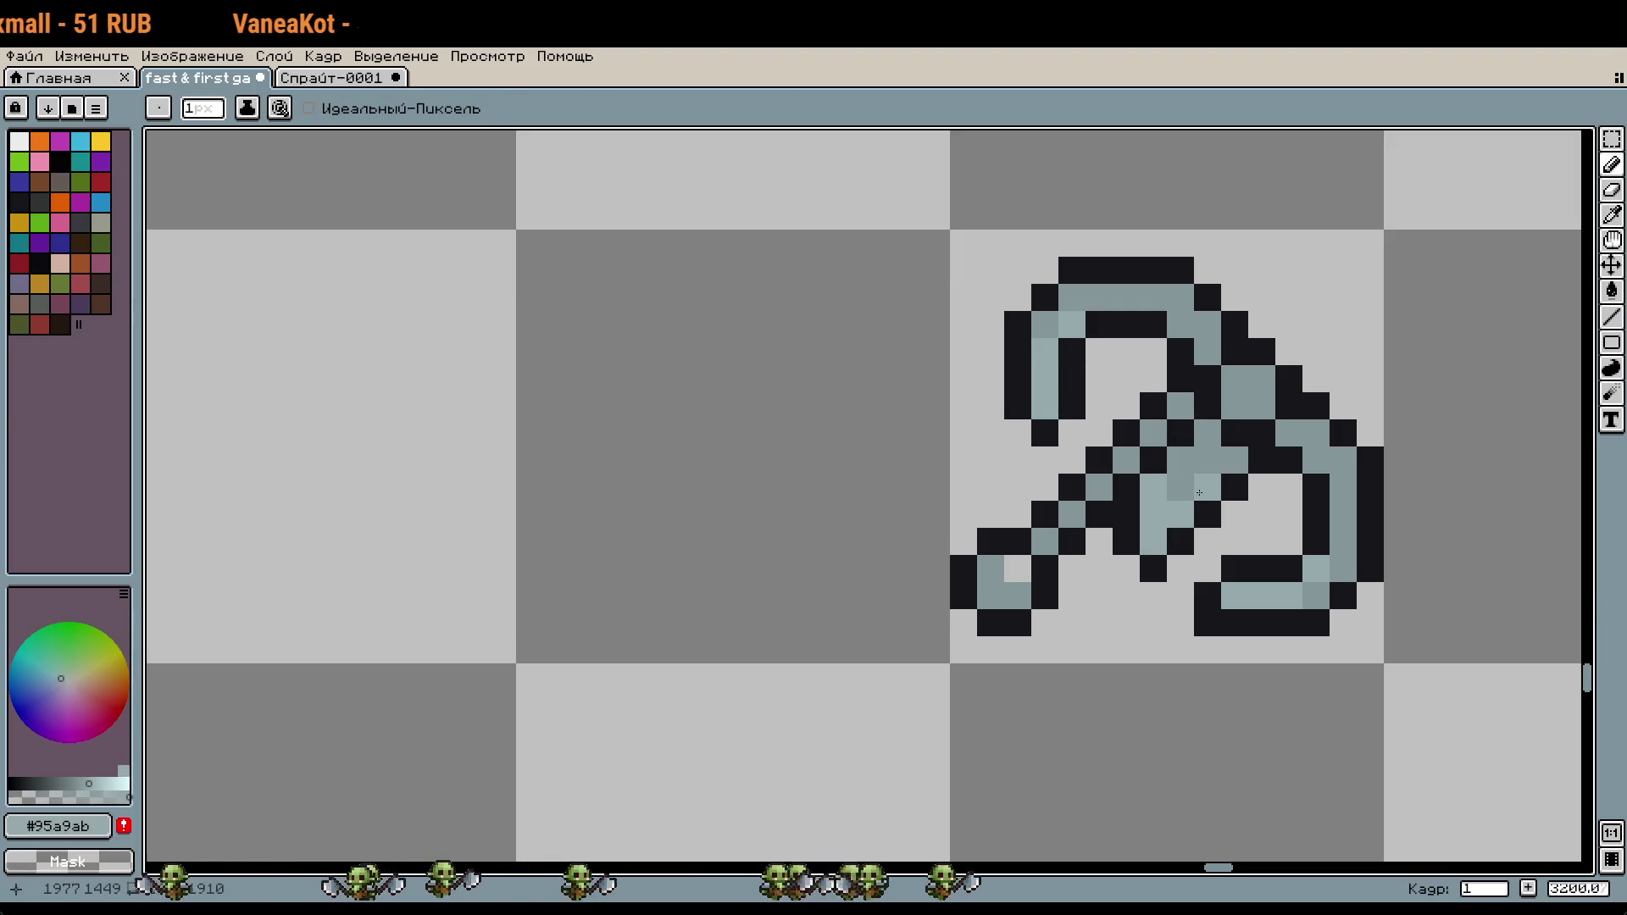
scroll(1350, 545, "down", 2)
scroll(1143, 386, "up", 2)
key("i")
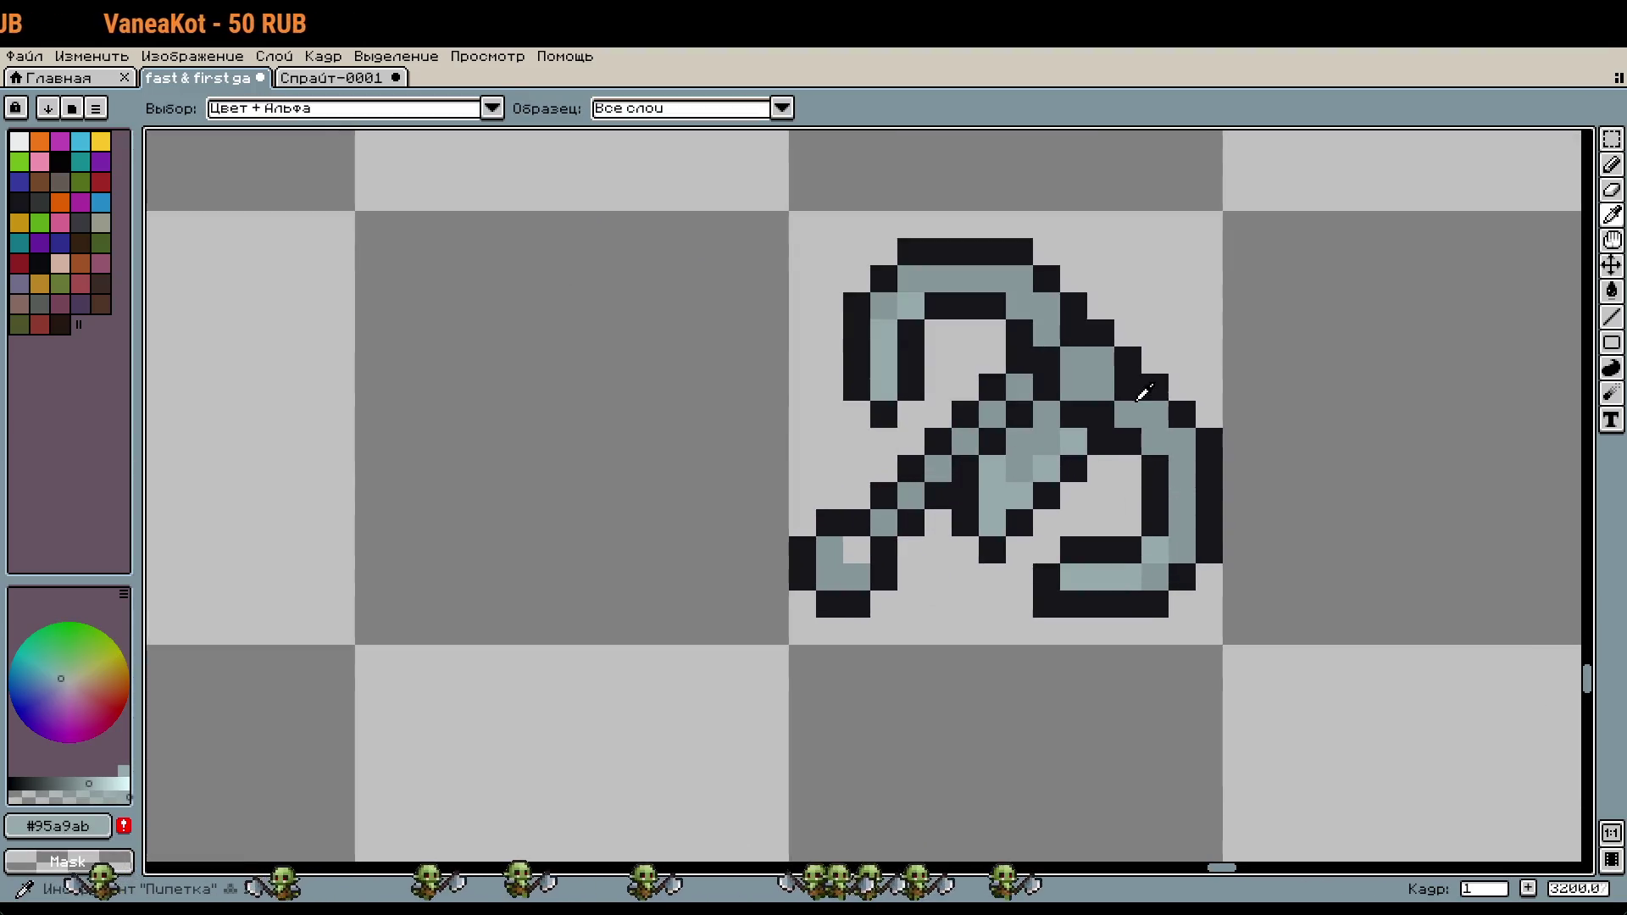
left_click(1105, 394)
key("b")
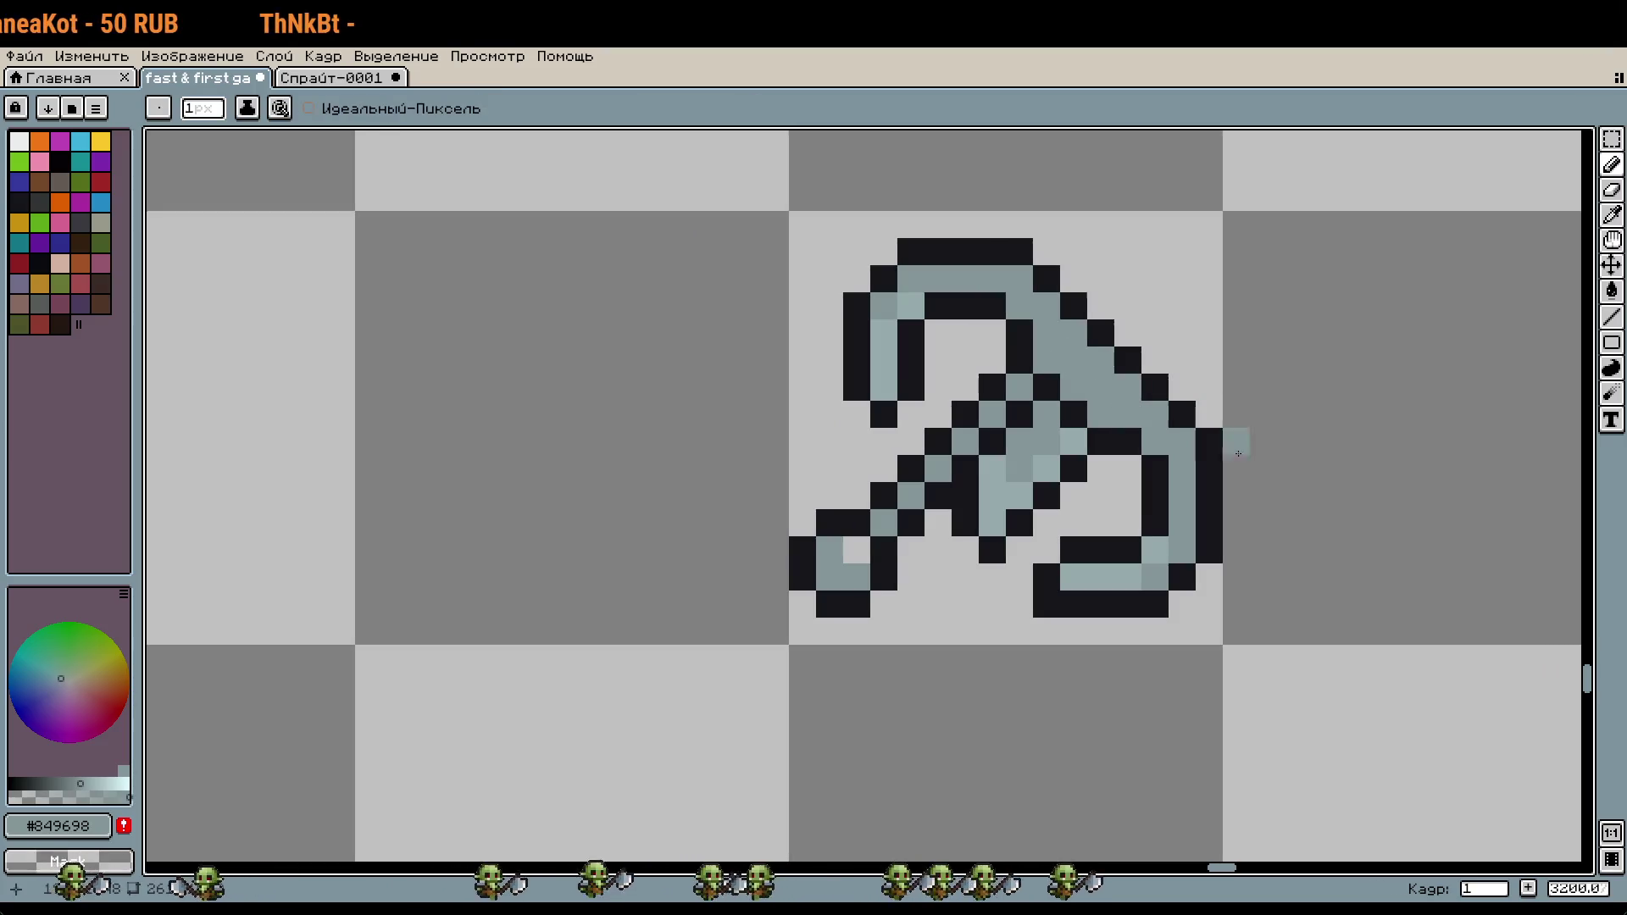
Step: Sample dark #16161b, undo a misplaced pixel, and paint dark pixels left of the shaft centre
key("i")
scroll(1330, 508, "down", 2)
scroll(1300, 505, "up", 2)
key("b")
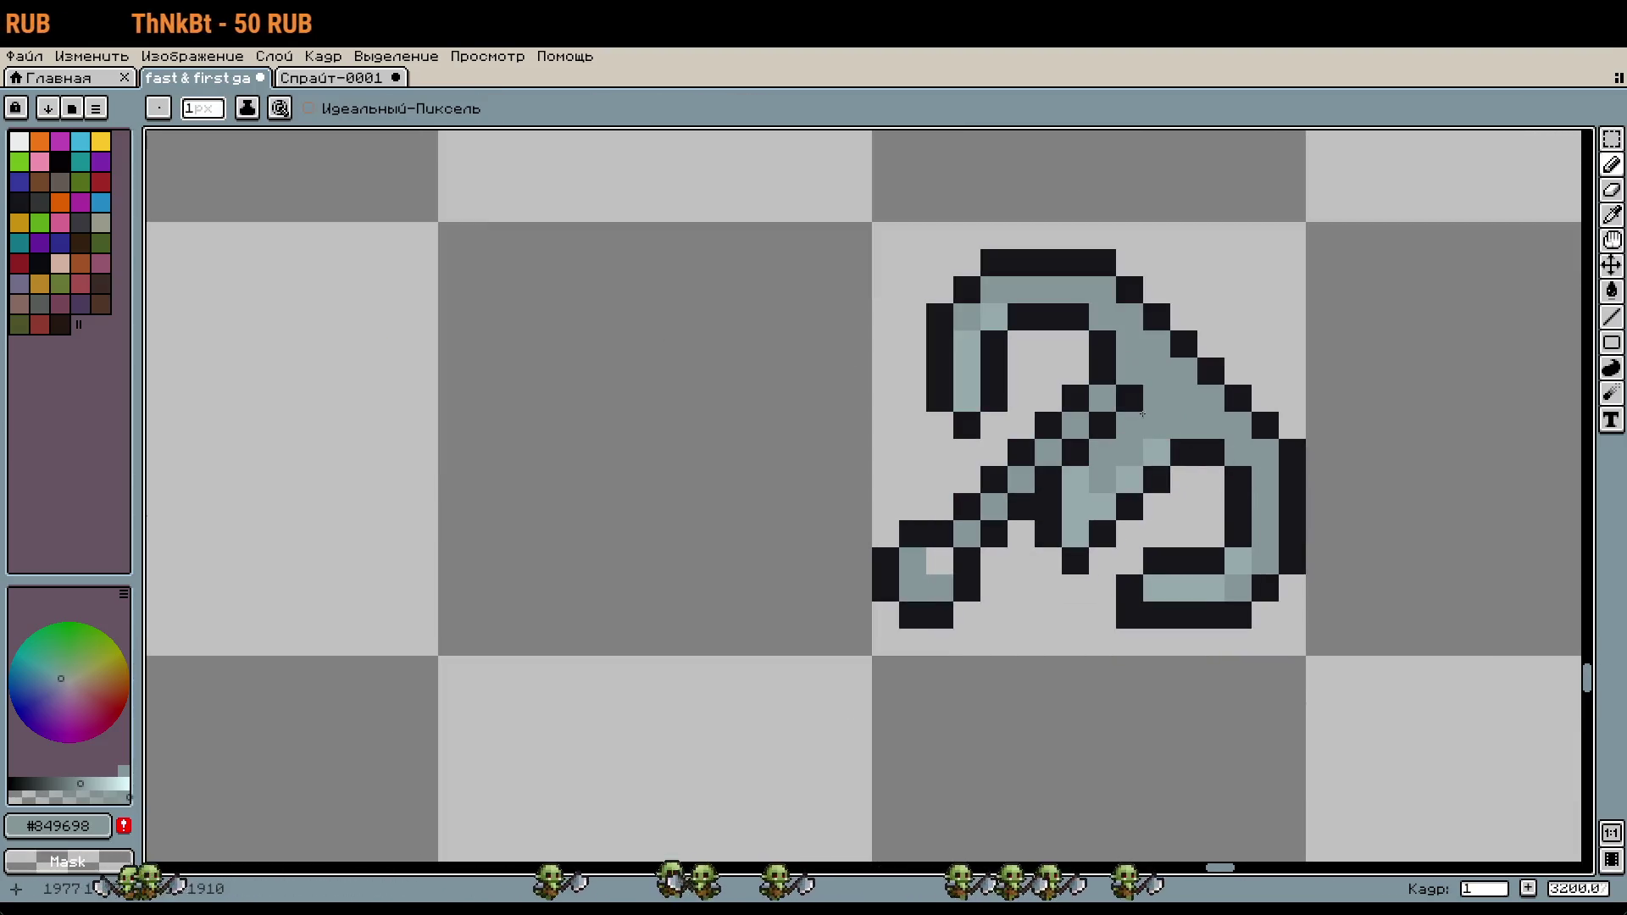
scroll(1176, 423, "down", 2)
scroll(1176, 422, "up", 2)
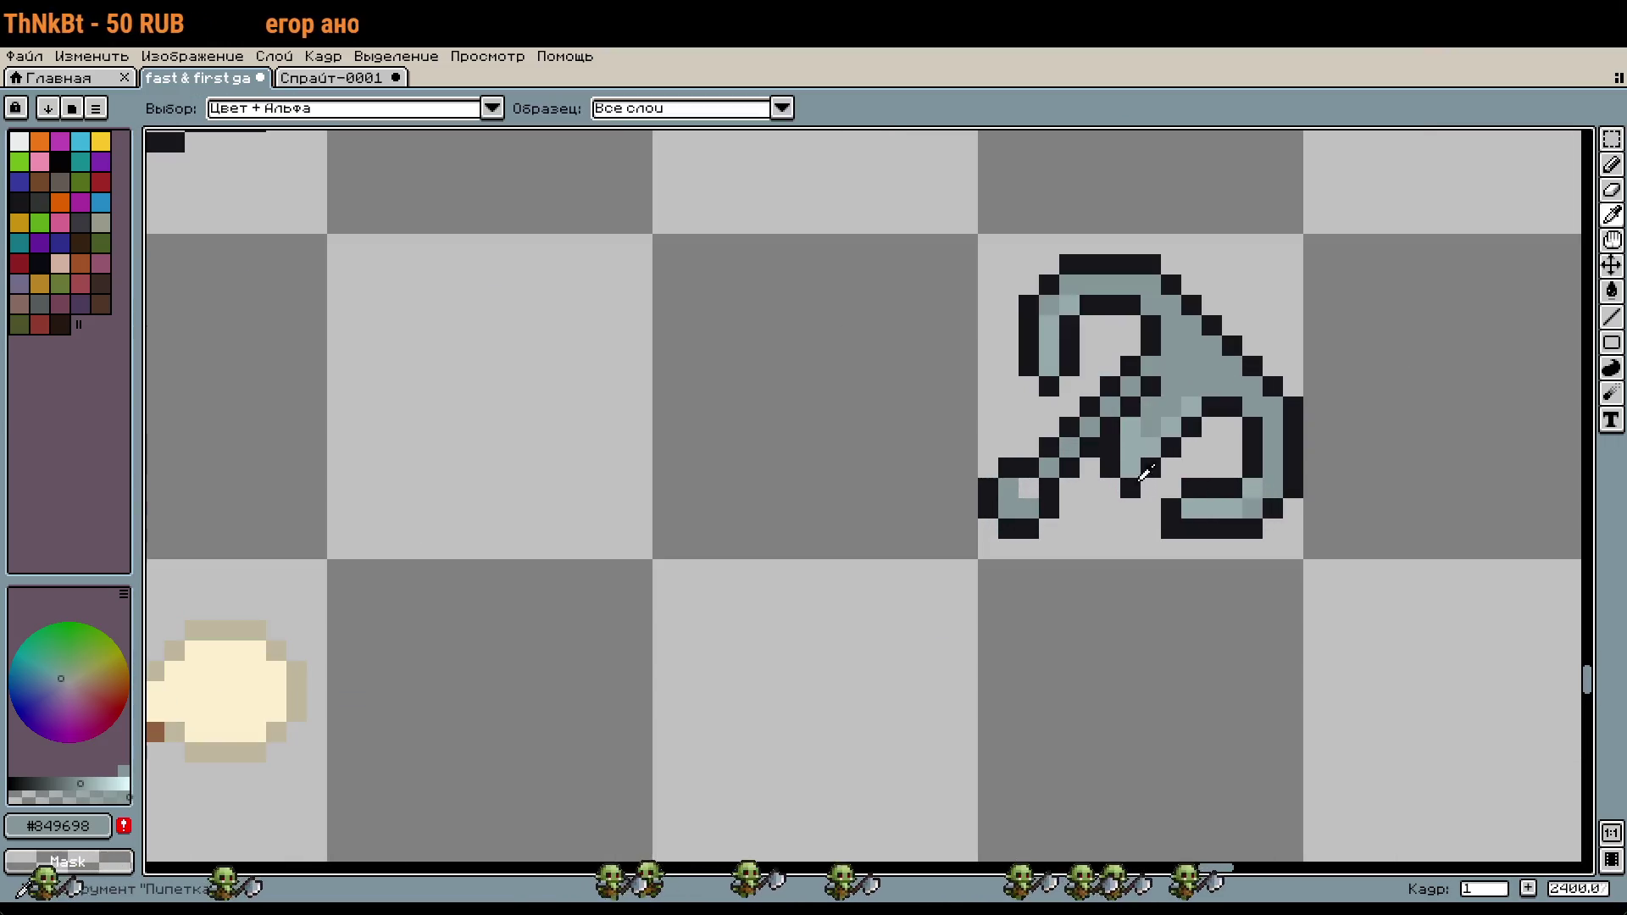
key("i")
left_click(1108, 466)
key("b")
scroll(1108, 475, "up", 1)
key("ctrl+z")
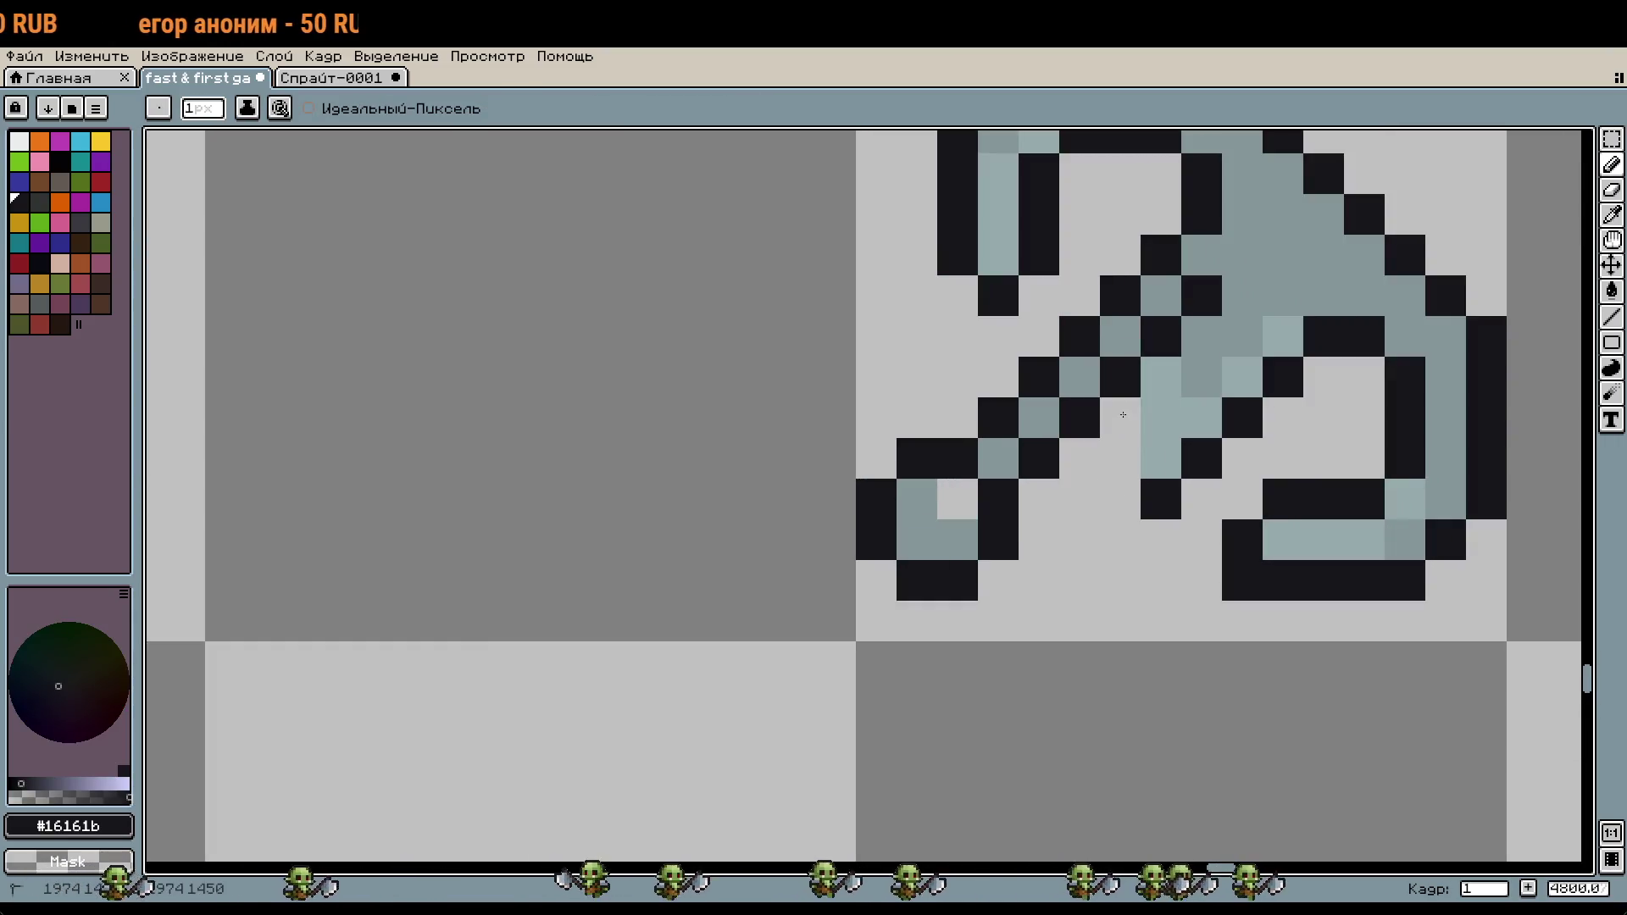
mouse_move(1079, 499)
left_mouse_down()
mouse_move(1078, 458)
mouse_move(1120, 499)
left_mouse_up()
Step: Add a light #95a9ab column on the shaft and repaint two pixels in #849698
key("i")
left_click(1169, 443)
key("b")
left_click(1182, 448)
key("i")
left_click(1201, 377)
key("b")
left_click_drag(1161, 417, 1120, 417)
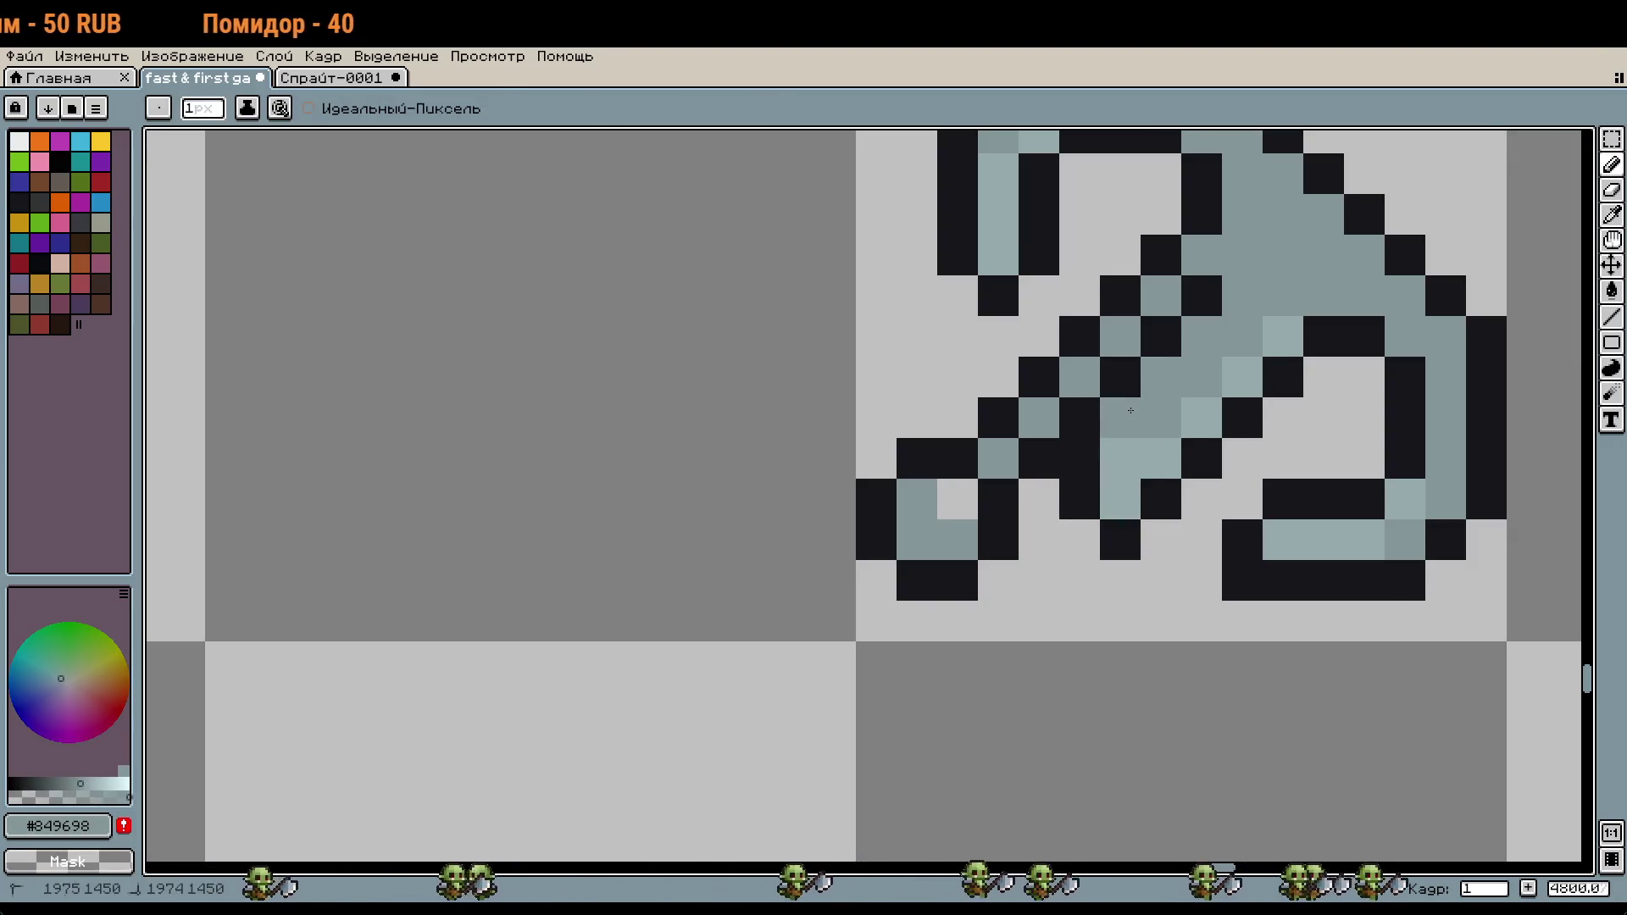
Step: Add three more dark #16161b outline pixels left of the shaft centre
scroll(1120, 417, "down", 1)
scroll(1336, 473, "down", 1)
scroll(1297, 432, "up", 2)
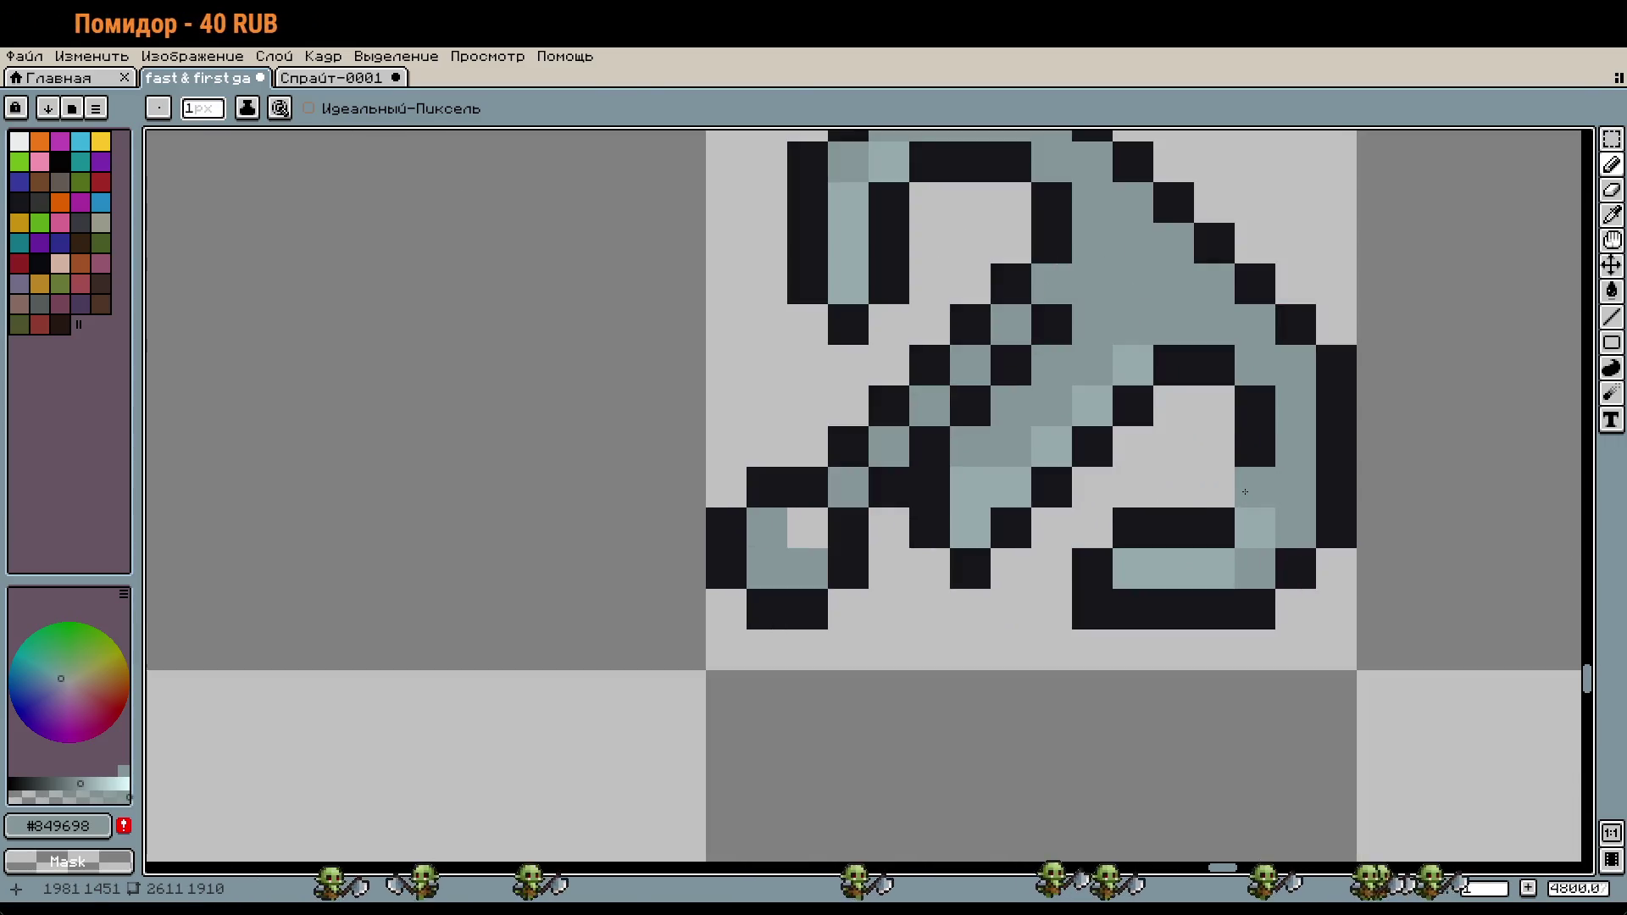
key("i")
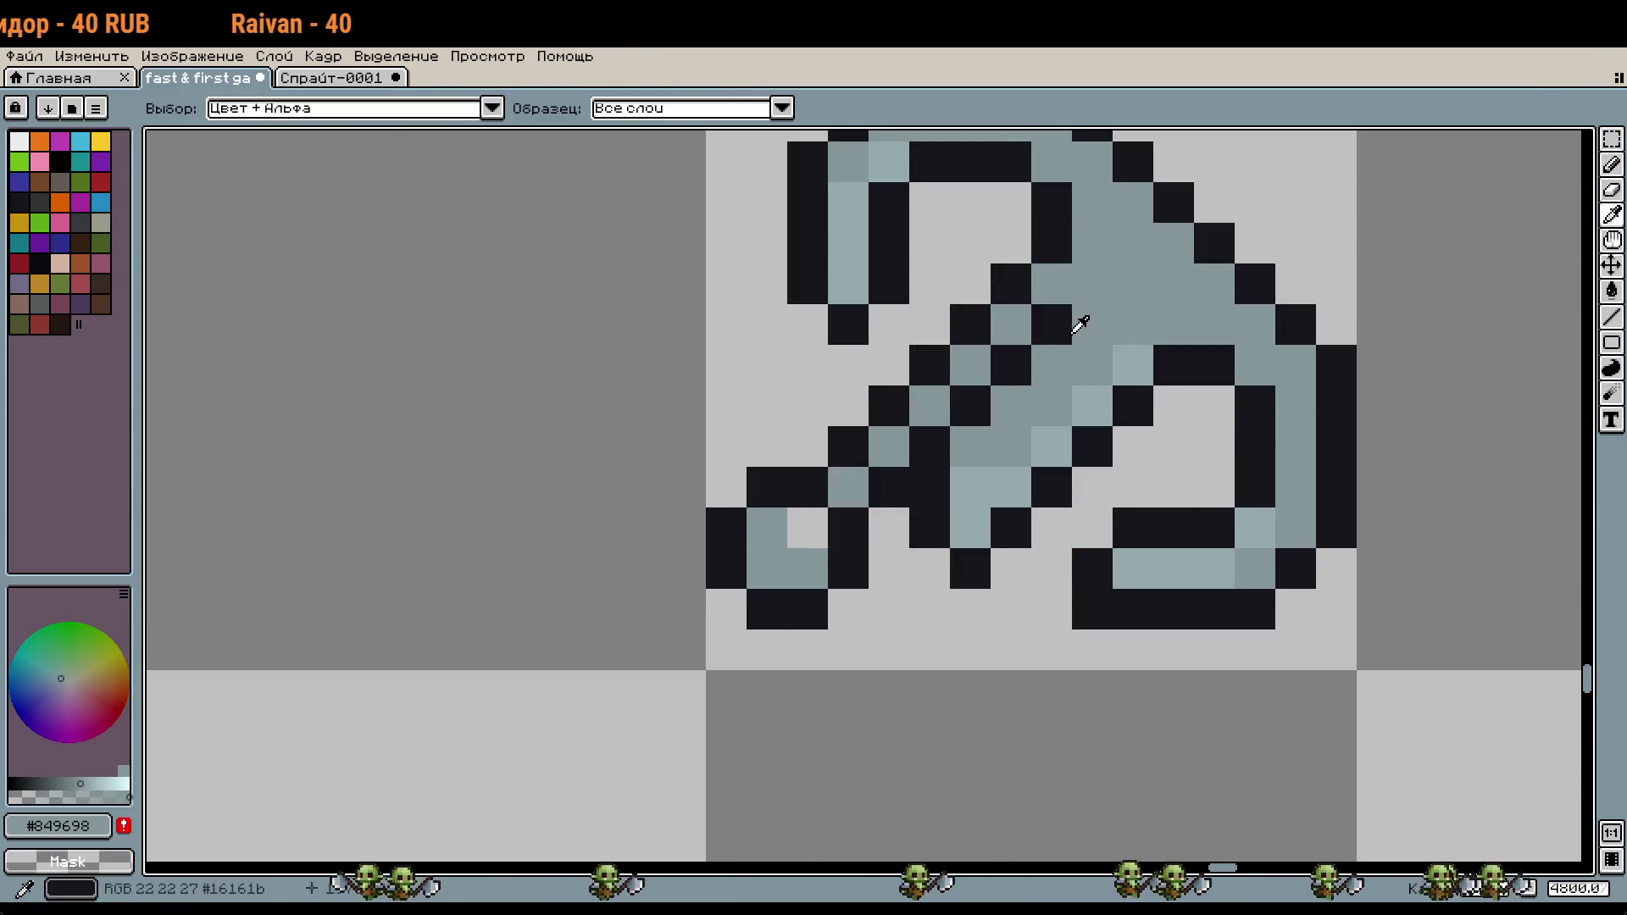
left_click(1075, 334)
key("b")
left_click_drag(1052, 365, 1025, 388)
left_click(970, 445)
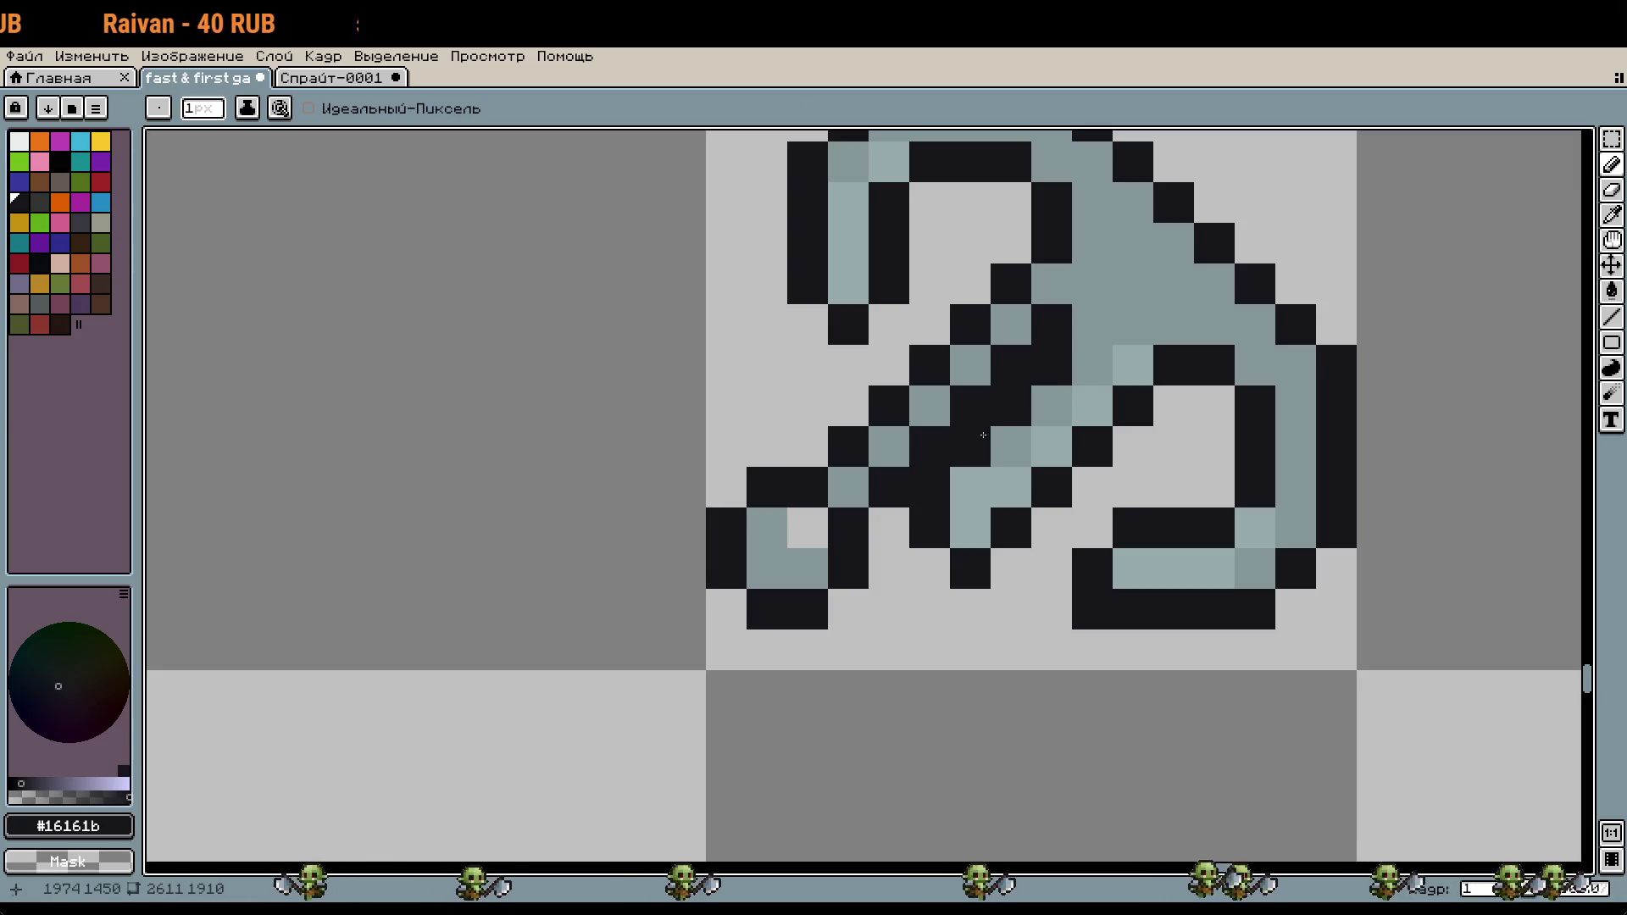
key("i")
scroll(1152, 477, "down", 2)
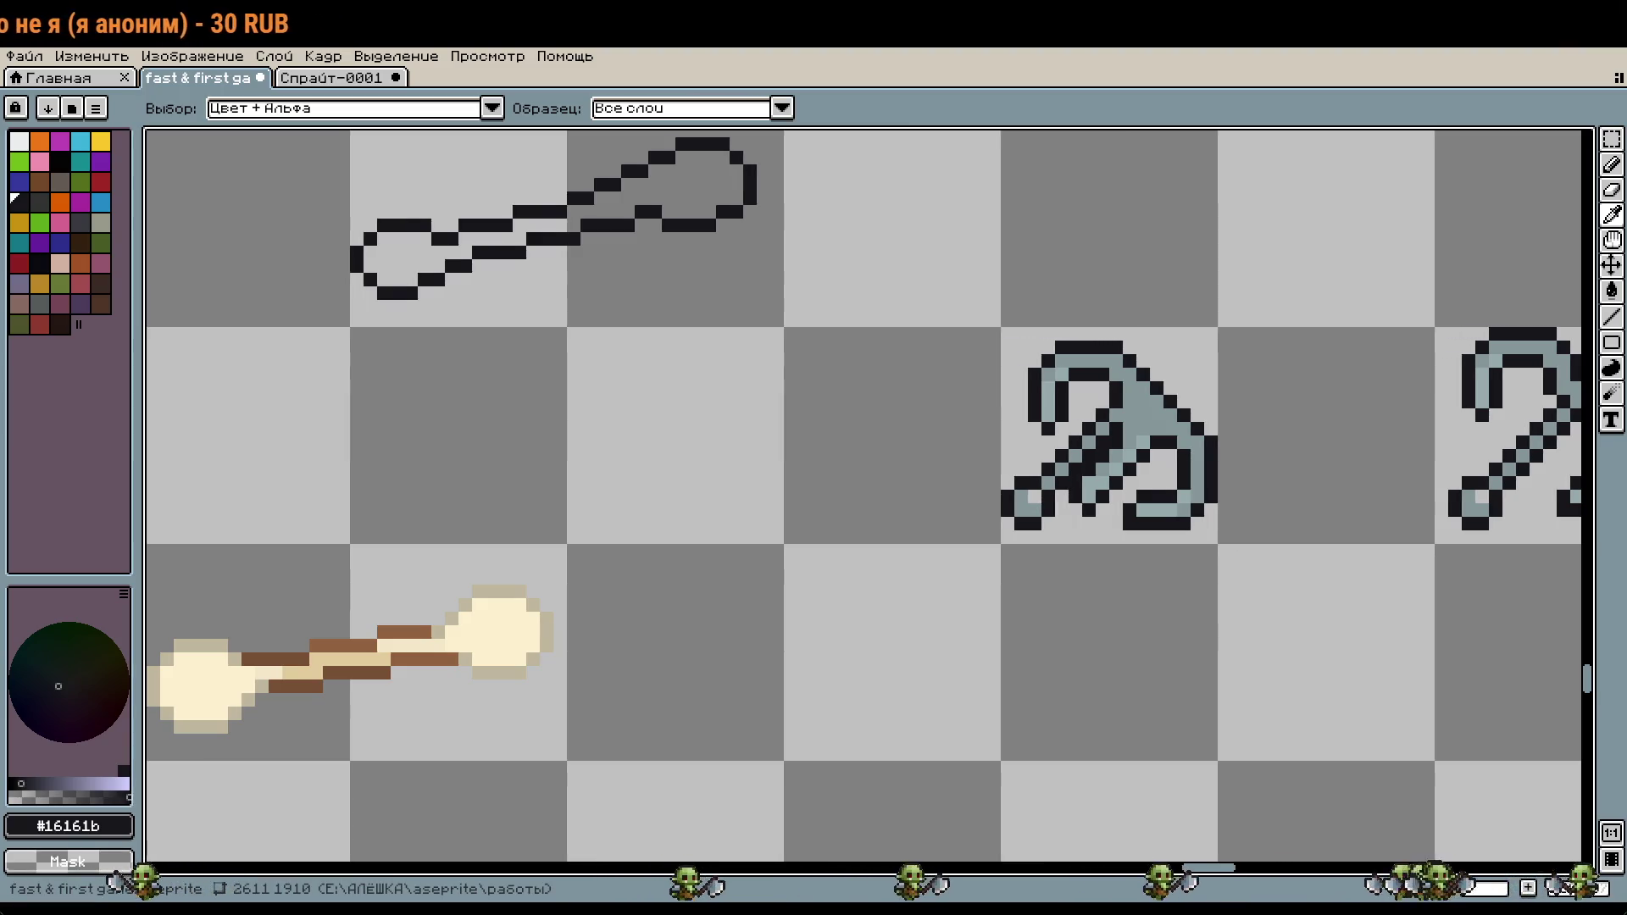
Step: Bring both hooks into view and erase the second hook's diagonal shaft pixels with the Eraser
left_click_drag(1211, 549, 1153, 529)
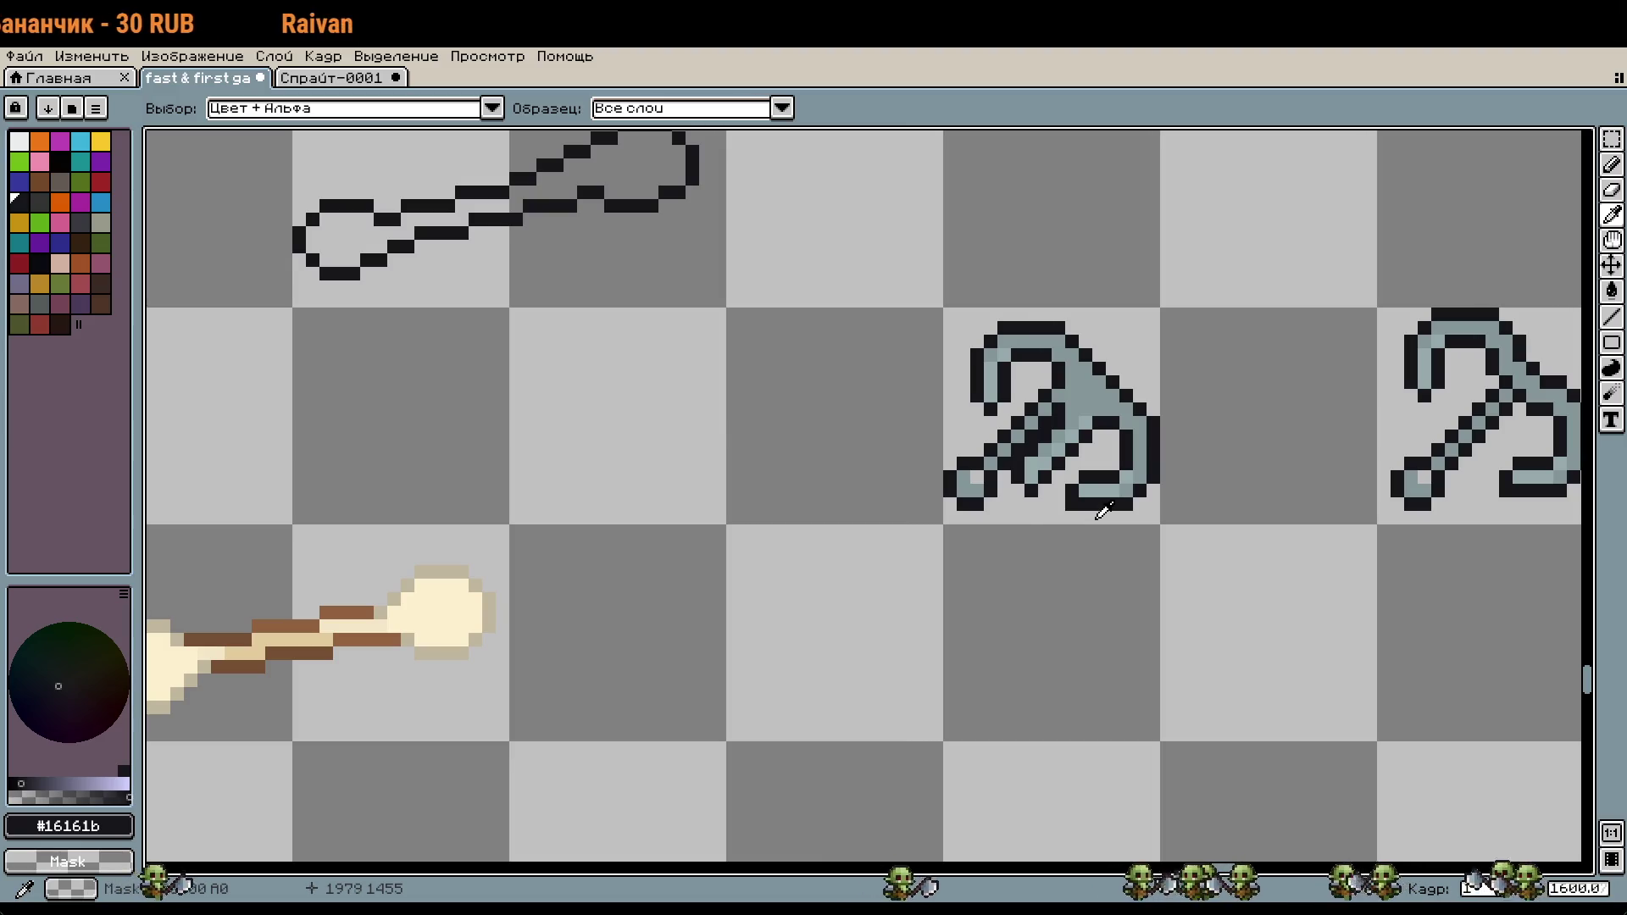
scroll(1052, 449, "up", 5)
key("e")
mouse_move(922, 412)
left_mouse_down()
mouse_move(862, 454)
mouse_move(943, 364)
left_mouse_up()
mouse_move(914, 463)
left_mouse_down()
mouse_move(963, 576)
mouse_move(964, 331)
mouse_move(1004, 291)
left_mouse_up()
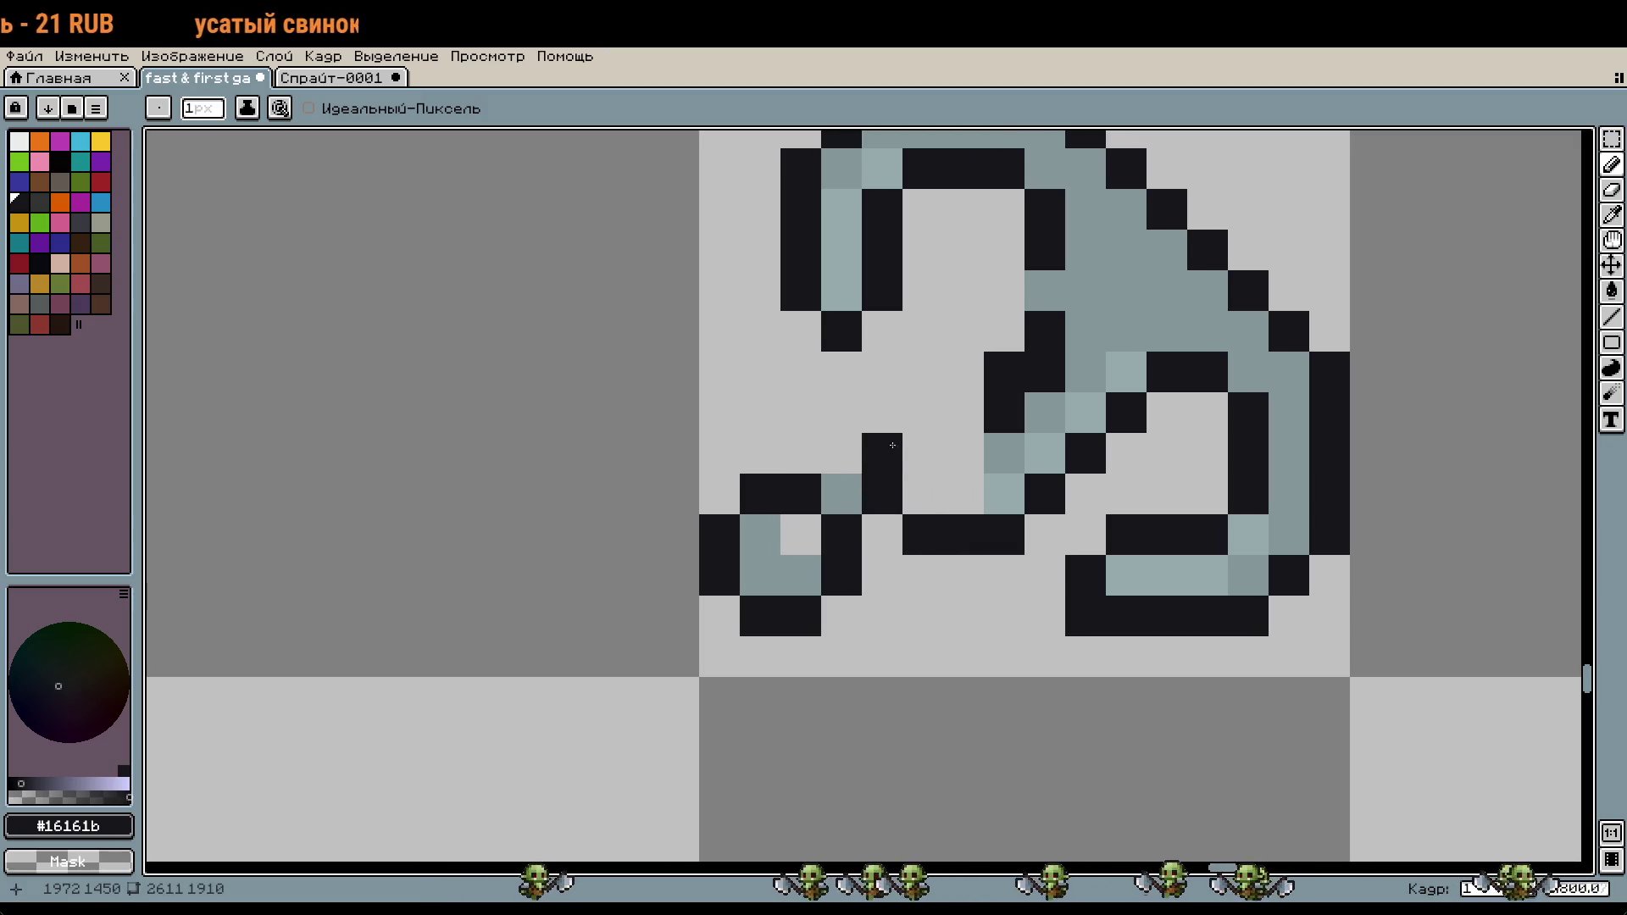
Step: Draw a short dark shaft stroke, clear stray pixels, and add #849698 and #95a9ab pixels
left_click_drag(942, 421, 1001, 443)
right_click(1003, 407)
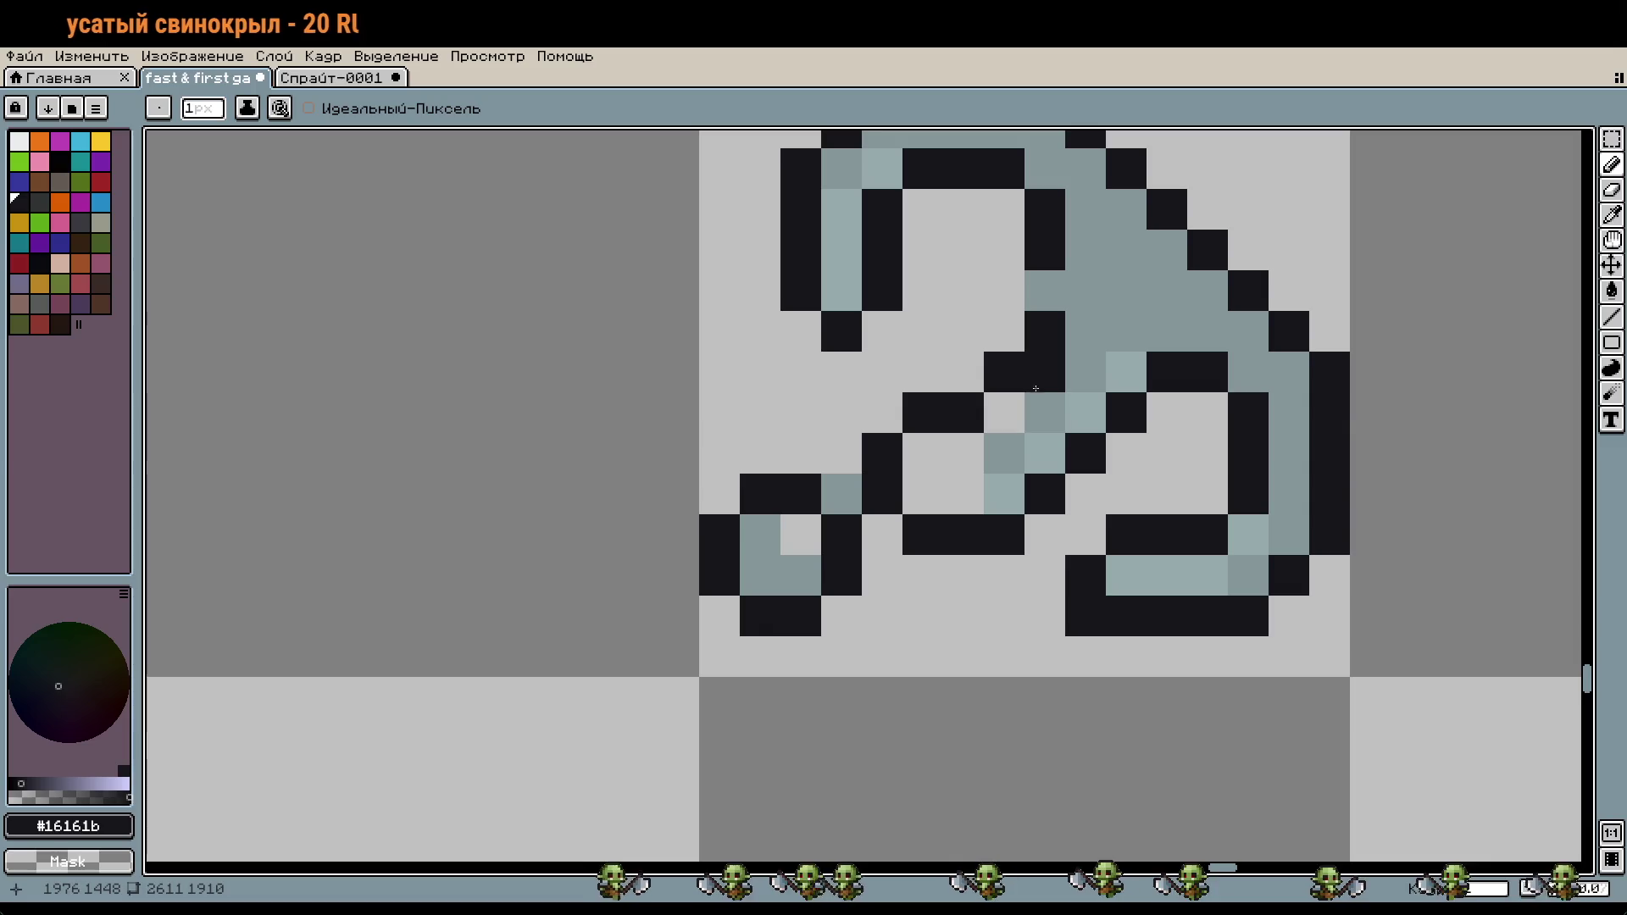
right_click(1044, 371)
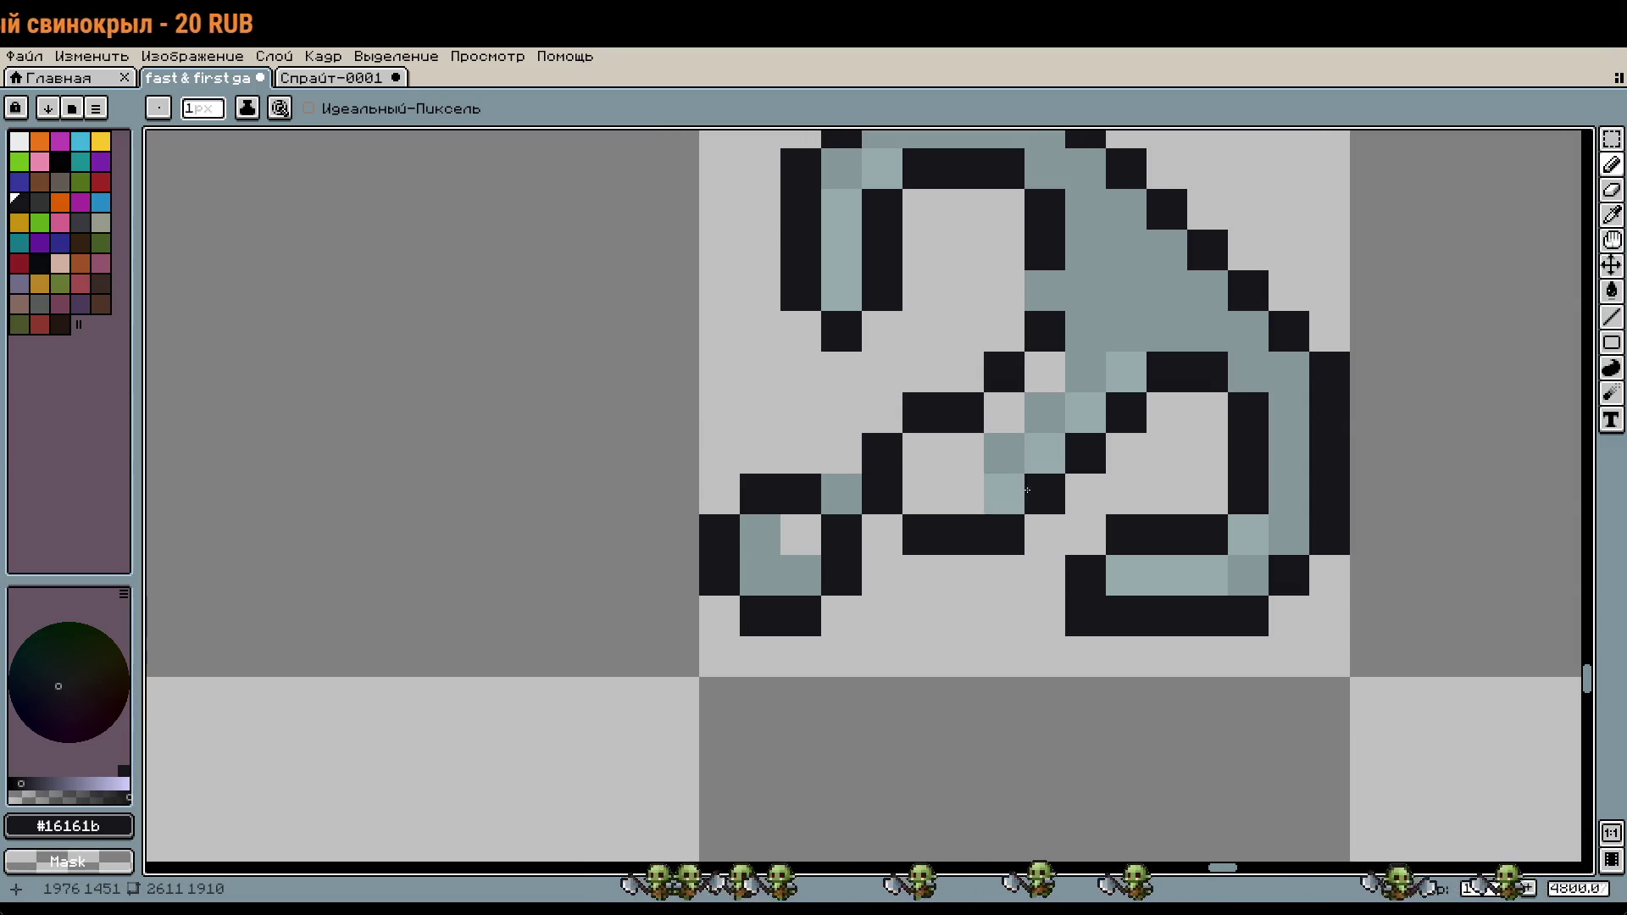
scroll(1042, 508, "down", 2)
scroll(1051, 510, "up", 1)
scroll(1056, 511, "up", 1)
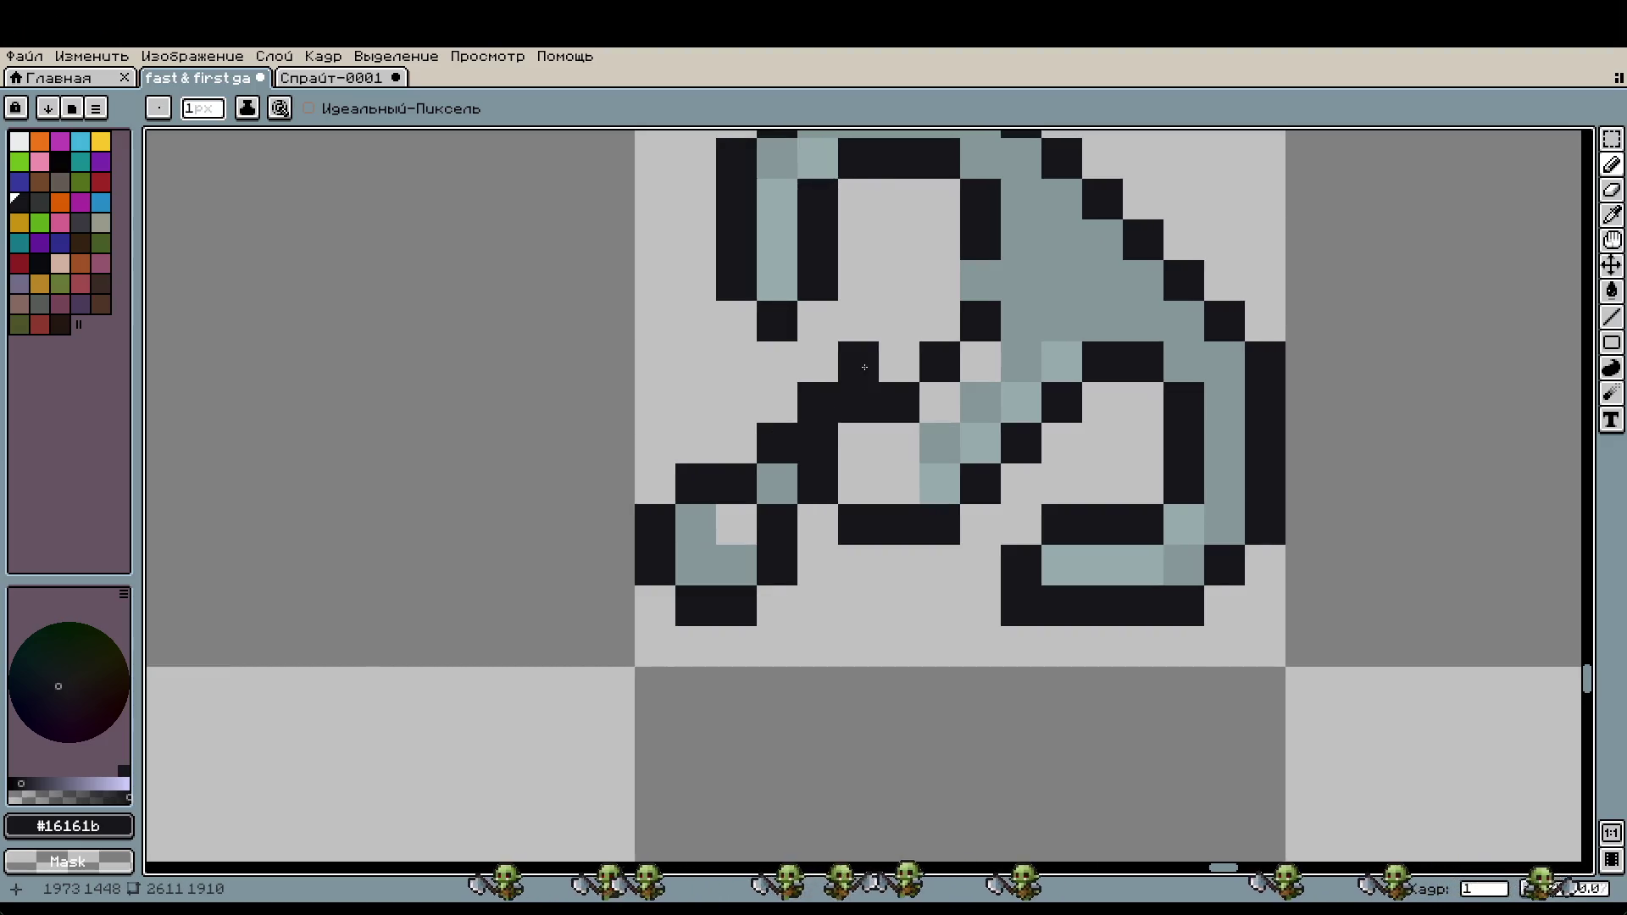
left_click(966, 288, "alt")
mouse_move(938, 320)
left_mouse_down()
mouse_move(918, 348)
mouse_move(932, 424)
left_mouse_up()
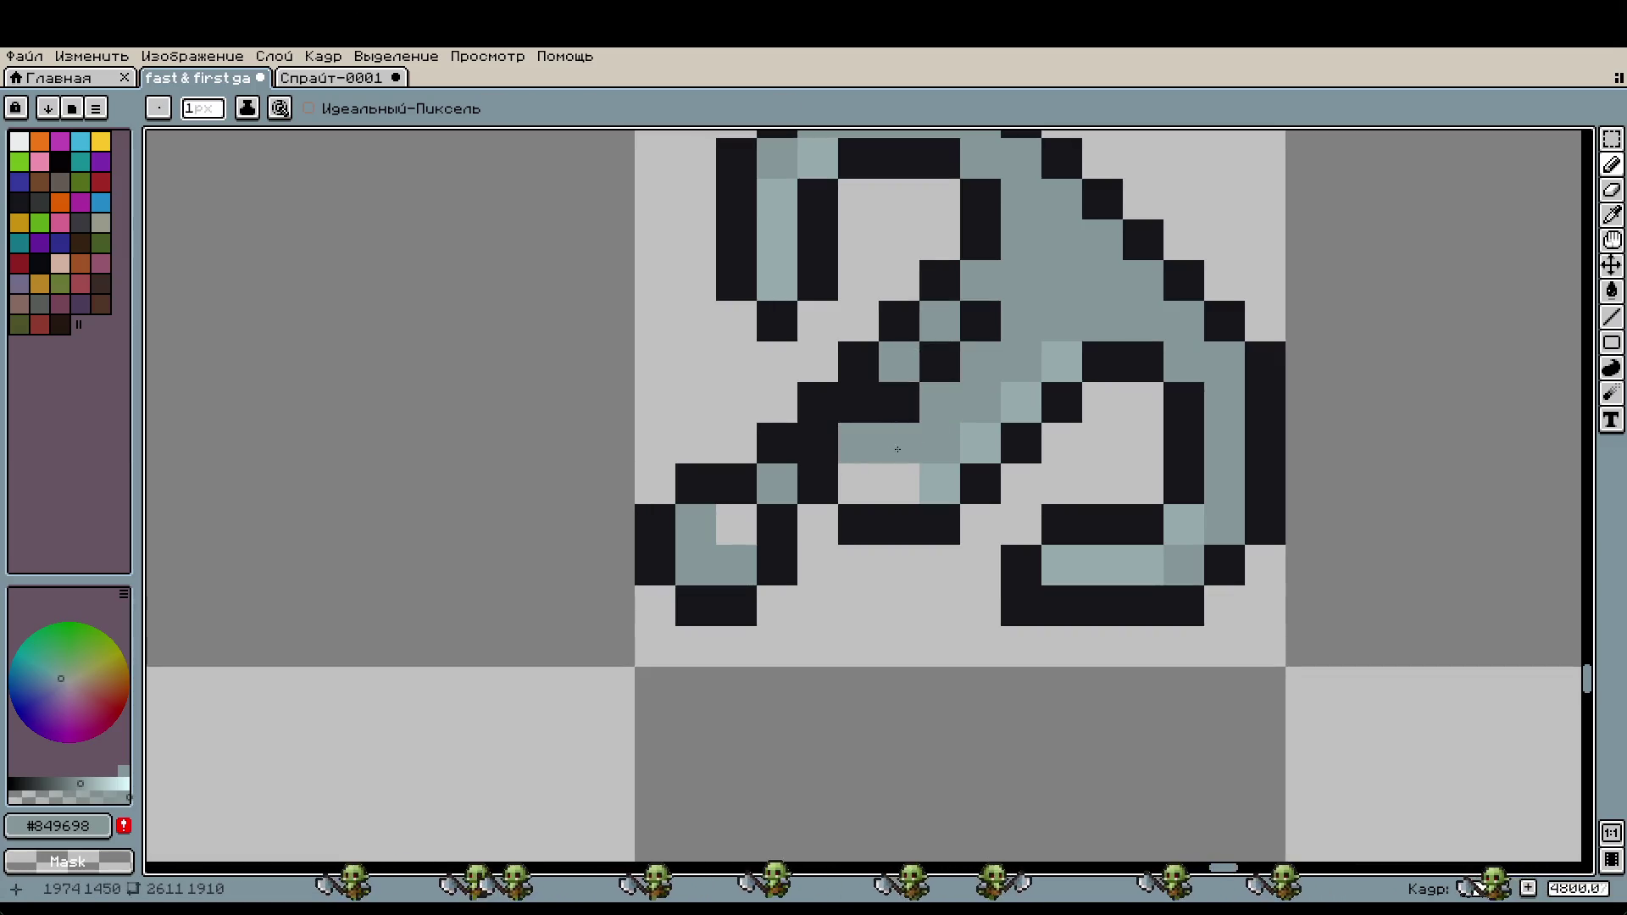
left_click(938, 483, "alt")
left_click(858, 483)
Step: Draw a dark diagonal line along the shaft and tidy its stray pixels
scroll(858, 484, "down", 1)
scroll(1110, 483, "down", 2)
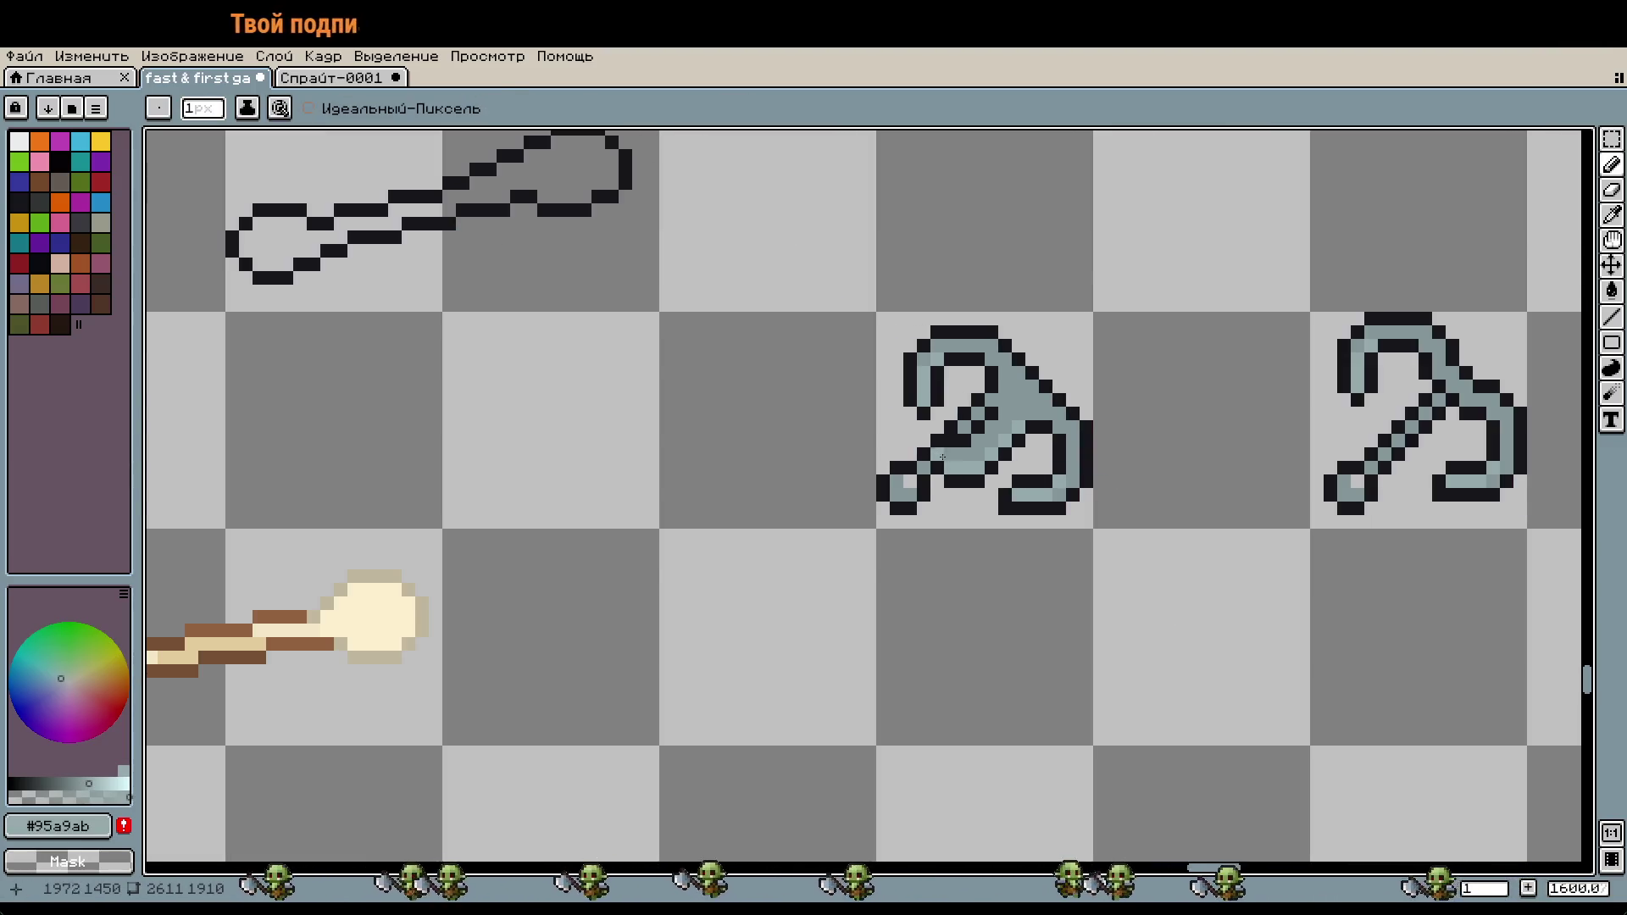
scroll(963, 462, "up", 1)
scroll(962, 462, "up", 1)
left_click(1071, 279, "alt")
left_click(1117, 299)
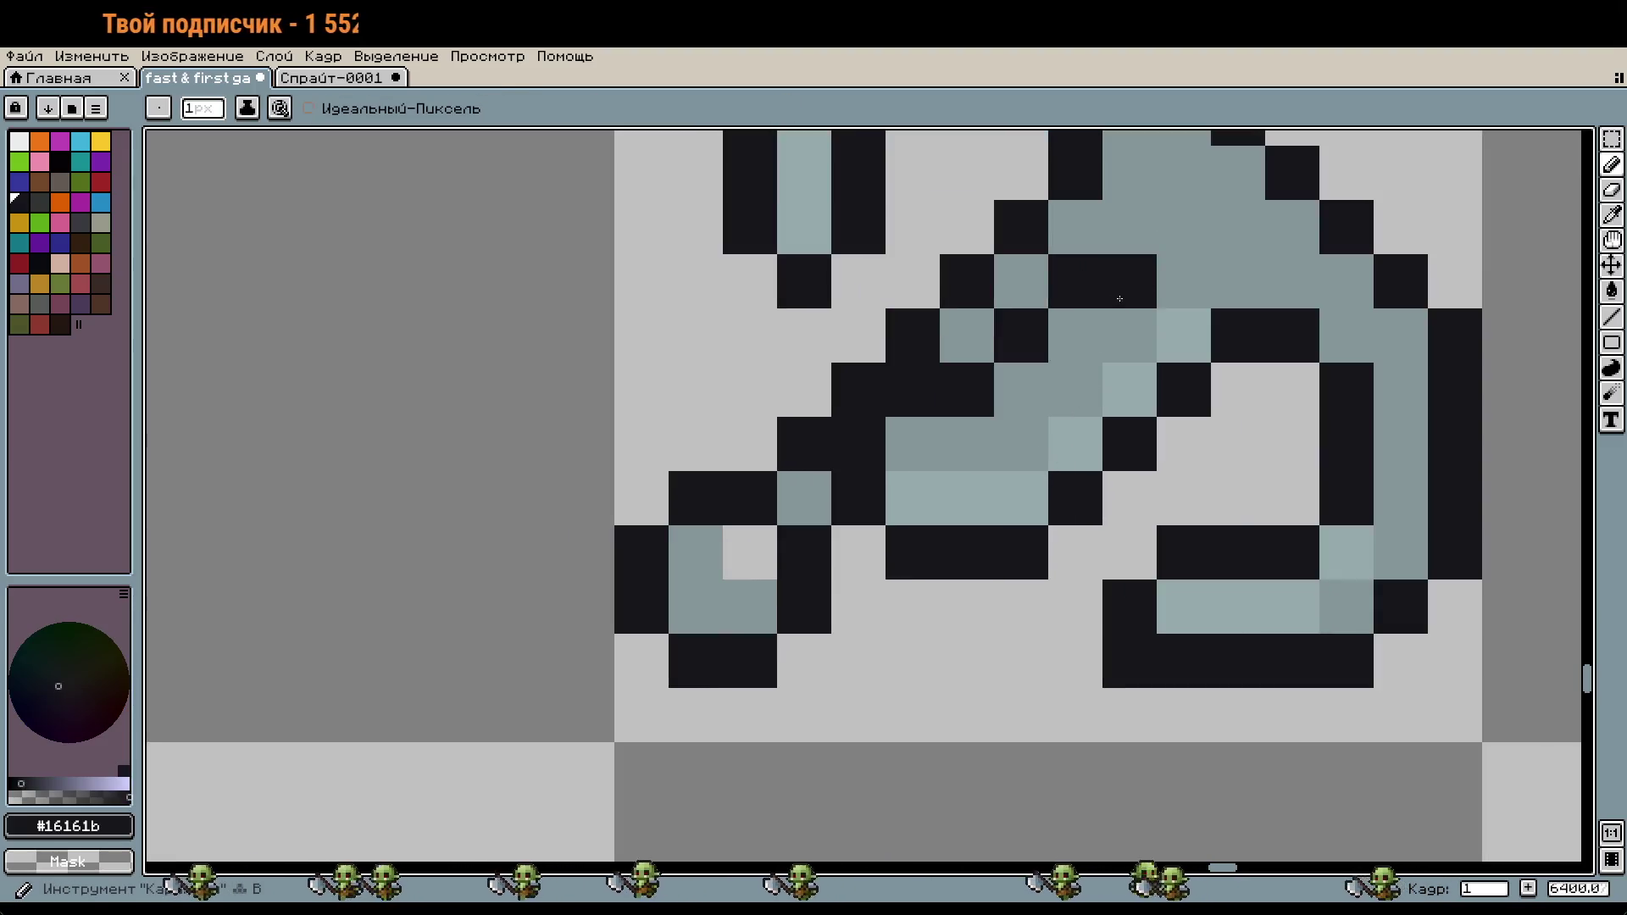
left_click_drag(1117, 299, 919, 442)
key("alt")
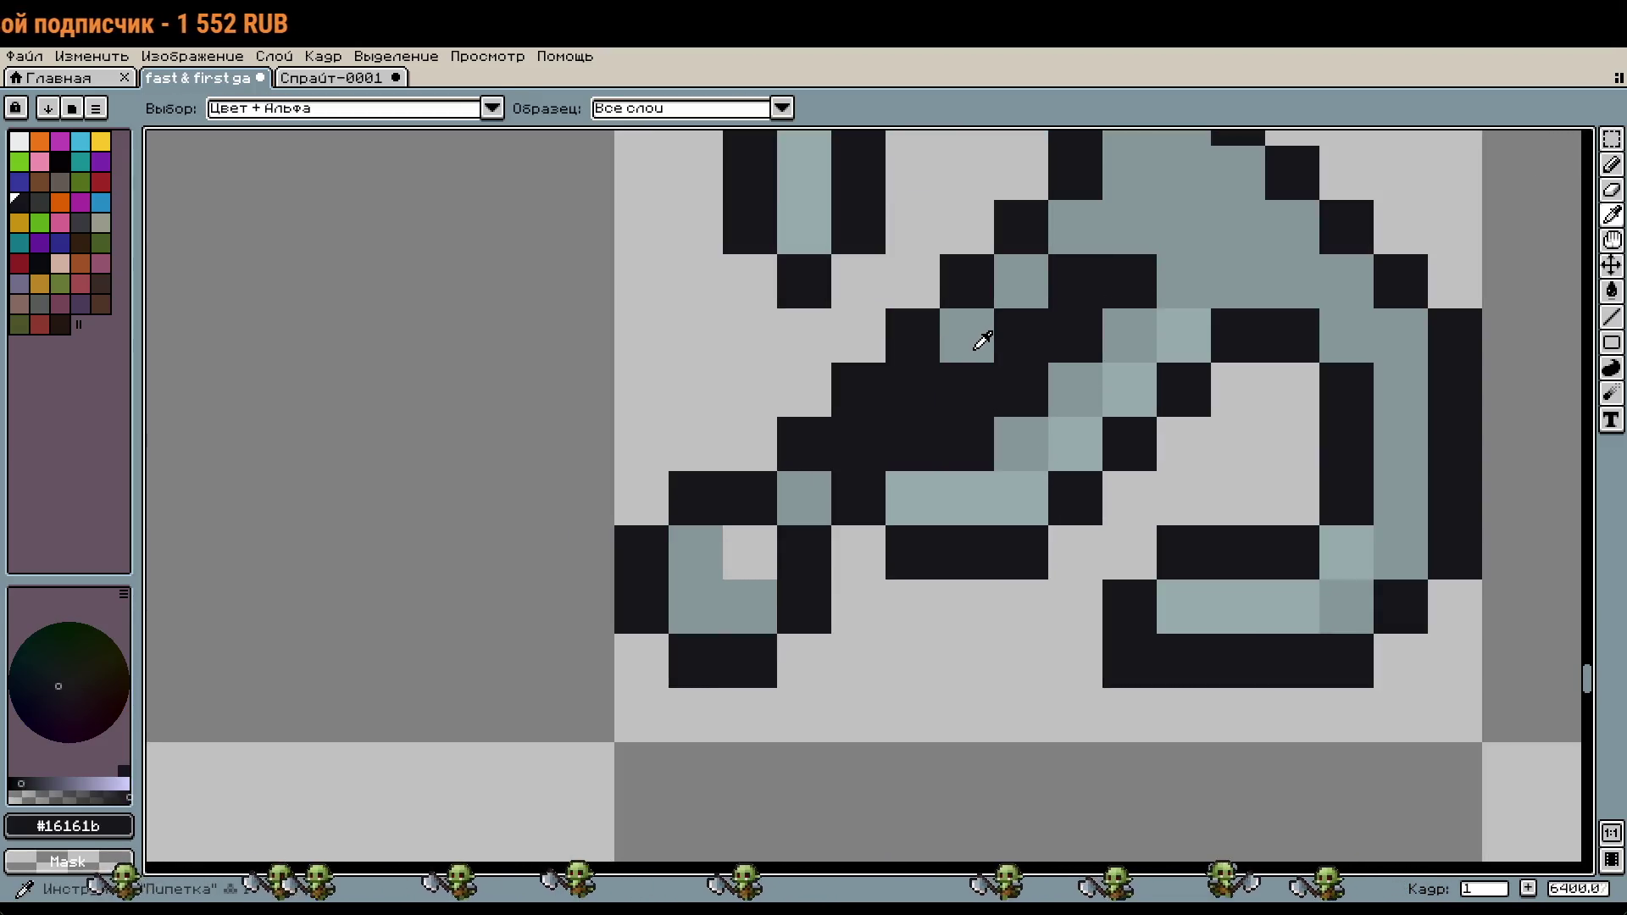
left_click_drag(966, 390, 912, 390)
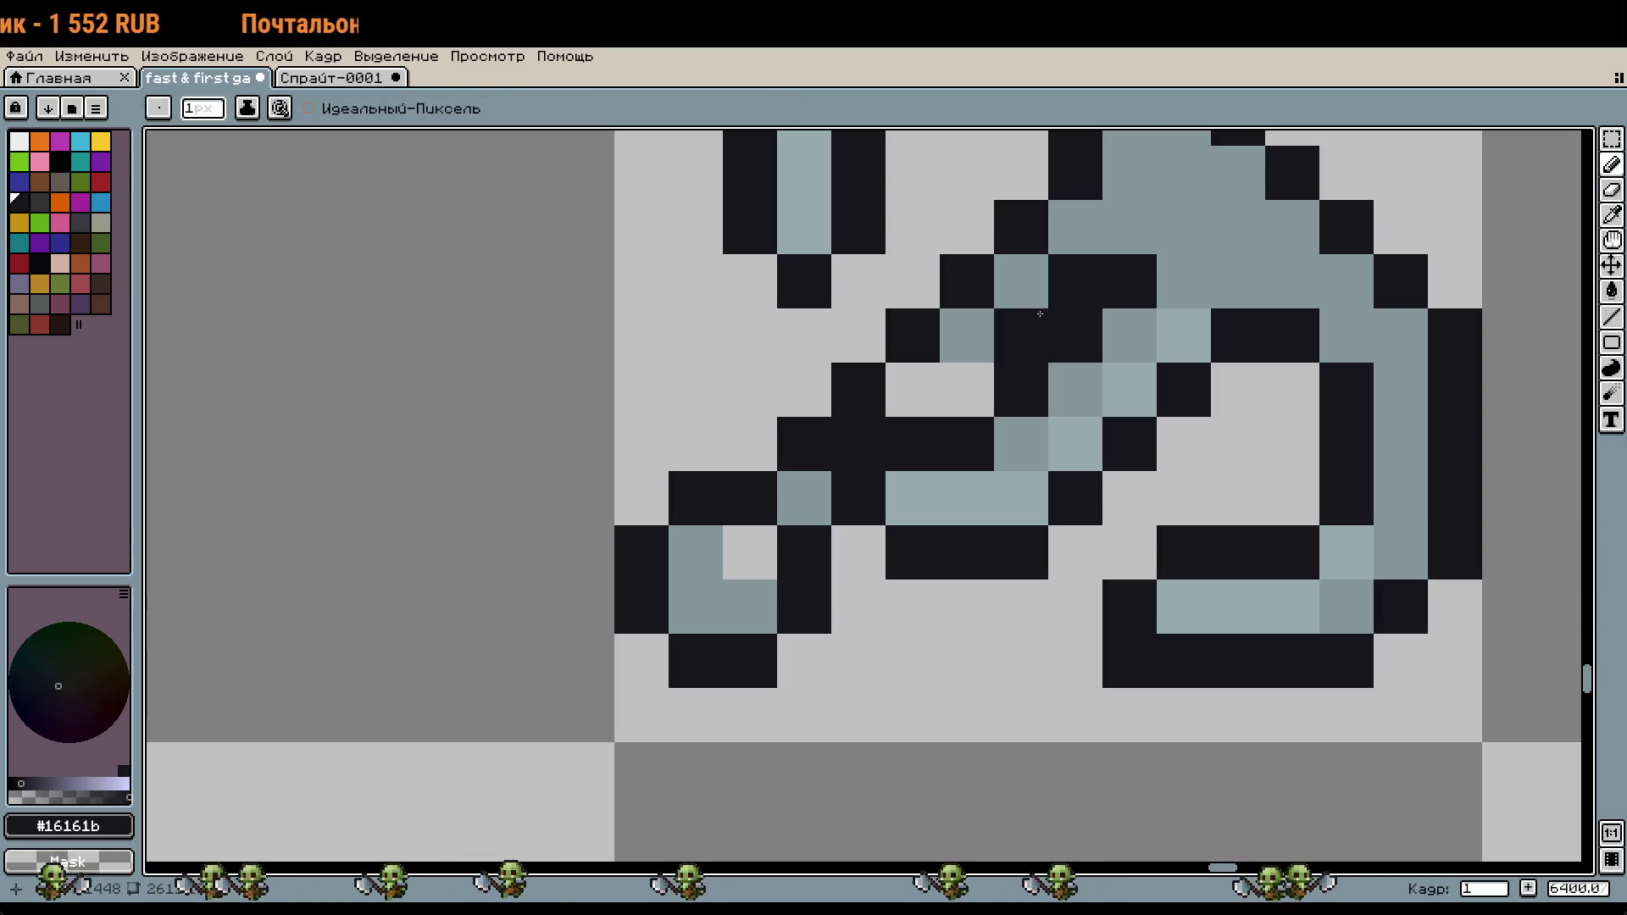
key("alt")
left_click(1027, 337)
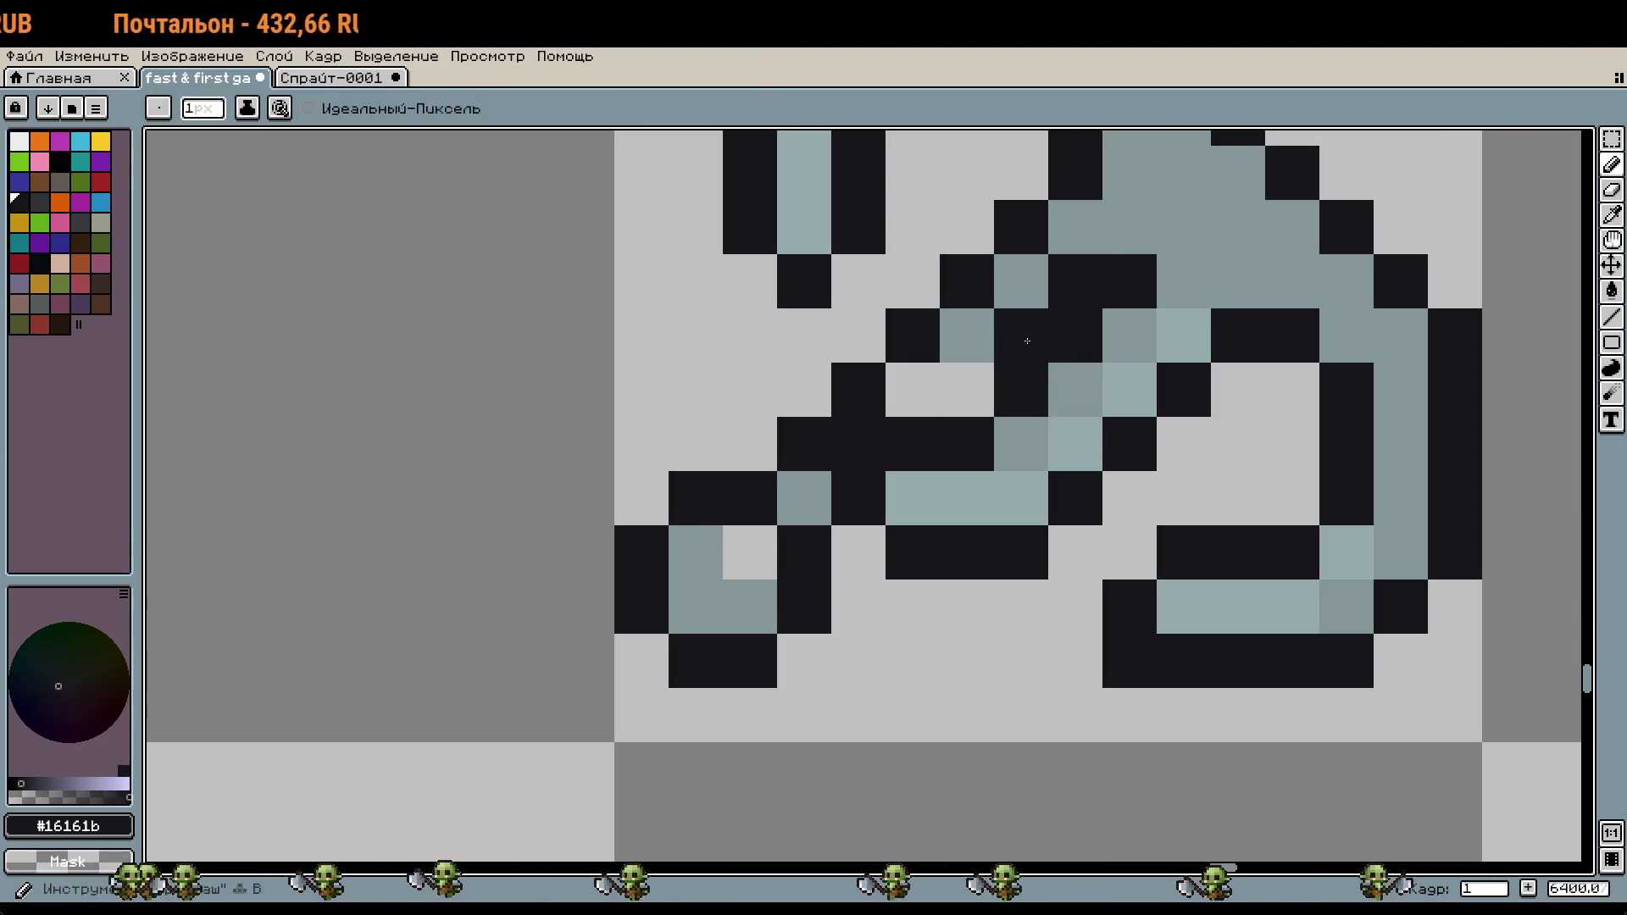
left_click(966, 390)
Step: Erase four stray dark pixels and repaint the stepped dark shaft pixels correctly
left_click(974, 338, "alt")
scroll(1021, 397, "down", 4)
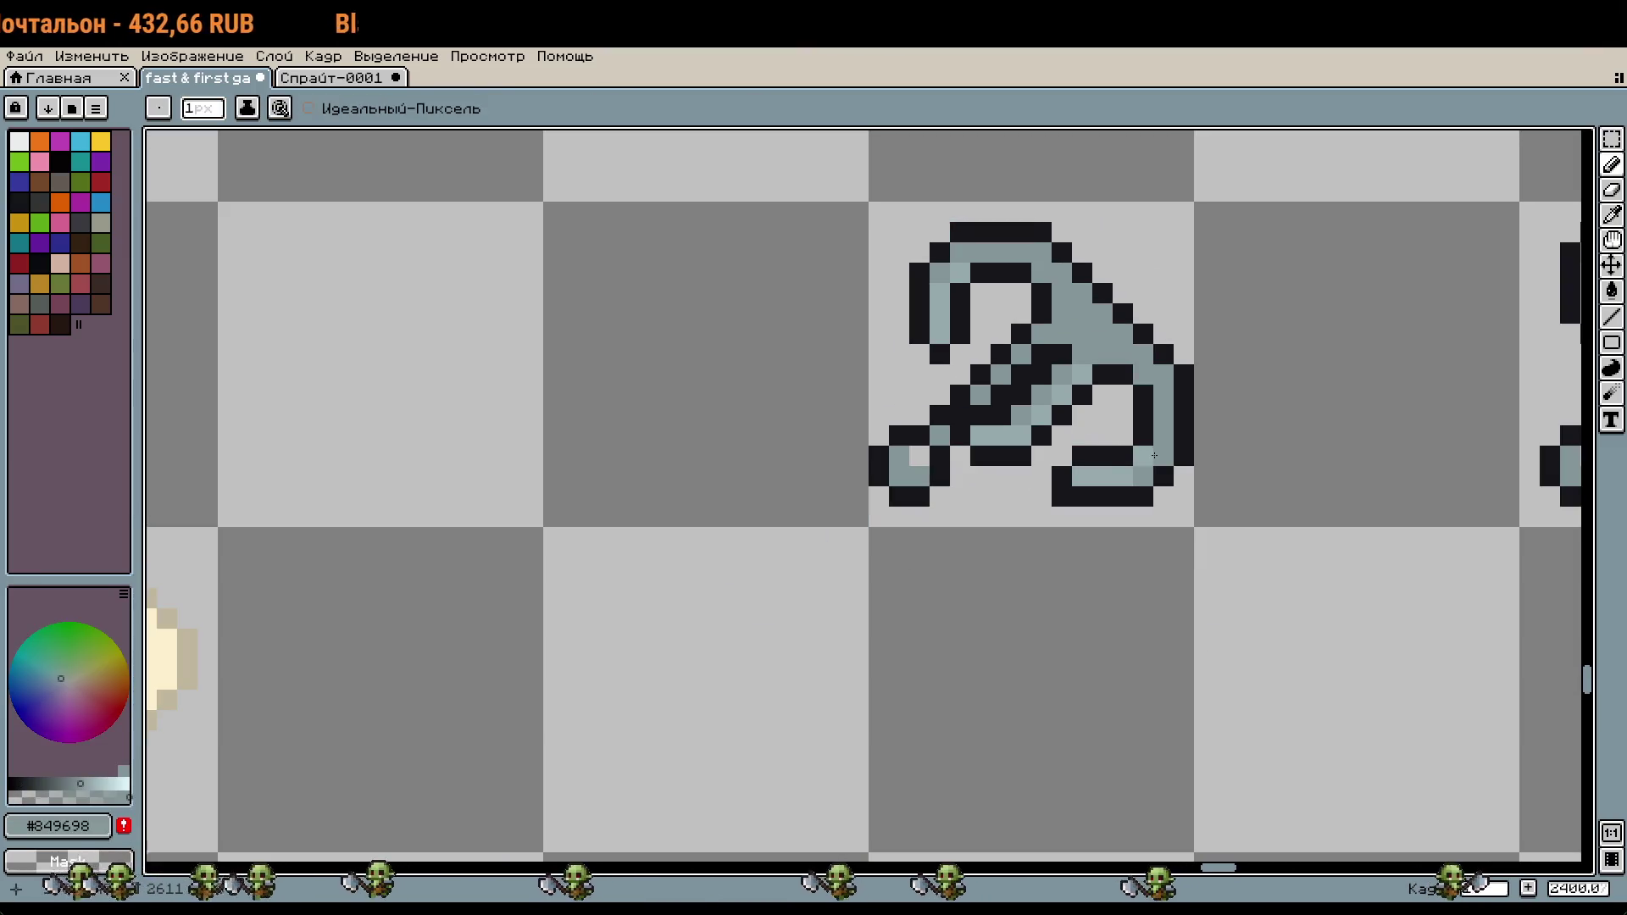
scroll(1154, 456, "up", 2)
scroll(1059, 424, "up", 1)
left_click(952, 385)
left_click(952, 386, "alt")
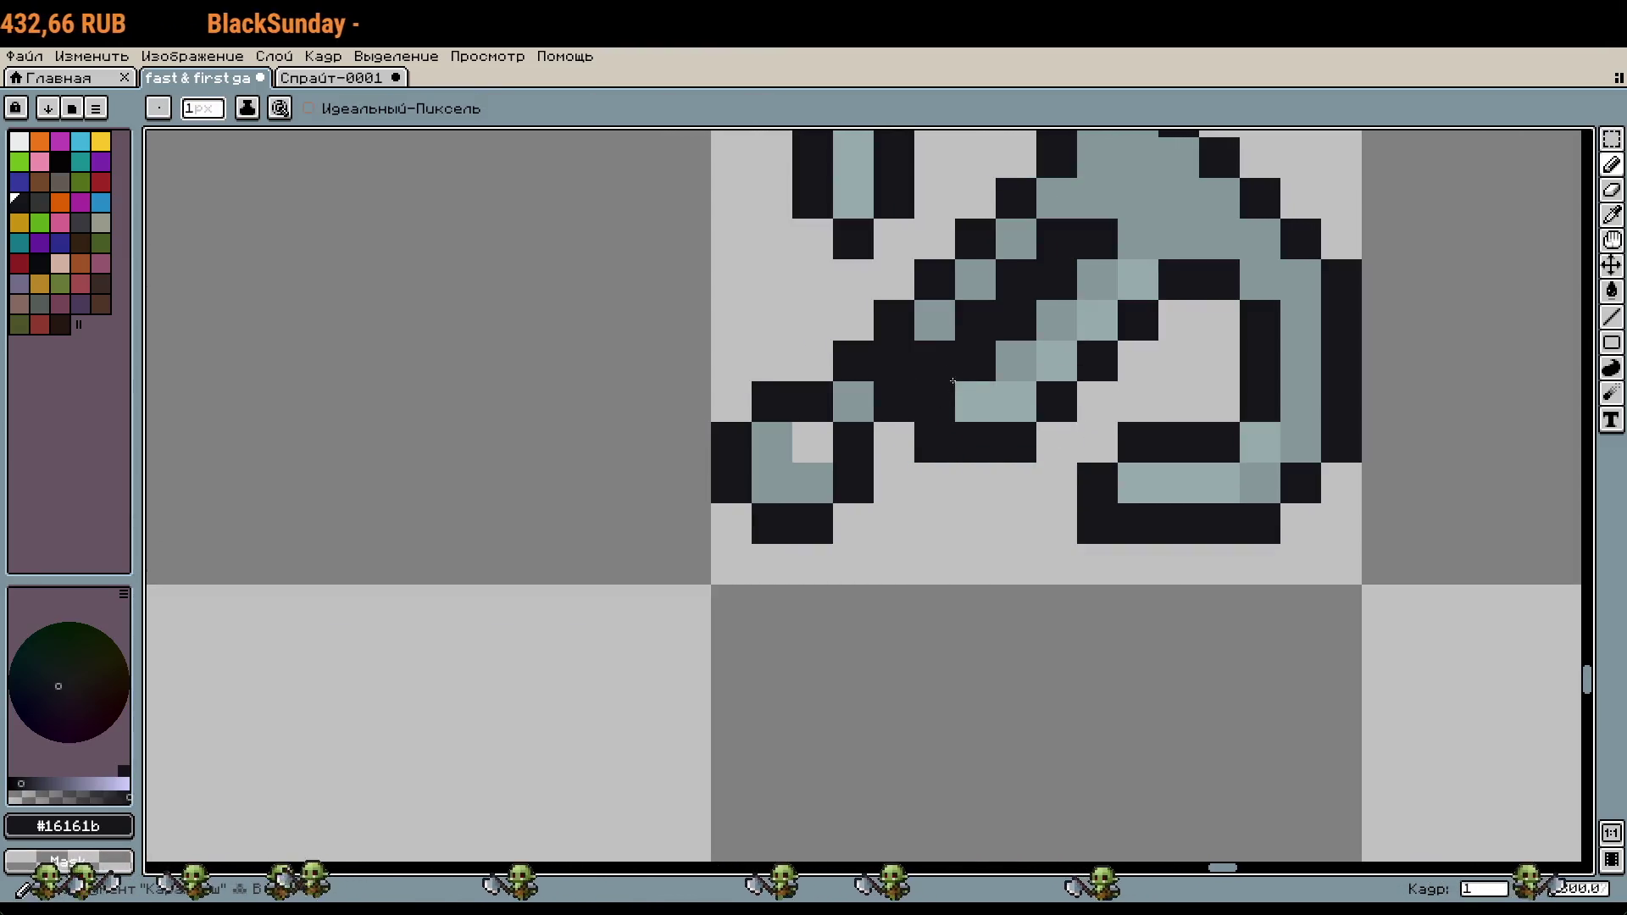
right_click(934, 362)
right_click(894, 401)
right_click(941, 426)
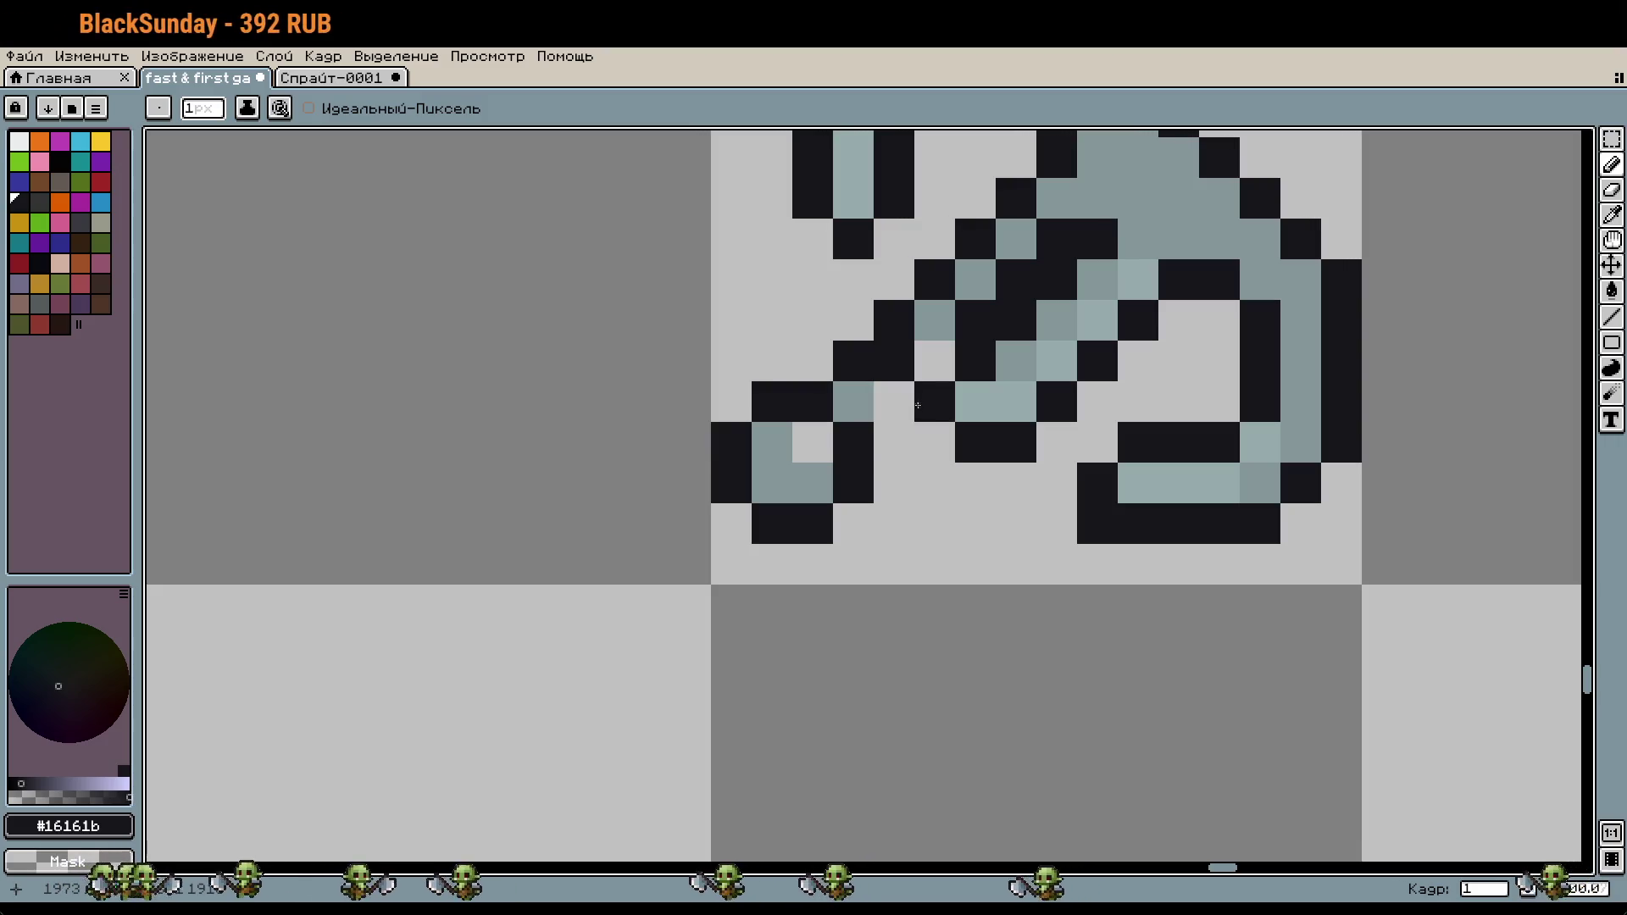
right_click(903, 365)
left_click(893, 406)
left_click(934, 362)
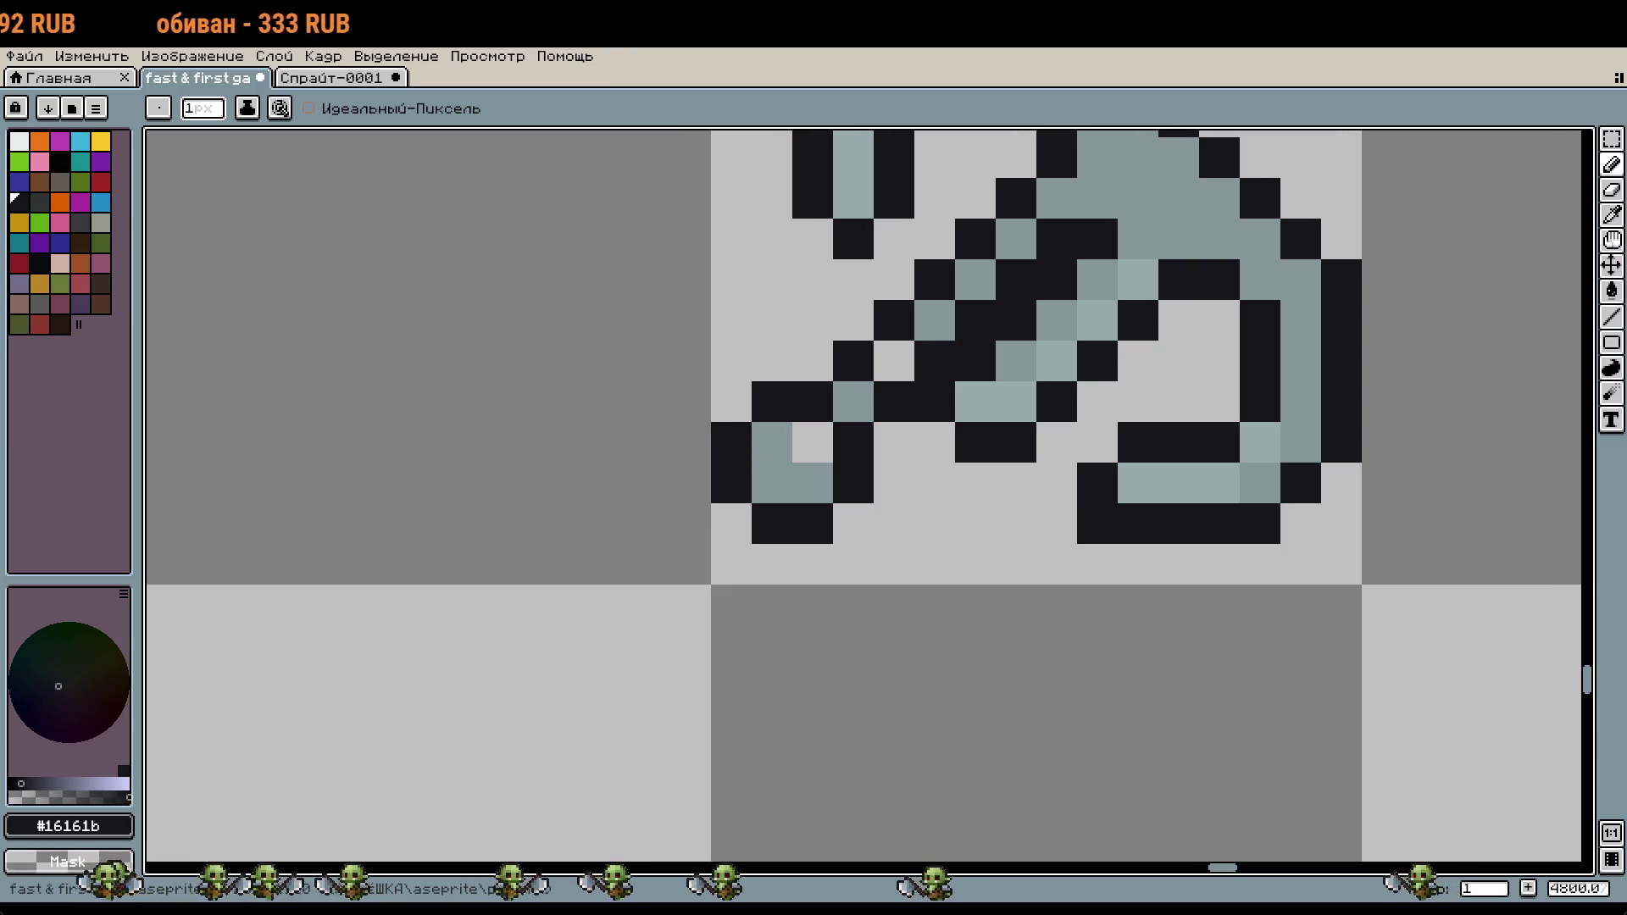
Step: Add grey-blue highlight pixels along the top of the shaft
right_click(1138, 157)
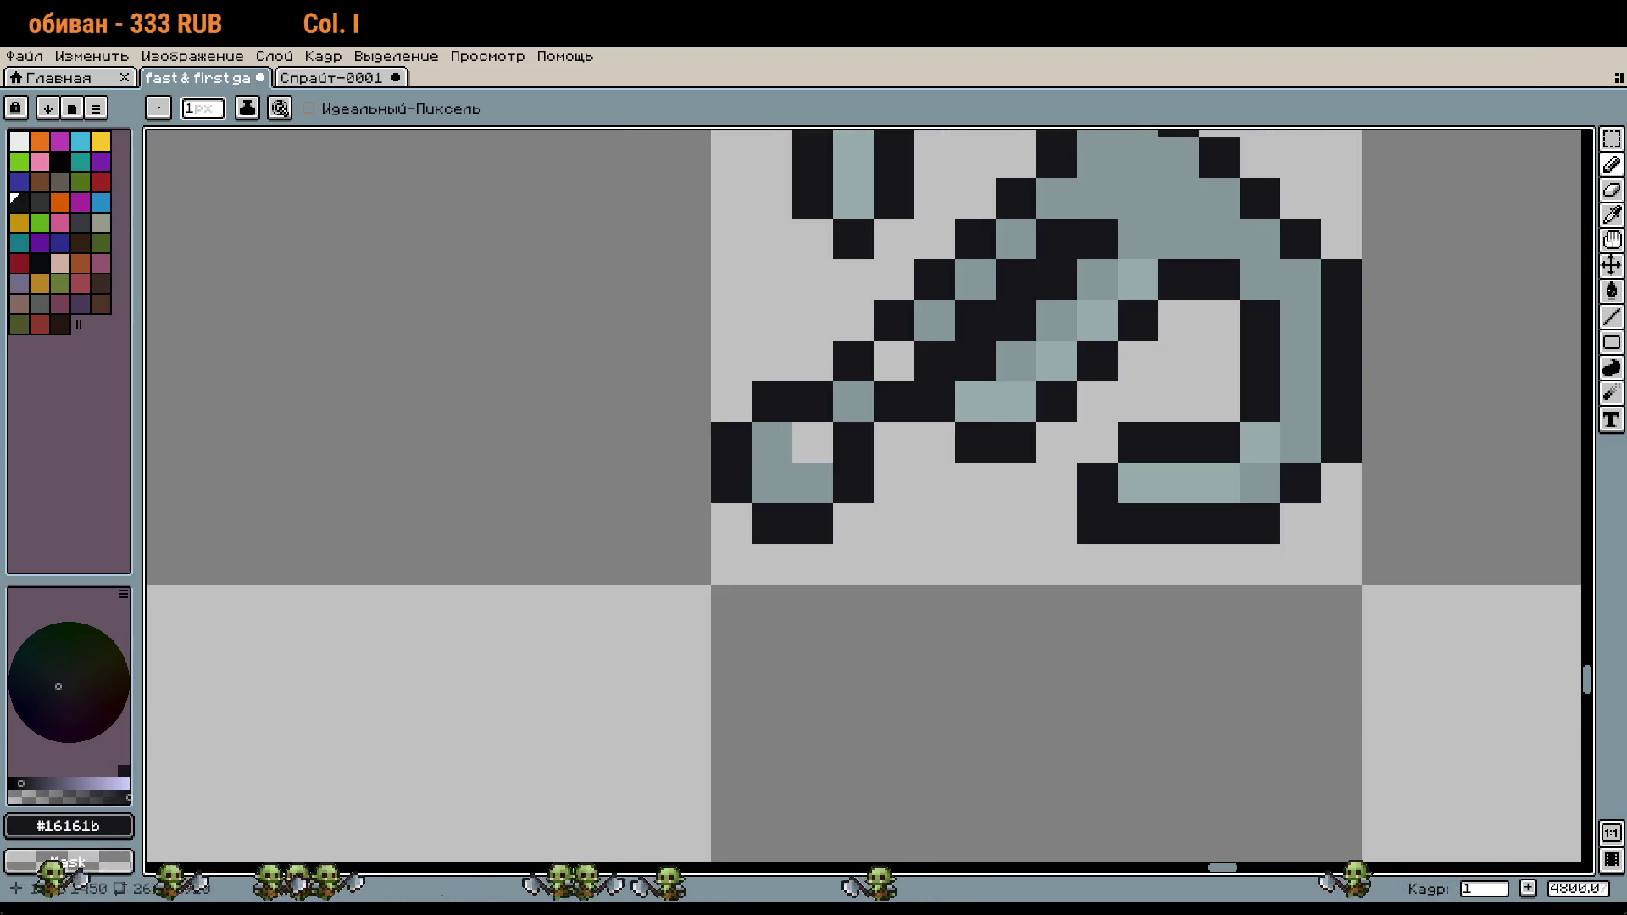
right_click(976, 294)
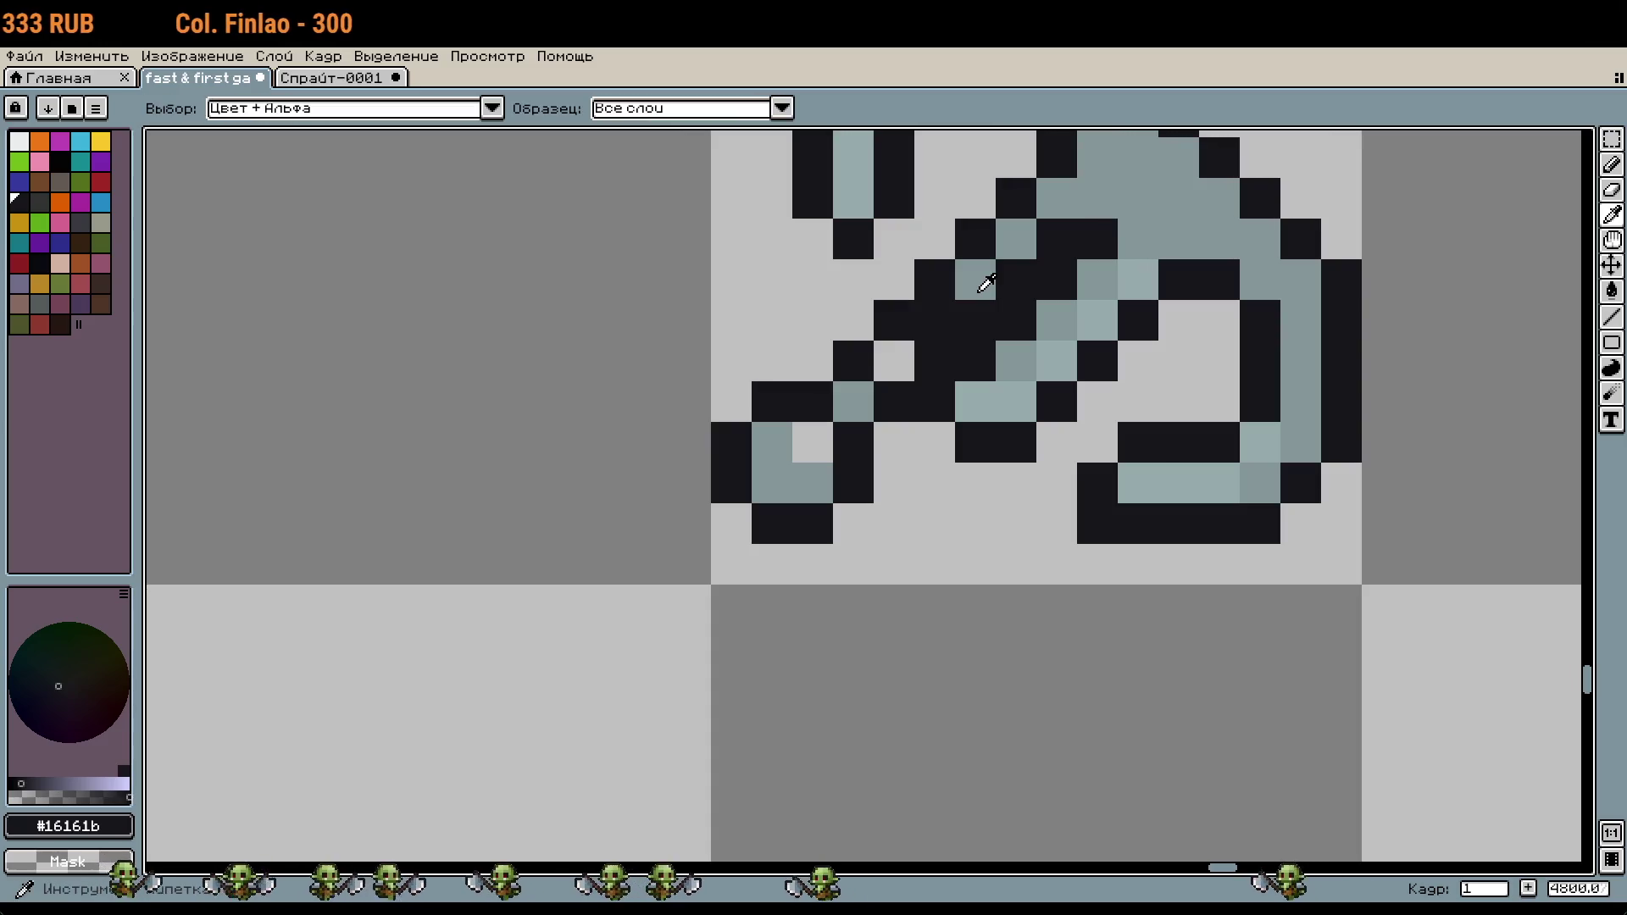
left_click(981, 298, "alt")
left_click(894, 360)
scroll(1142, 457, "down", 3)
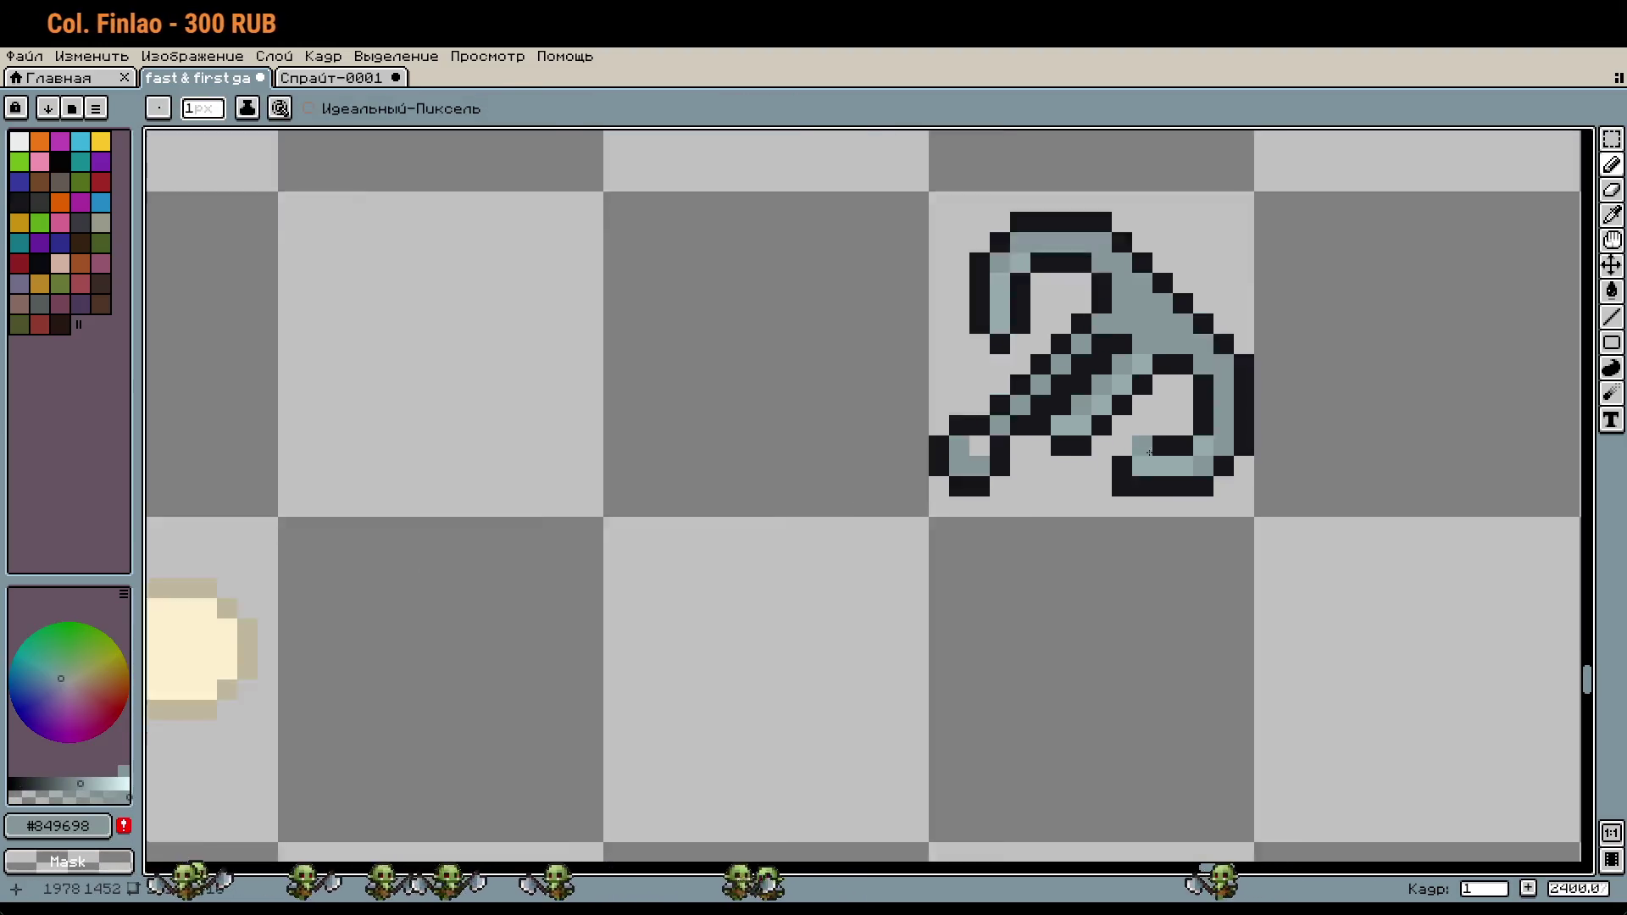
Step: Bring the stick and hook sprites into view and sample the dark-red #a12823 X colour
scroll(1142, 491, "down", 2)
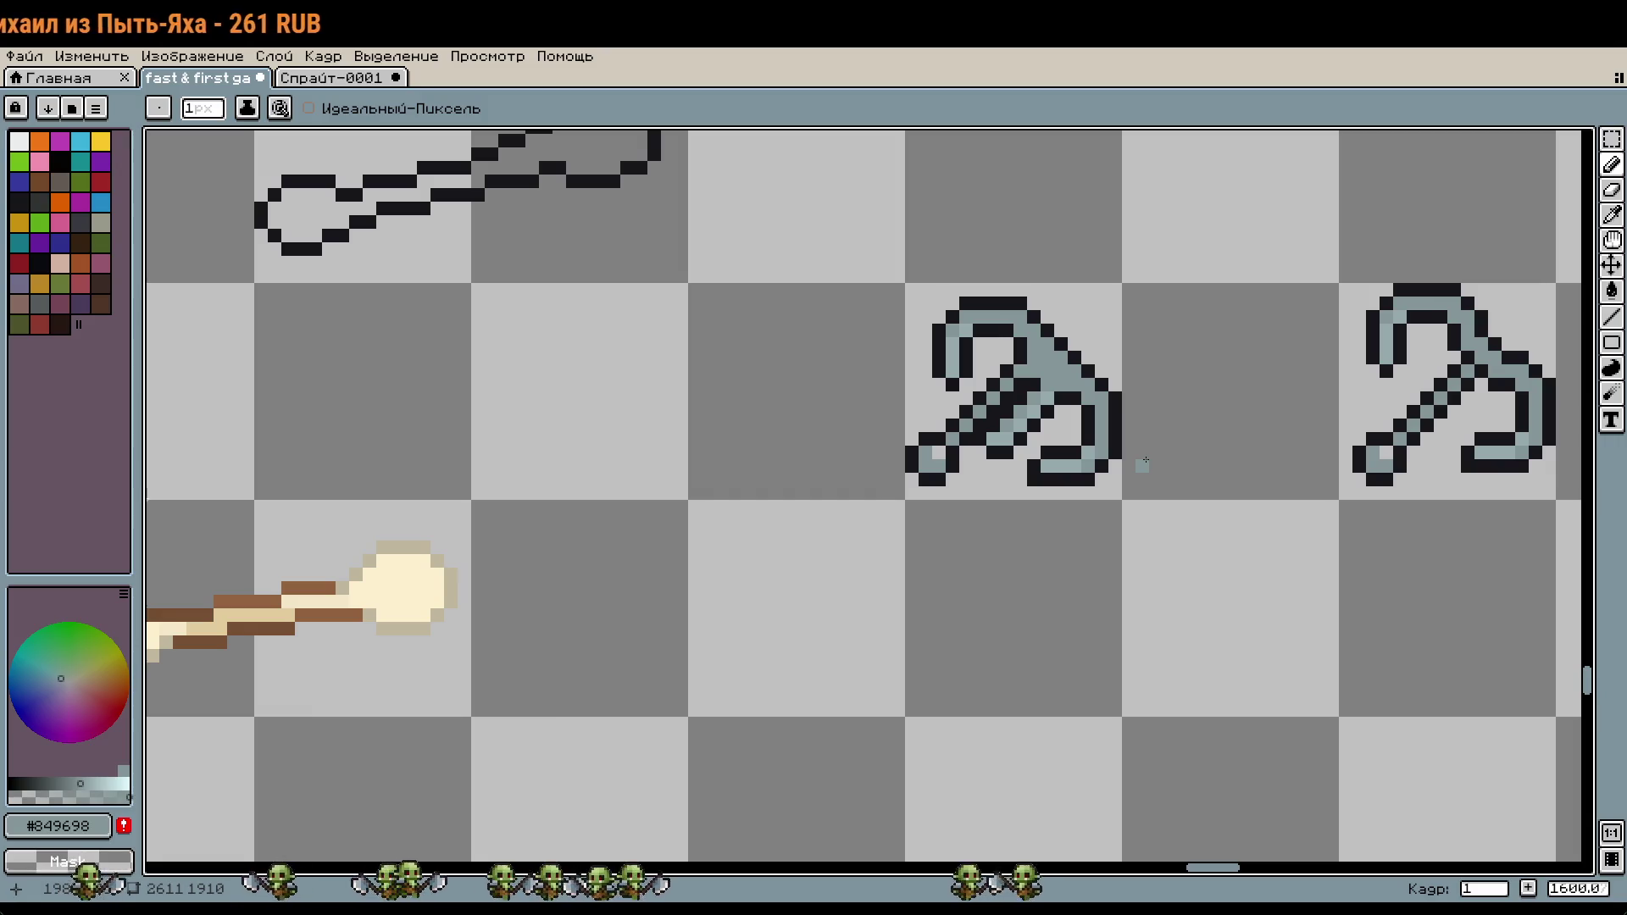
scroll(1275, 506, "down", 1)
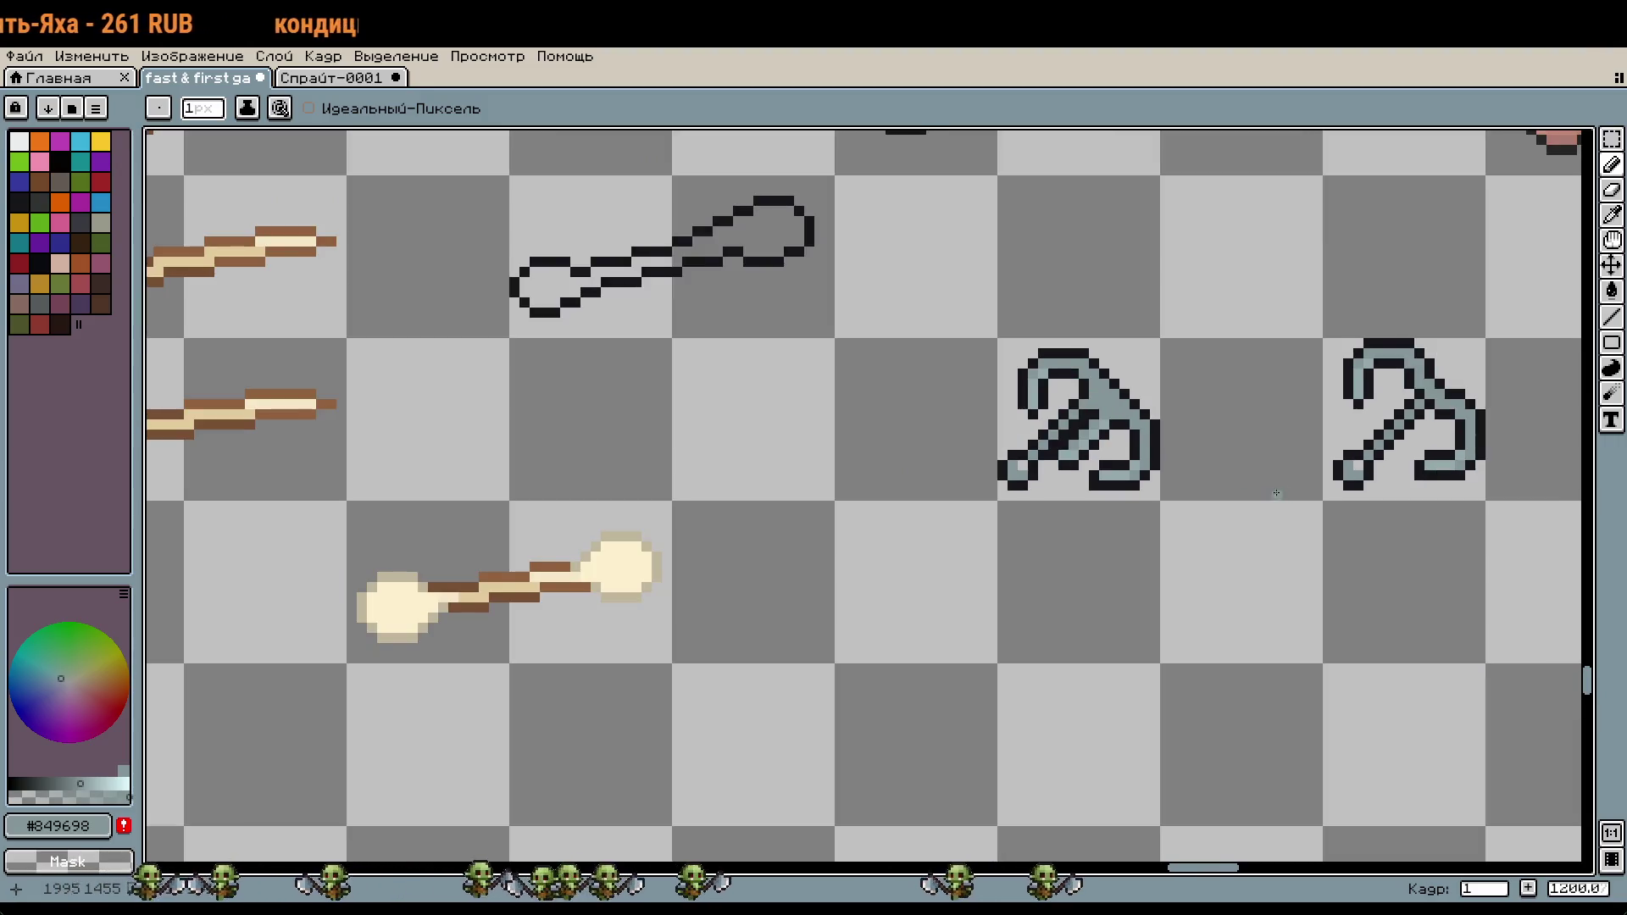
left_click_drag(1272, 493, 1078, 528)
key("m")
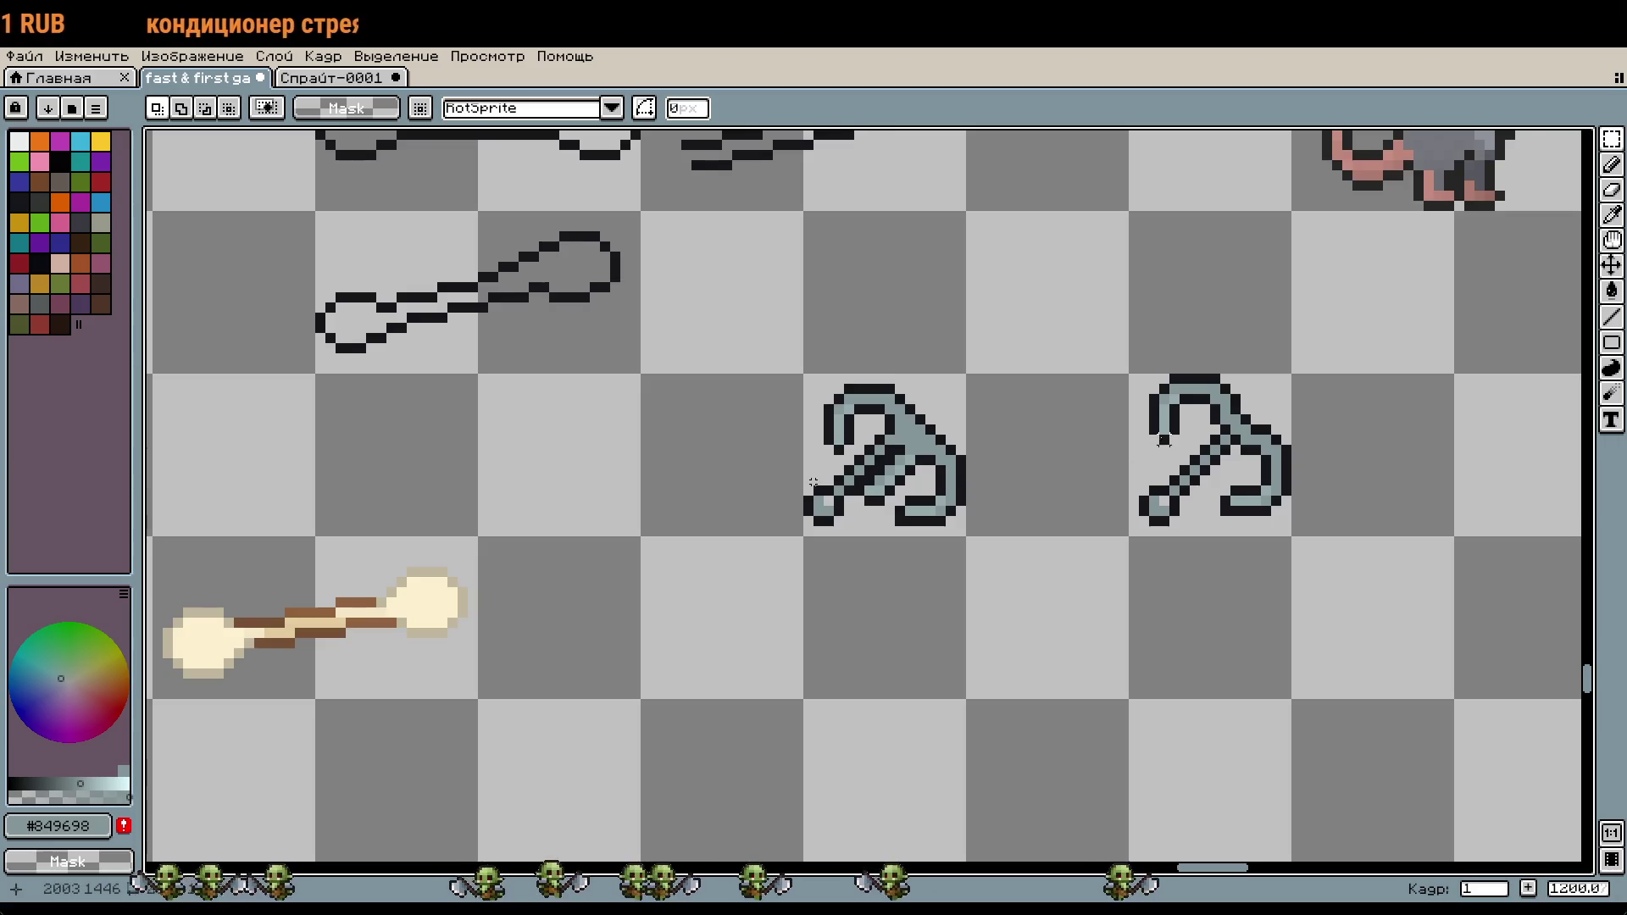
scroll(812, 482, "up", 3)
scroll(1017, 567, "right", 5)
key("i")
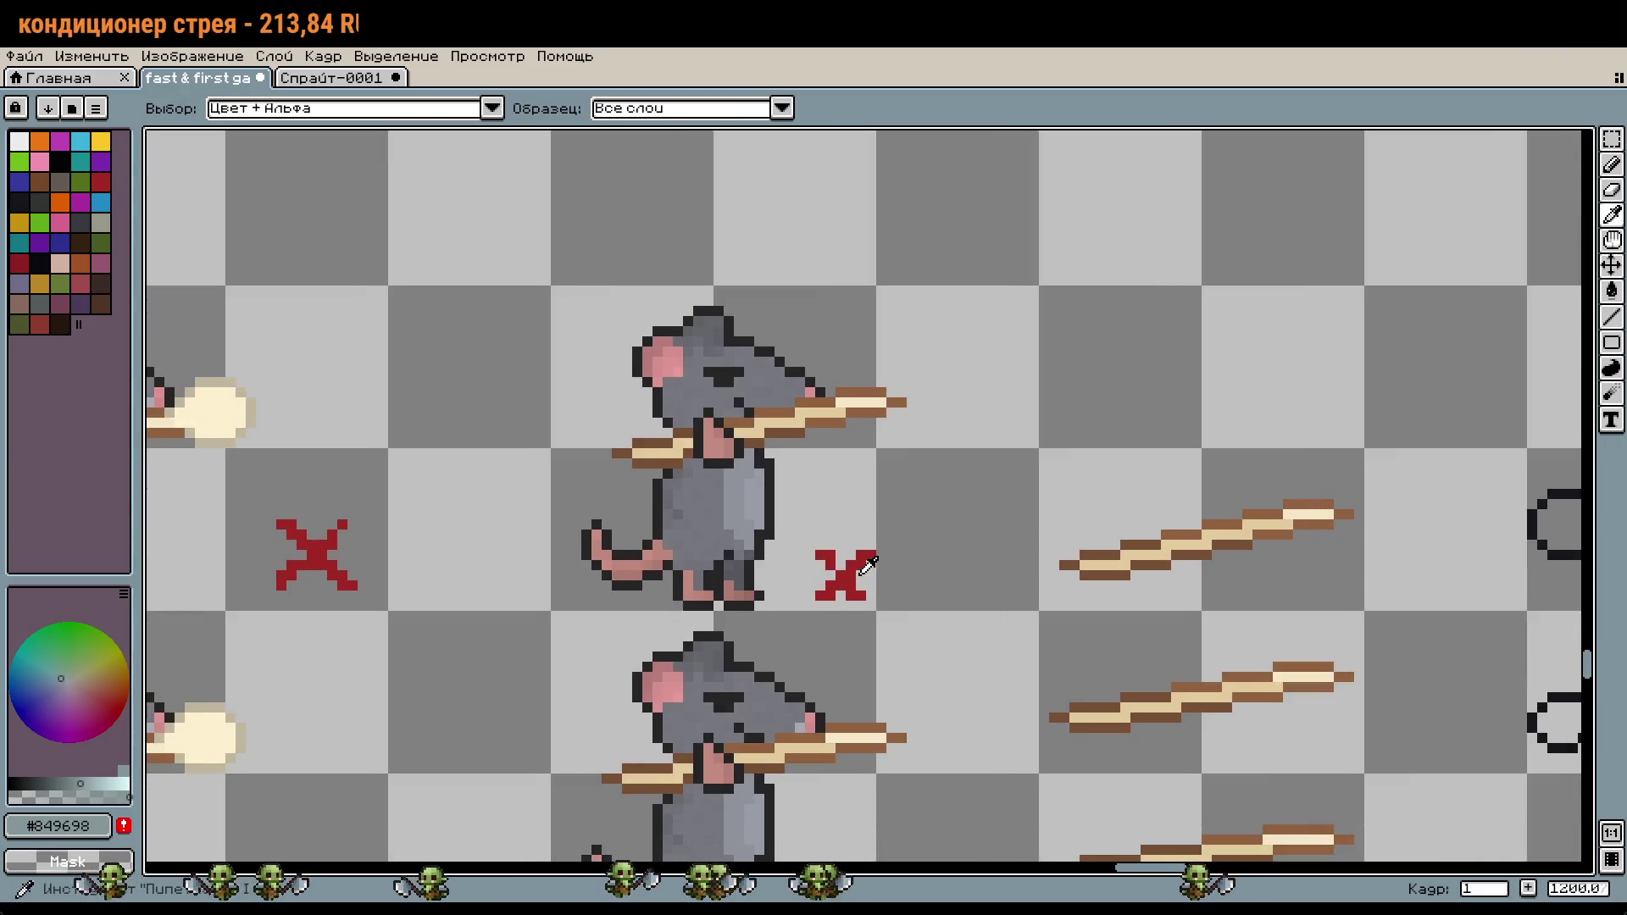
left_click(865, 566)
scroll(843, 339, "down", 3)
scroll(1101, 381, "right", 5)
key("b")
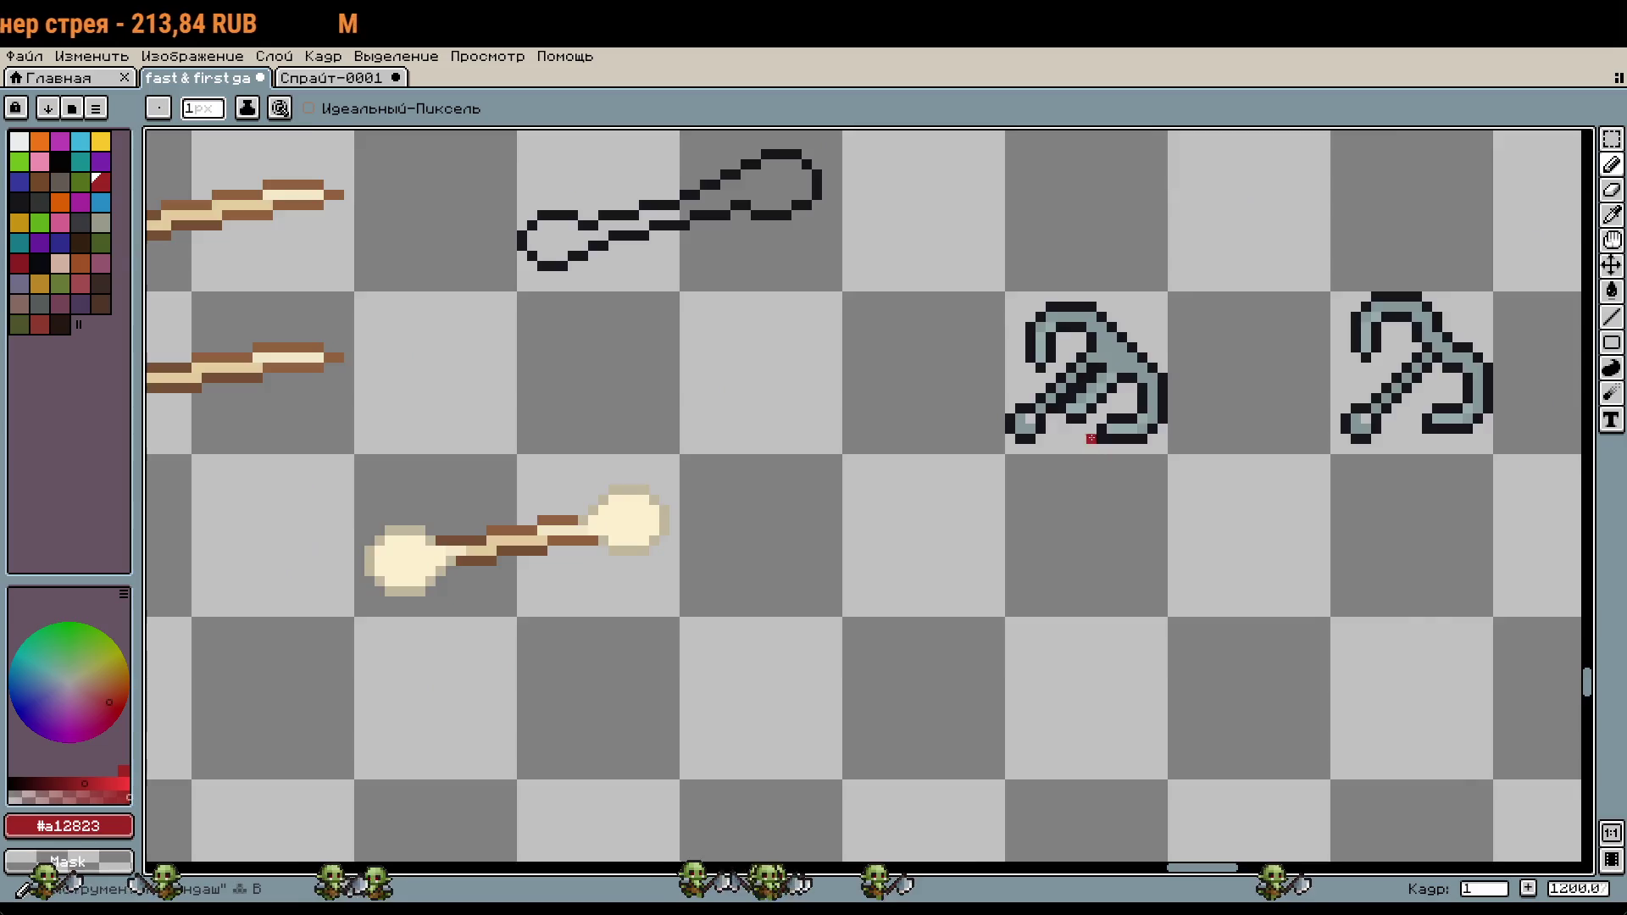
Step: Draw a red X beneath the shaded hook, then select and copy the plain hook
scroll(1091, 438, "up", 3)
mouse_move(1049, 485)
left_mouse_down()
mouse_move(1082, 481)
mouse_move(1089, 546)
left_mouse_up()
key("ctrl+z")
key("ctrl+z")
key("ctrl+z")
left_click(1090, 485)
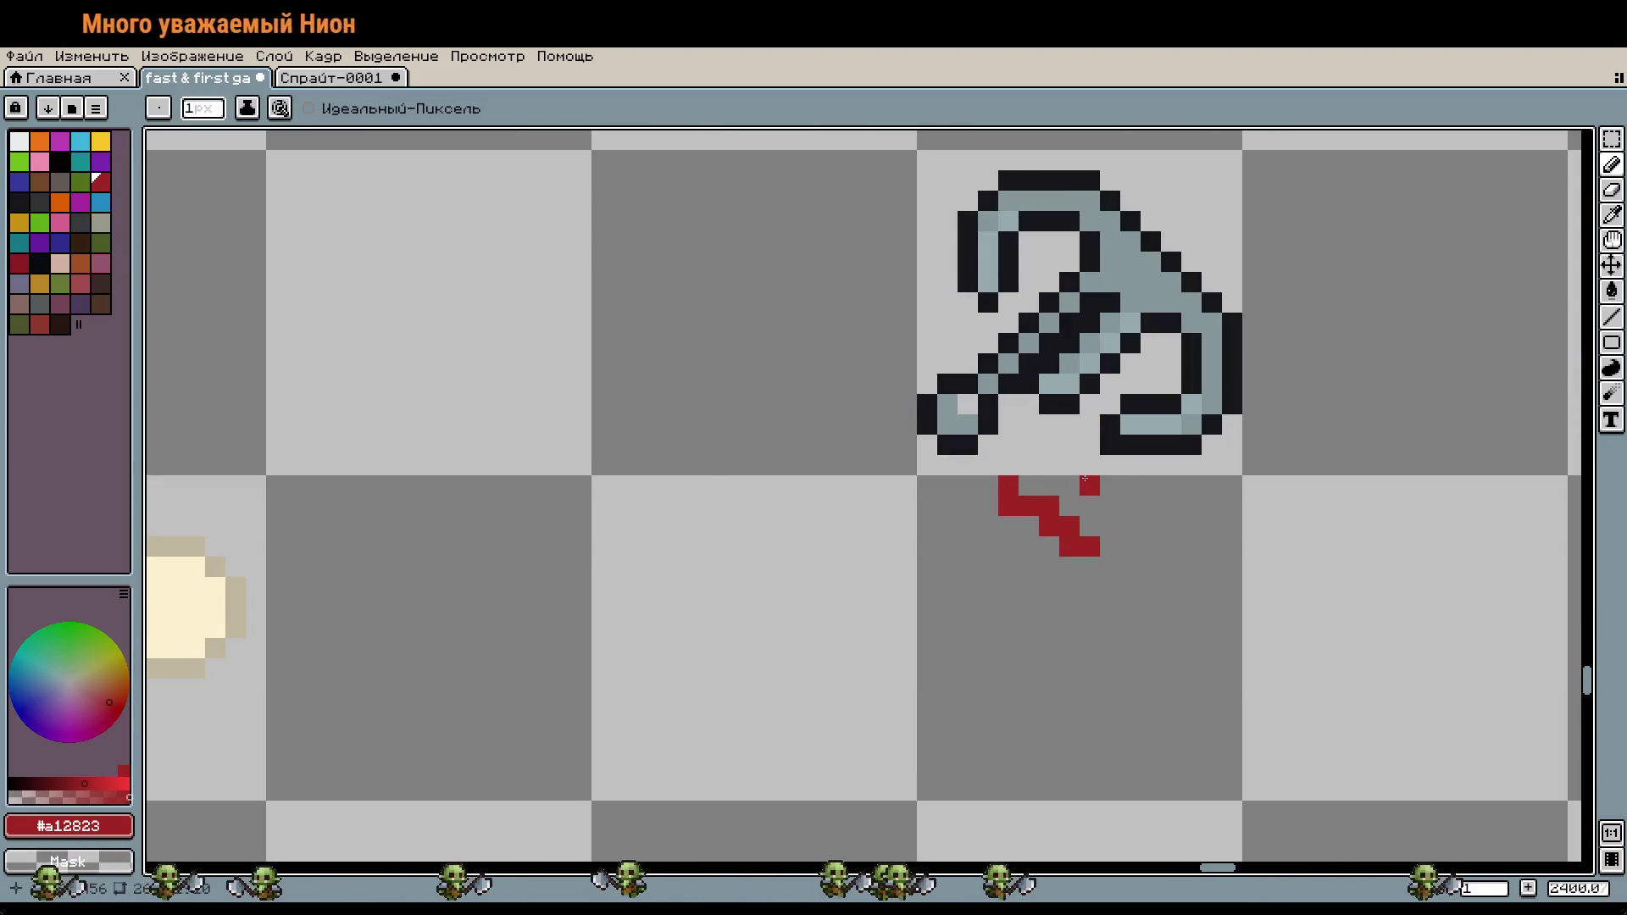
left_click_drag(1088, 485, 1008, 546)
left_click(1144, 569)
scroll(1282, 586, "down", 3)
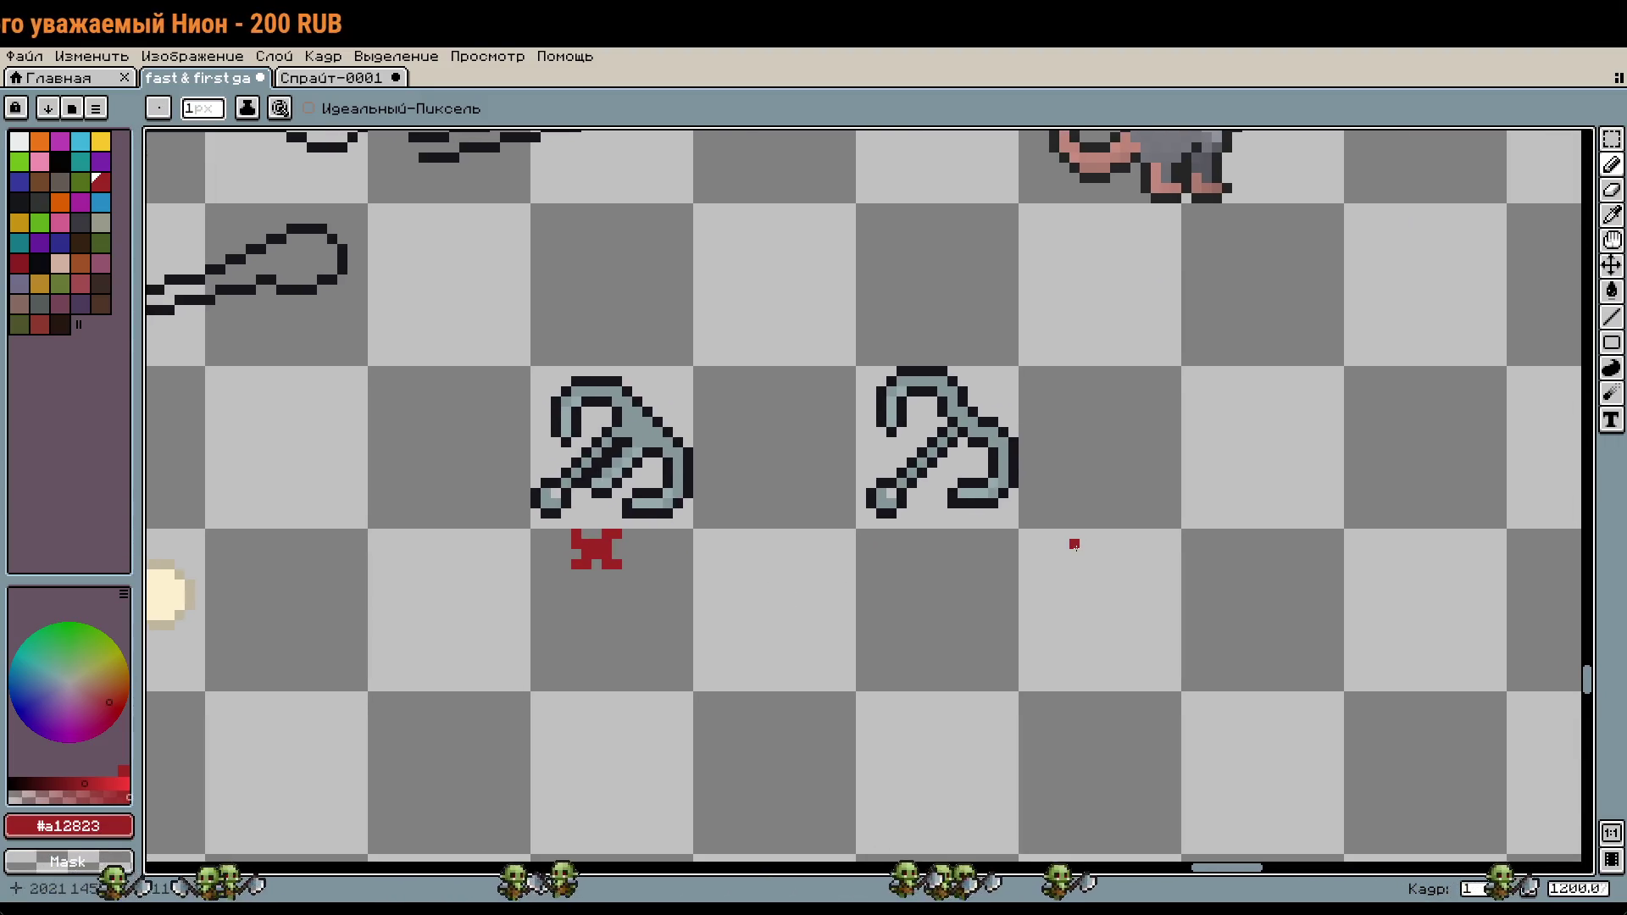
key("m")
key("ctrl+shift+d")
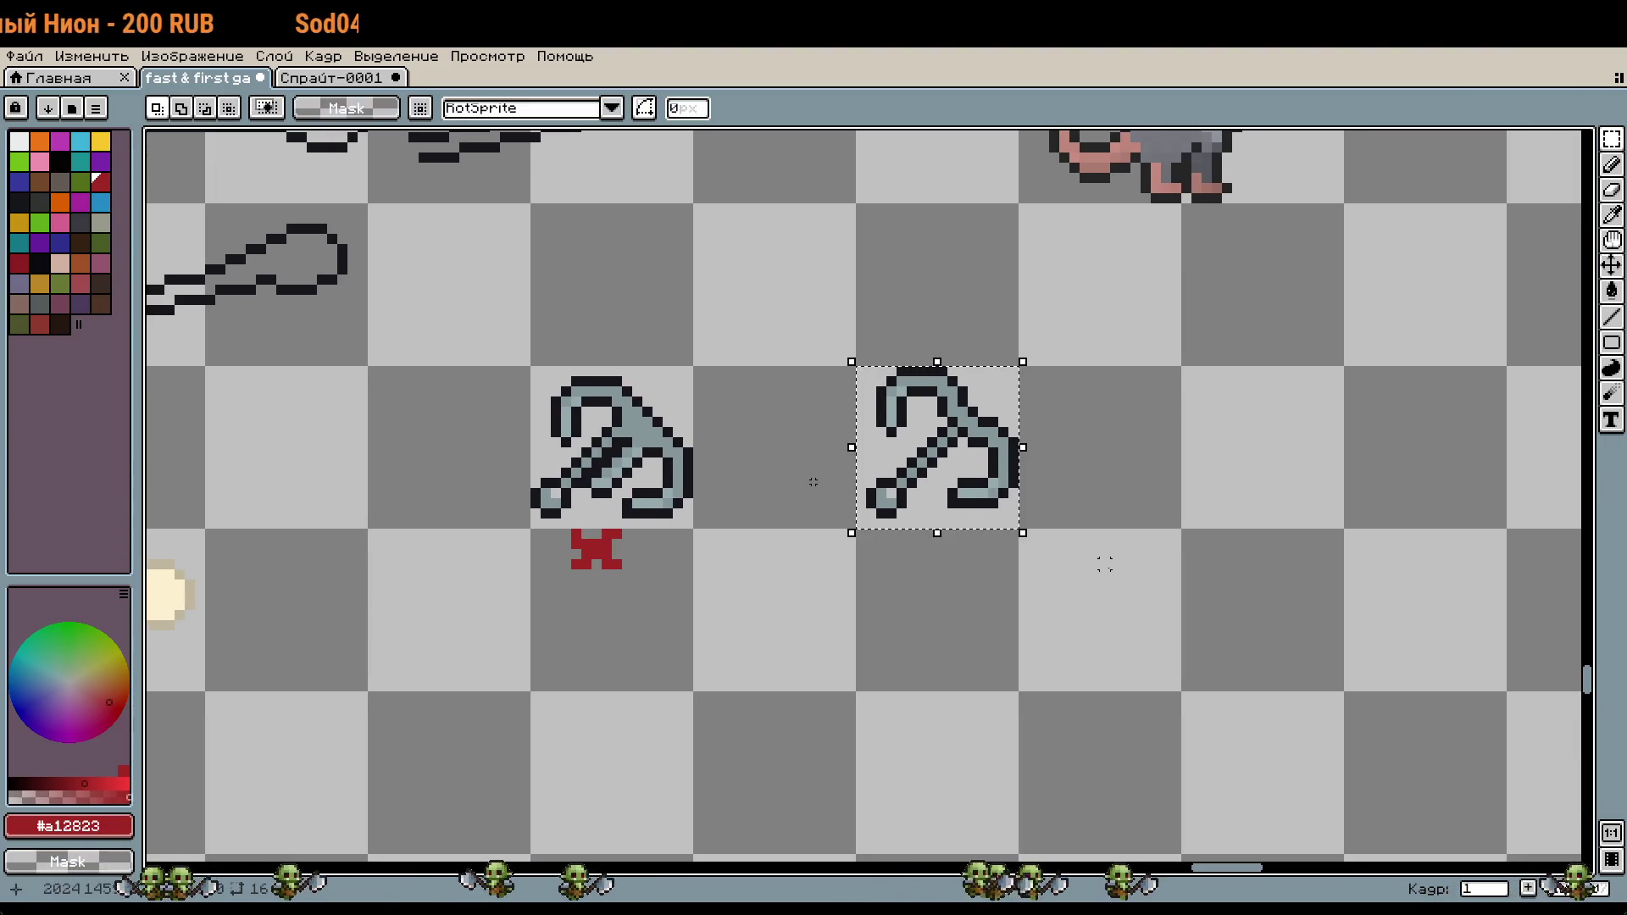
Step: Paste the plain hook into the empty slot 8 and commit it
scroll(1101, 562, "down", 3)
mouse_move(1105, 570)
left_mouse_down()
mouse_move(878, 499)
mouse_move(721, 373)
left_mouse_up()
scroll(878, 500, "up", 3)
scroll(877, 499, "up", 4)
key("ctrl+v")
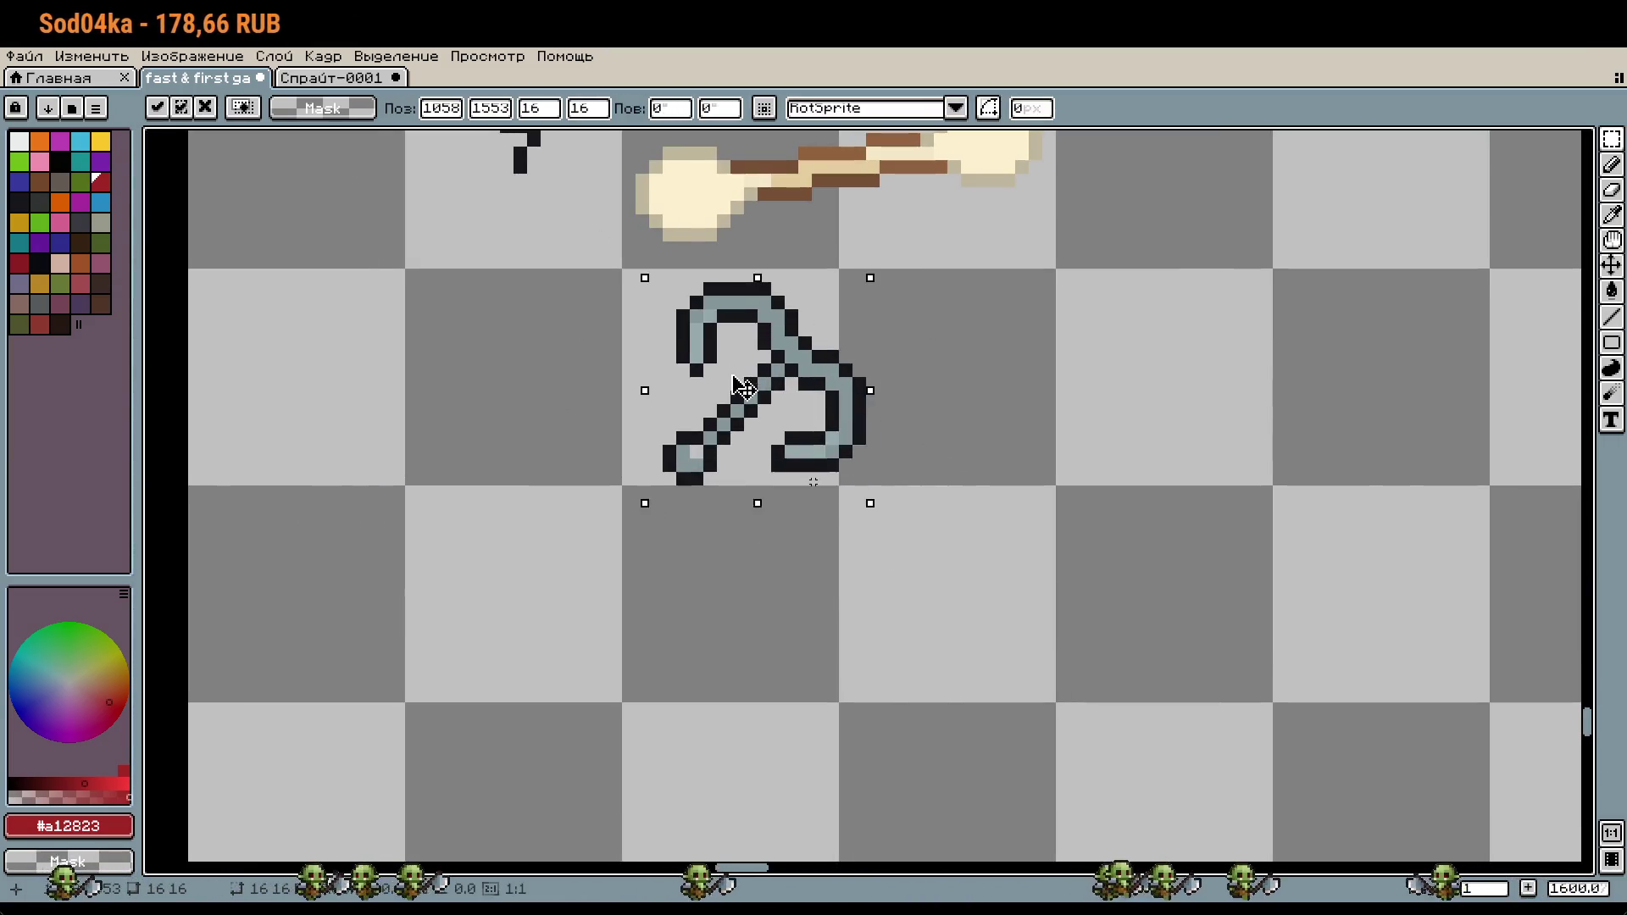
key("Return")
left_click_drag(949, 474, 1067, 519)
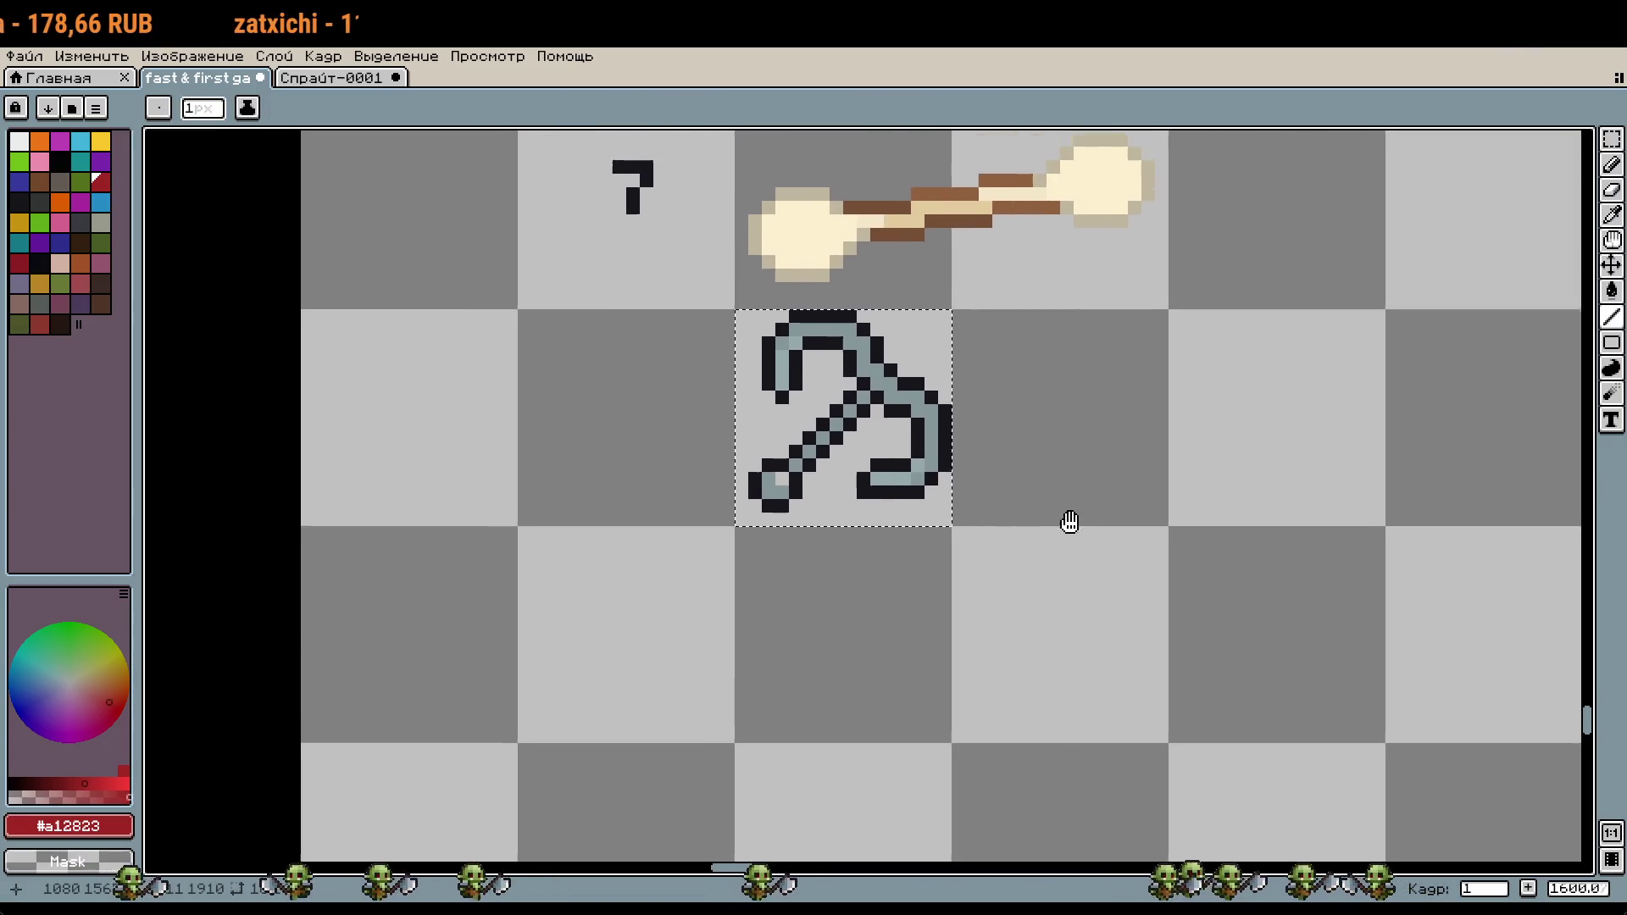
scroll(855, 536, "left", 3)
Step: Draw a black number 8 label left of the hook, then view the whole sprite list
key("l")
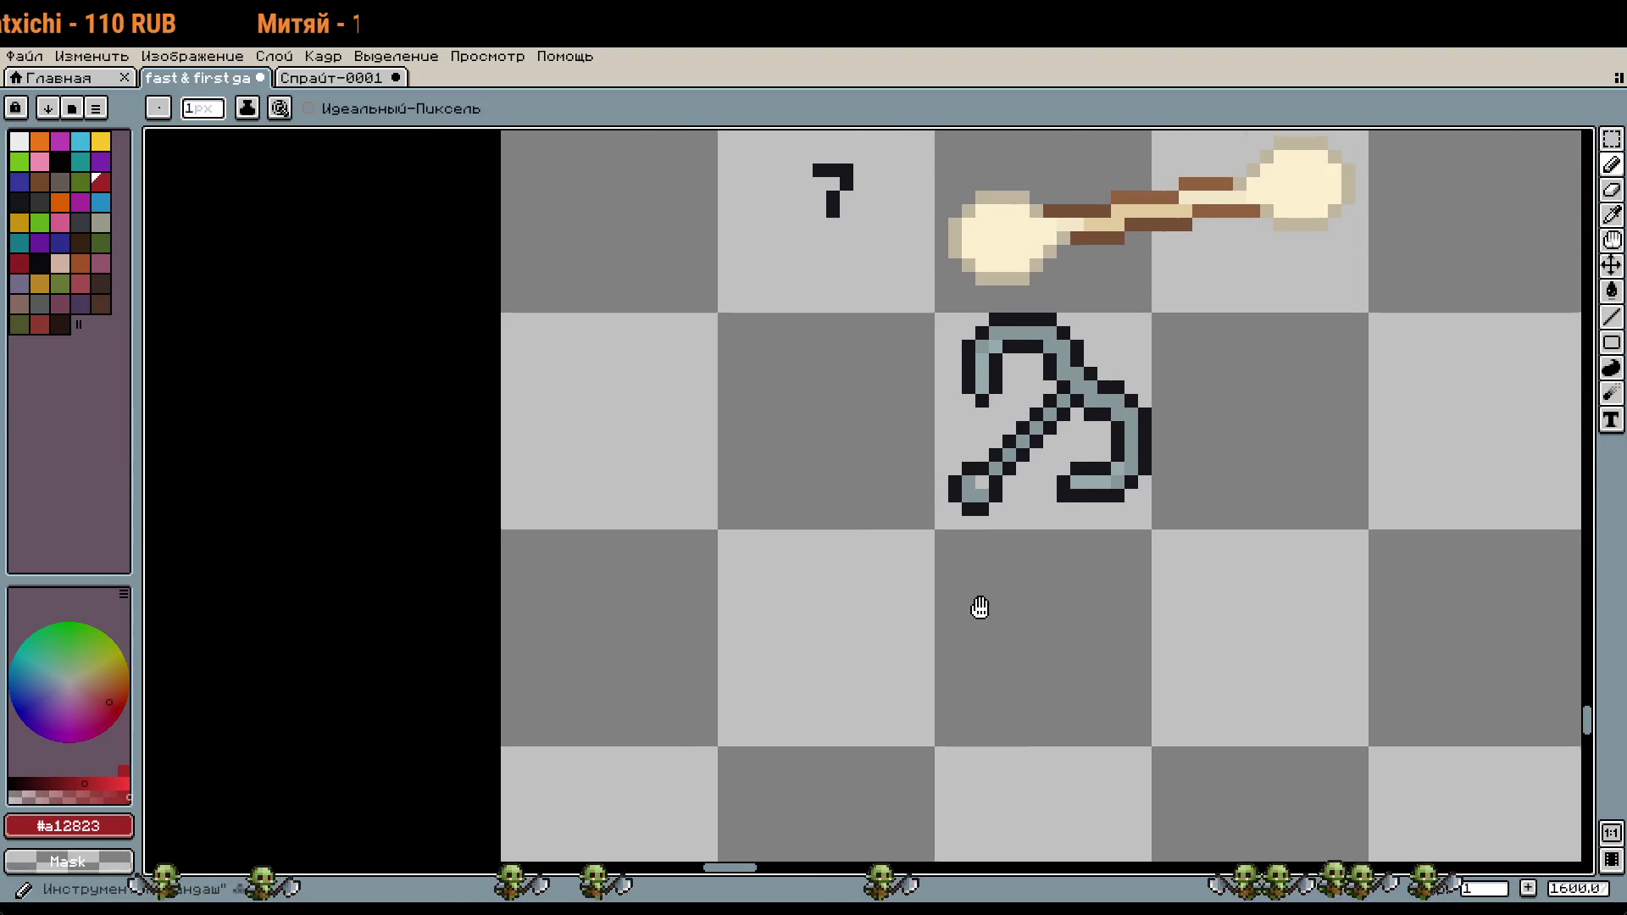
scroll(974, 600, "up", 1)
left_click(801, 203, "alt")
left_click(779, 432)
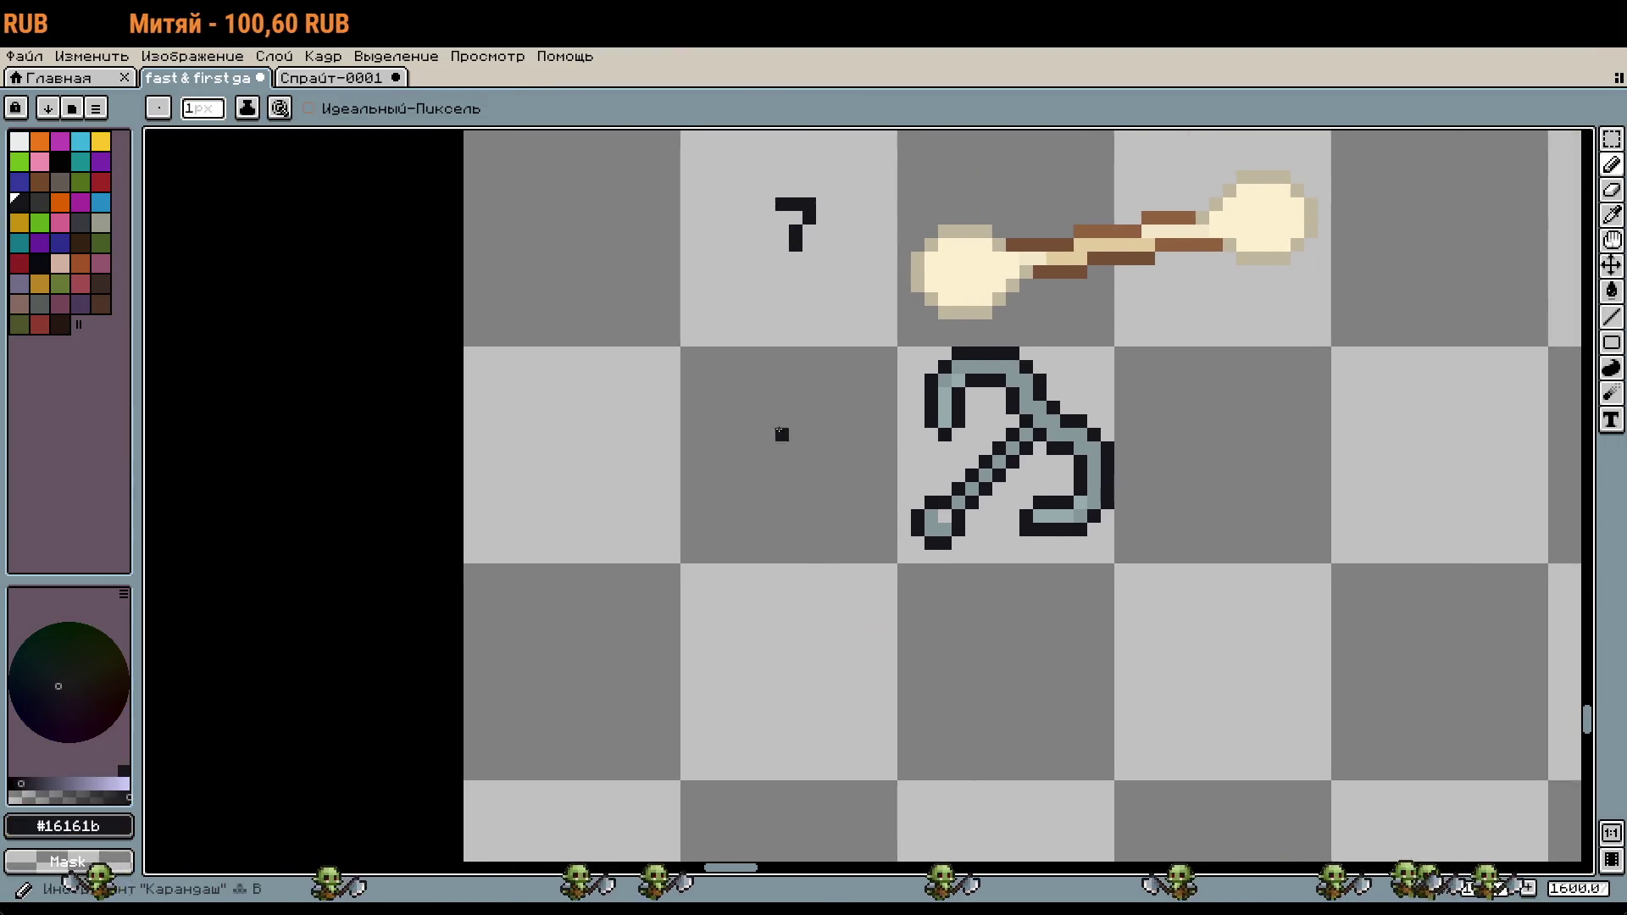
scroll(778, 433, "up", 5)
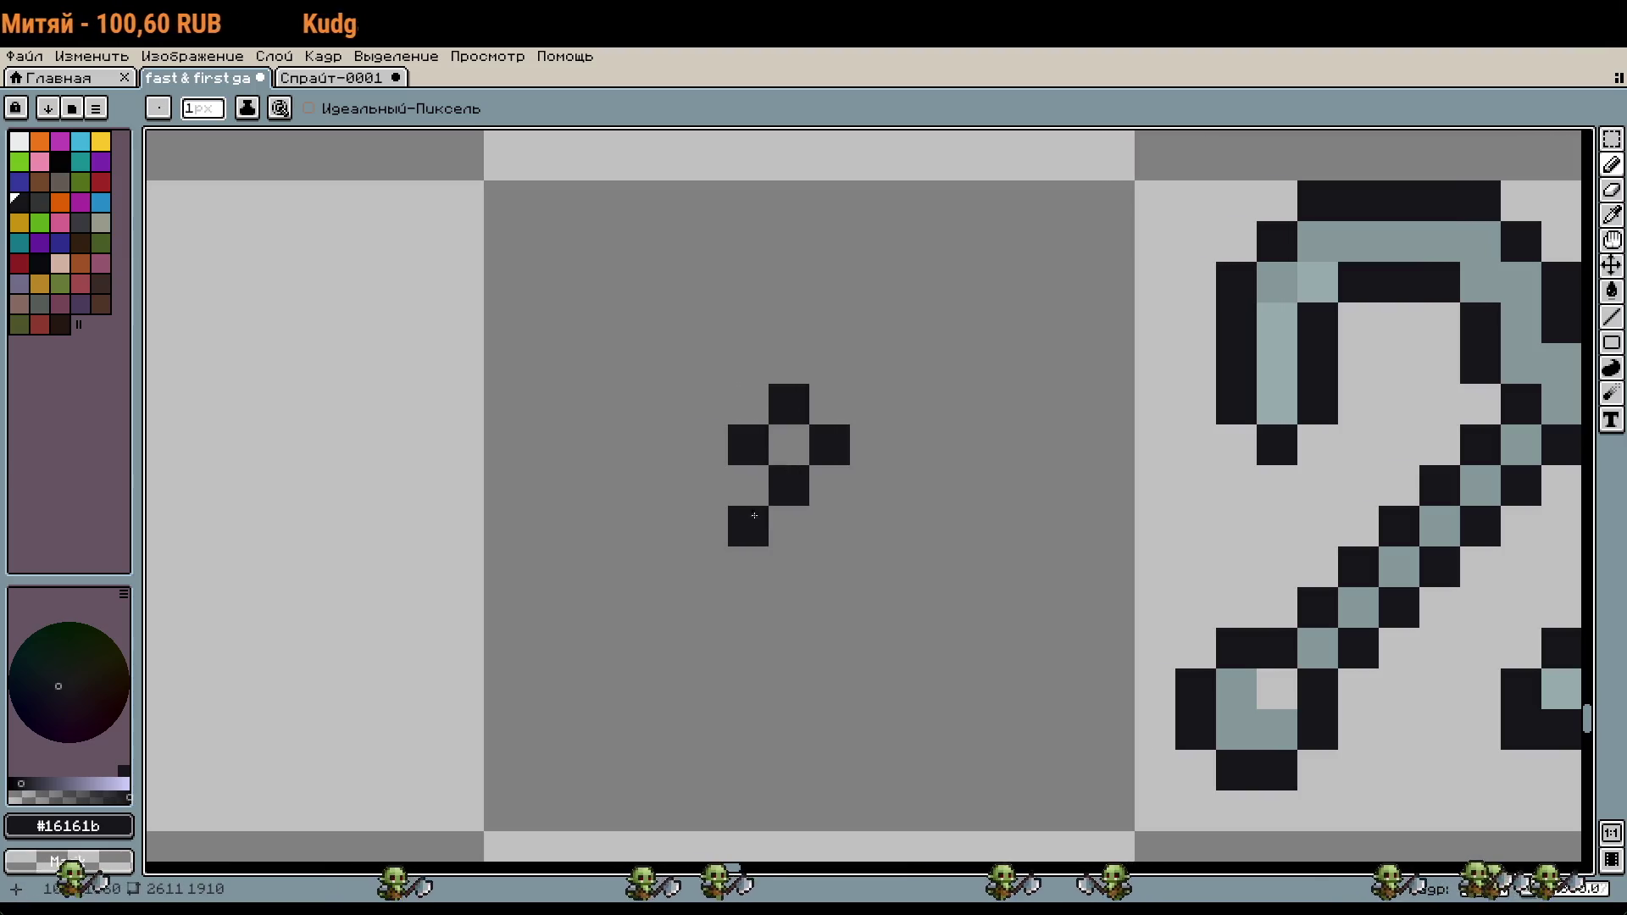
left_click(830, 526)
scroll(1007, 582, "down", 5)
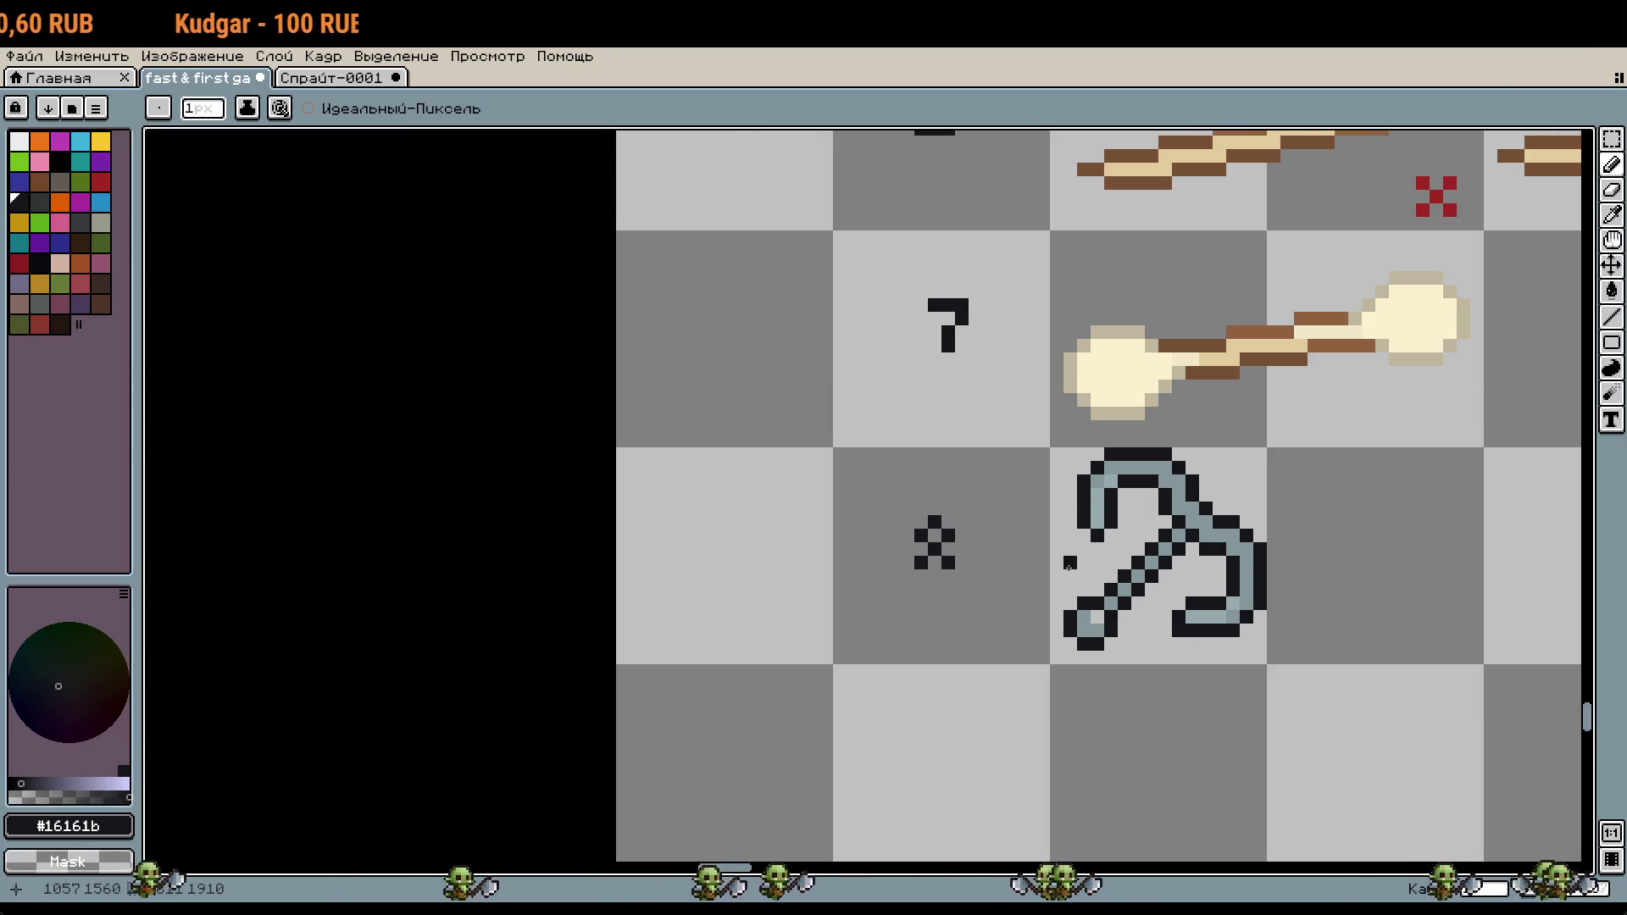
left_click_drag(974, 588, 643, 552)
scroll(1057, 550, "down", 3)
left_click_drag(1057, 551, 658, 550)
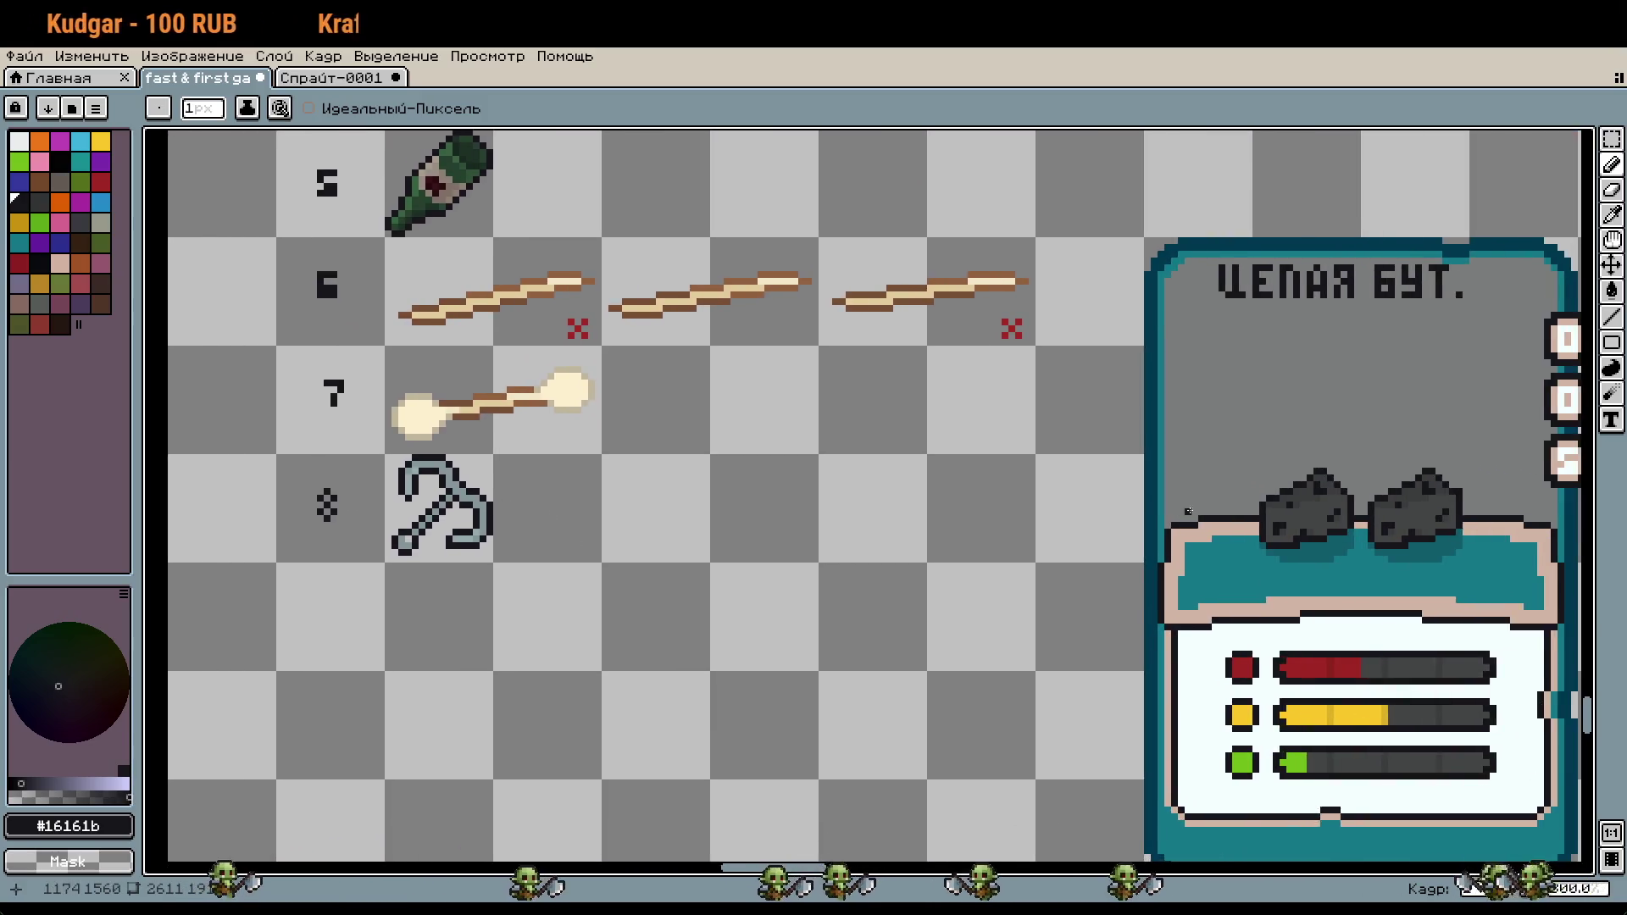
scroll(716, 341, "down", 3)
left_click_drag(1575, 395, 1172, 408)
Step: Paint over the third badge's old white 7 with the badge's skin tone
scroll(1173, 407, "up", 3)
scroll(1053, 472, "up", 3)
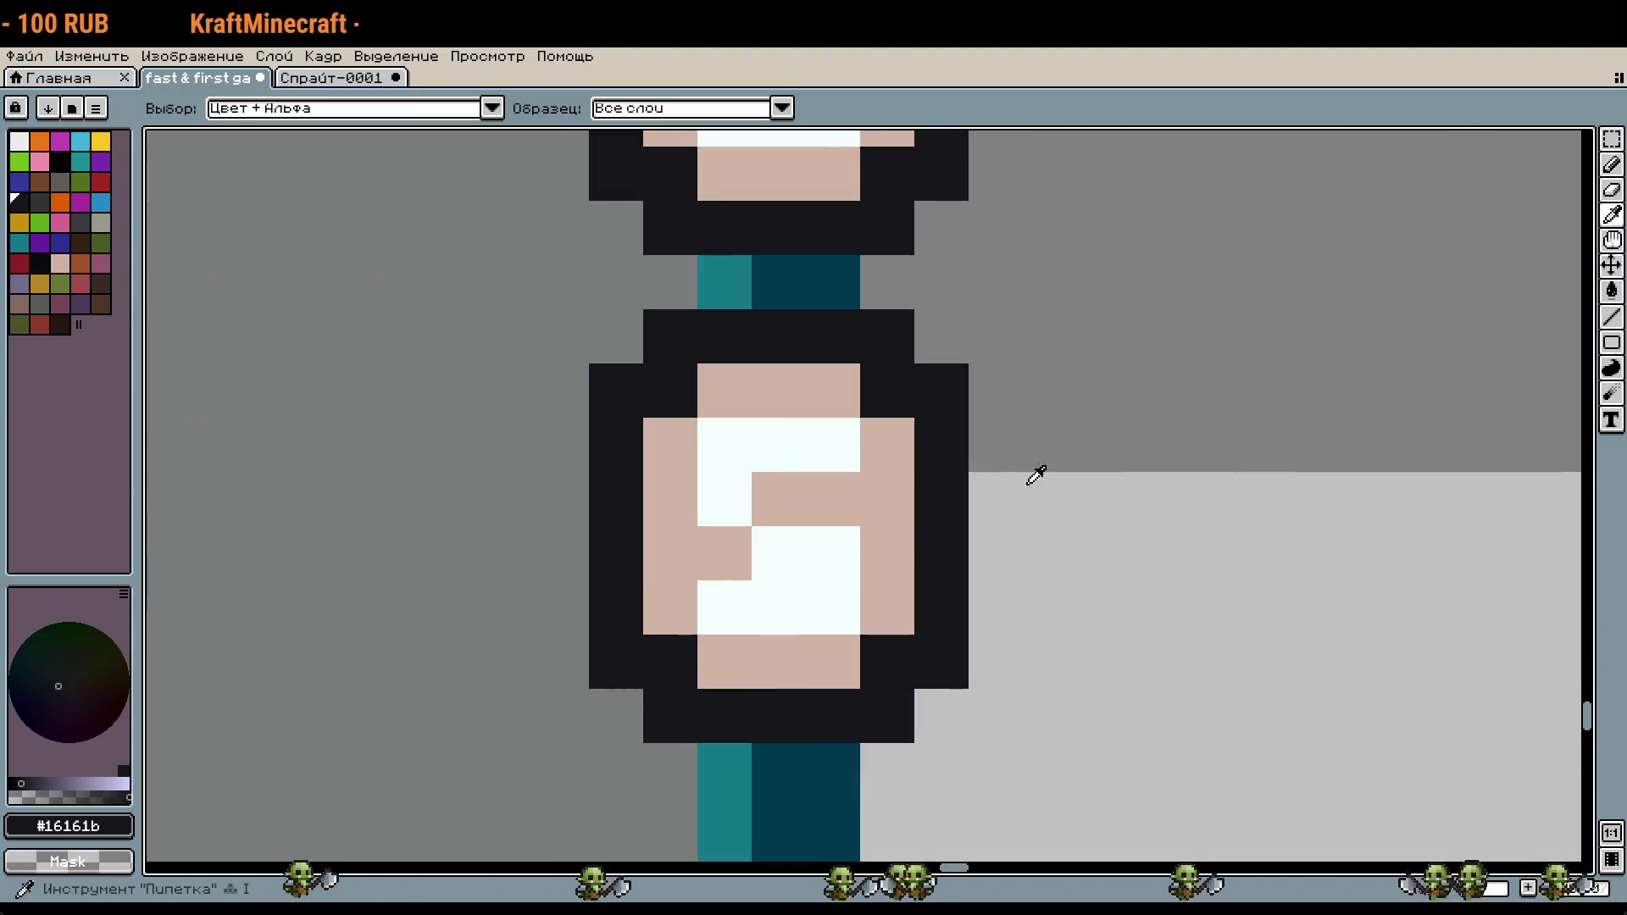
left_click(890, 472, "alt")
mouse_move(848, 457)
left_mouse_down()
mouse_move(777, 464)
mouse_move(743, 593)
left_mouse_up()
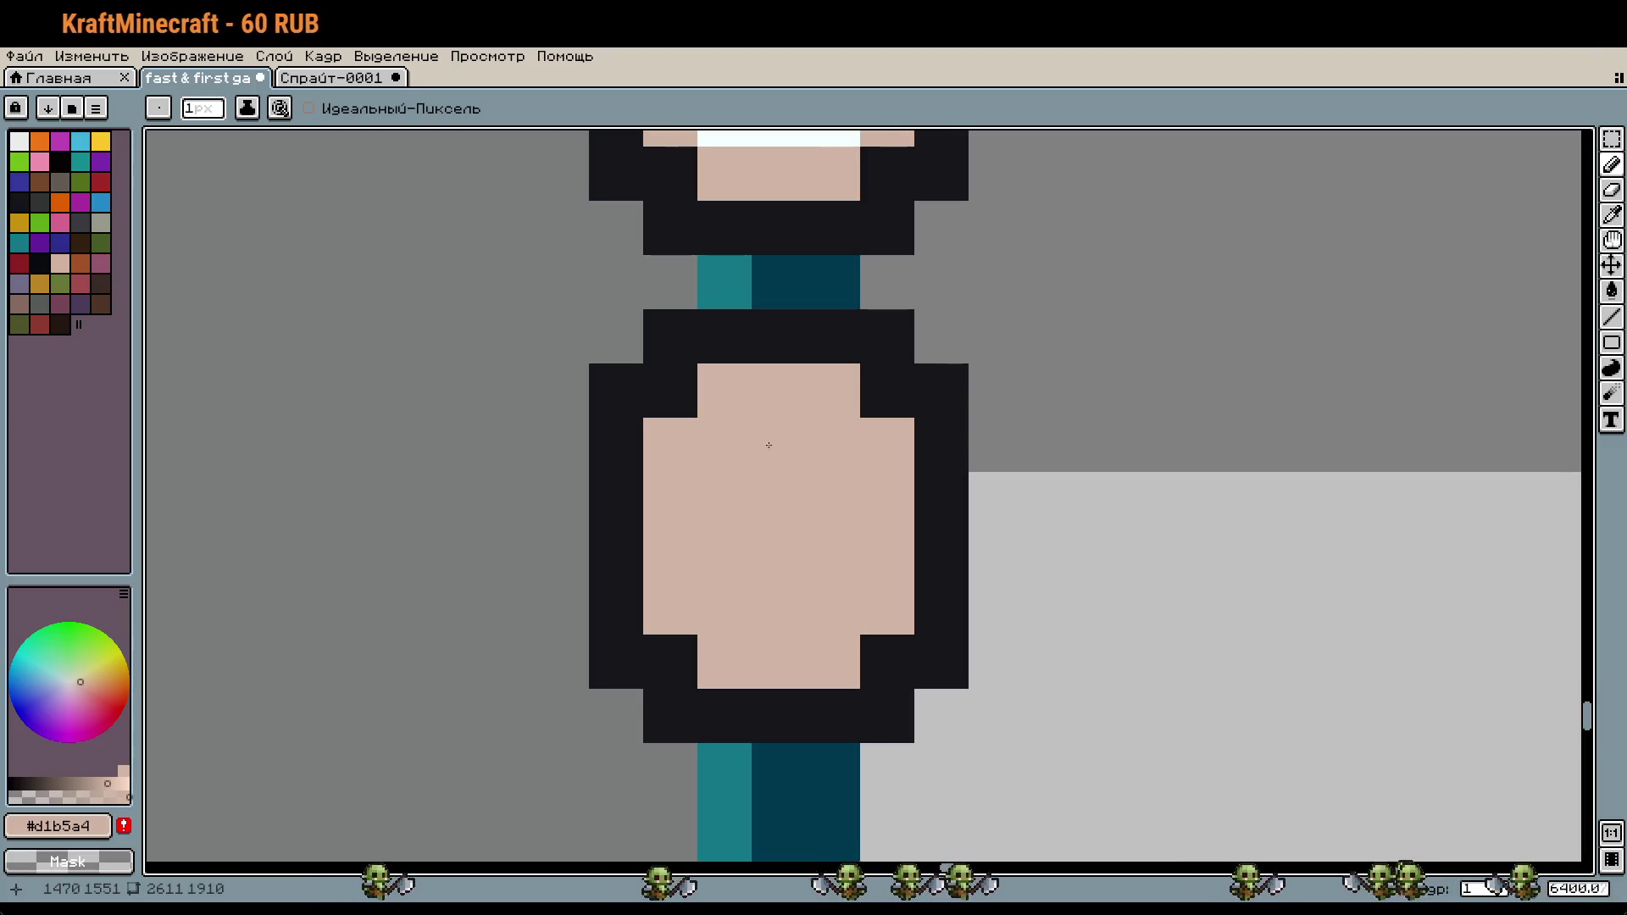
Step: Pick the badge-digit white and place a first set of digit pixels on the blank badge
left_click_drag(766, 444, 824, 679)
left_click(885, 373, "alt")
left_click_drag(940, 623, 941, 405)
left_click(844, 455)
left_click(784, 517)
left_click(891, 516)
left_click(840, 571)
left_click(786, 625)
left_click(887, 631)
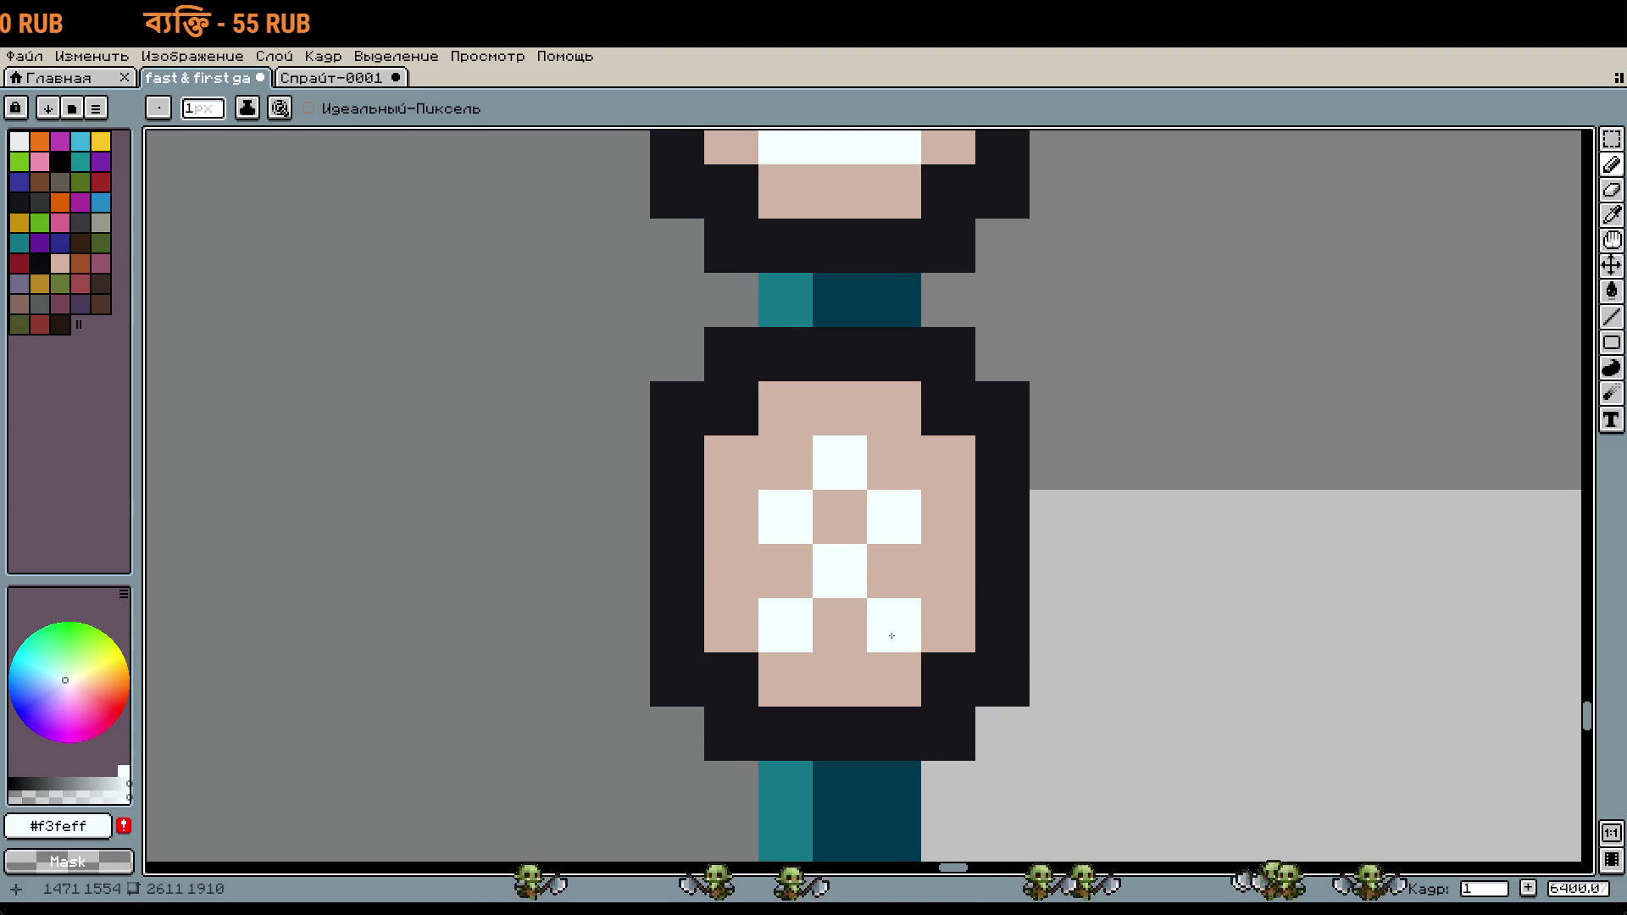
Step: Undo two pencil strokes, then add a white bar along the badge's bottom plus one pixel
scroll(887, 631, "down", 2)
scroll(1031, 628, "down", 1)
scroll(1097, 652, "down", 2)
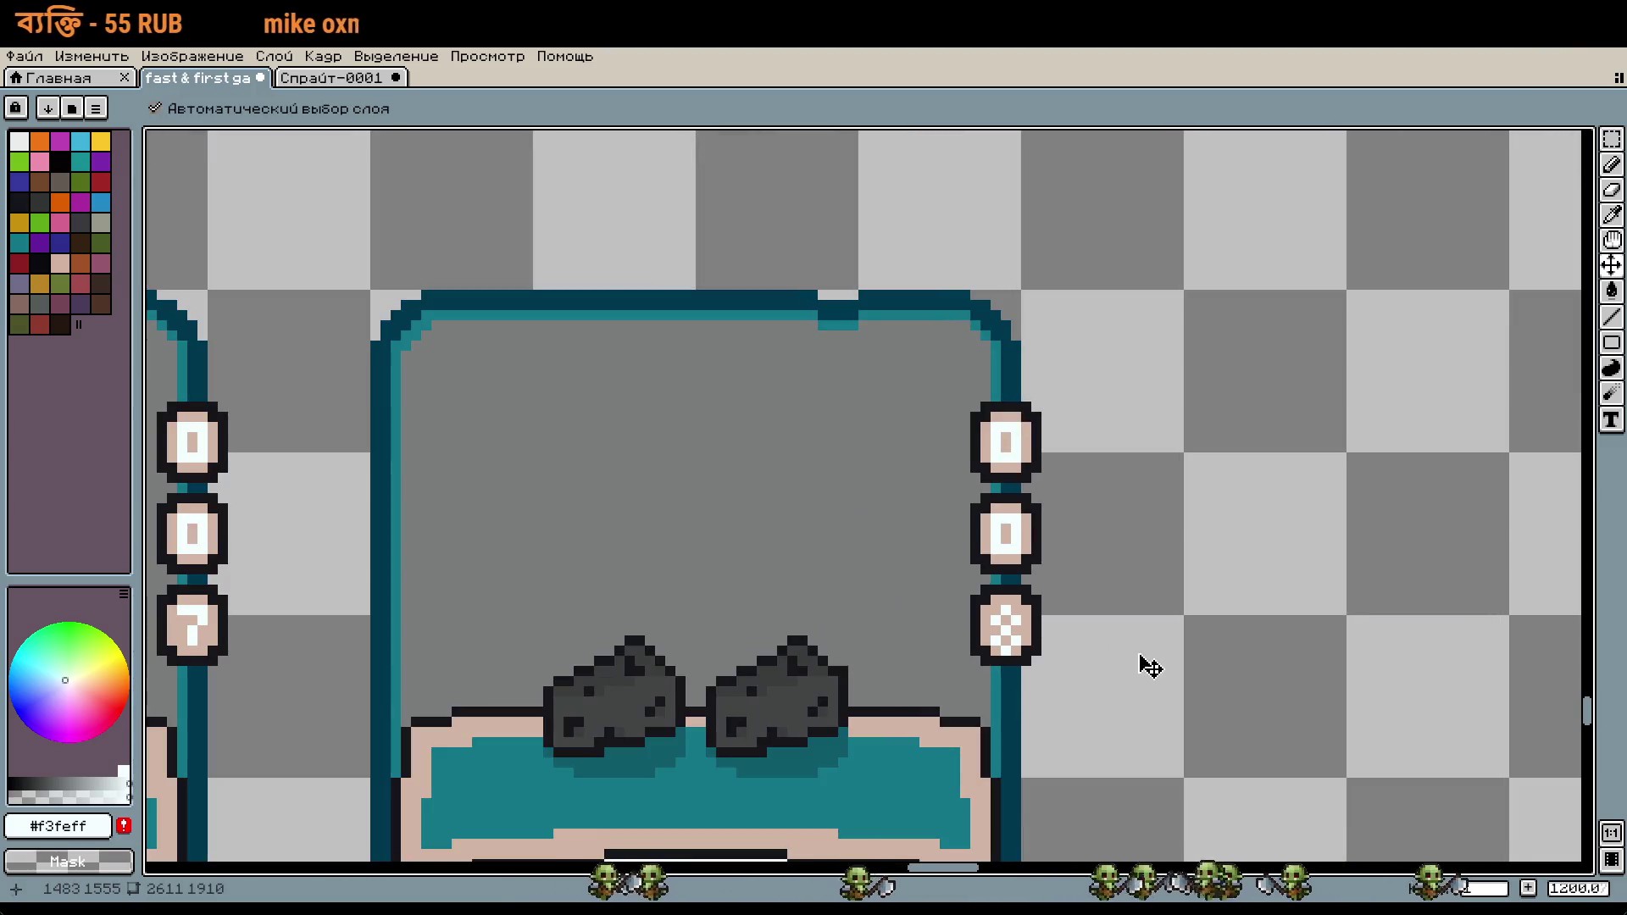
key("ctrl+z")
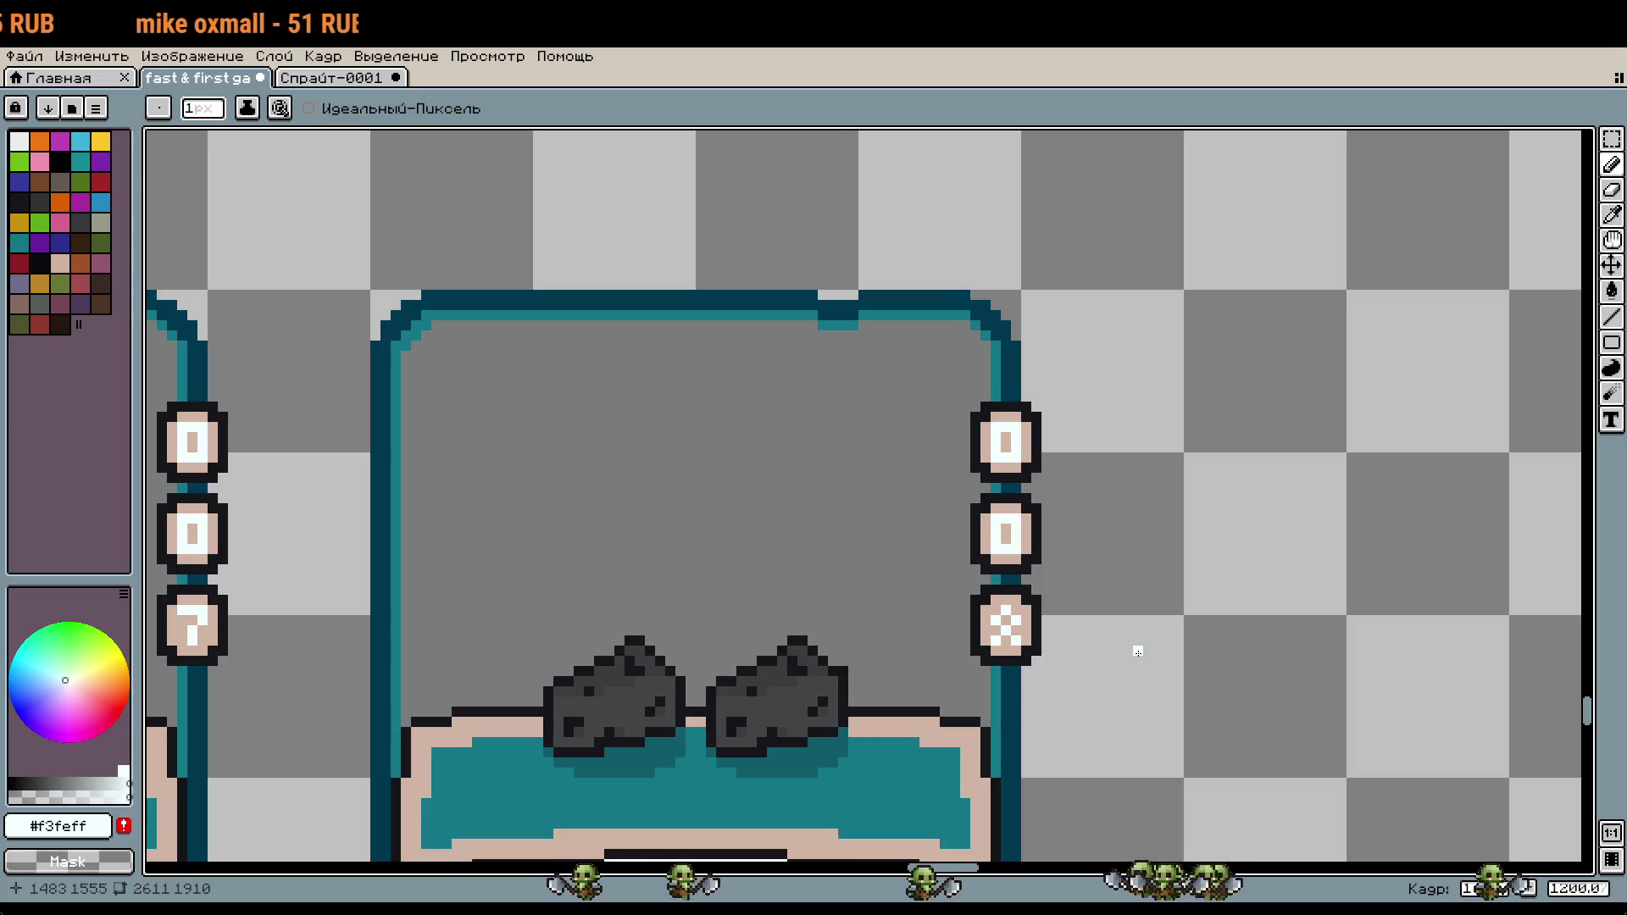
key("ctrl+z")
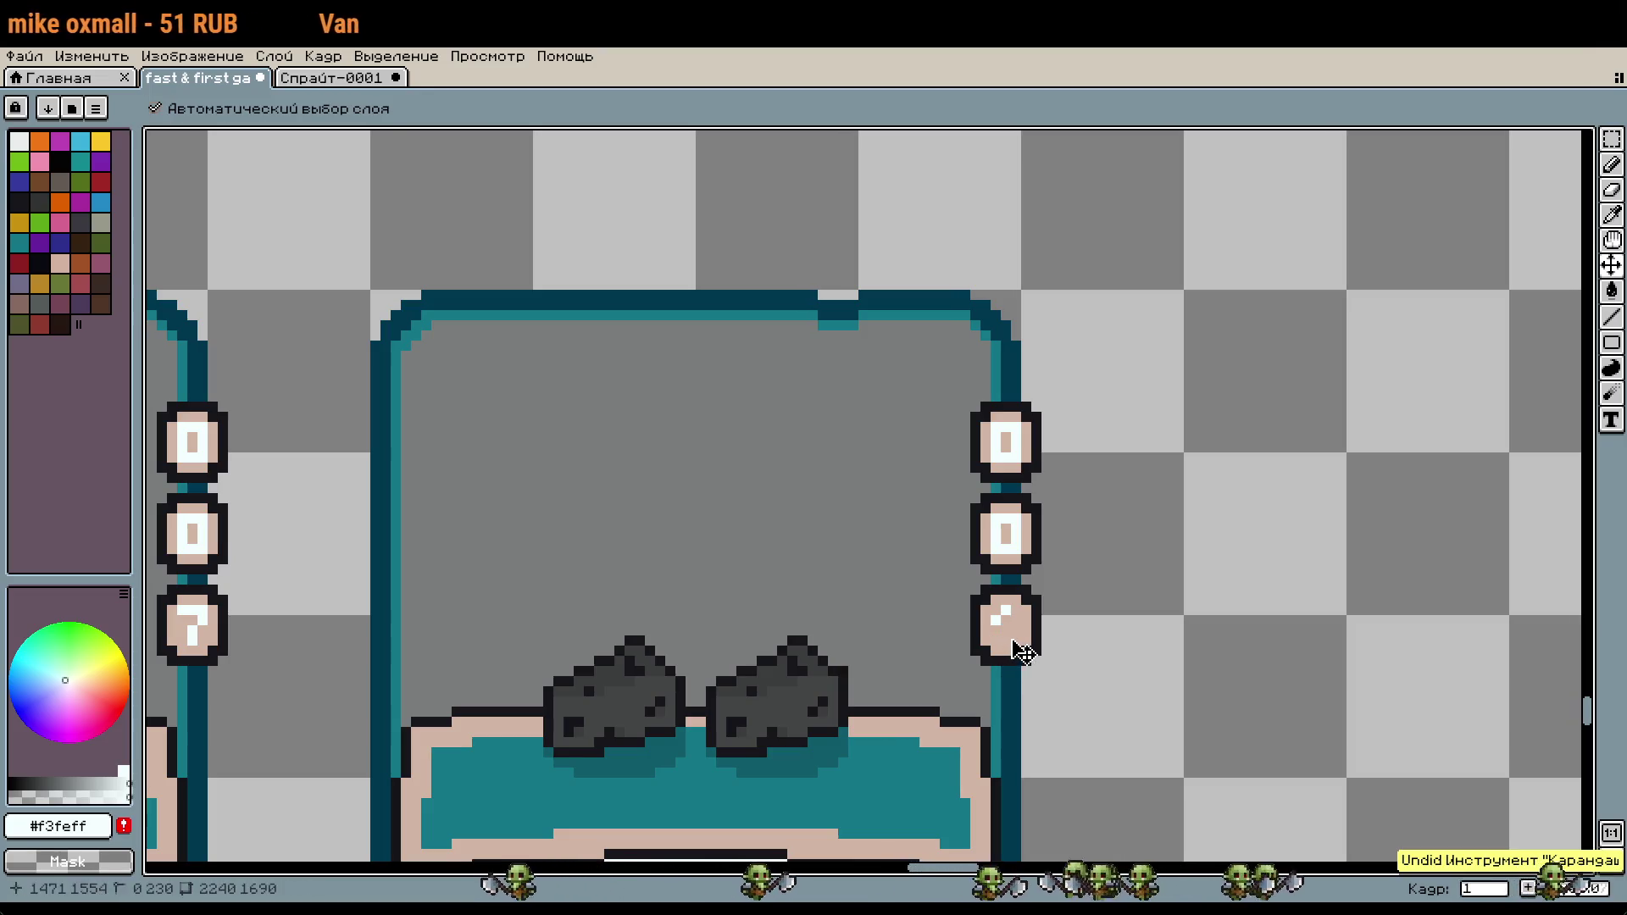
scroll(1022, 652, "up", 1)
scroll(1022, 652, "up", 1)
left_click_drag(1024, 642, 973, 639)
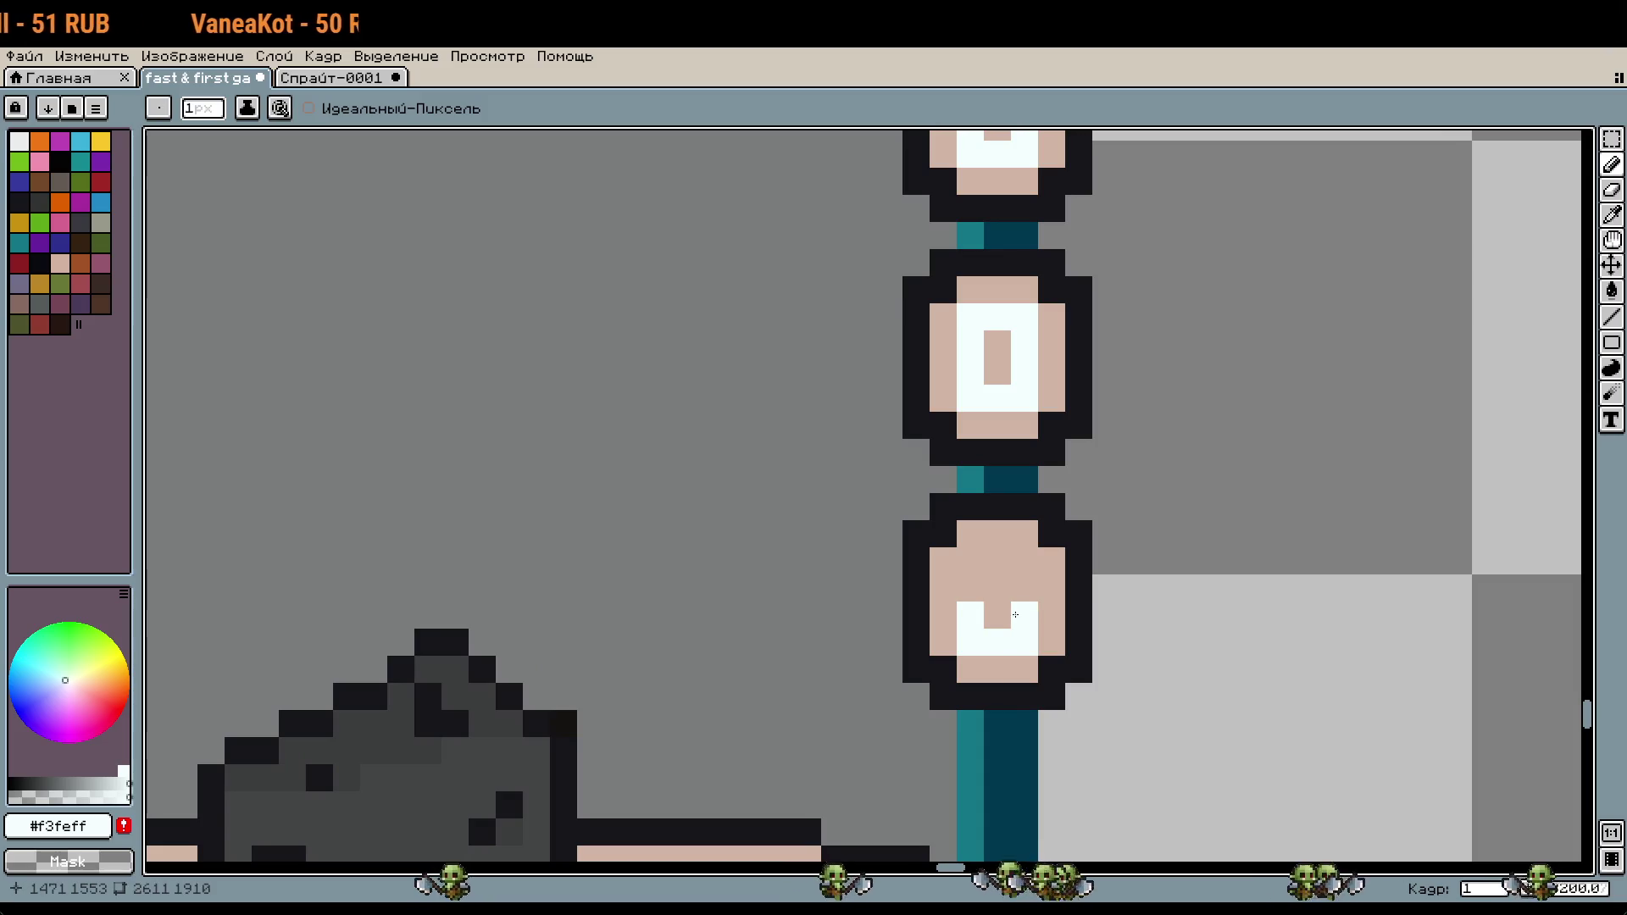
left_click(974, 560)
Step: Undo those white strokes back to an earlier badge pattern and return to the pencil
scroll(1118, 595, "down", 4)
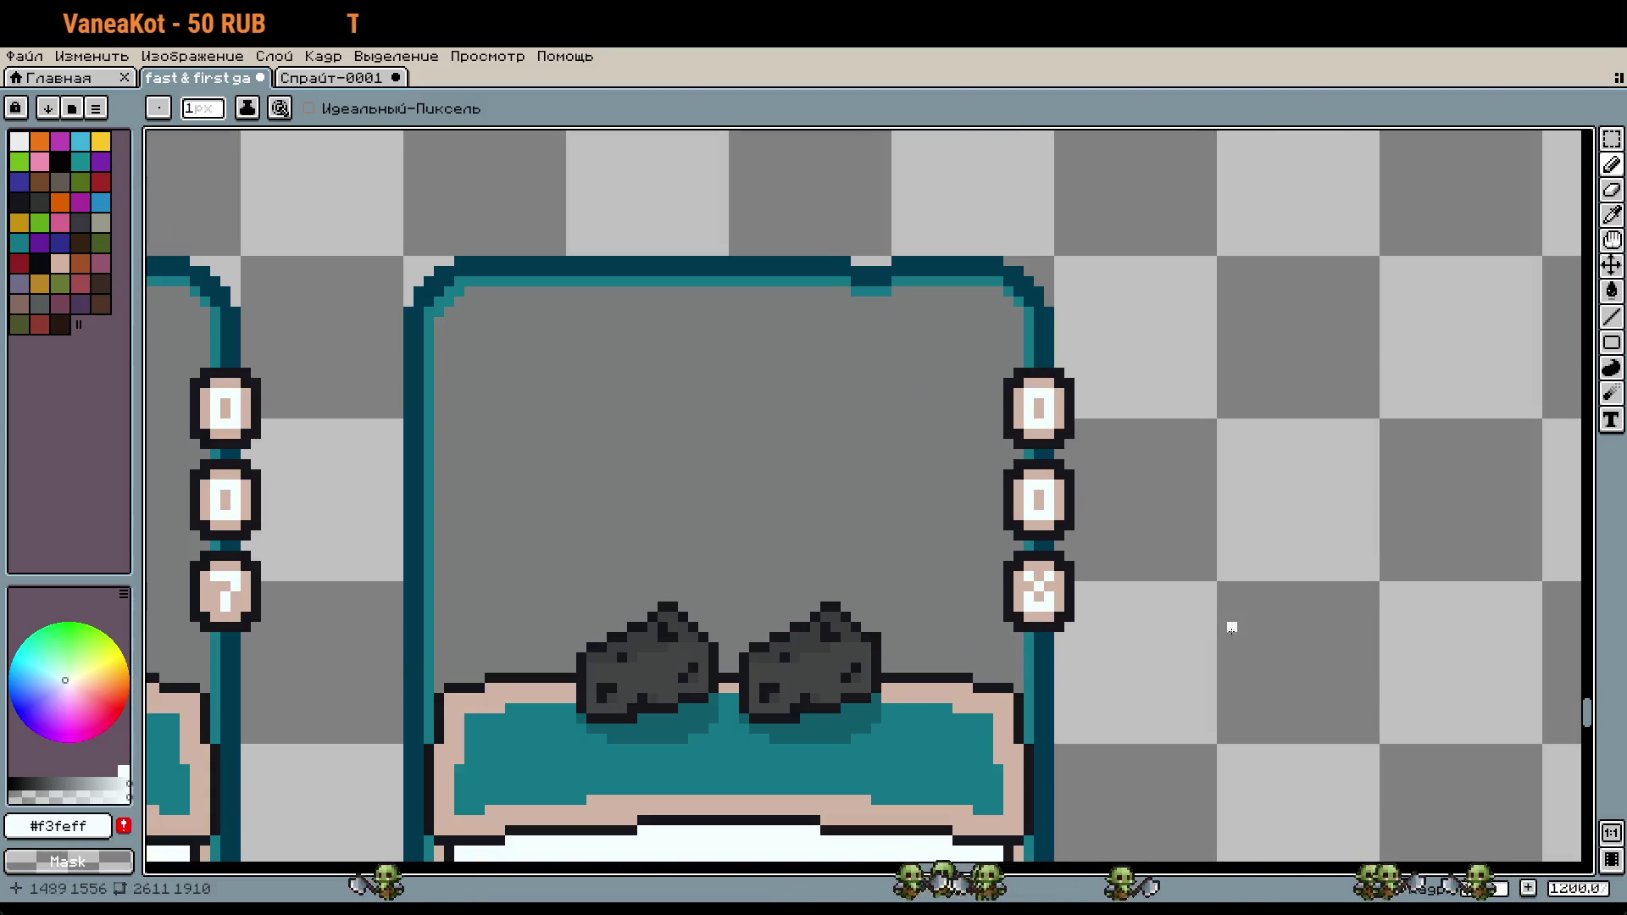
scroll(1034, 614, "up", 4)
key("ctrl+z")
key("ctrl+z")
key("ctrl+z")
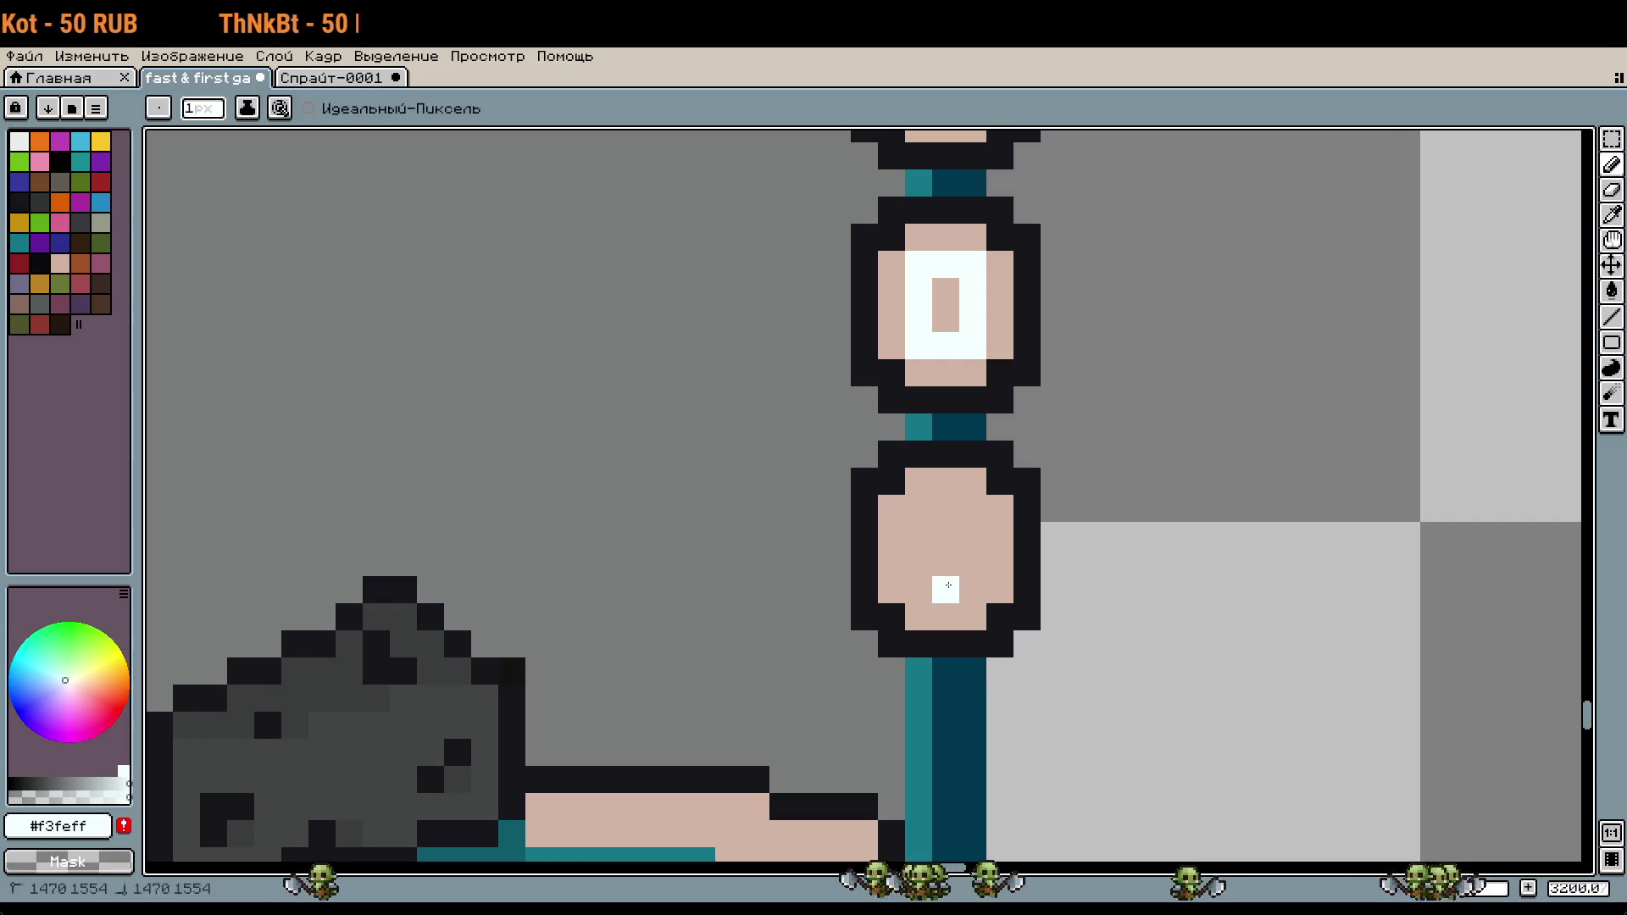
key("ctrl+z")
key("ctrl+z")
key("ctrl+z")
scroll(1027, 548, "down", 1)
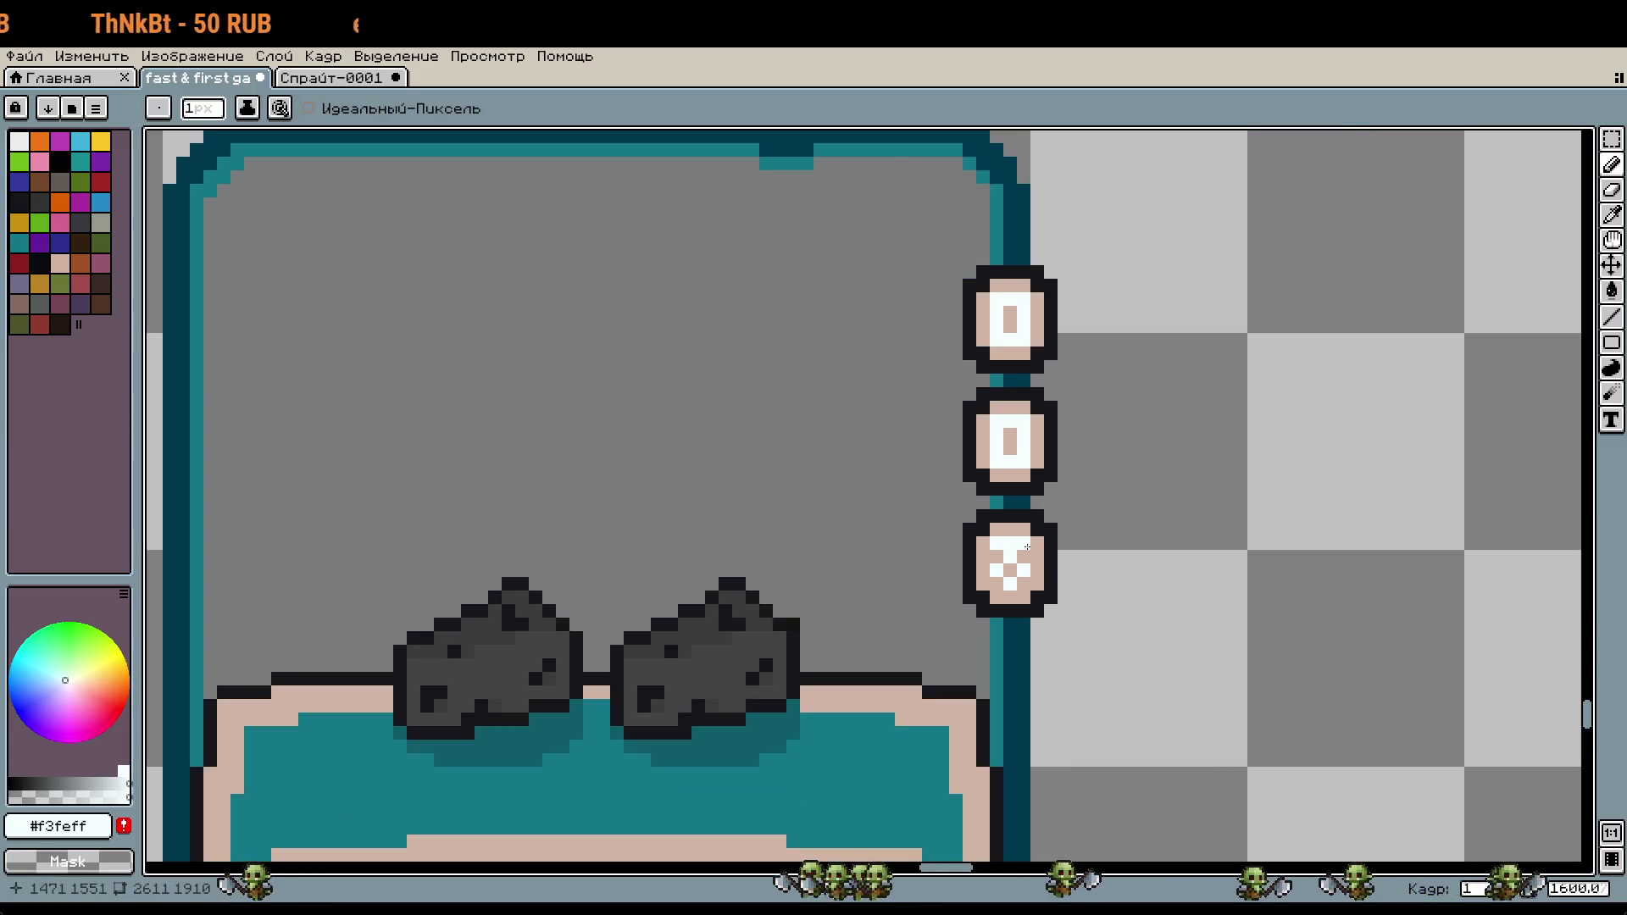
scroll(1028, 549, "up", 5)
scroll(1282, 588, "down", 5)
key("ctrl+z")
key("b")
Step: Try a 2-pixel brush and a white T shape, then undo back to a 1-pixel pencil
scroll(1220, 597, "down", 2)
scroll(1203, 610, "up", 2)
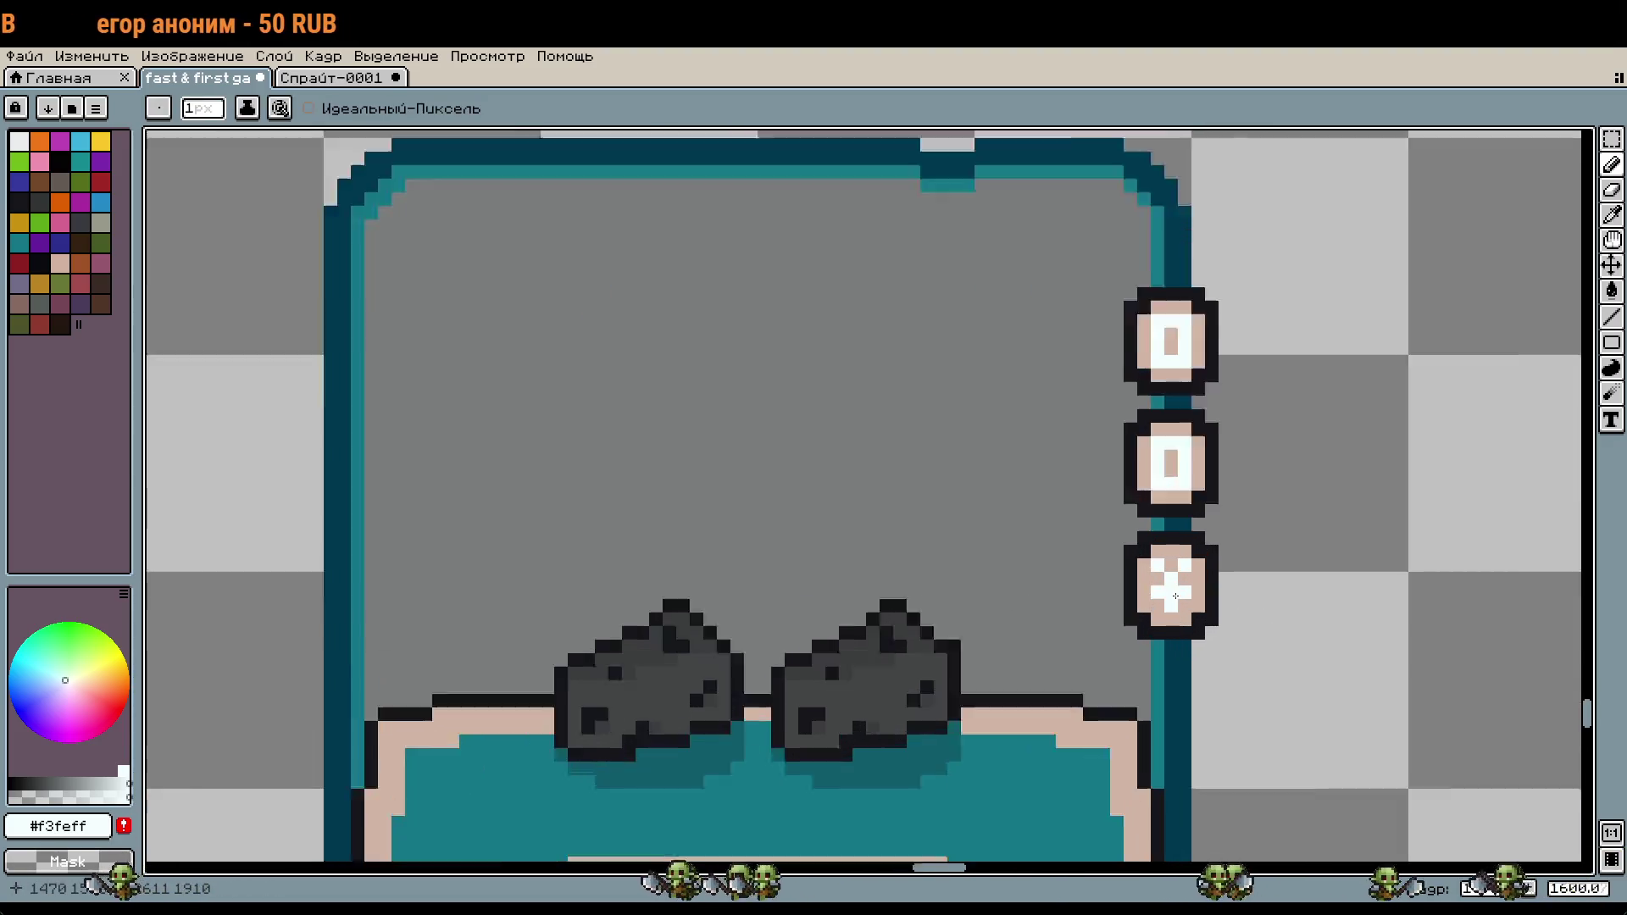
scroll(1177, 599, "up", 1)
scroll(1369, 647, "down", 2)
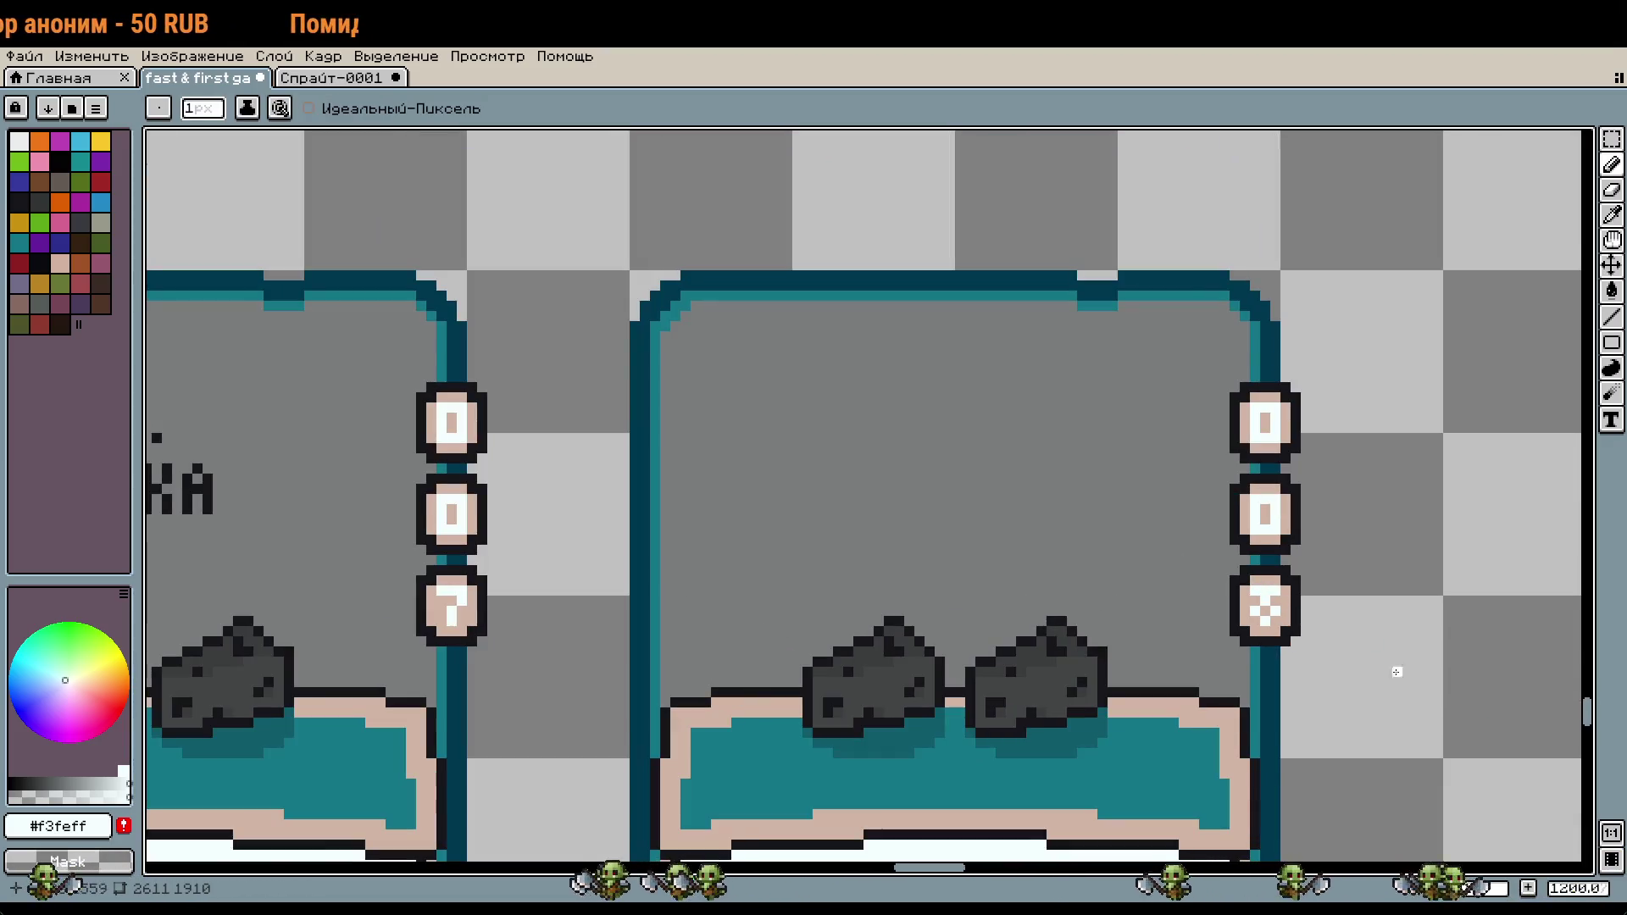
key("plus")
scroll(1310, 657, "up", 5)
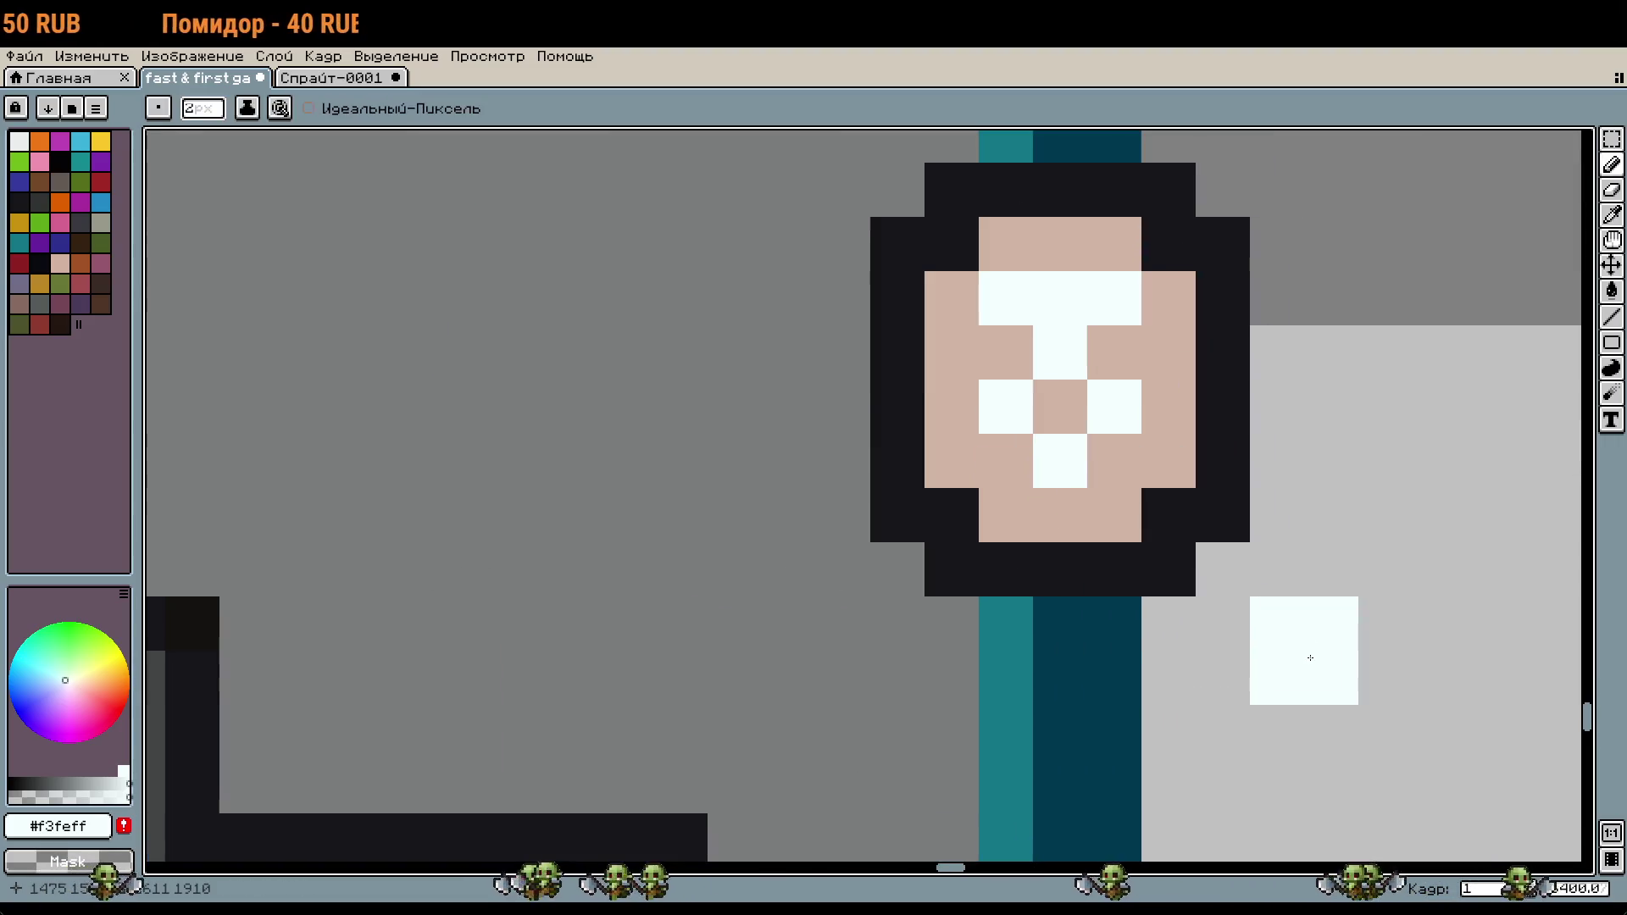
key("ctrl+z")
key("minus")
key("ctrl+z")
key("ctrl+z")
key("ctrl+z")
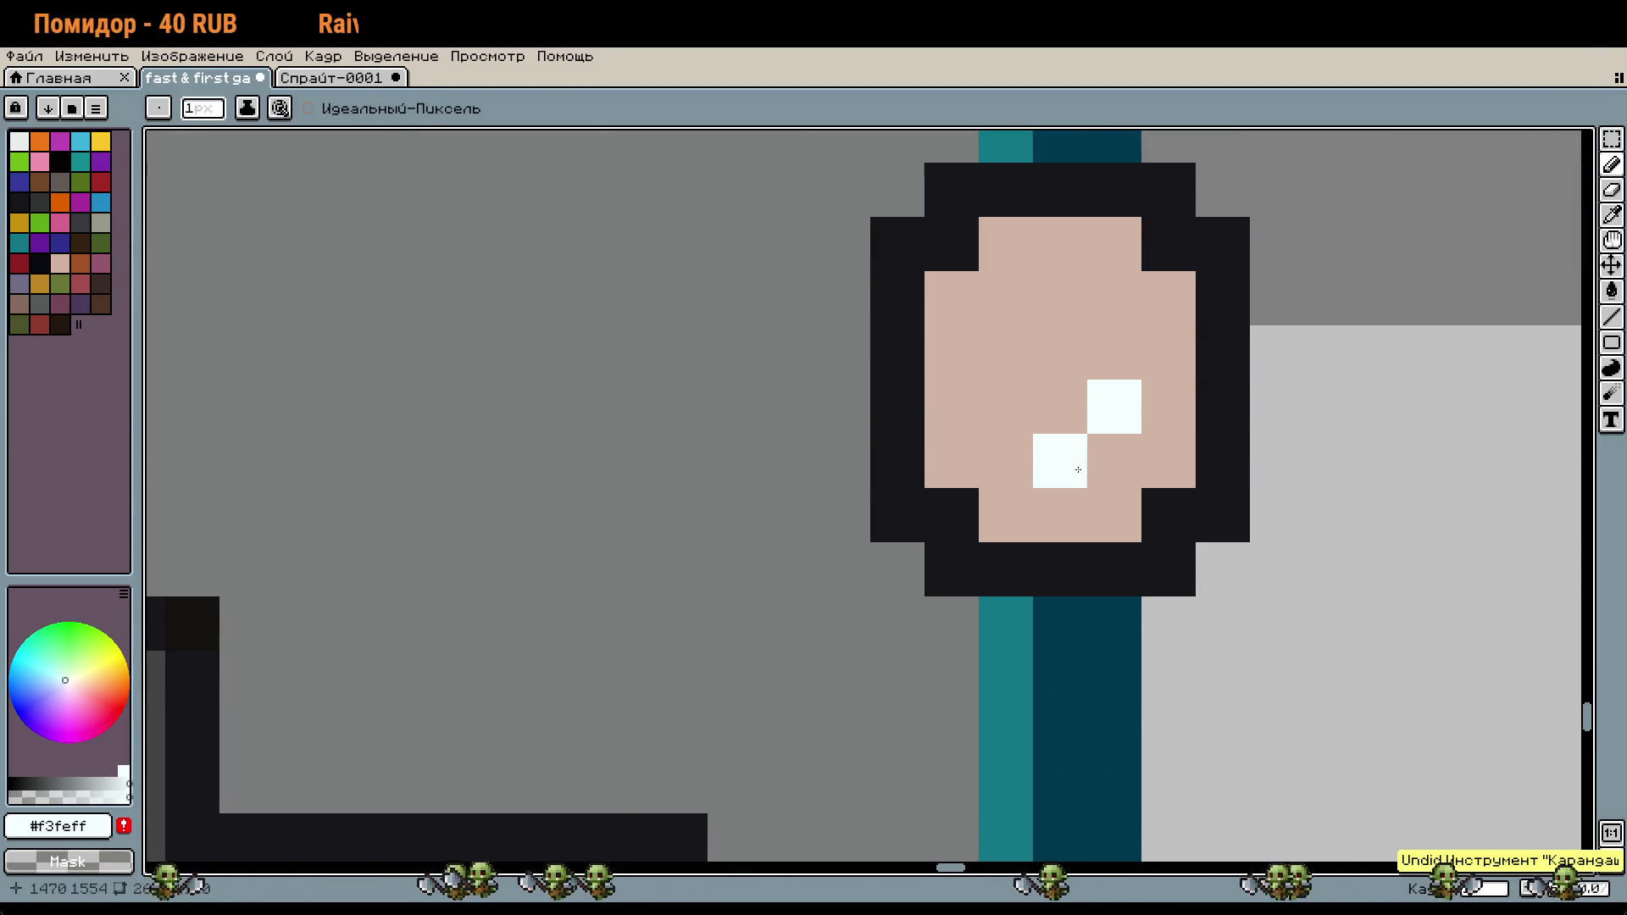
key("ctrl+z")
left_click(1059, 407)
left_click(1024, 447)
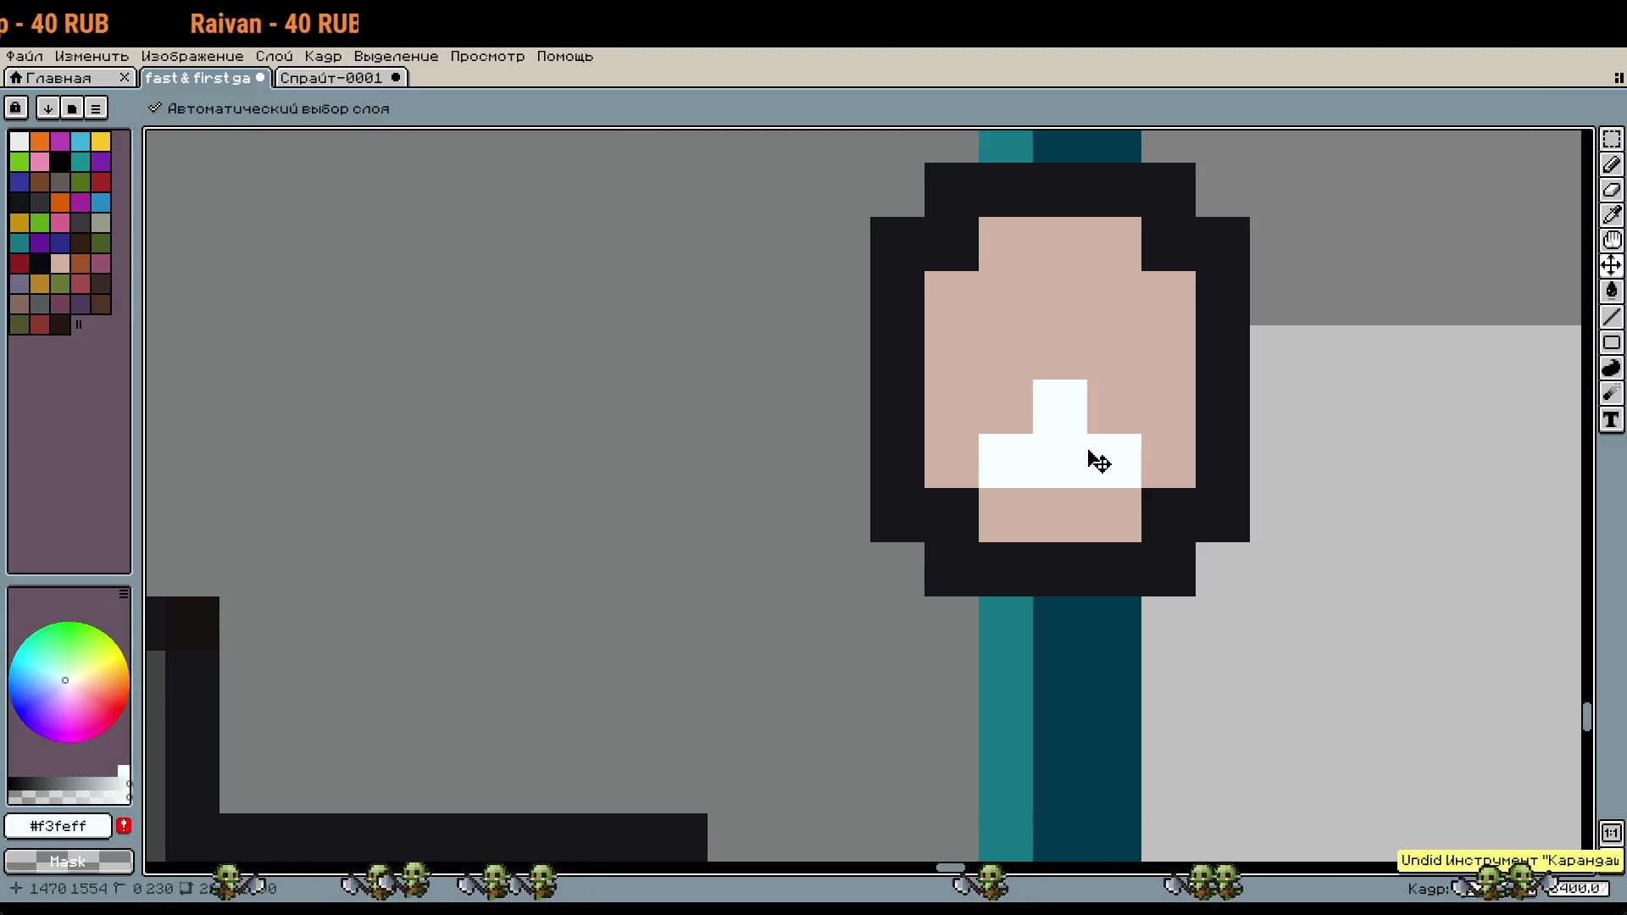
key("ctrl+z")
key("b")
key("ctrl+z")
Step: Draw the white digit 8 pixel by pixel inside the third badge
left_click(1059, 299)
left_click(1010, 335)
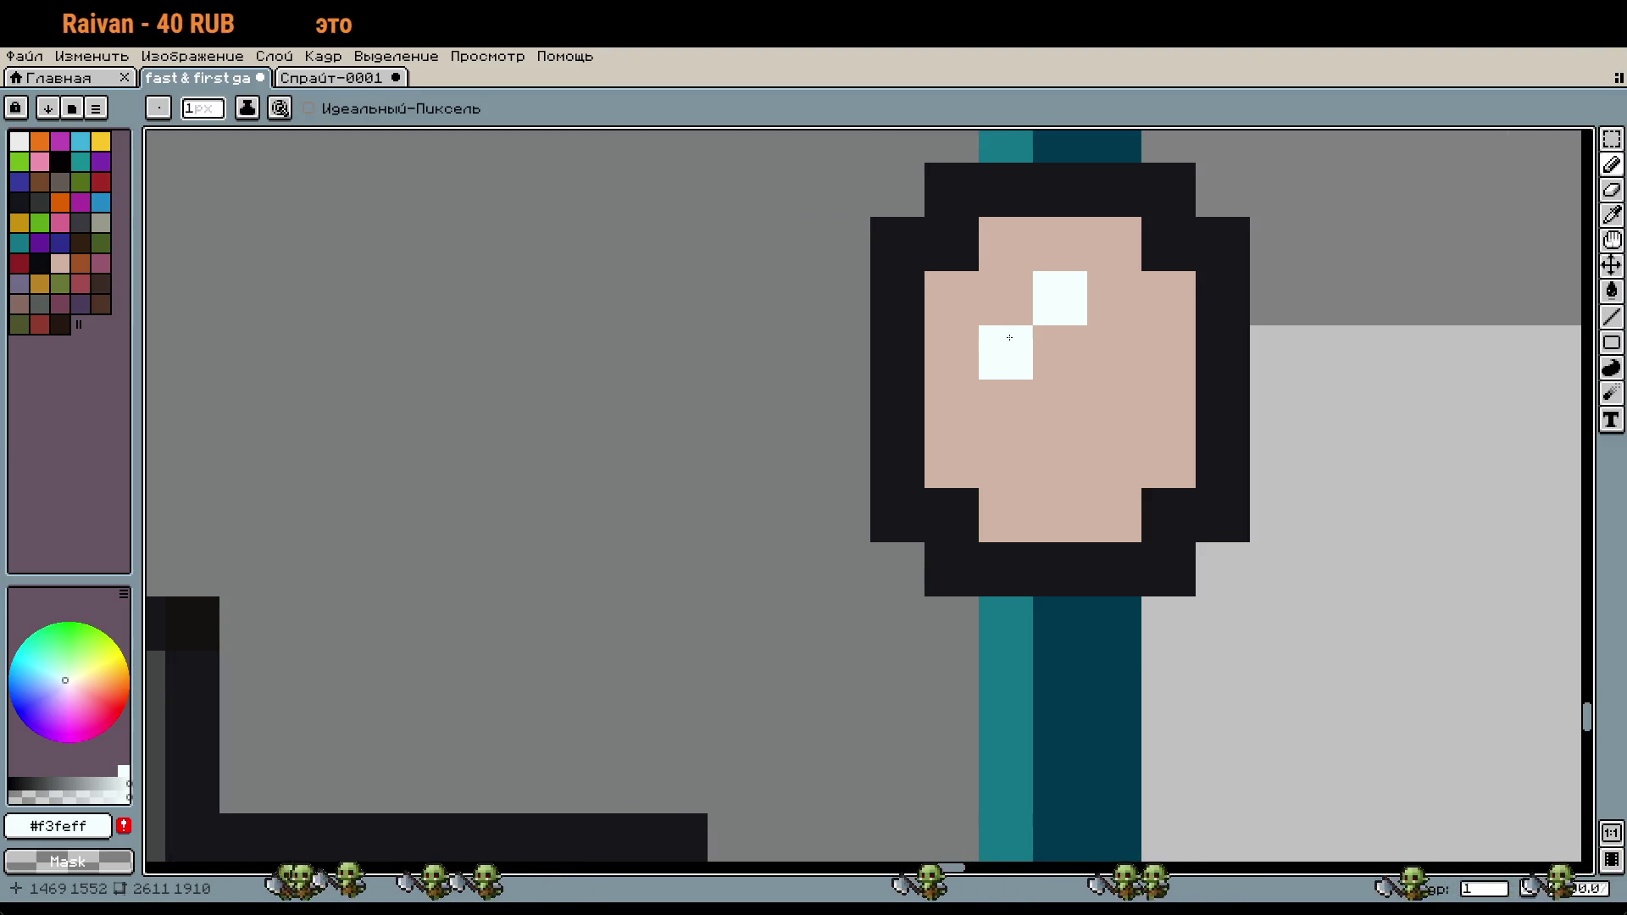
left_click(1111, 354)
left_click(1059, 406)
left_click(1008, 459)
left_click(1101, 458)
scroll(1123, 518, "down", 6)
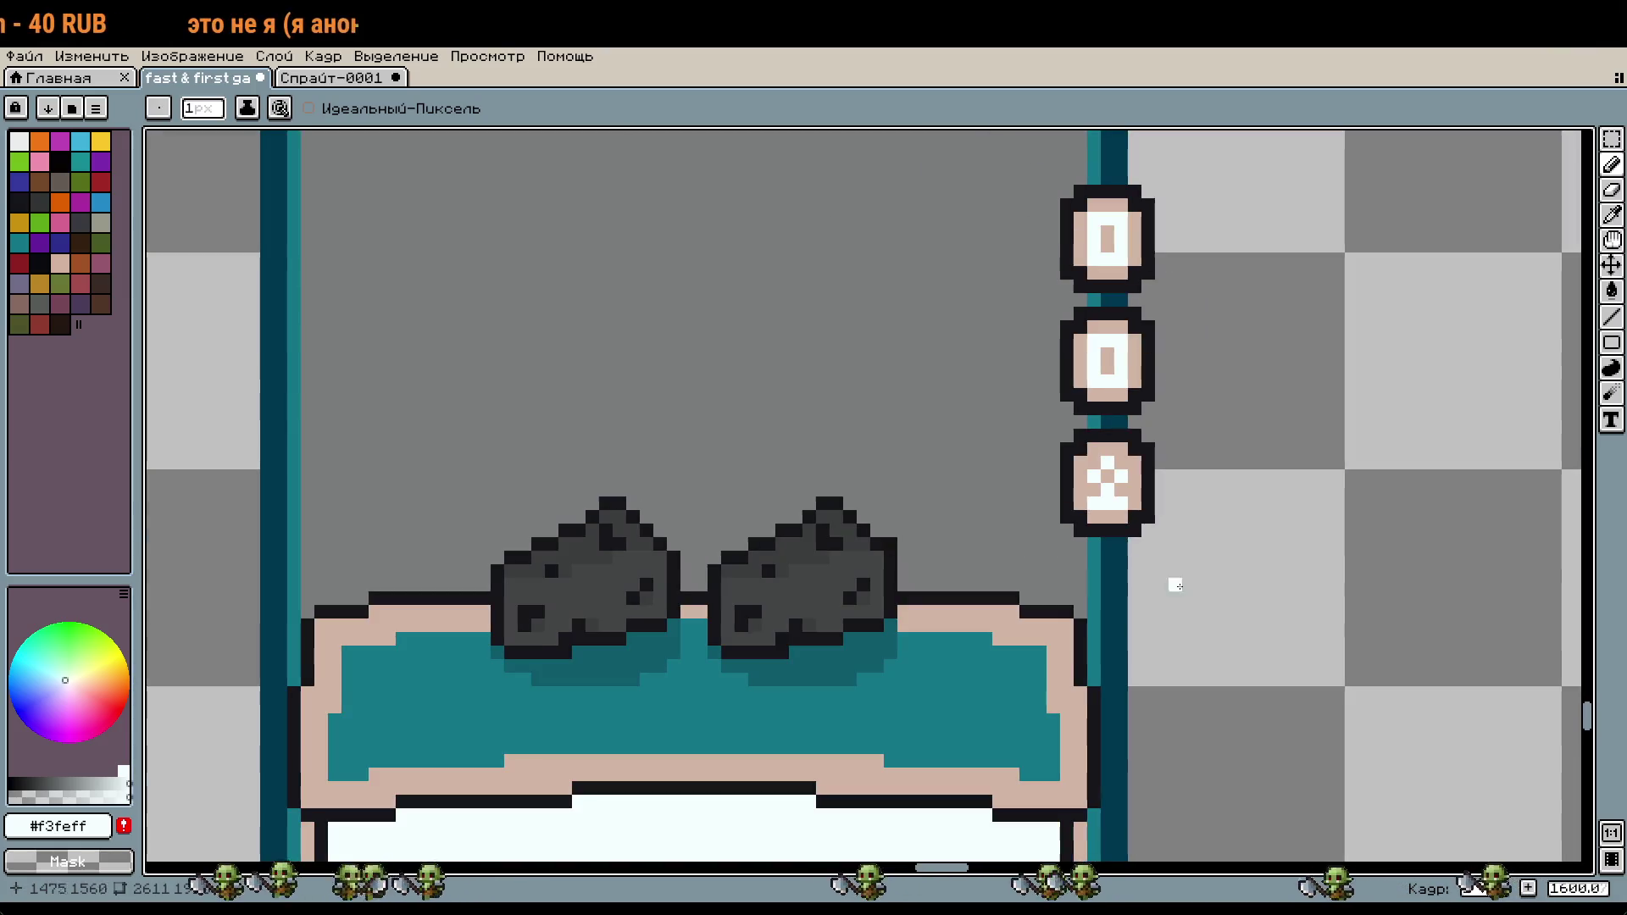
scroll(1369, 766, "down", 1)
scroll(1171, 608, "up", 3)
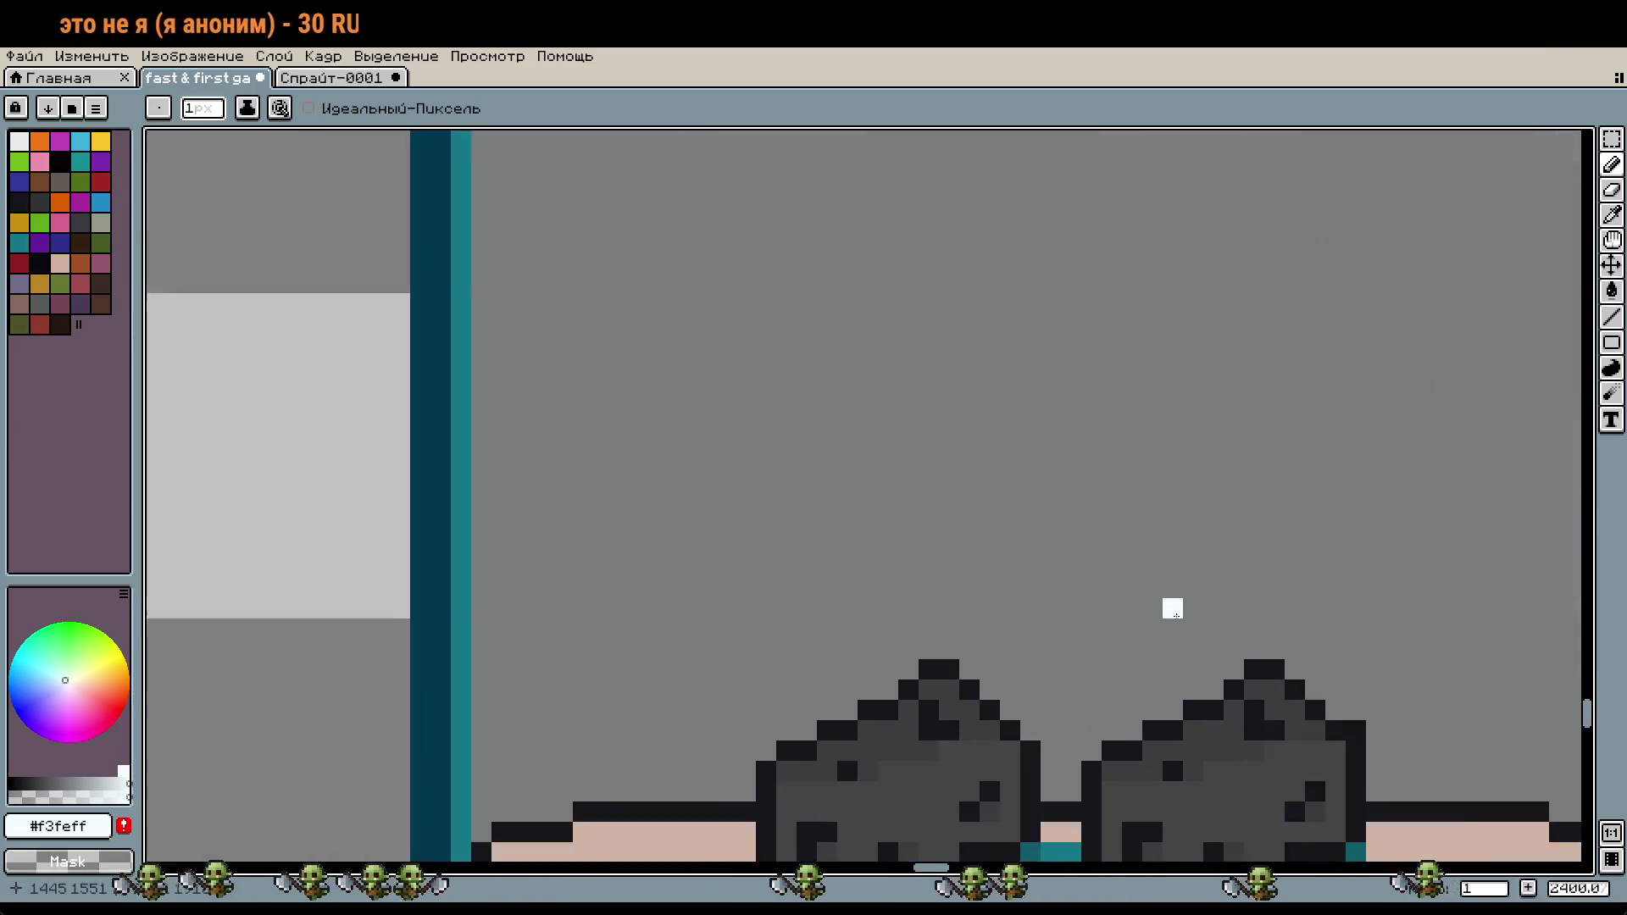
Step: Pick the dark outline colour and draw the letter Р, erasing stray pixels
left_click(1296, 701, "alt")
left_click_drag(927, 329, 869, 504)
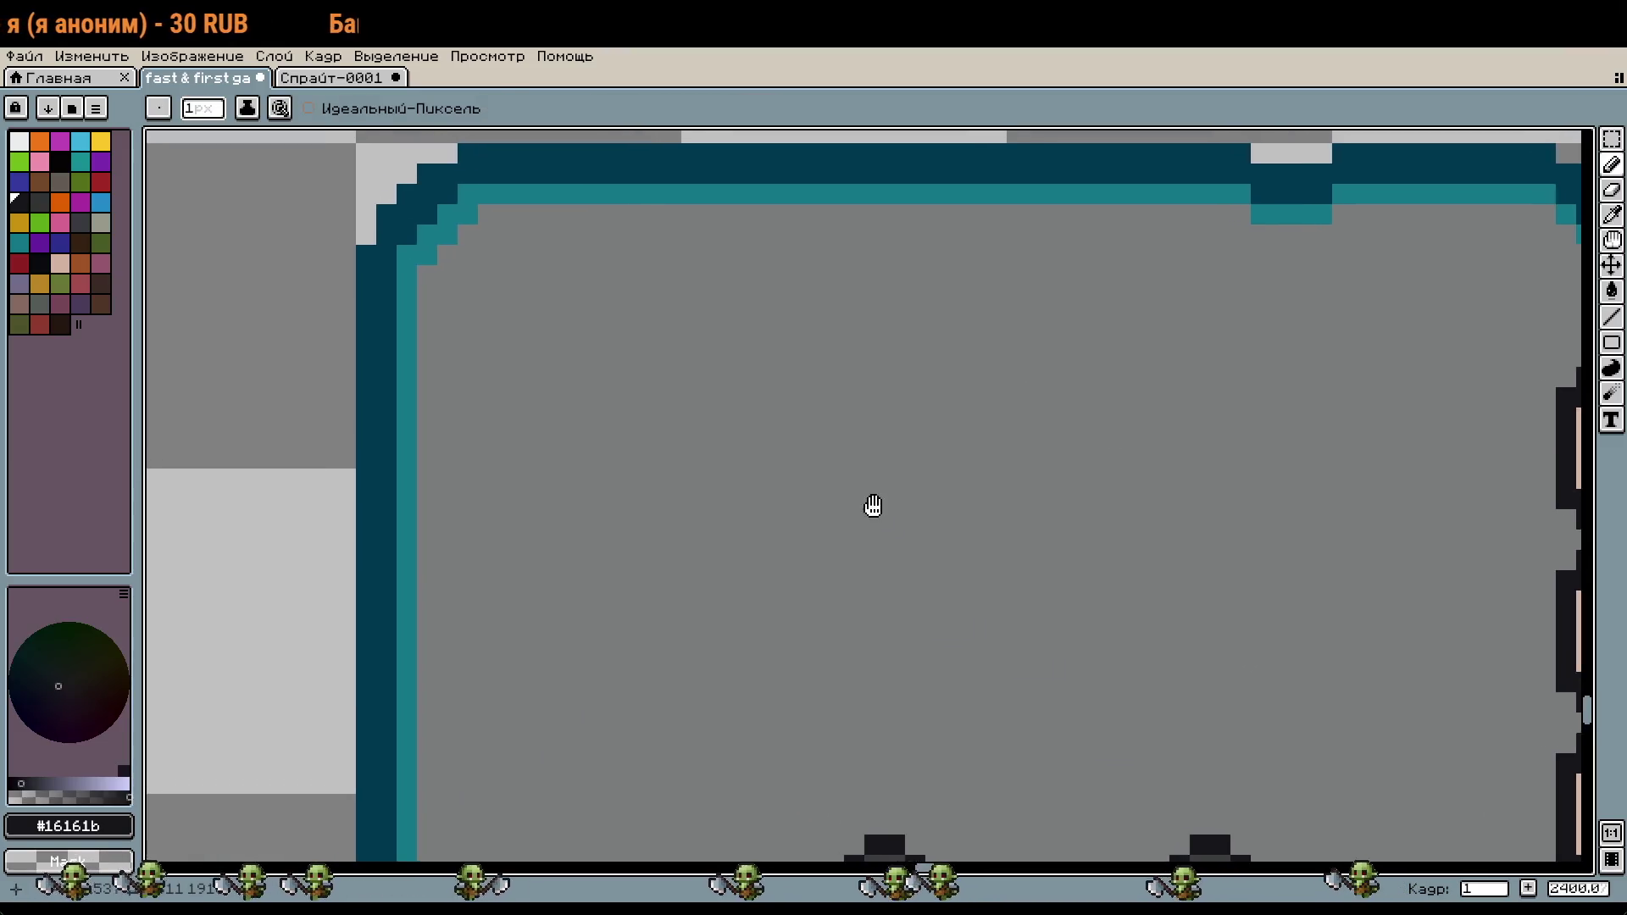
scroll(701, 326, "up", 3)
left_click_drag(661, 326, 579, 407)
left_click_drag(580, 280, 598, 351)
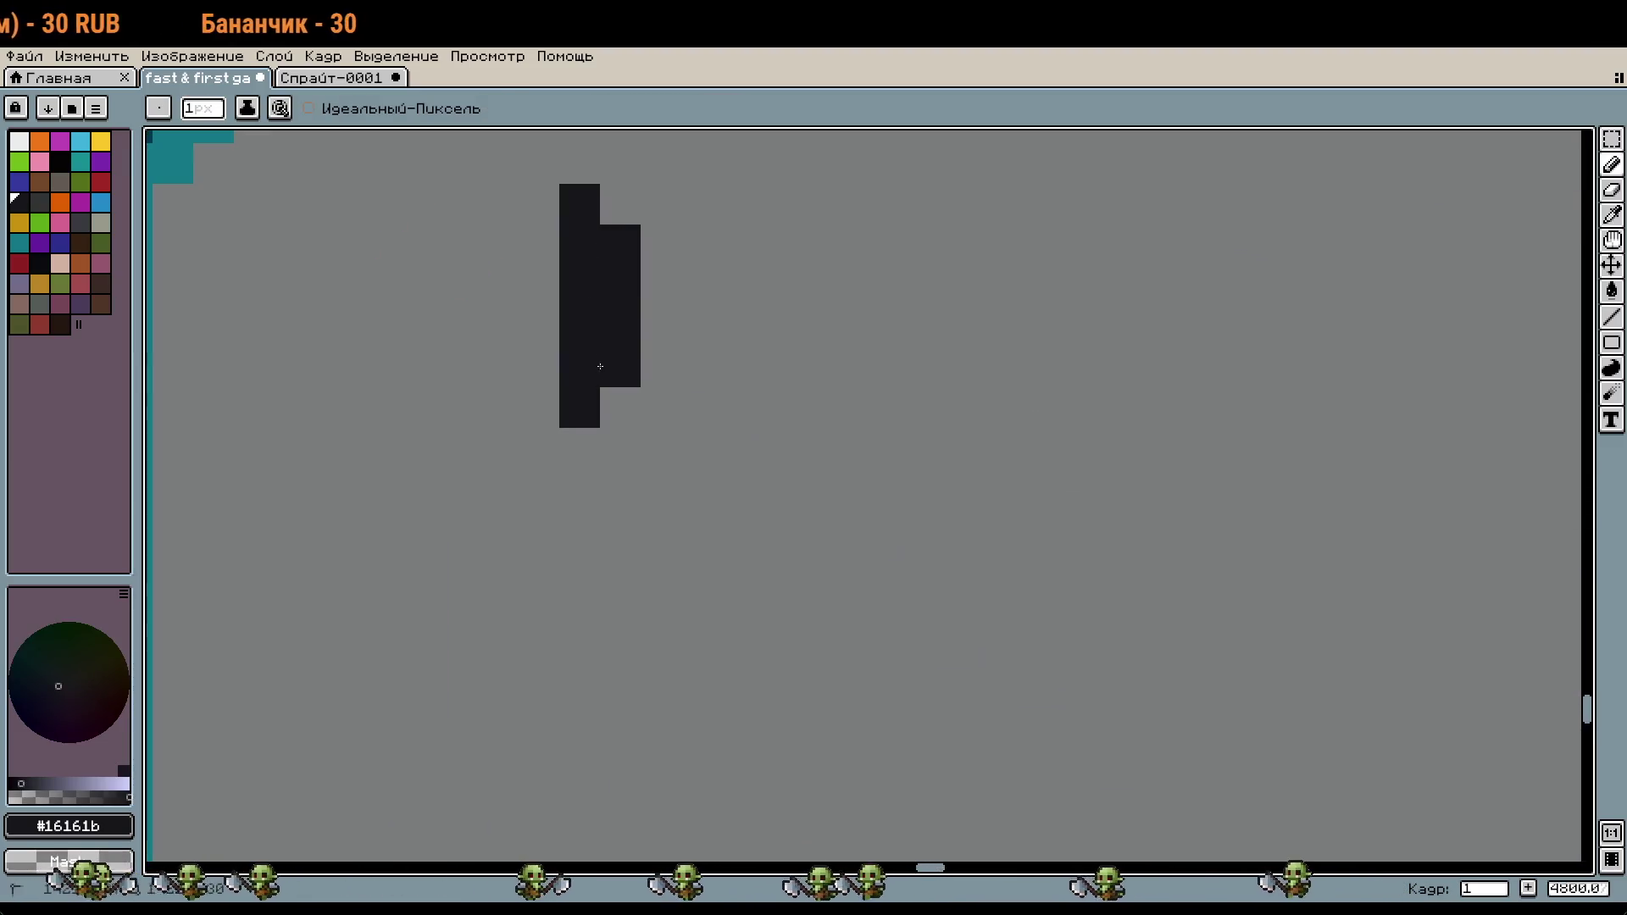
right_click(620, 305)
right_click(689, 291, "alt")
right_click(620, 322)
left_click(620, 285)
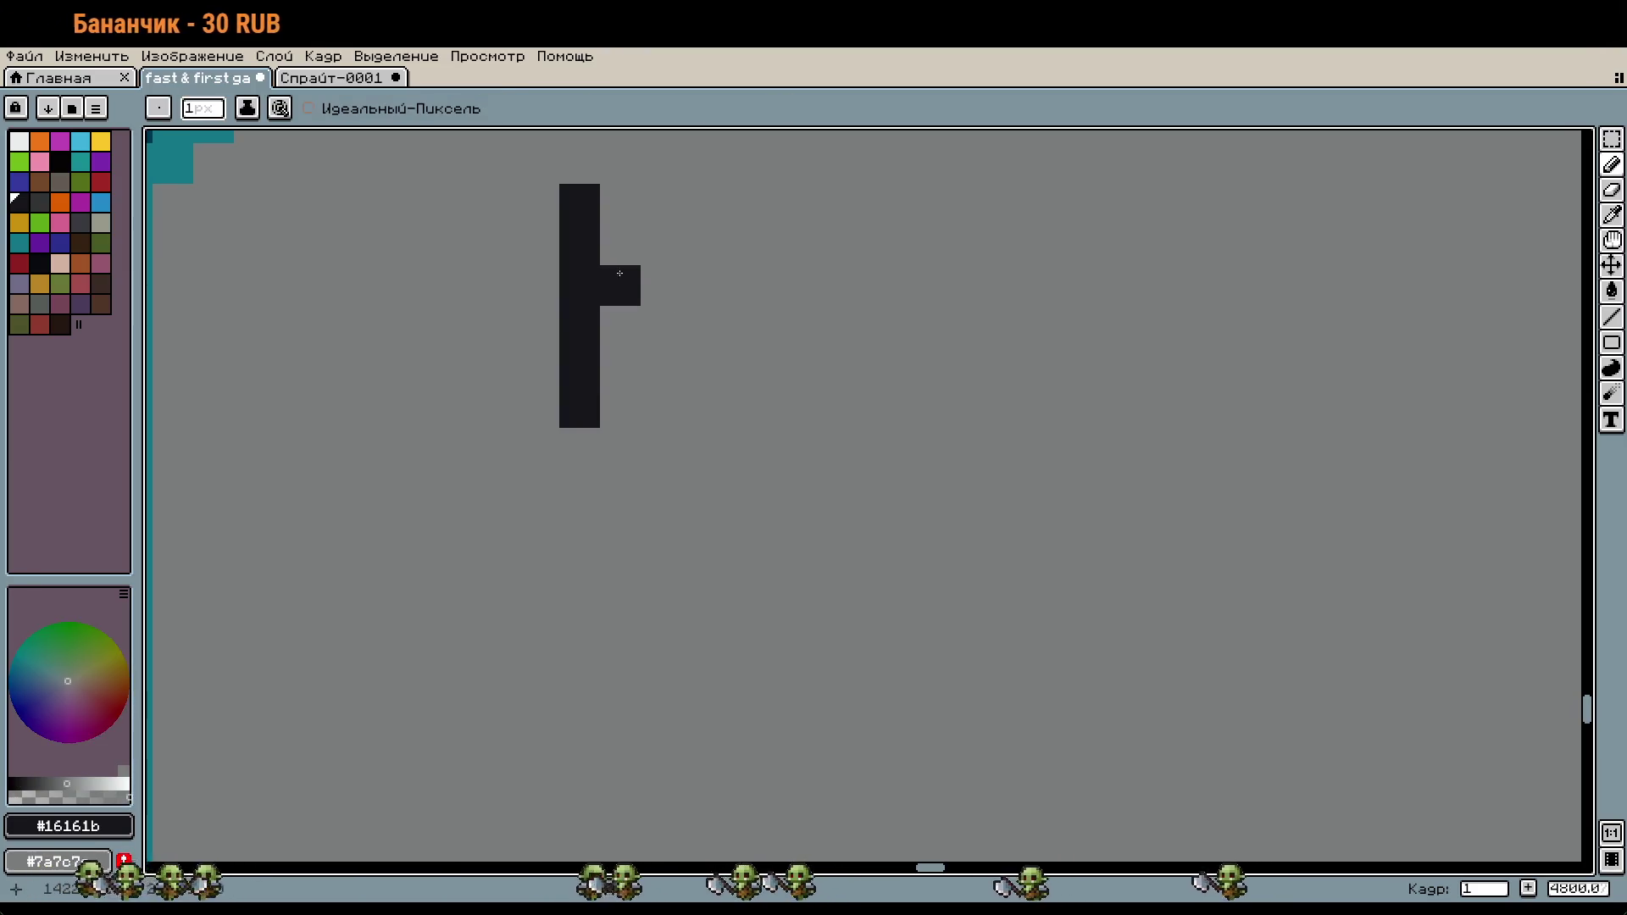
left_click_drag(620, 203, 622, 290)
right_click(579, 409)
left_click(620, 366)
right_click(616, 362)
Step: Draw the letter Ы with its tall bar, add a dot, and erase stray pixels
mouse_move(743, 210)
left_mouse_down()
mouse_move(783, 285)
mouse_move(787, 360)
left_mouse_up()
left_click_drag(905, 203, 864, 366)
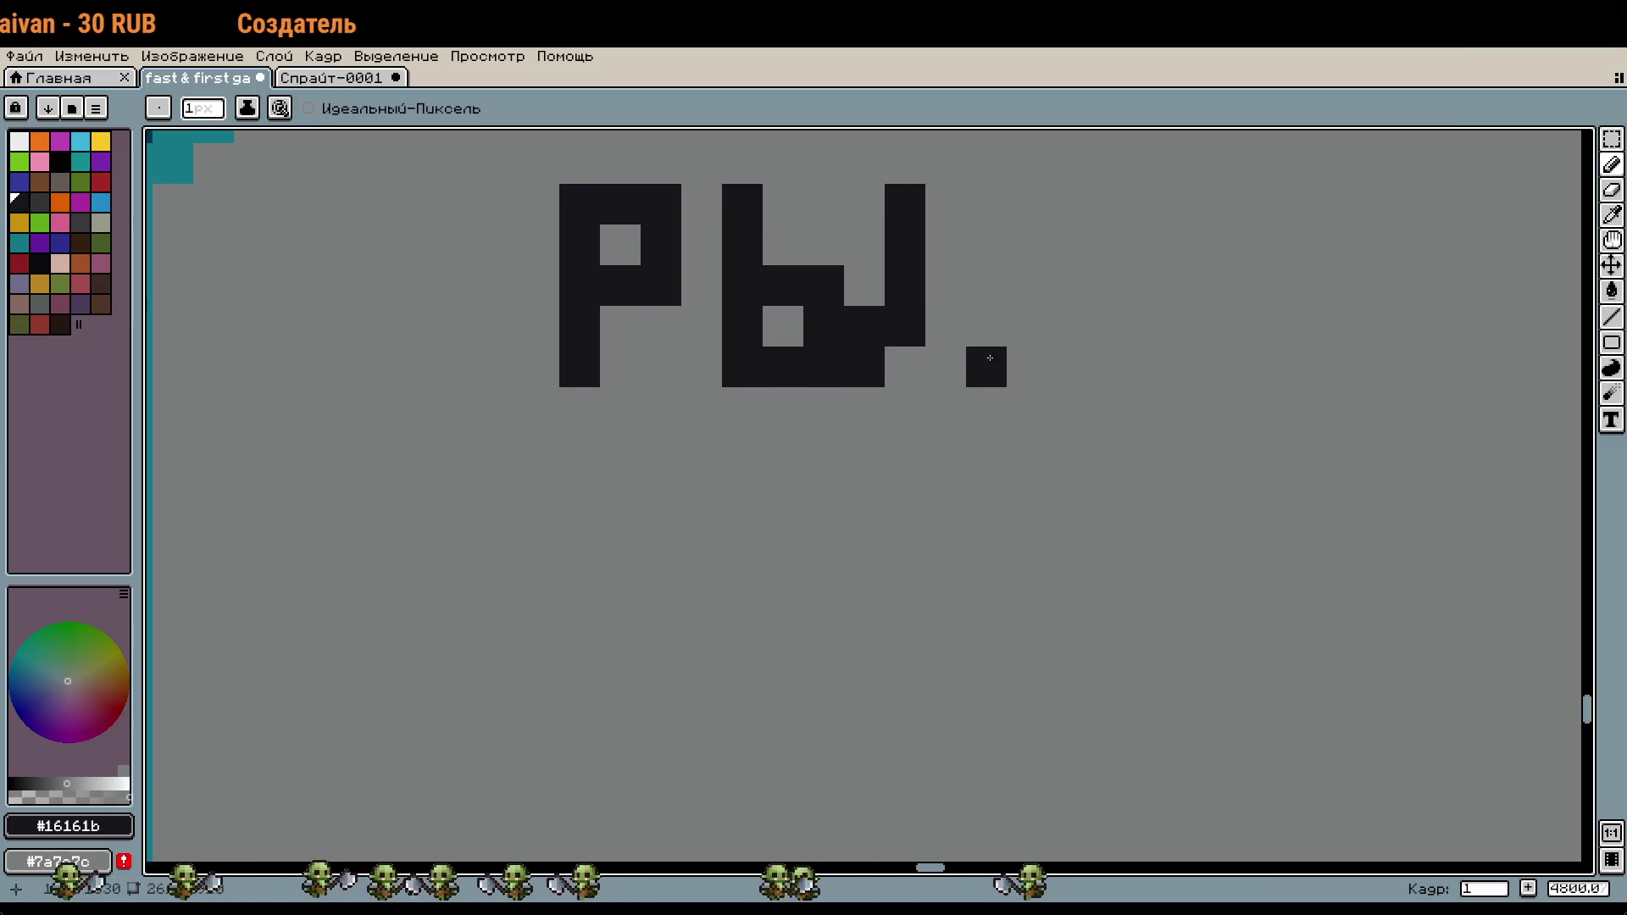
left_click(905, 366)
right_click(905, 325)
right_click(865, 366)
Step: Draw the letter Б with its stem, top arm and bowl
scroll(897, 382, "right", 3)
scroll(898, 382, "up", 1)
left_click(809, 371)
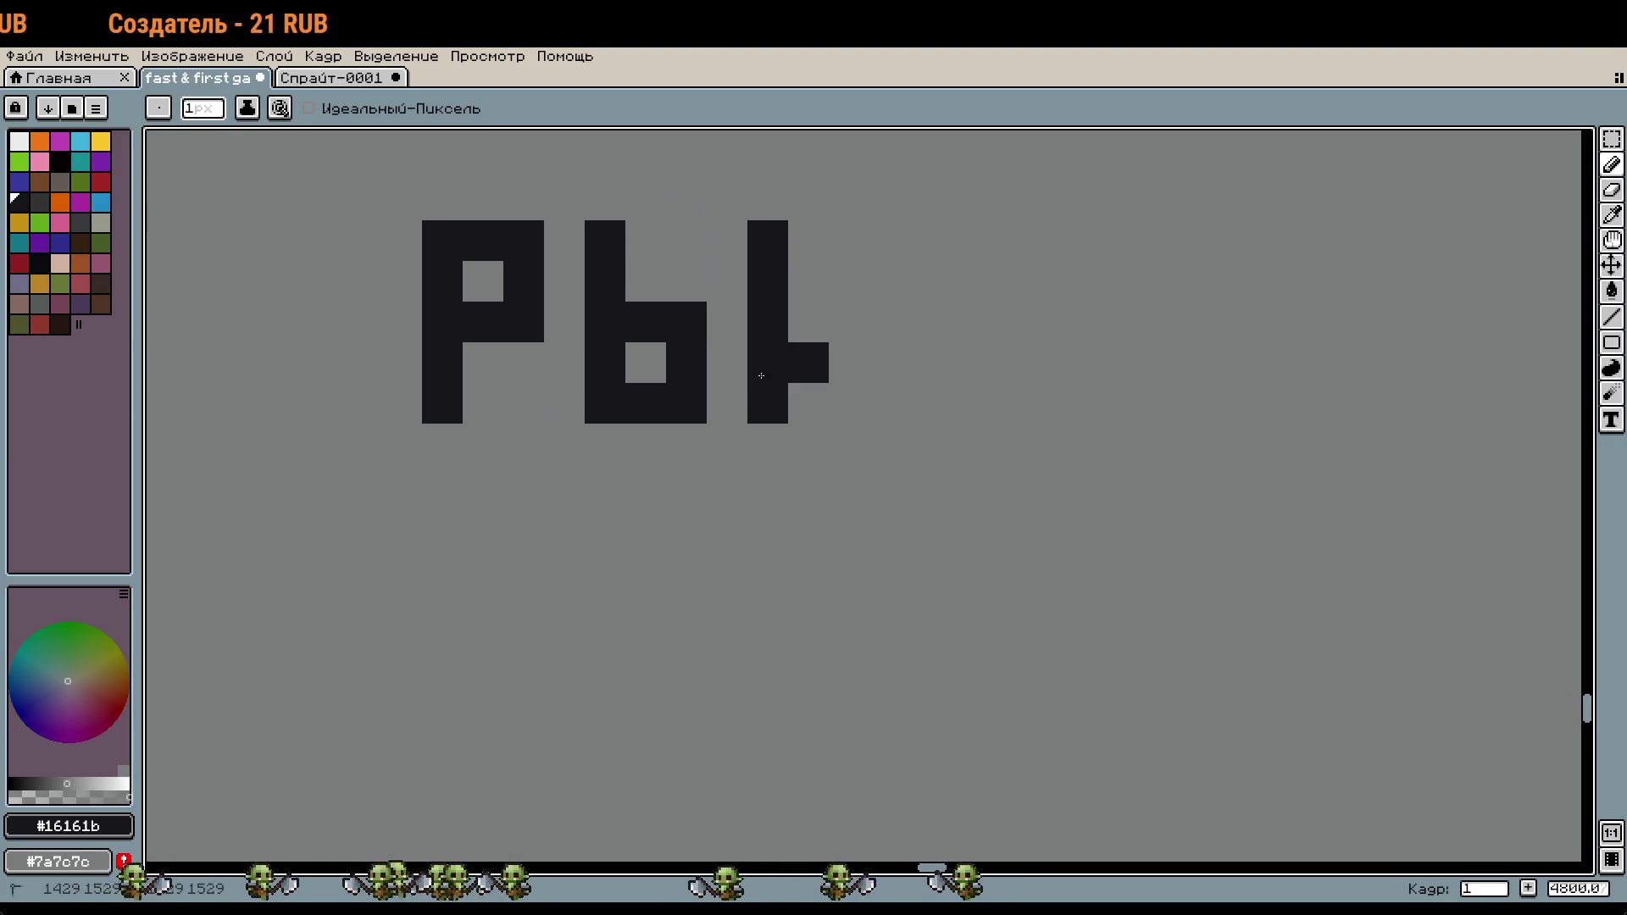
right_click(887, 268)
left_click_drag(849, 239, 856, 374)
left_click_drag(889, 322, 930, 403)
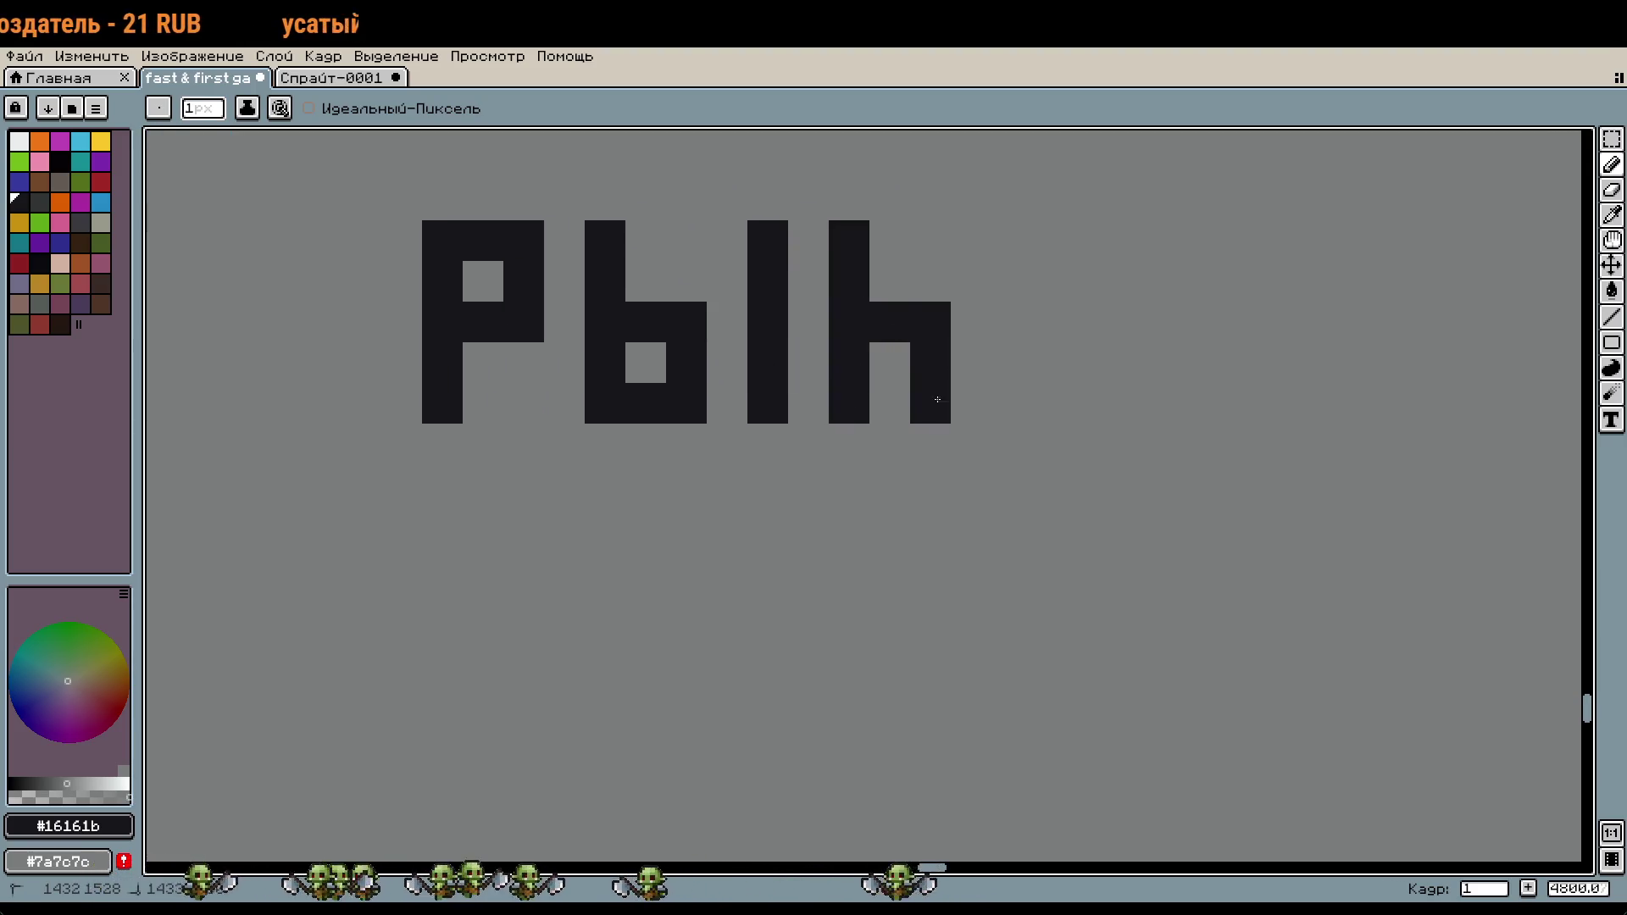
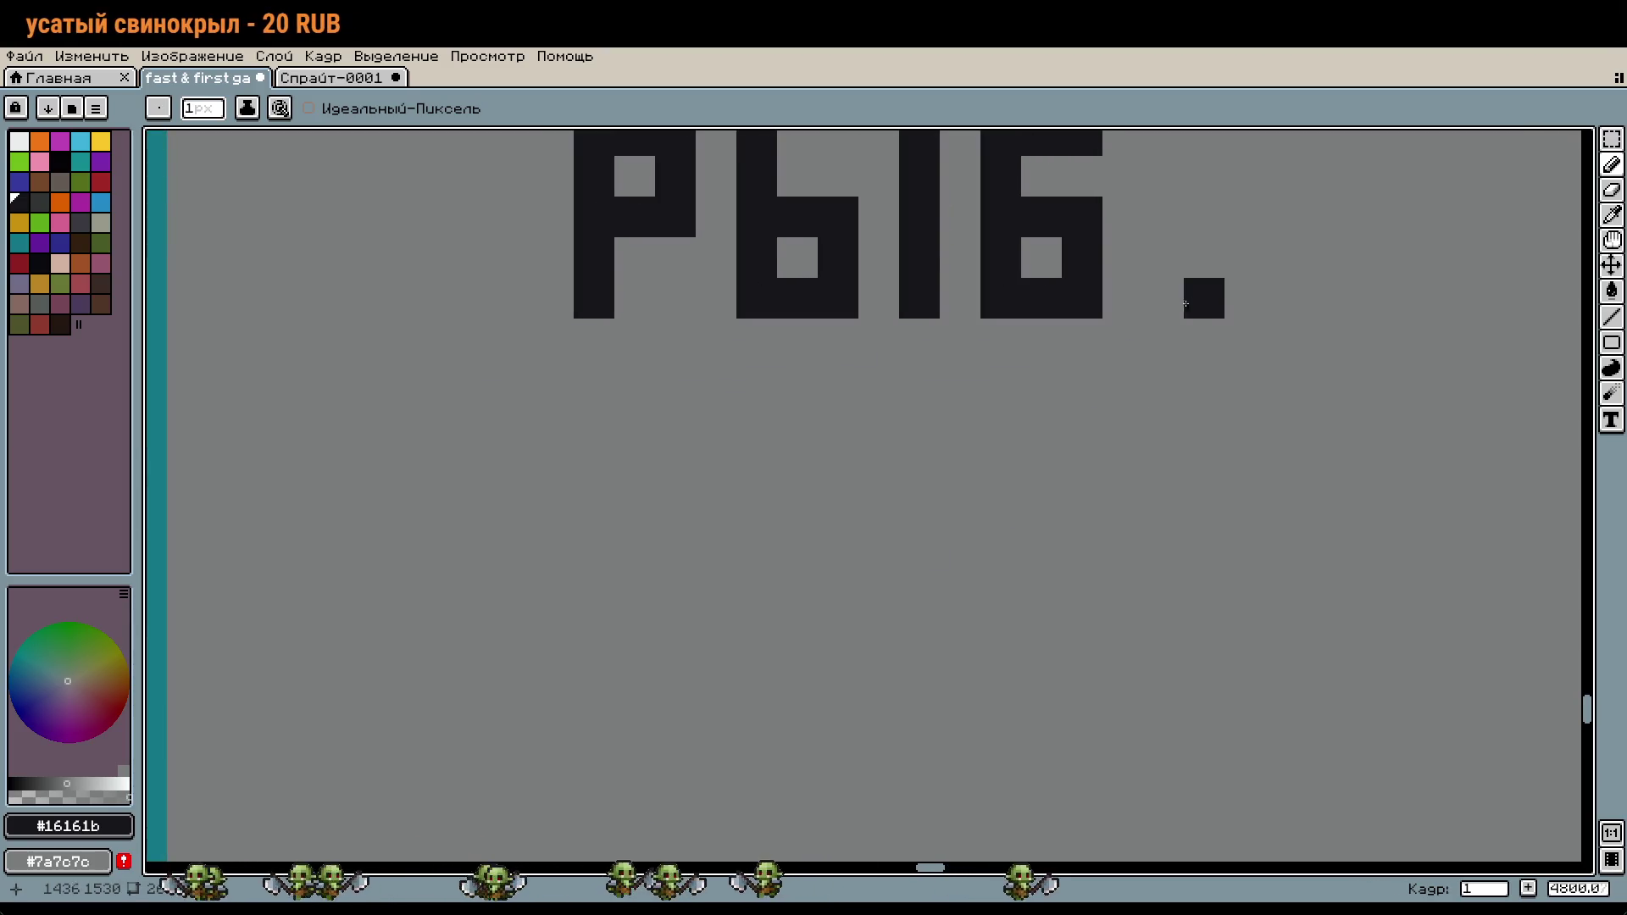
Step: Place the period after РЫБ and erase the stray pixel below the label
left_click(1163, 298)
scroll(1203, 339, "down", 3)
scroll(909, 373, "up", 3)
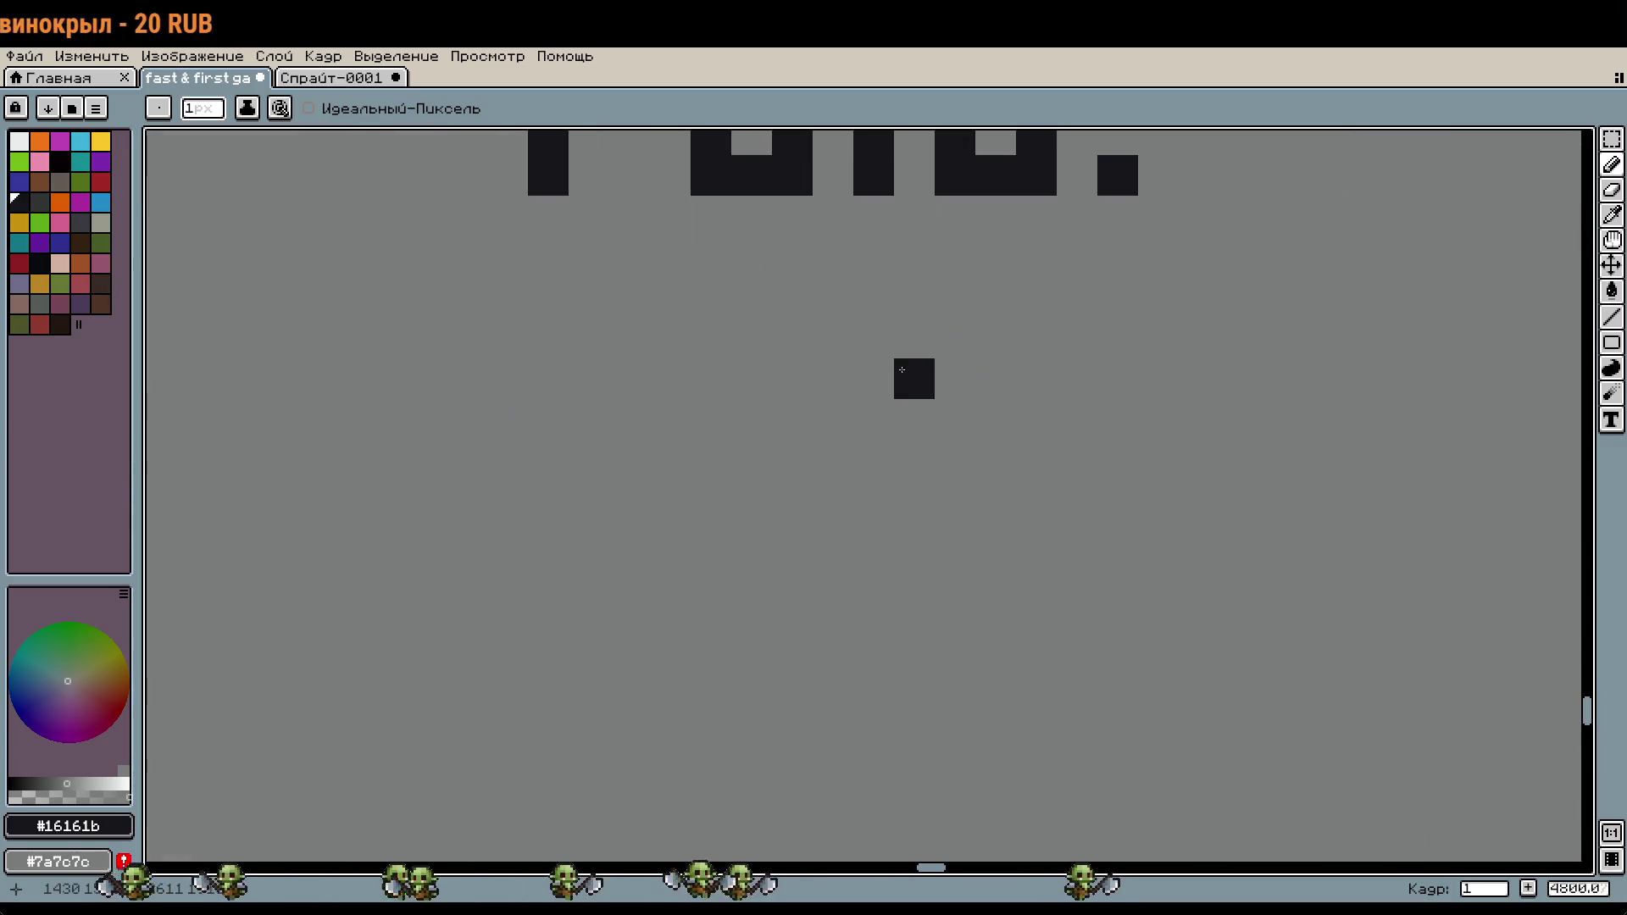
right_click(909, 372)
Step: Draw the letter К on the second line, erasing misplaced pixels around it
left_click_drag(711, 297, 711, 419)
left_click(761, 354)
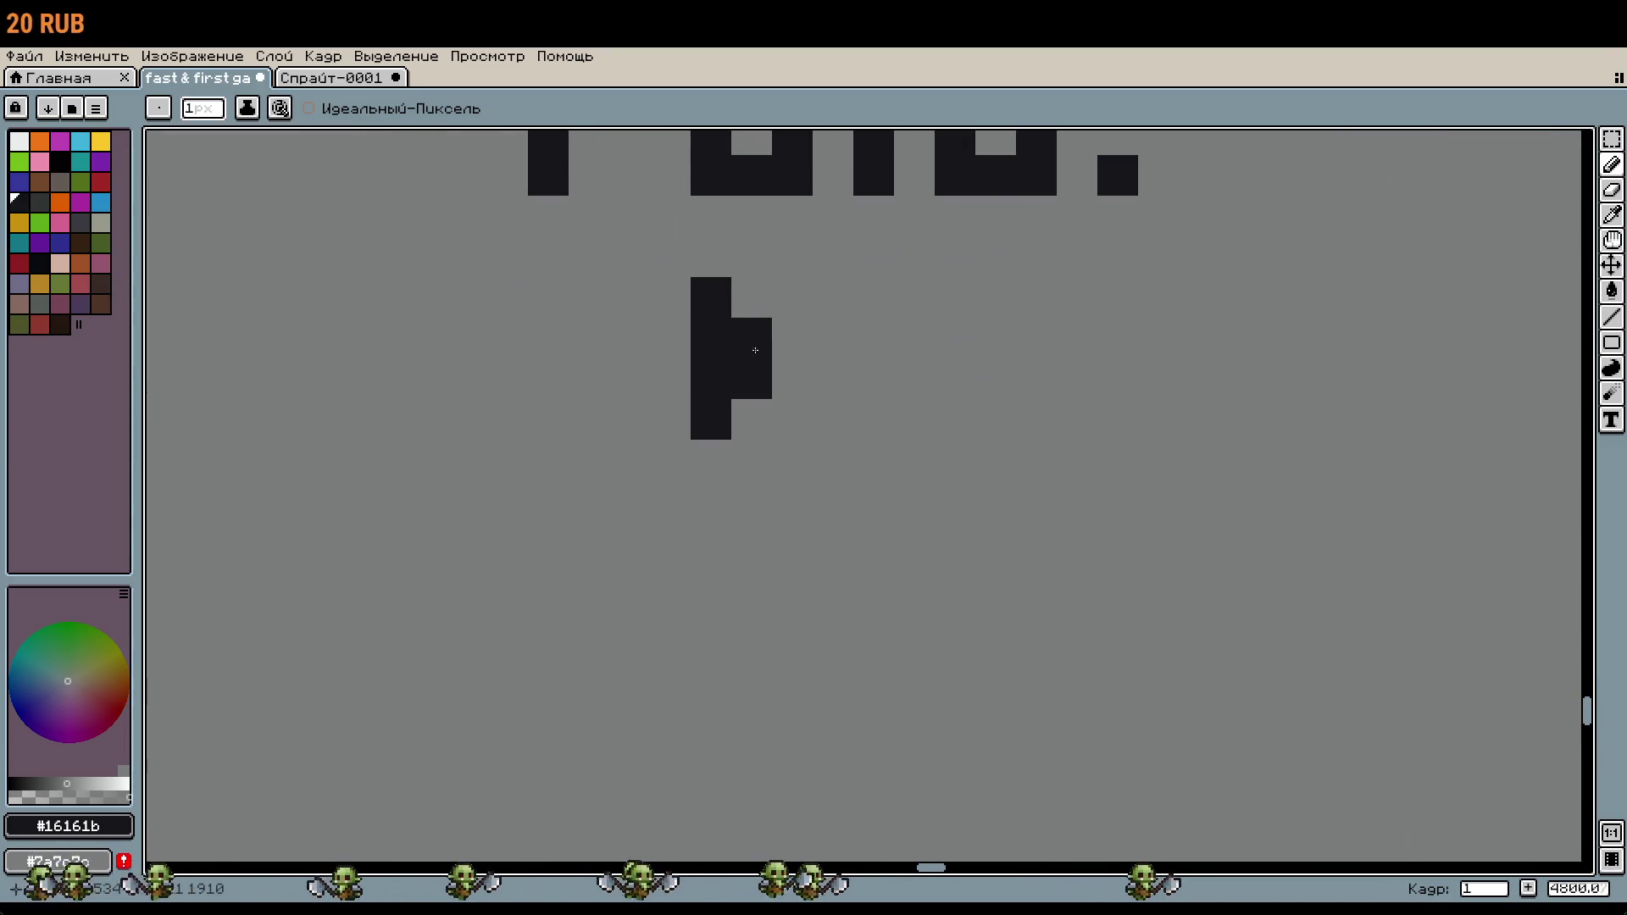
right_click(750, 338)
left_click_drag(792, 338, 798, 293)
right_click(907, 423)
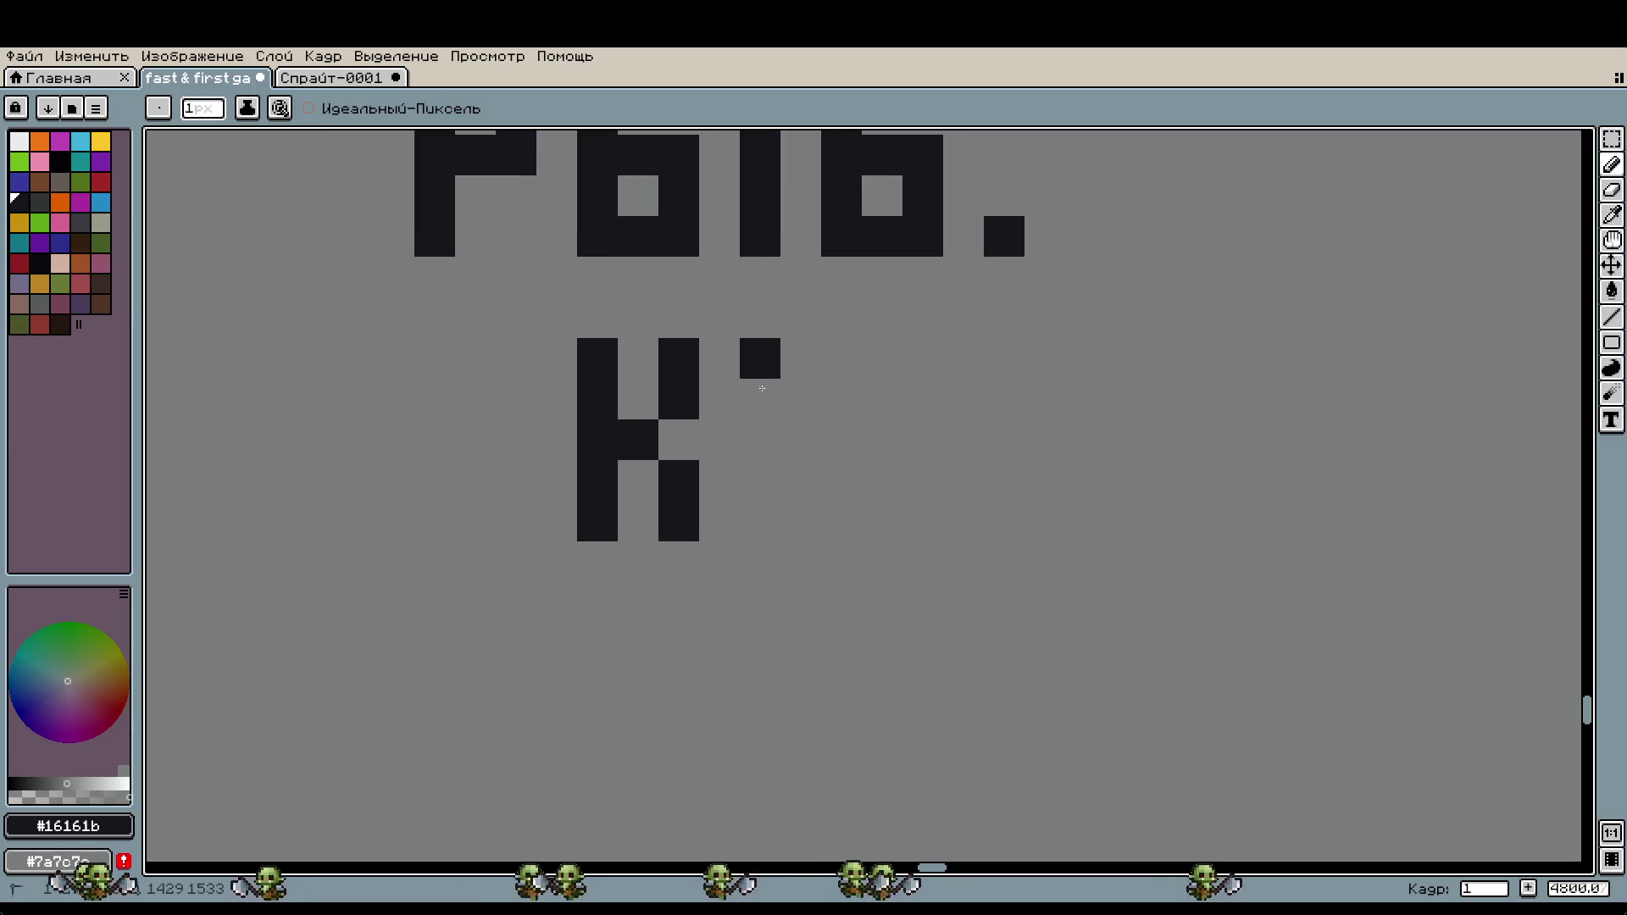
Step: Draw the letter Р after К
left_click_drag(760, 358, 760, 521)
left_click(797, 355)
left_click_drag(832, 407, 801, 440)
left_click(923, 441)
Step: Draw the remaining letters Ю, Ч, О, К to complete the word КРЮЧОК
left_click_drag(786, 366, 785, 527)
left_click(813, 459)
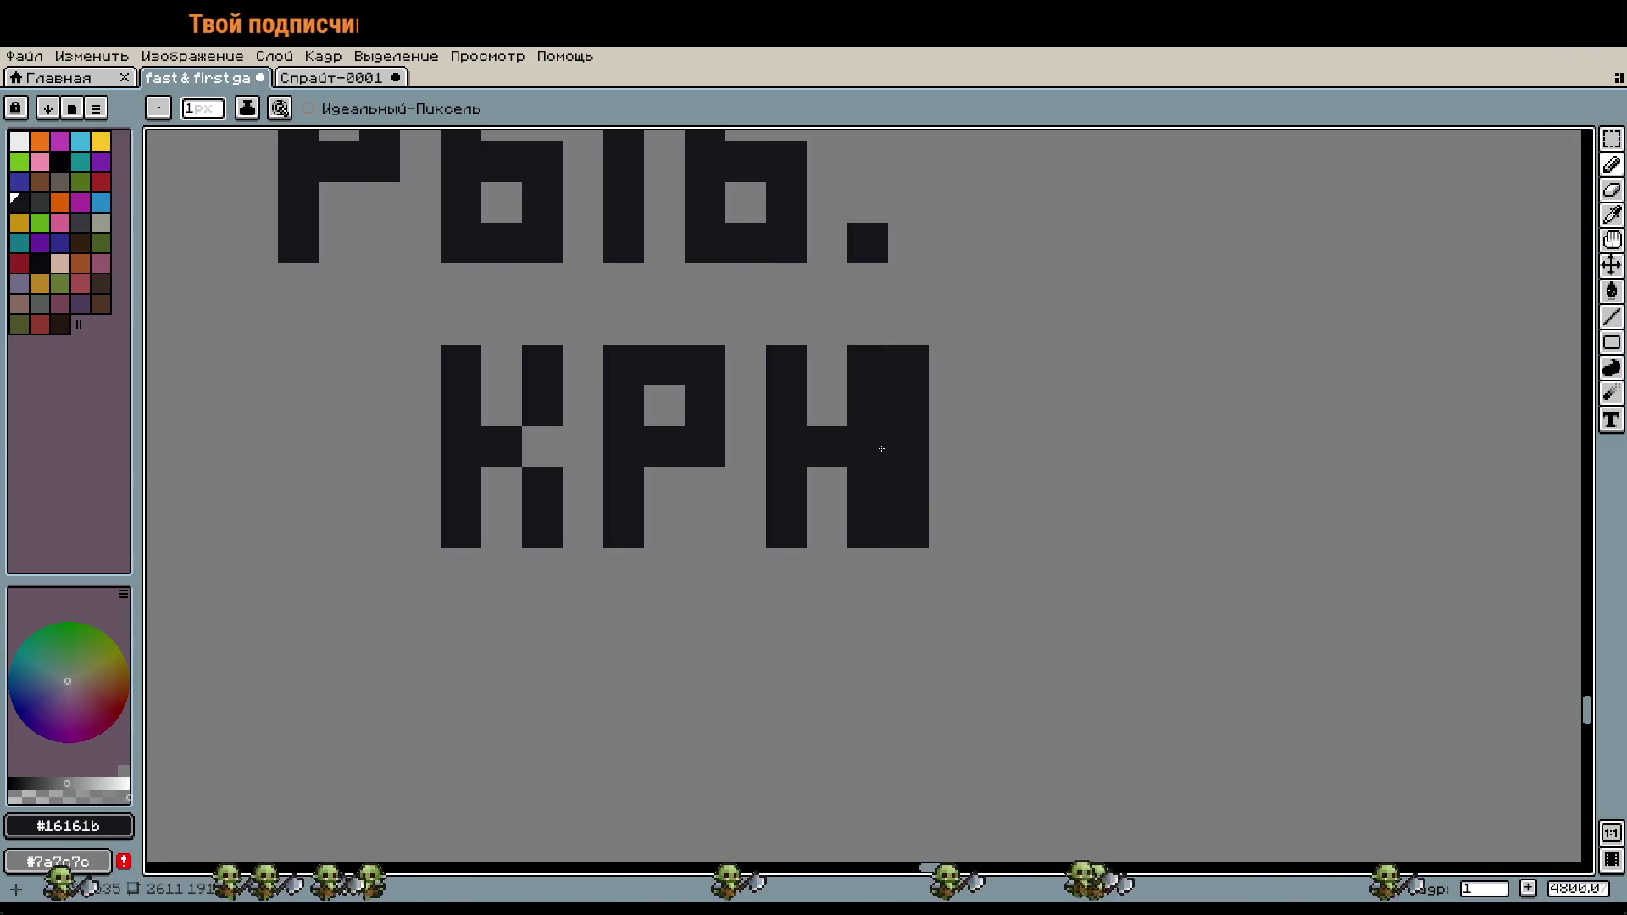
left_click_drag(1017, 449, 813, 476)
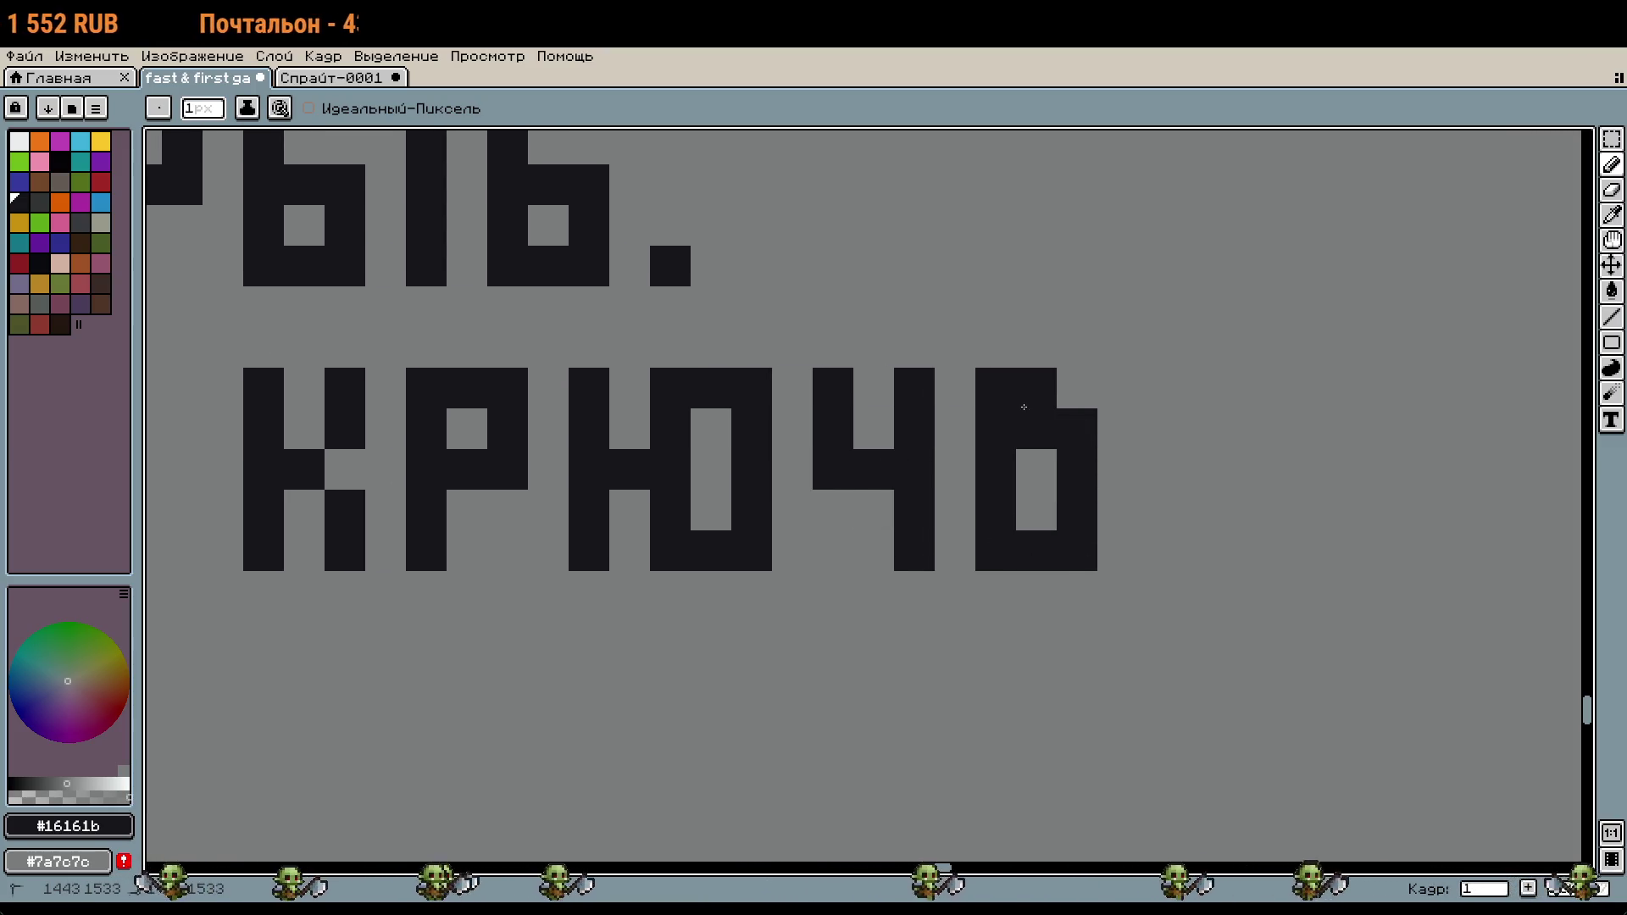
mouse_move(1147, 472)
left_mouse_down()
mouse_move(957, 505)
mouse_move(1011, 491)
left_mouse_up()
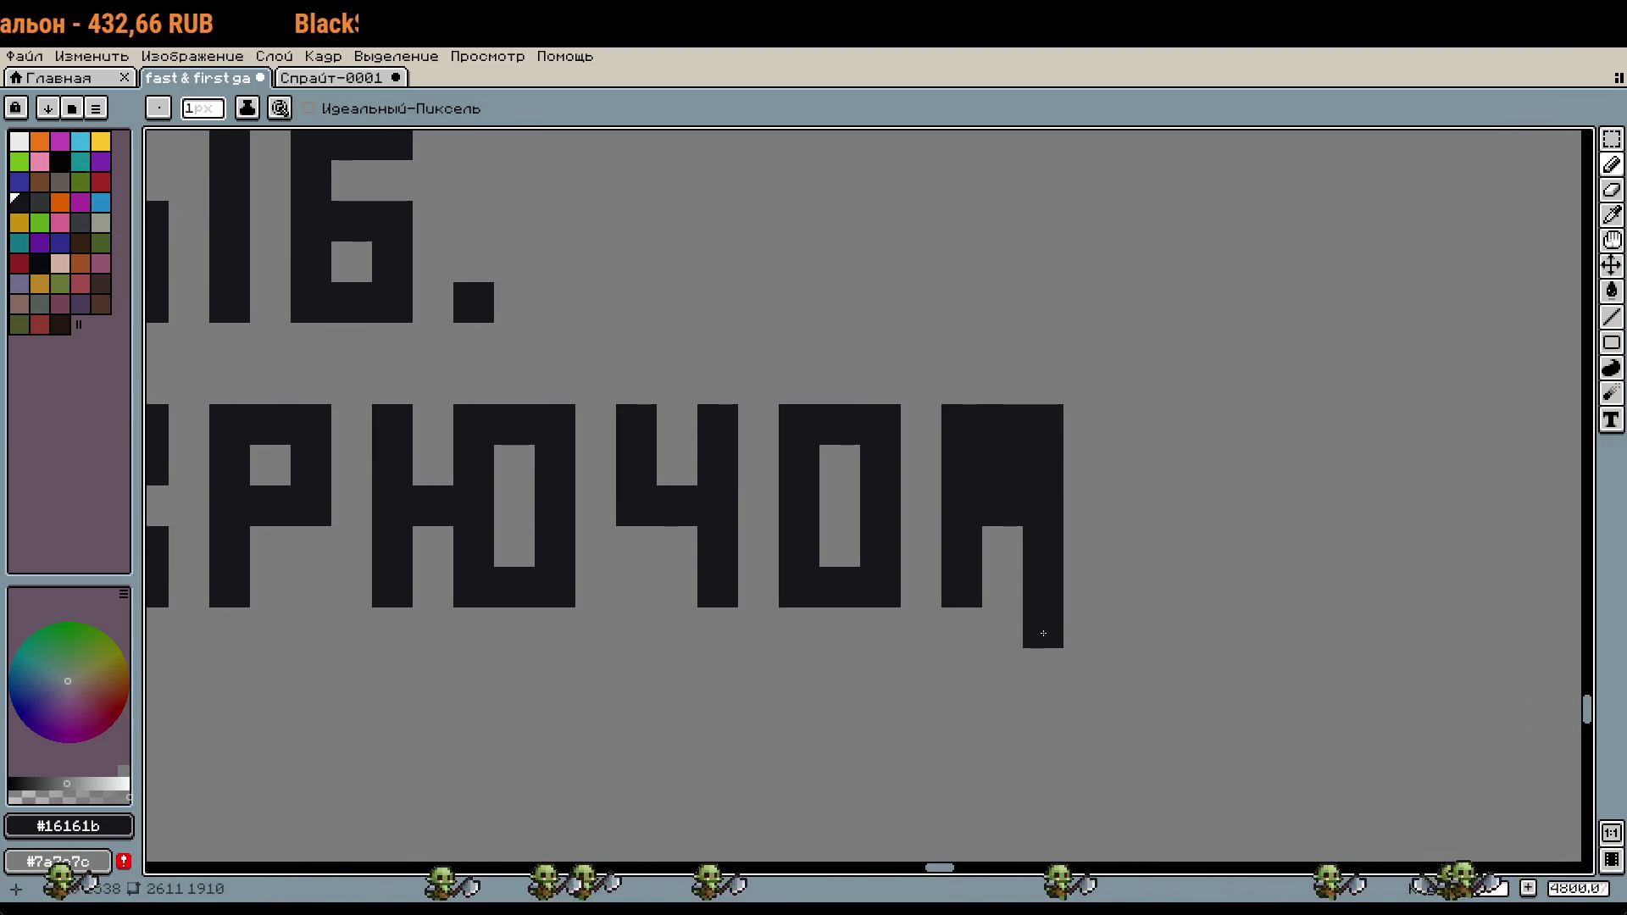
scroll(1056, 518, "down", 3)
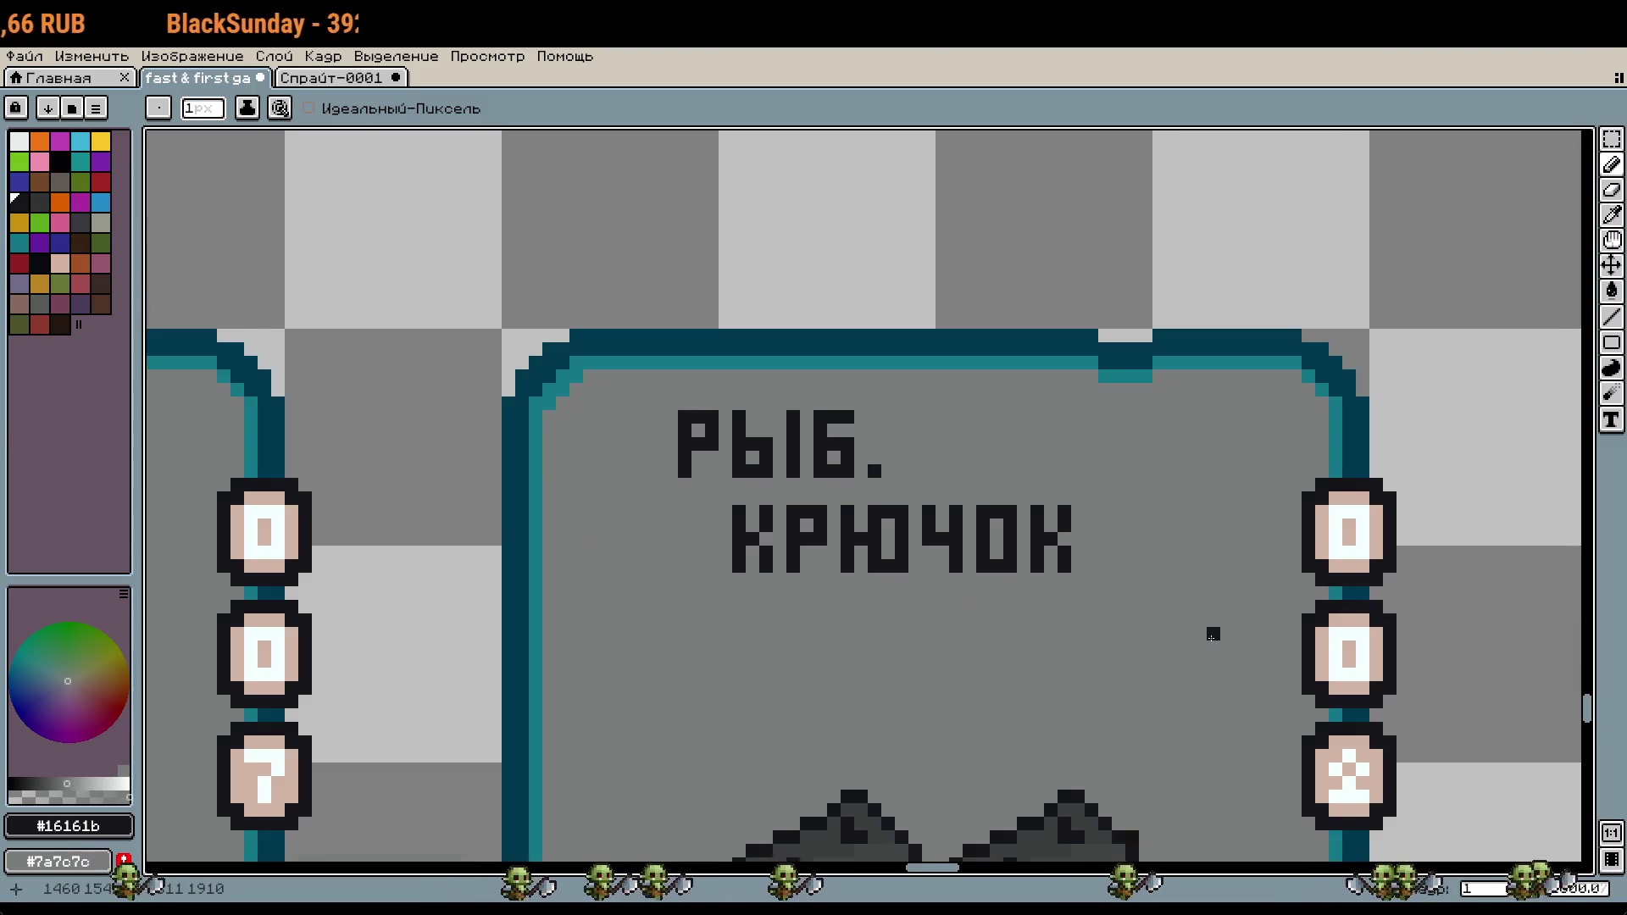
scroll(1212, 634, "down", 2)
scroll(1209, 632, "down", 2)
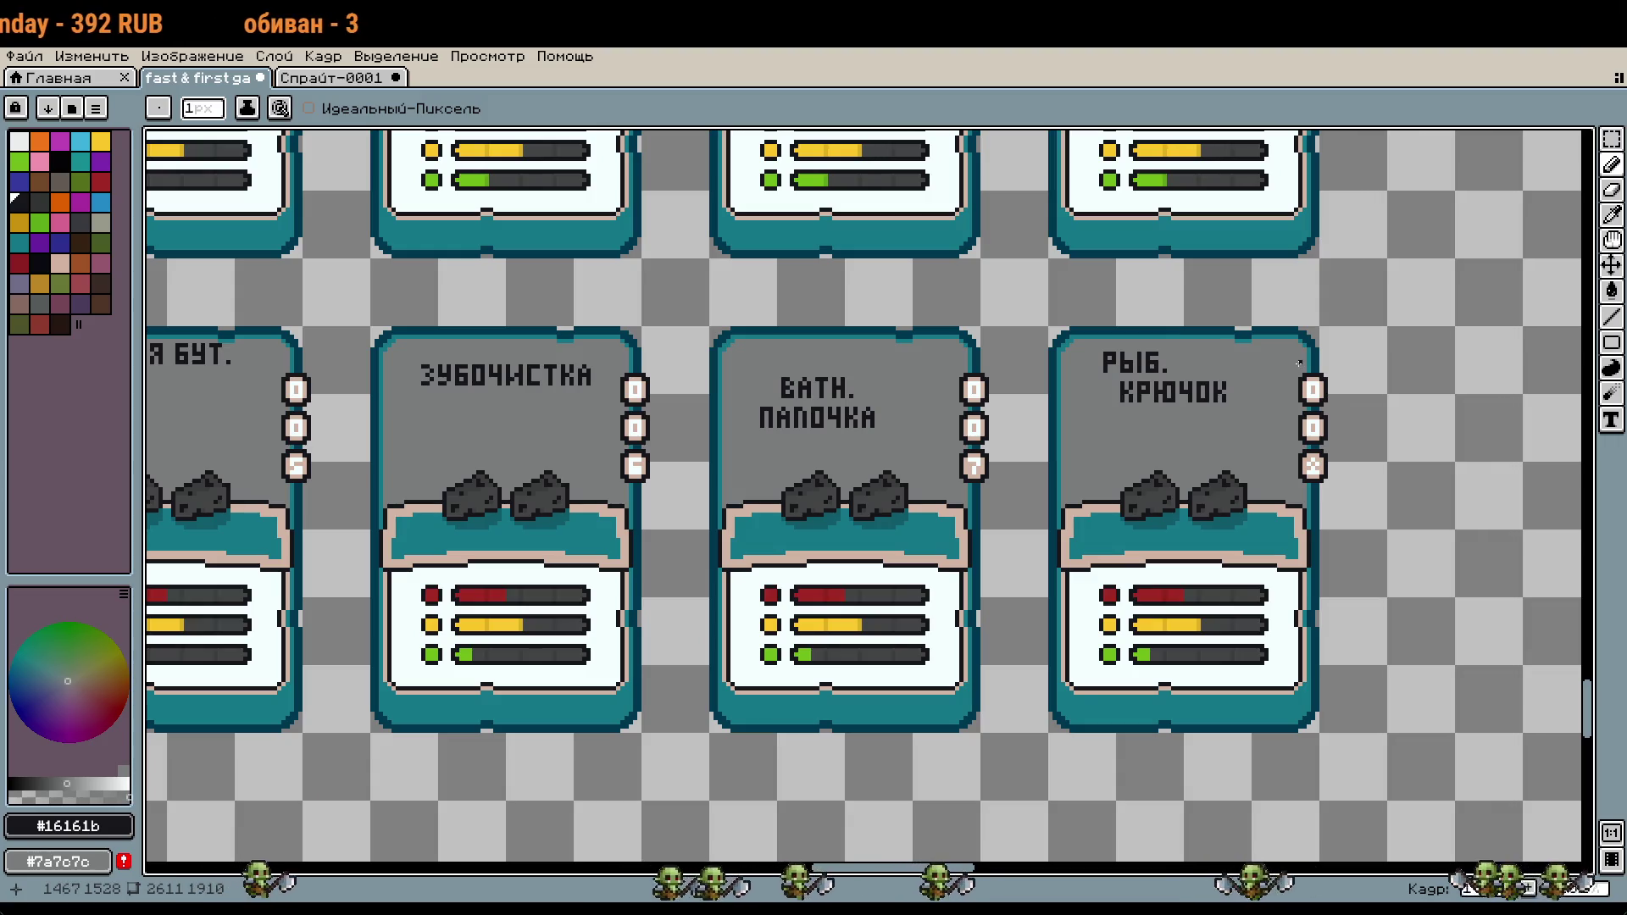
scroll(1118, 388, "down", 1)
left_click_drag(1074, 454, 1140, 626)
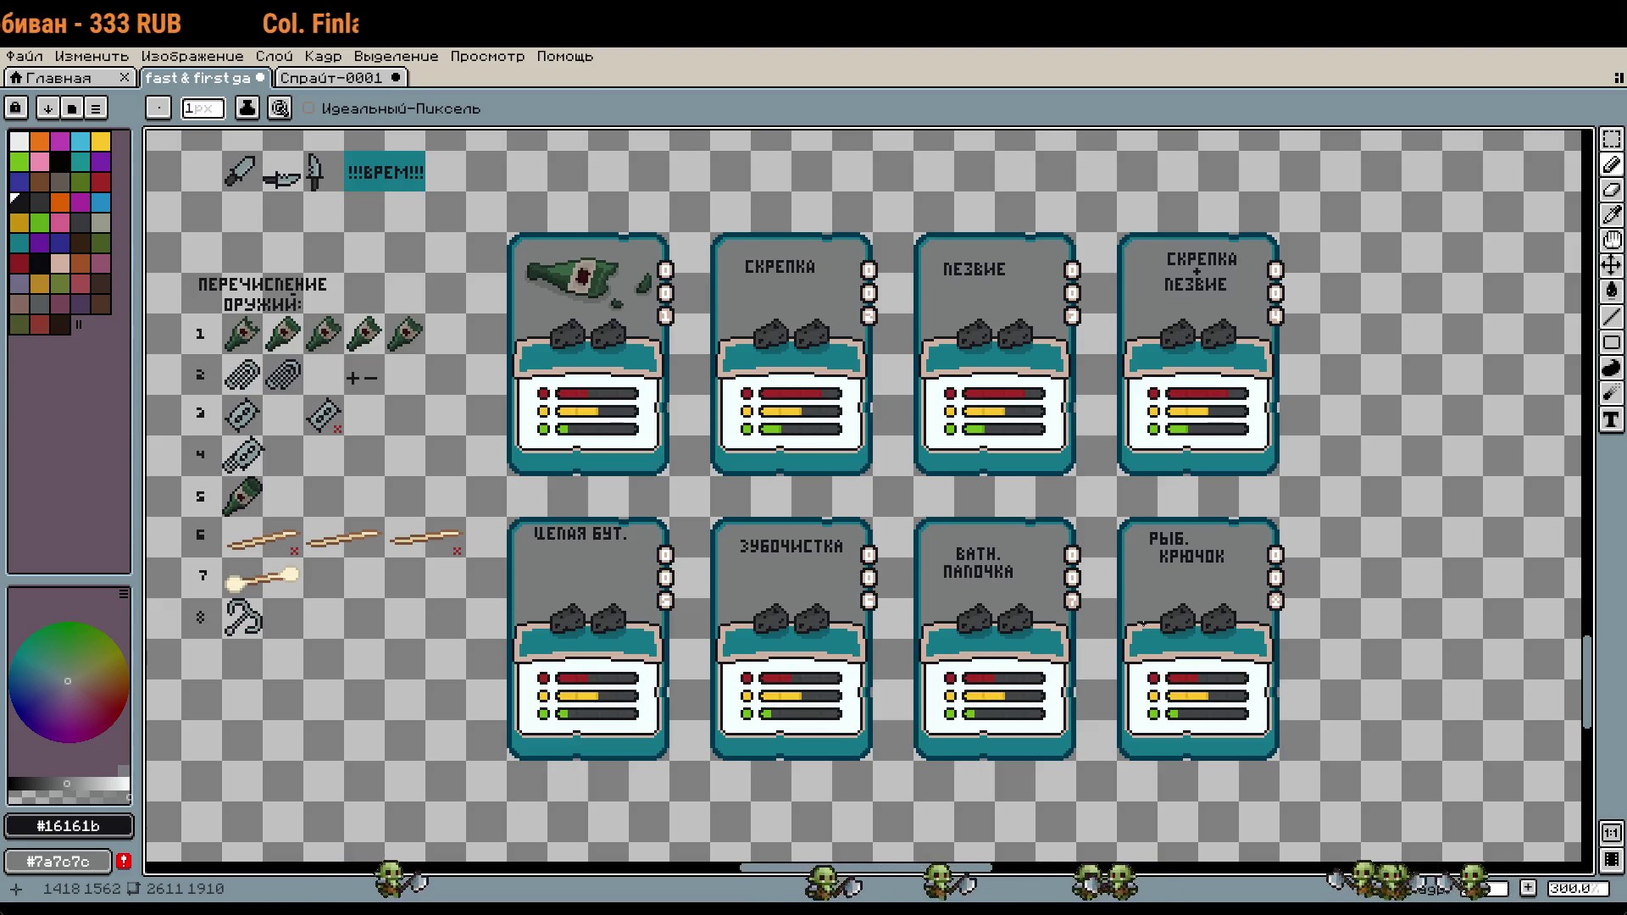
scroll(704, 579, "up", 1)
left_click_drag(212, 614, 871, 660)
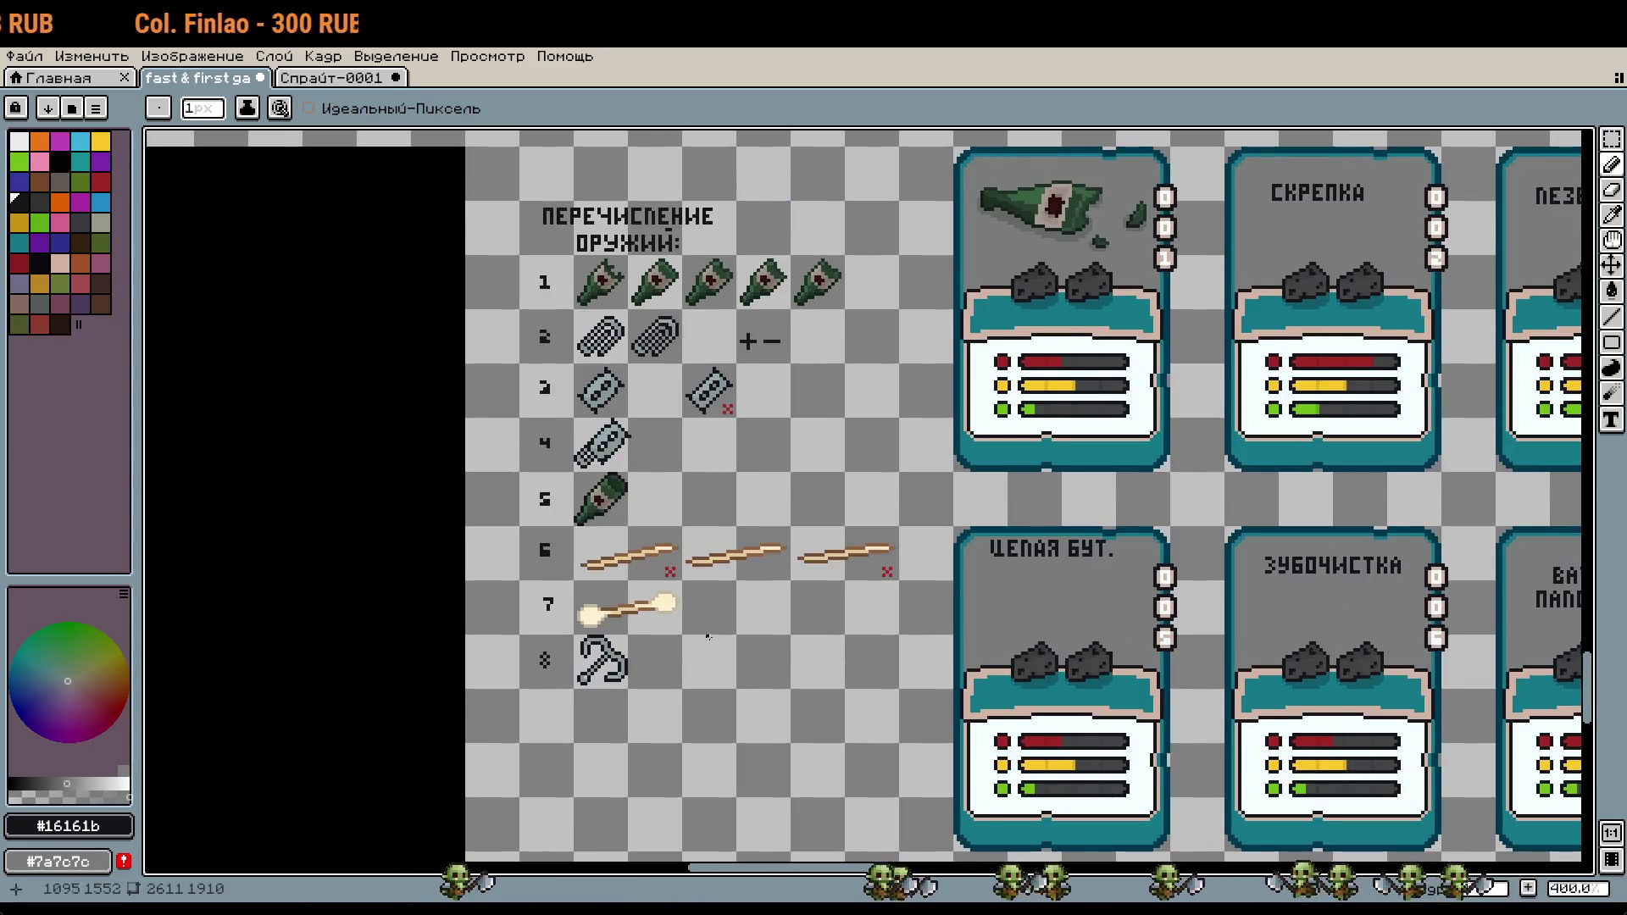
scroll(873, 659, "up", 1)
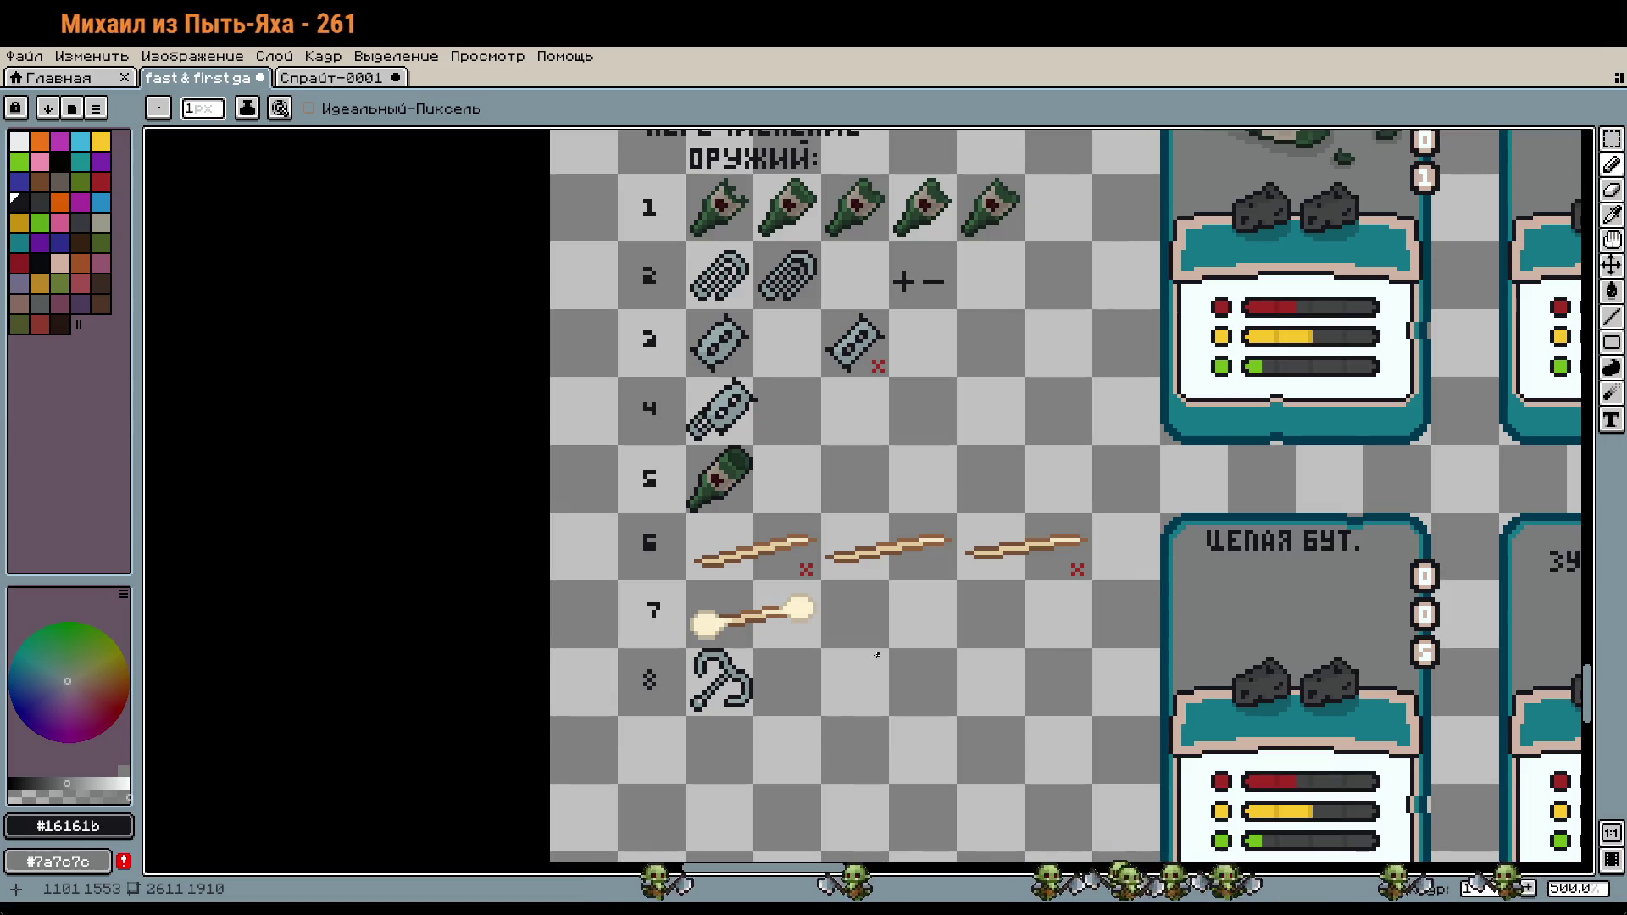
scroll(877, 655, "down", 4)
scroll(877, 655, "down", 2)
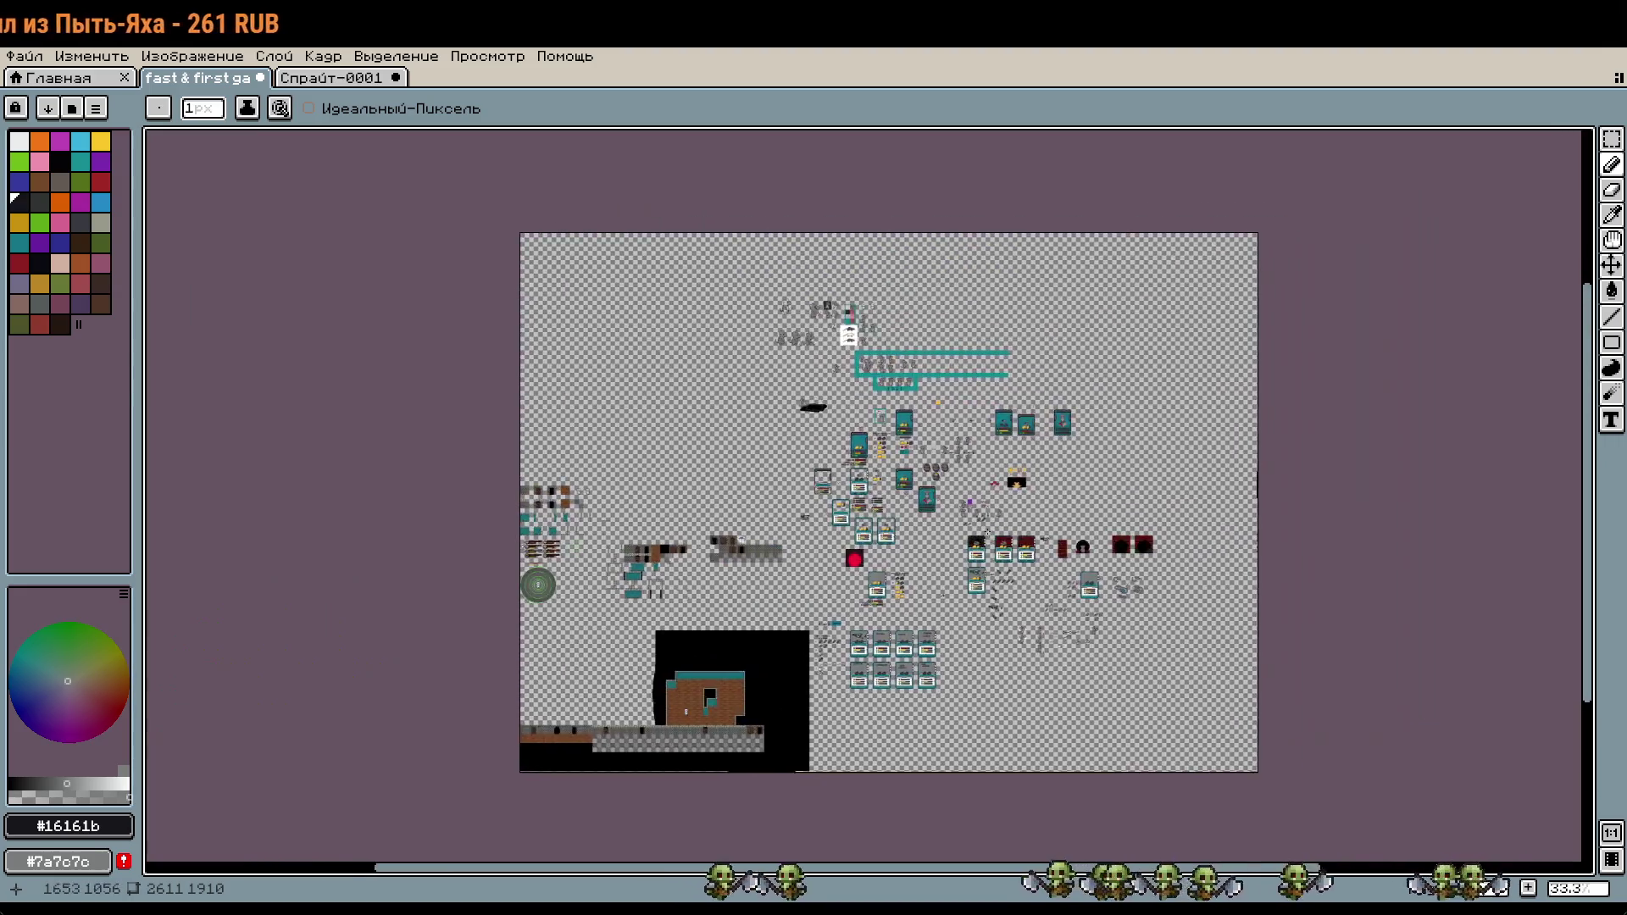
scroll(1099, 587, "up", 4)
left_click_drag(1114, 608, 1046, 586)
scroll(1145, 614, "up", 1)
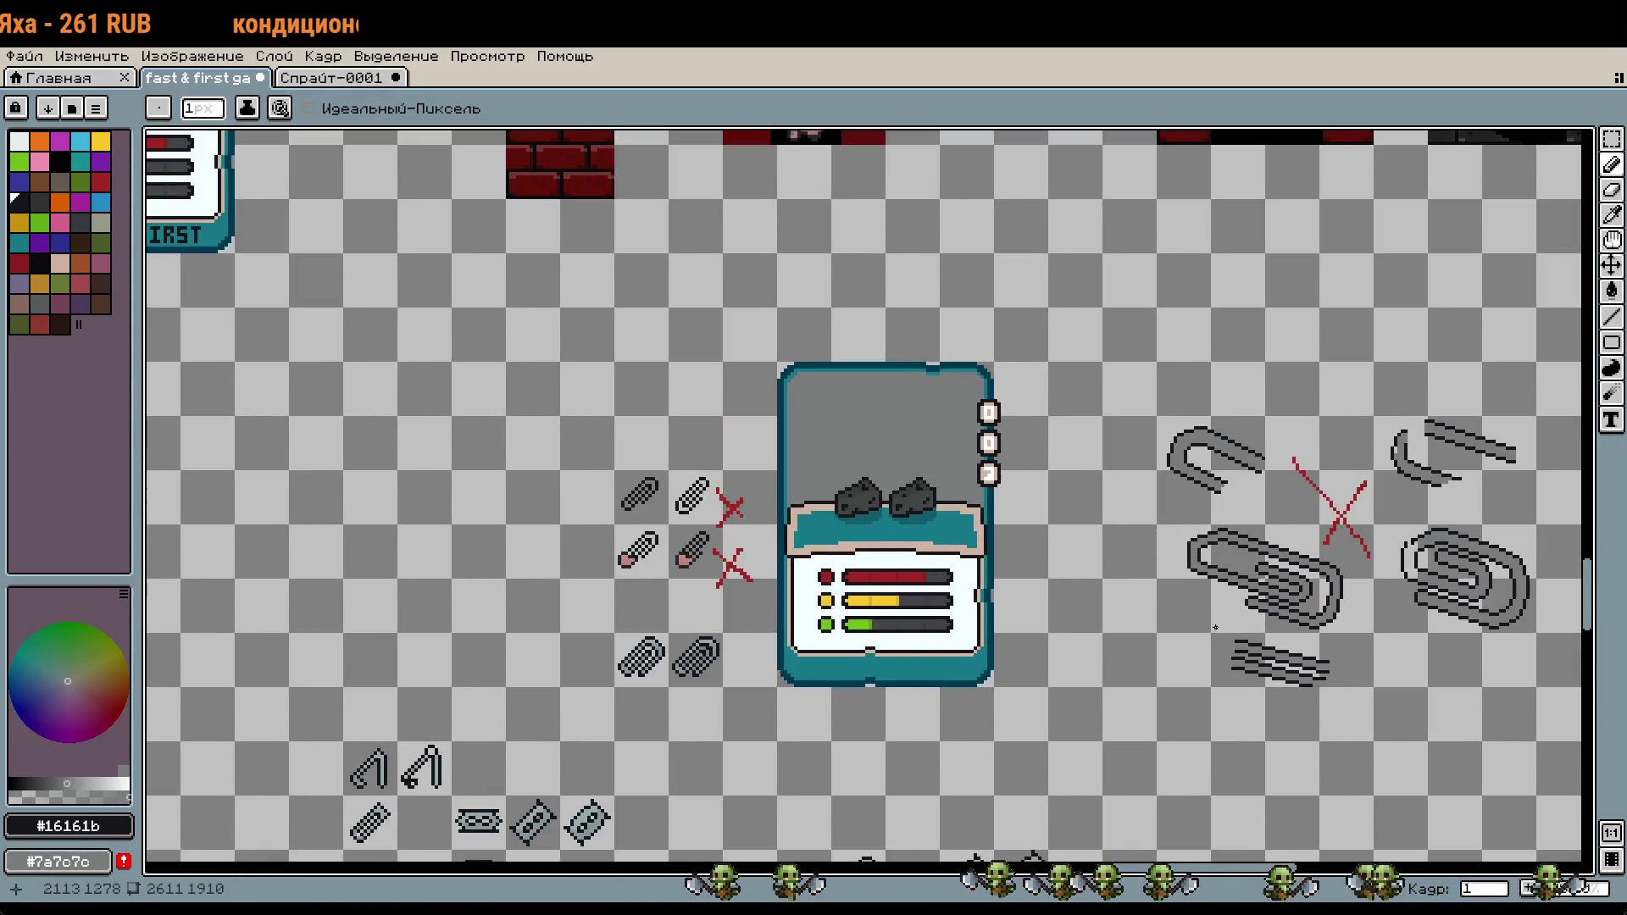
scroll(1216, 627, "up", 1)
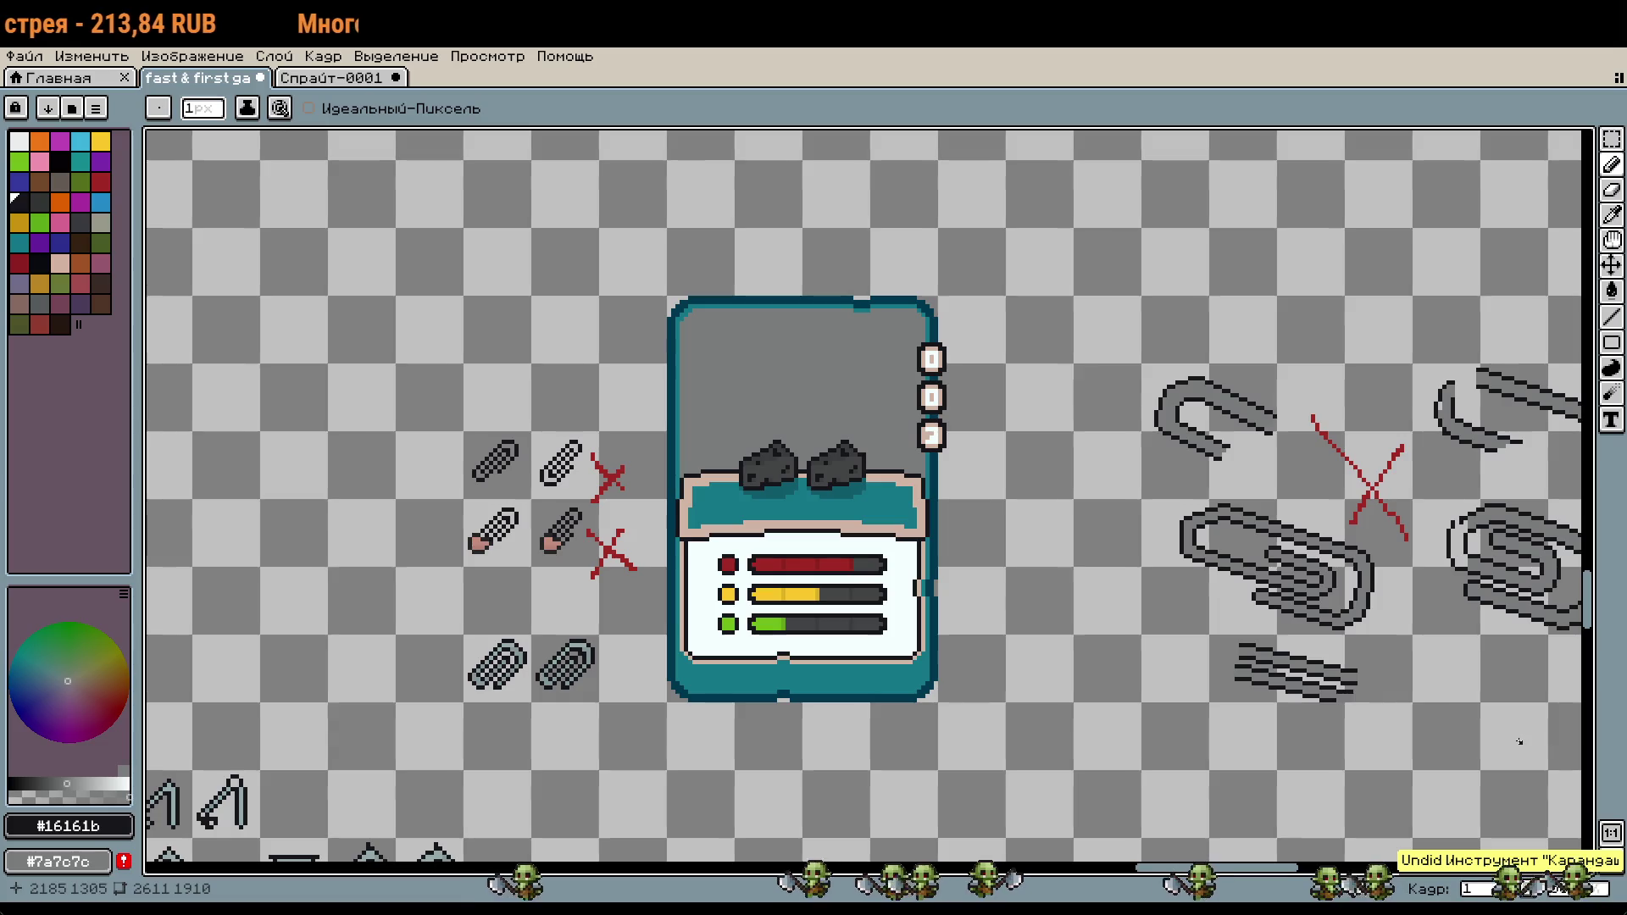
left_click_drag(1519, 741, 1216, 650)
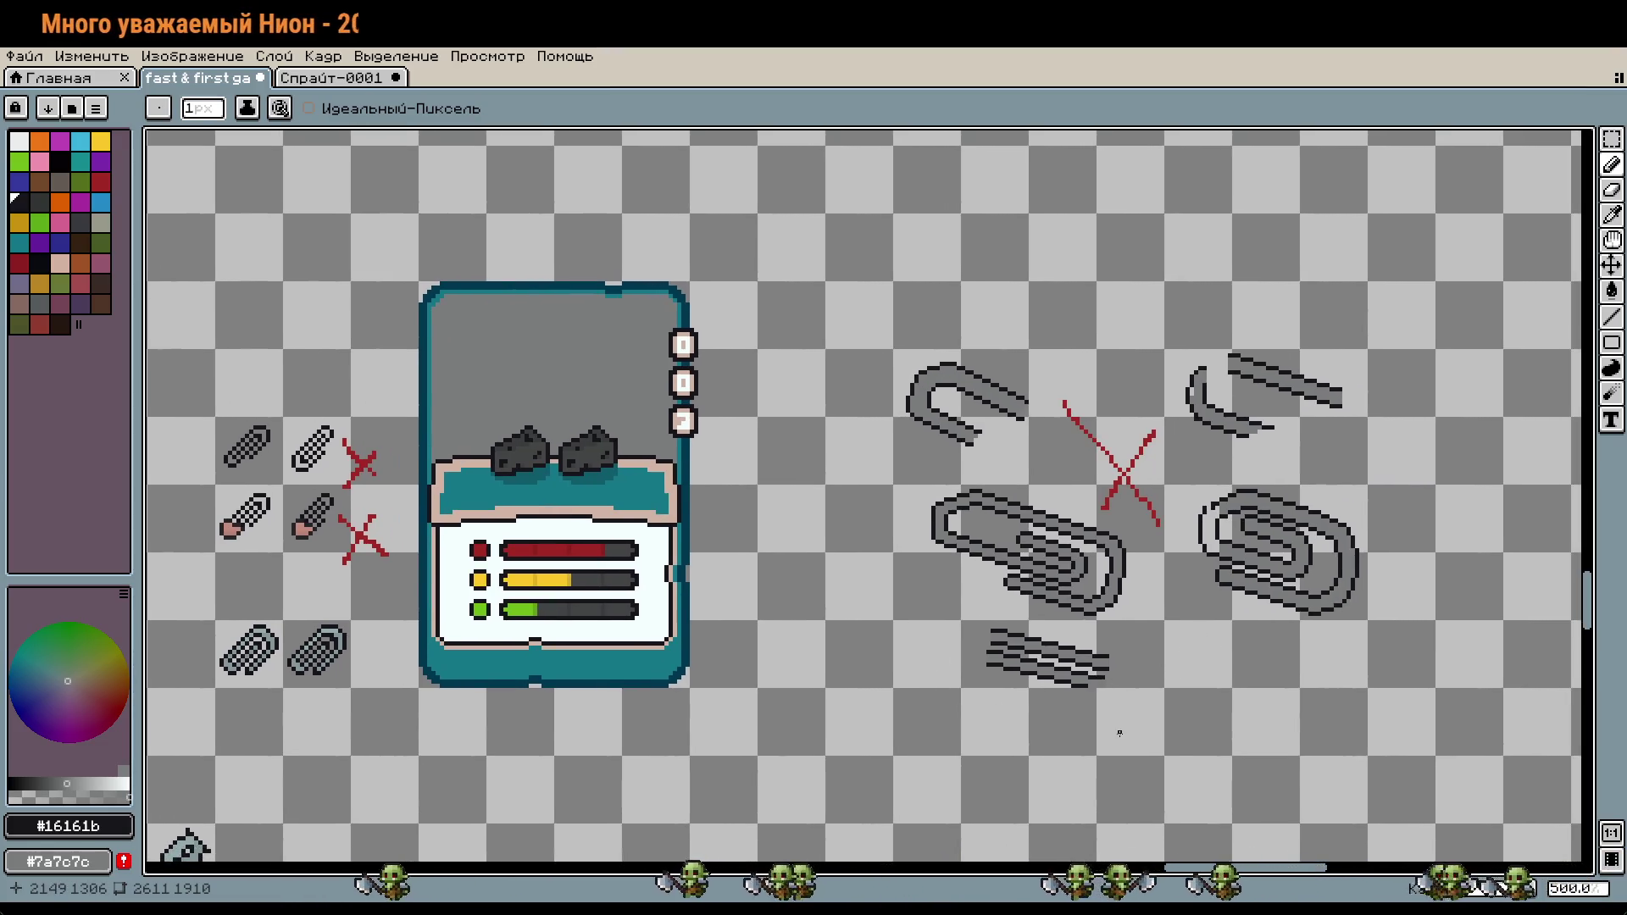
scroll(950, 701, "down", 1)
scroll(950, 701, "down", 1)
scroll(950, 702, "down", 2)
scroll(970, 539, "up", 2)
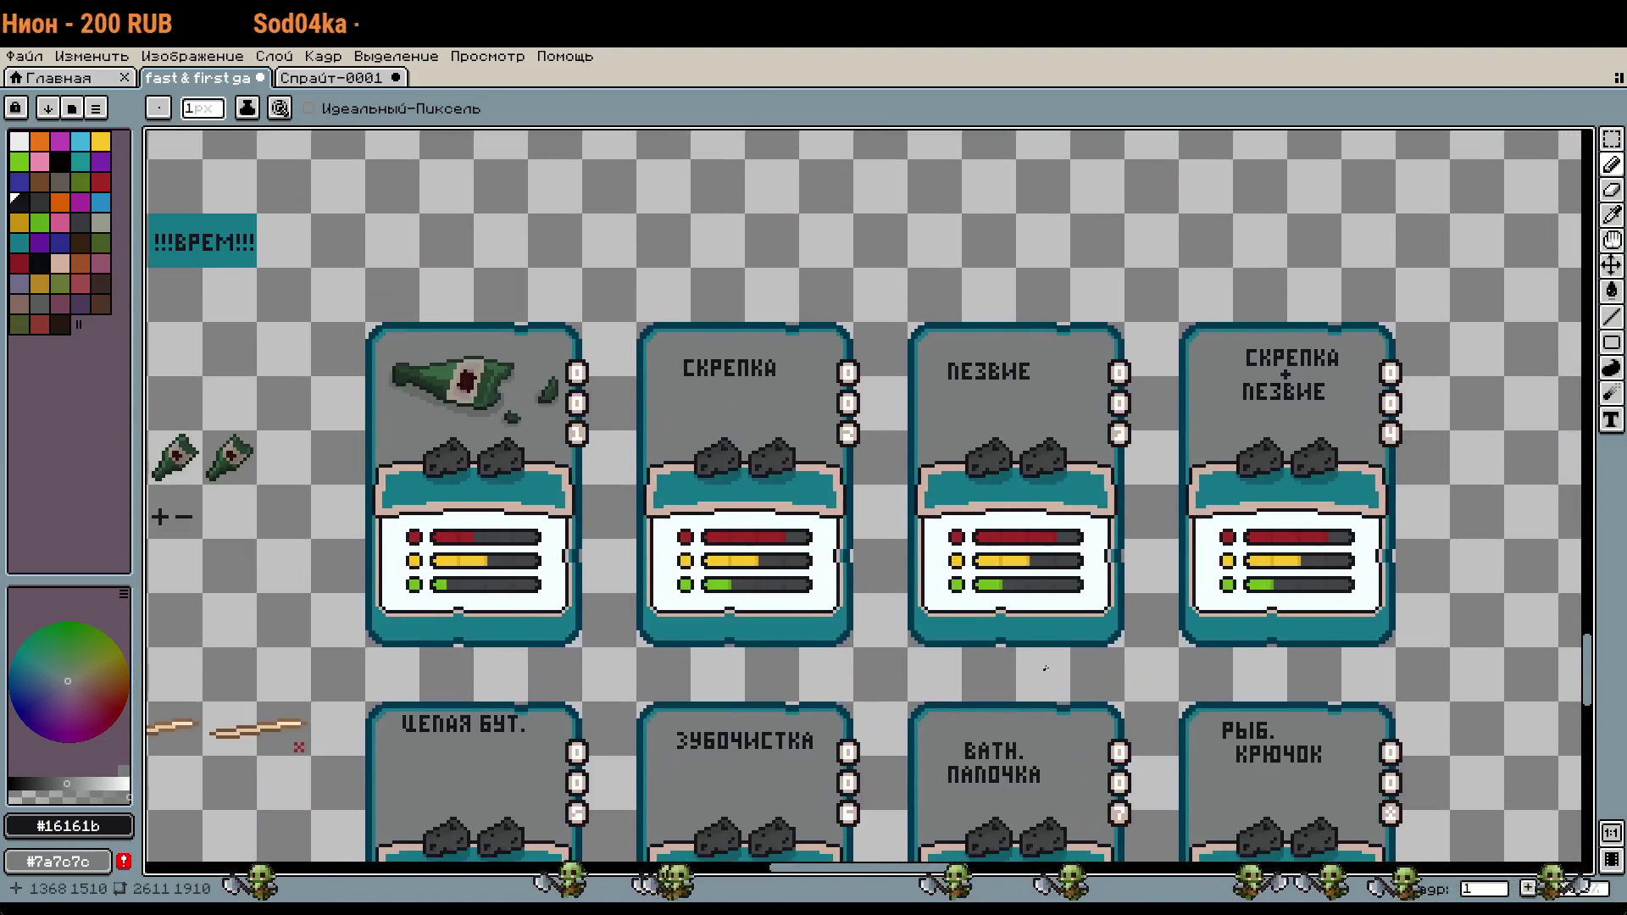
scroll(1208, 584, "down", 1)
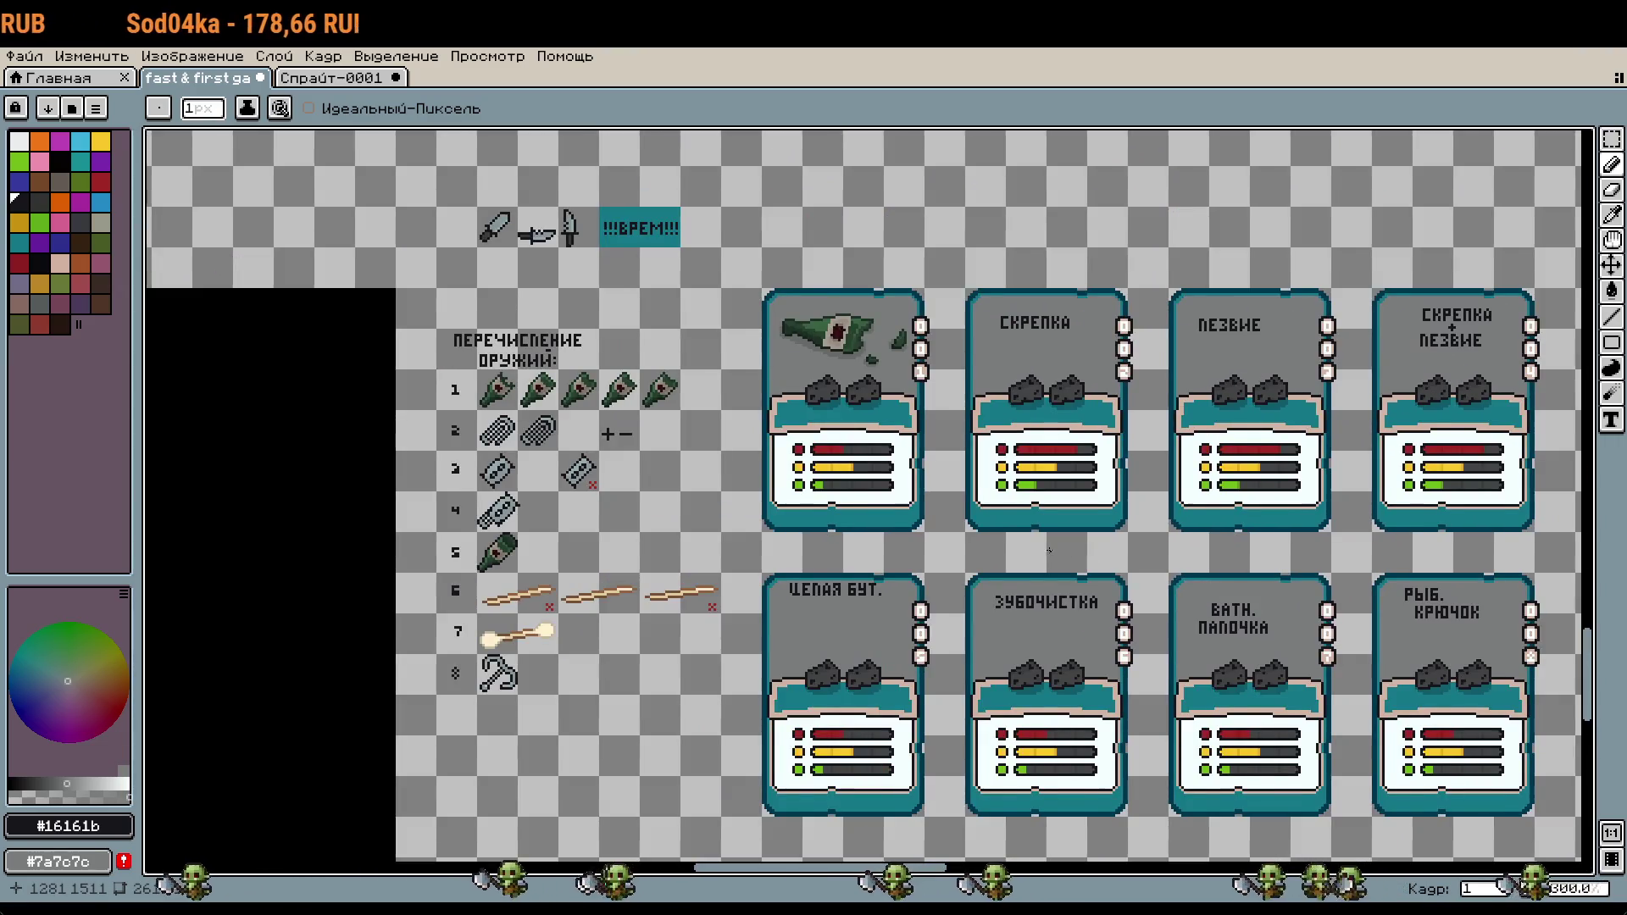
left_click_drag(1048, 551, 1038, 502)
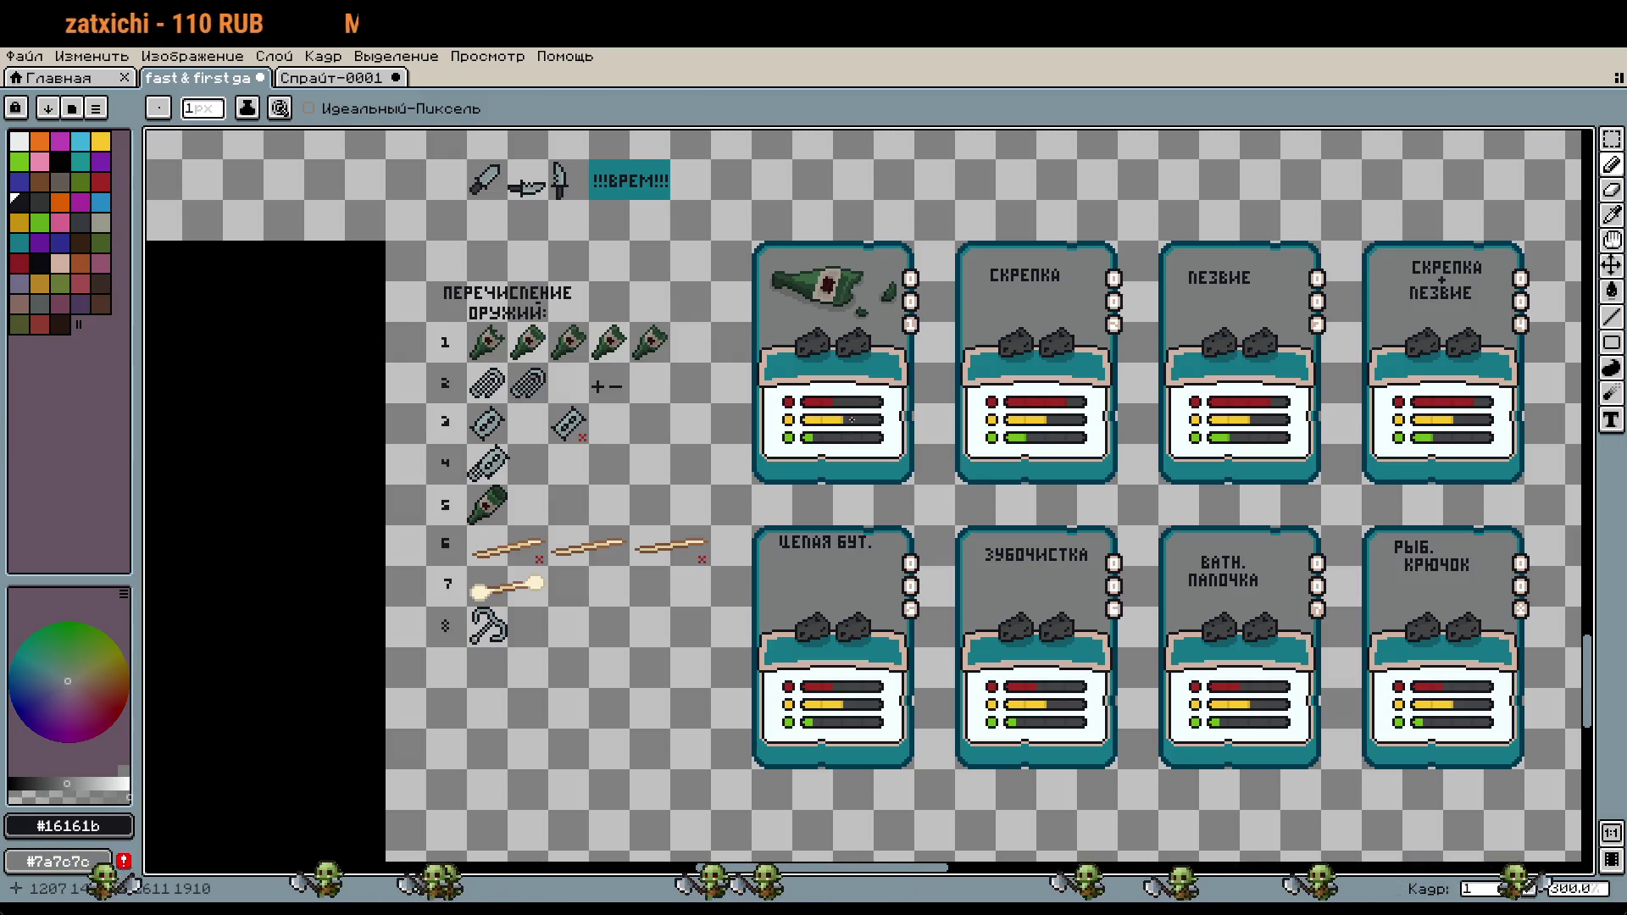
scroll(829, 624, "up", 3)
scroll(1029, 599, "up", 3)
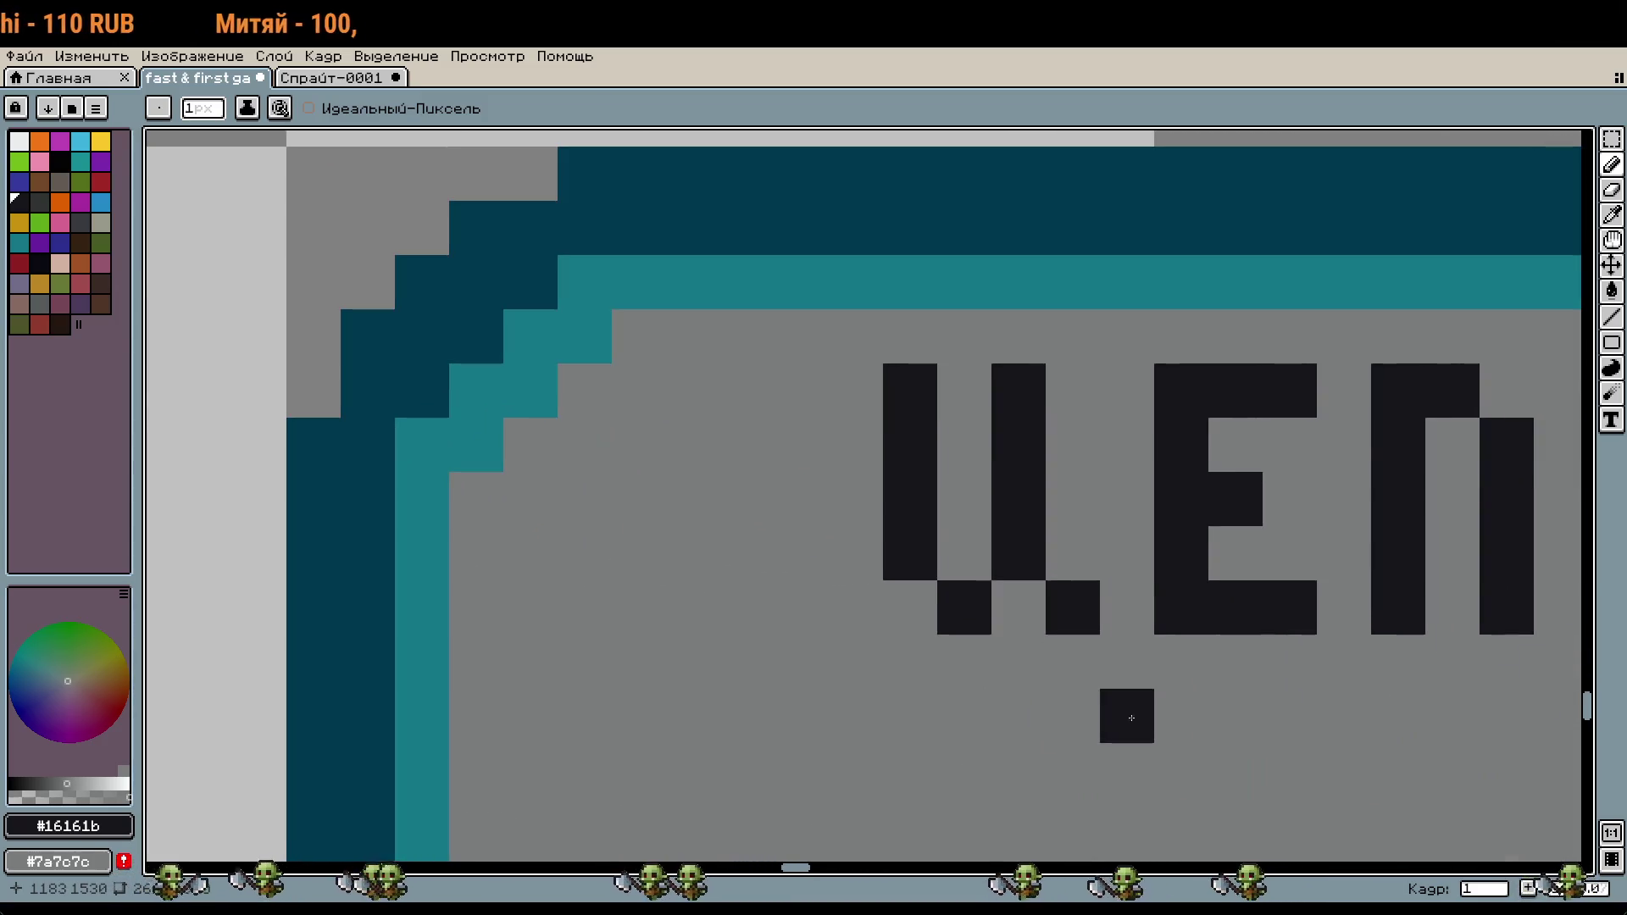
scroll(1124, 721, "down", 2)
scroll(1143, 689, "down", 2)
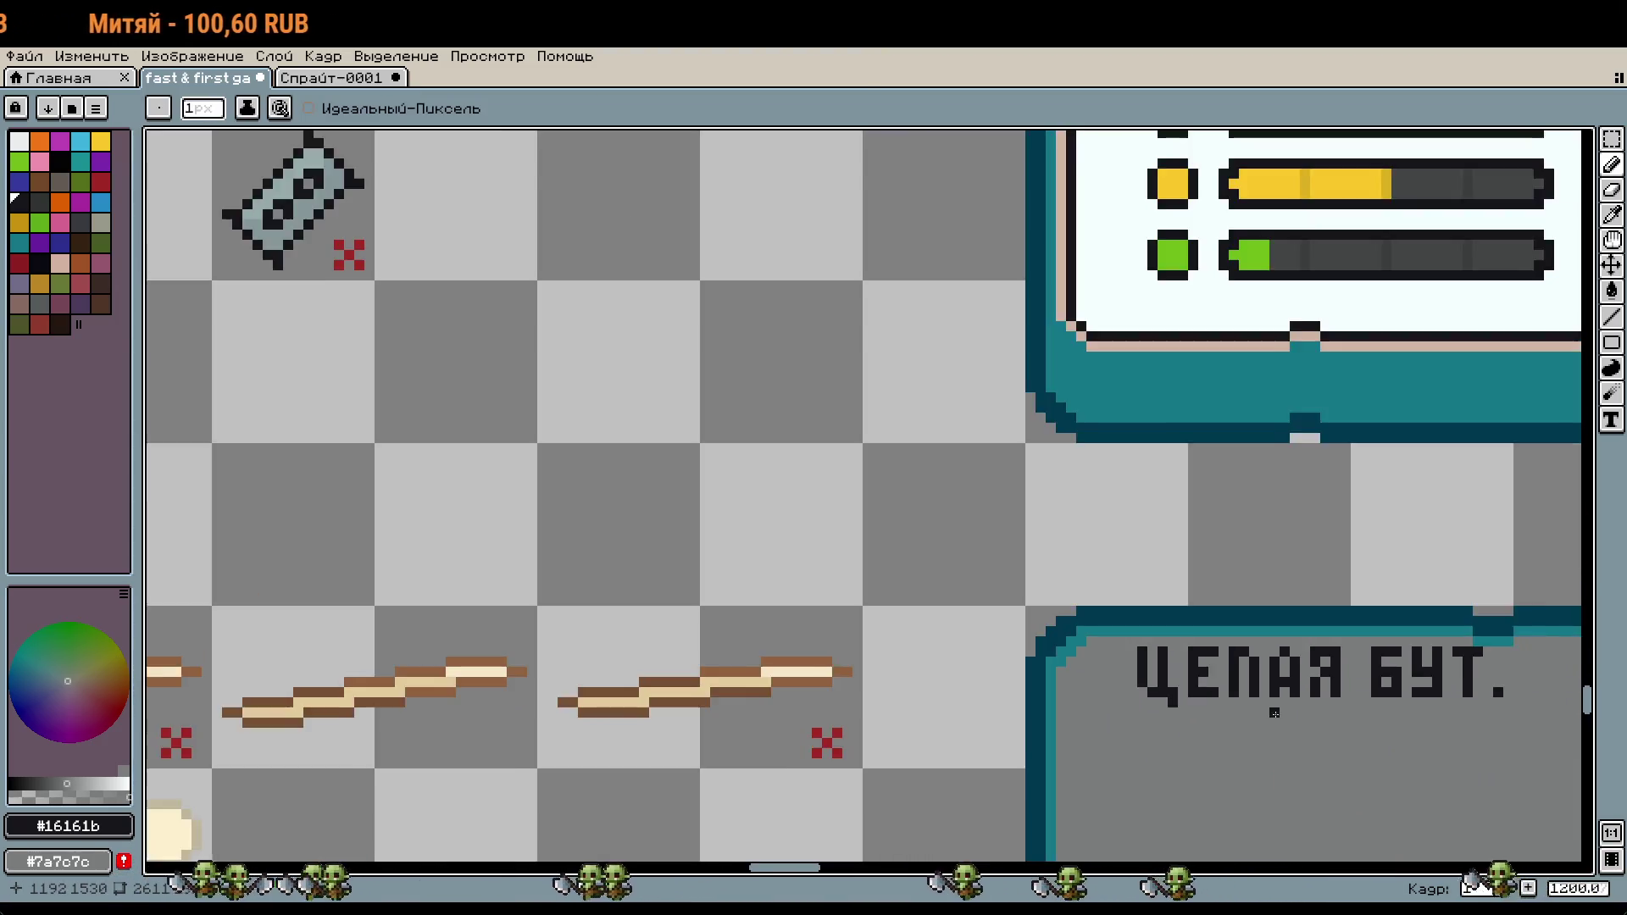
scroll(1135, 678, "down", 1)
scroll(1126, 669, "down", 1)
mouse_move(975, 619)
left_mouse_down()
mouse_move(1333, 616)
mouse_move(1340, 565)
left_mouse_up()
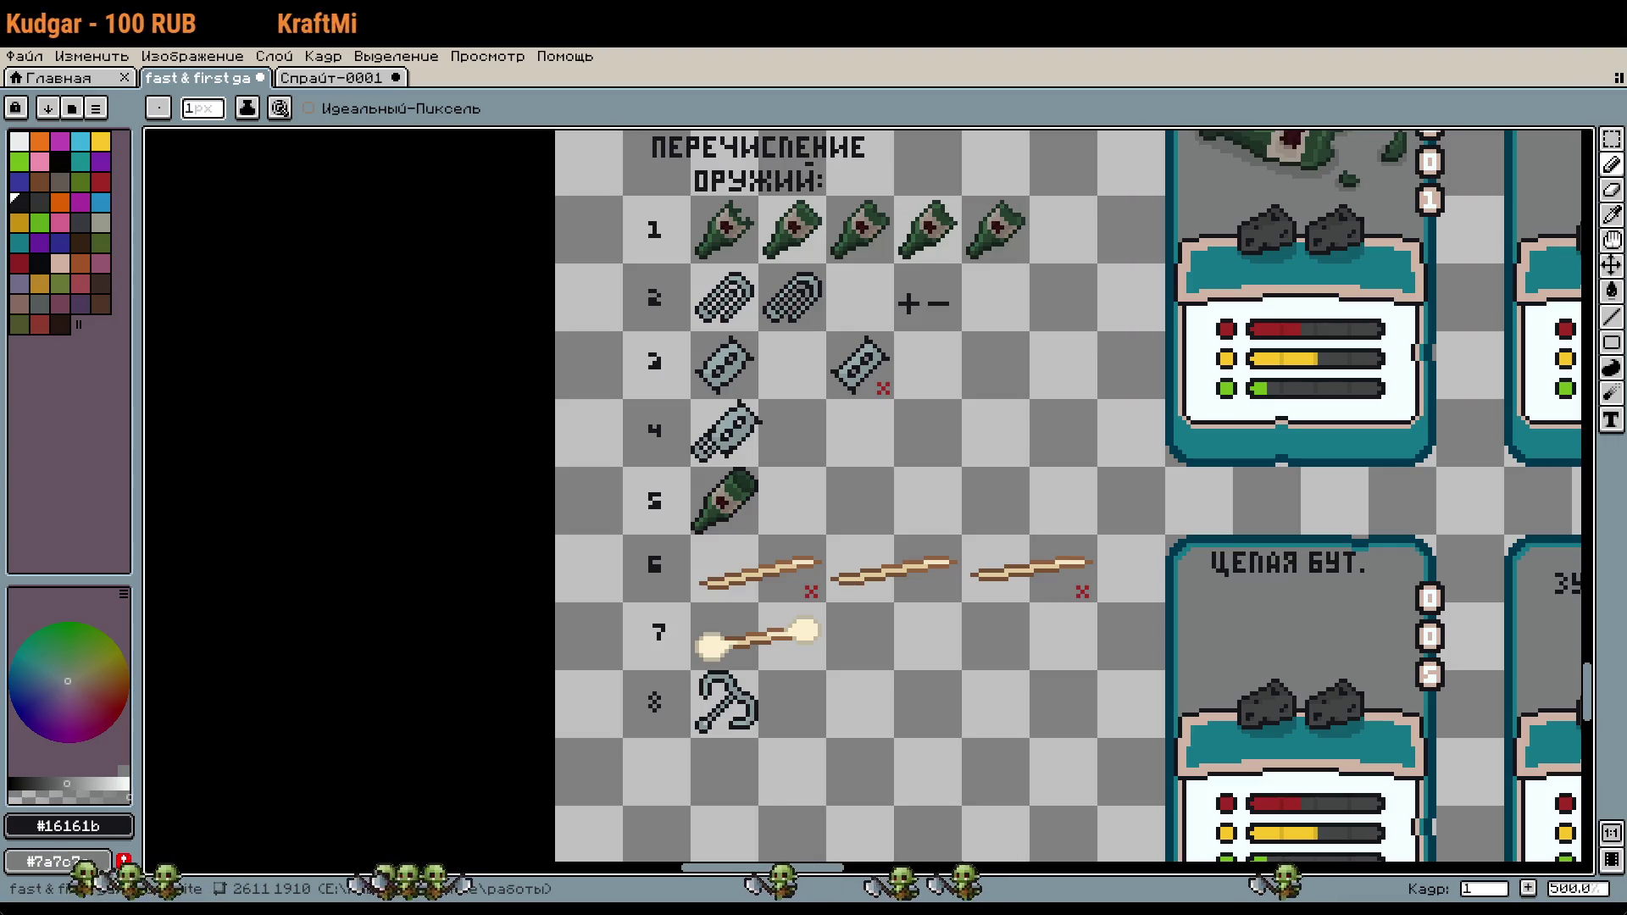
scroll(1140, 536, "down", 2)
scroll(821, 472, "down", 3)
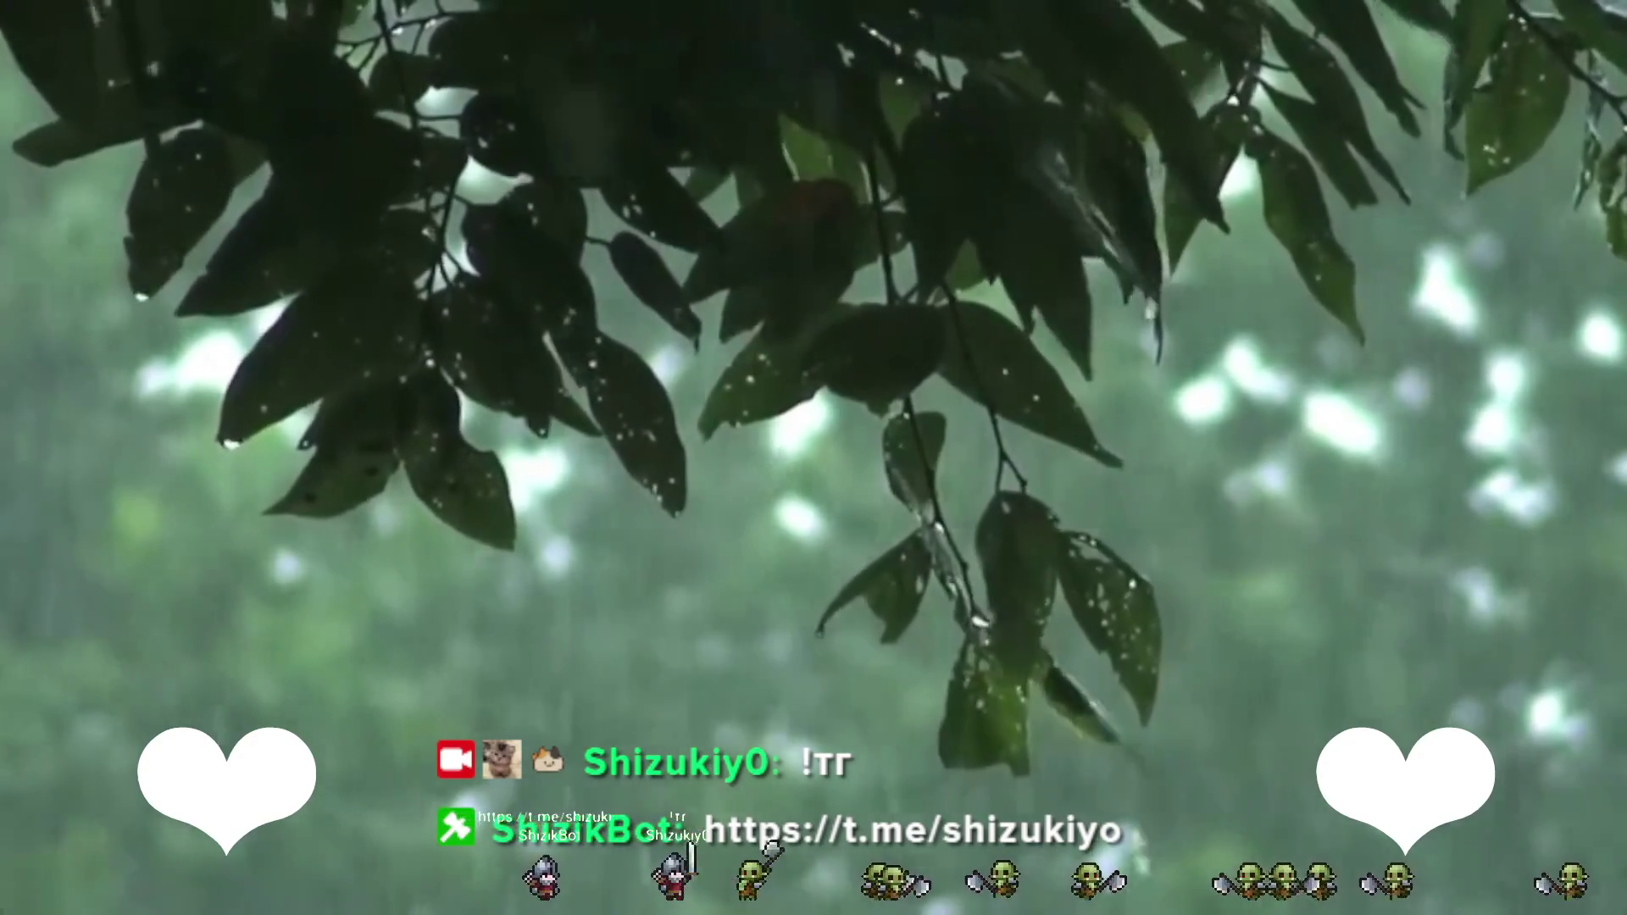
scroll(1109, 401, "up", 3)
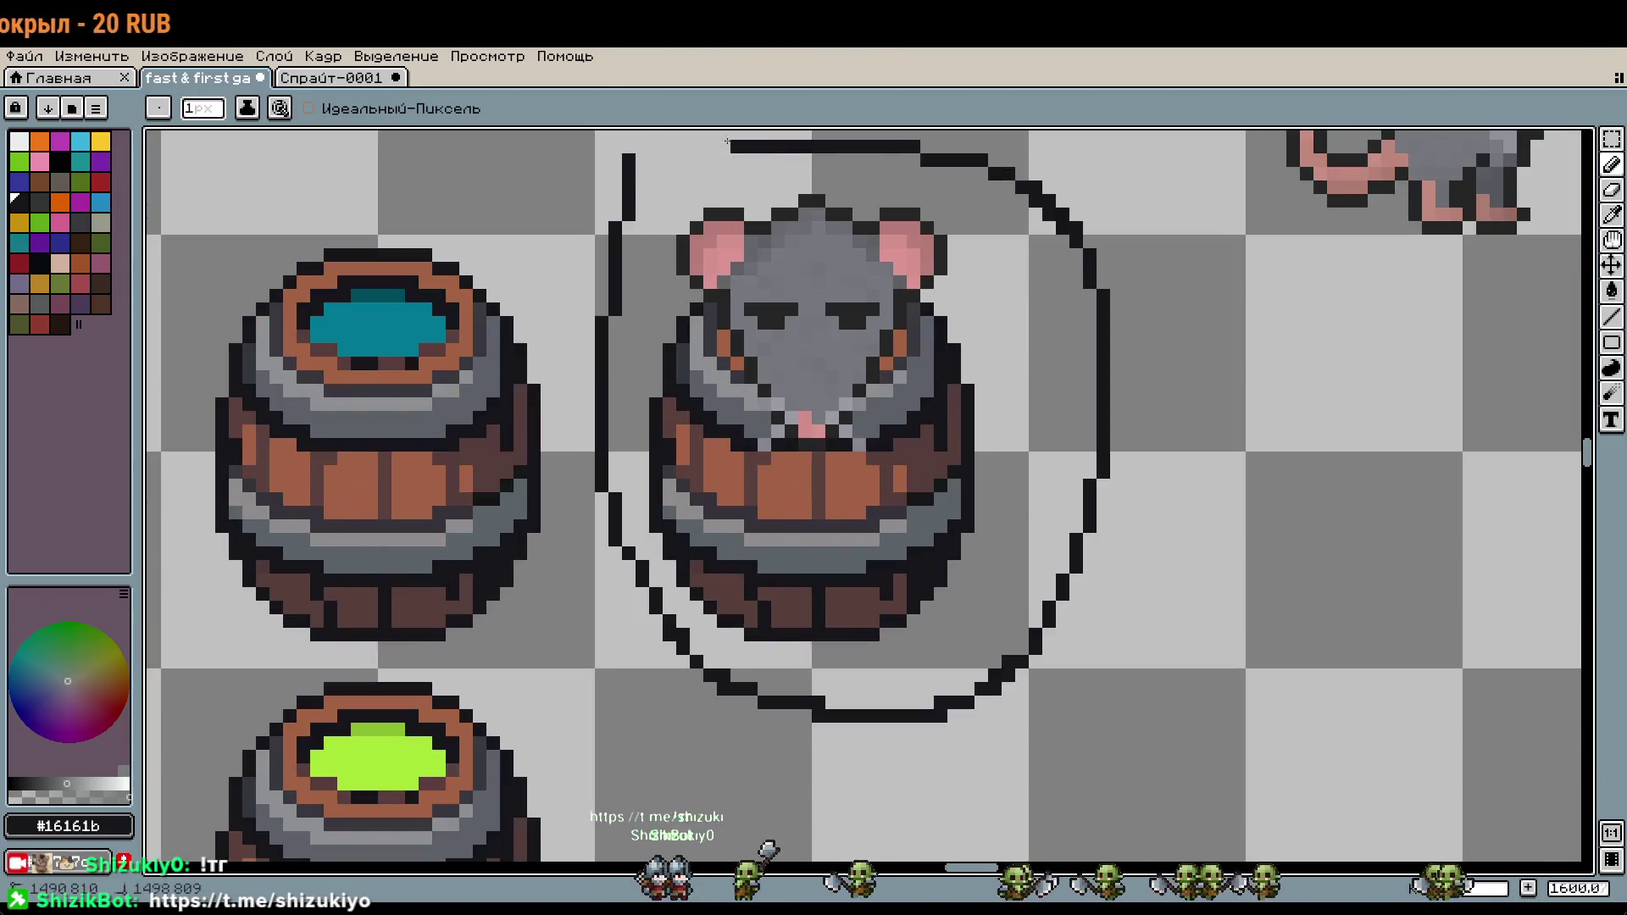
Step: Zoom out from the barrels to view the whole sprite sheet
scroll(947, 550, "down", 3)
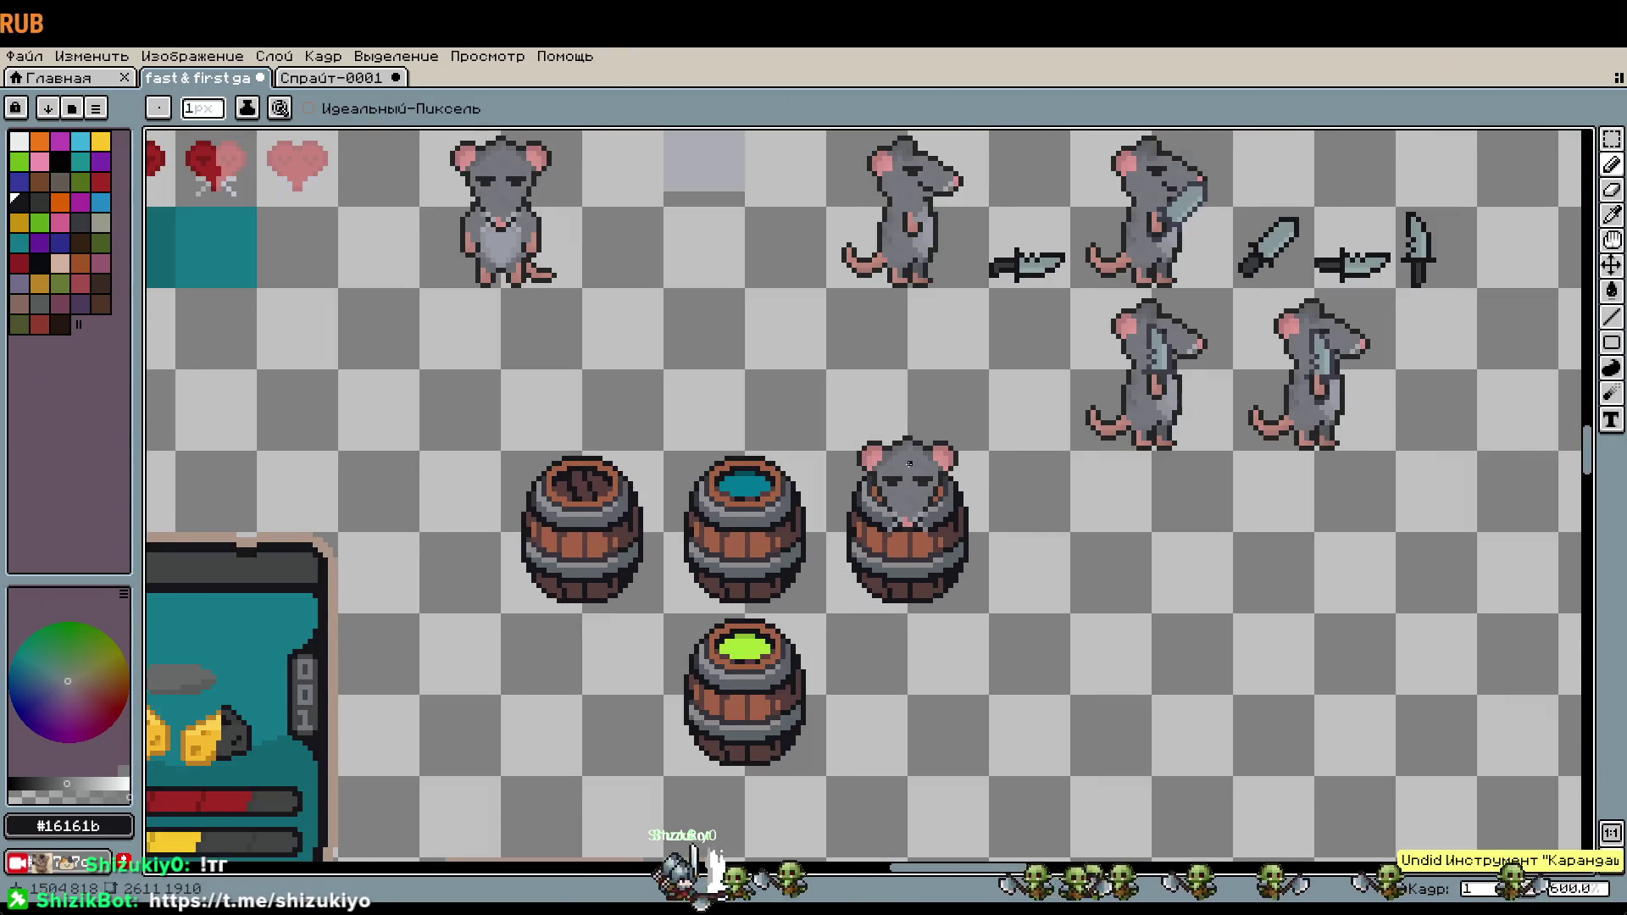
scroll(905, 463, "down", 1)
scroll(1003, 518, "down", 2)
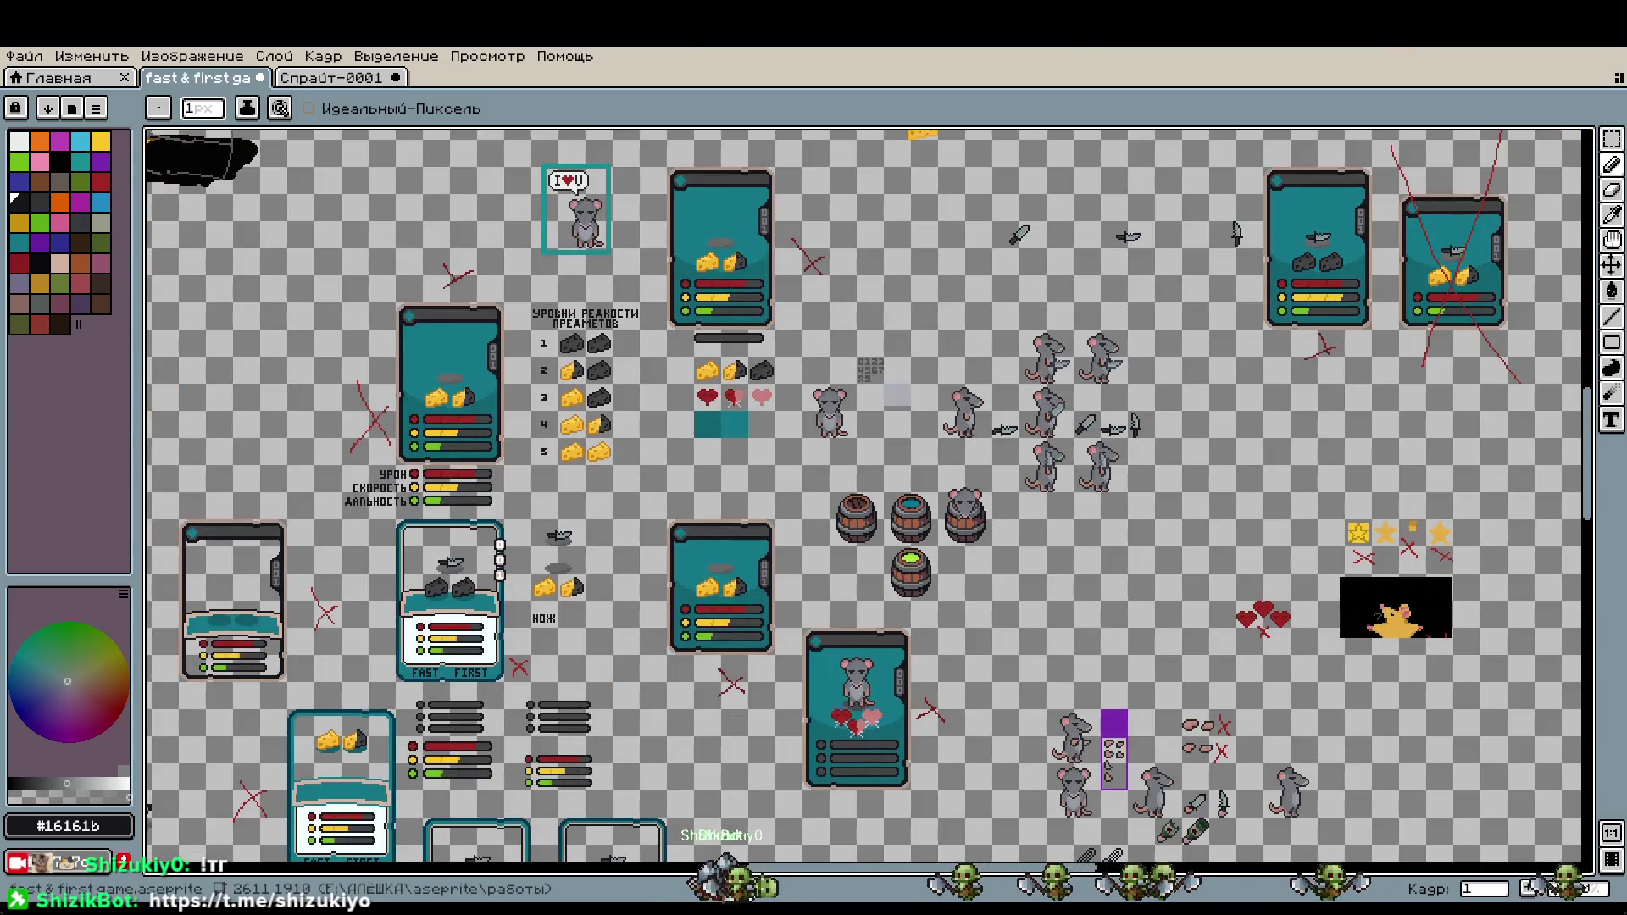